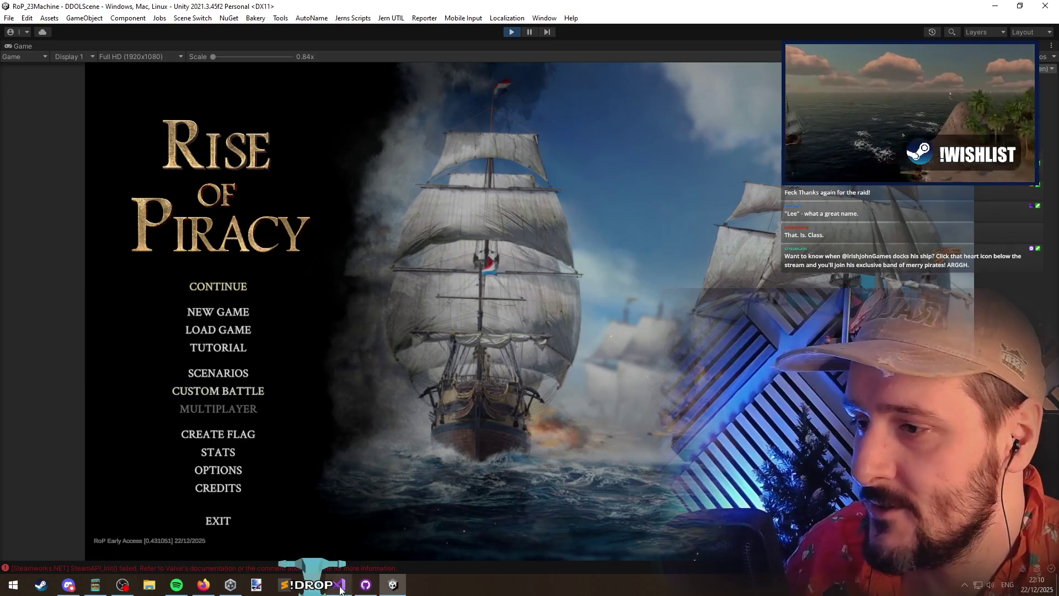
Locate the CheckMark lookup on line 46, then pause the running game in Unity
left_click(298, 233)
key("Up")
key("Up")
key("Up")
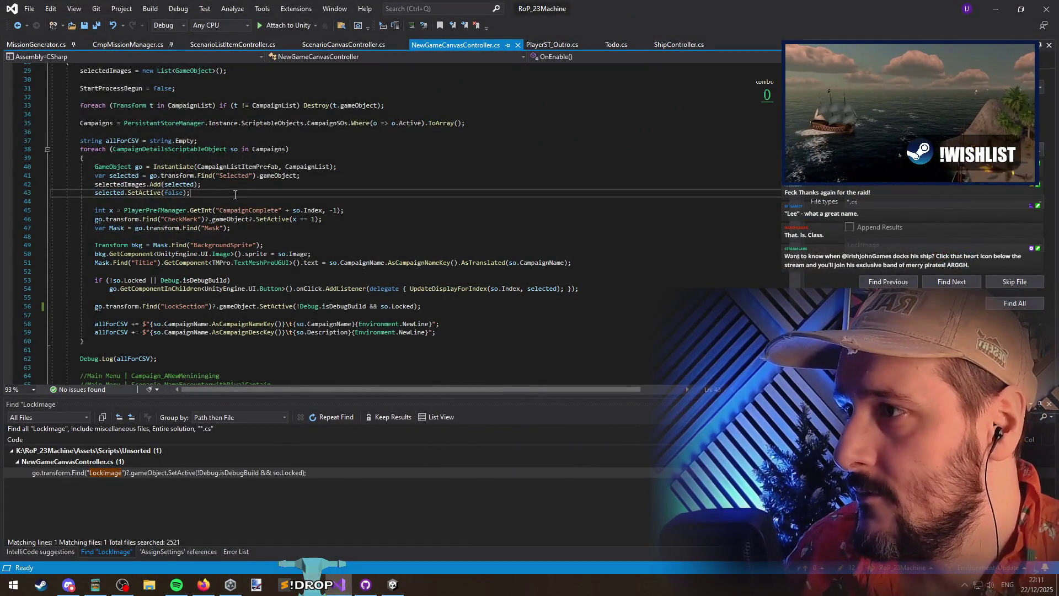
left_click(264, 223)
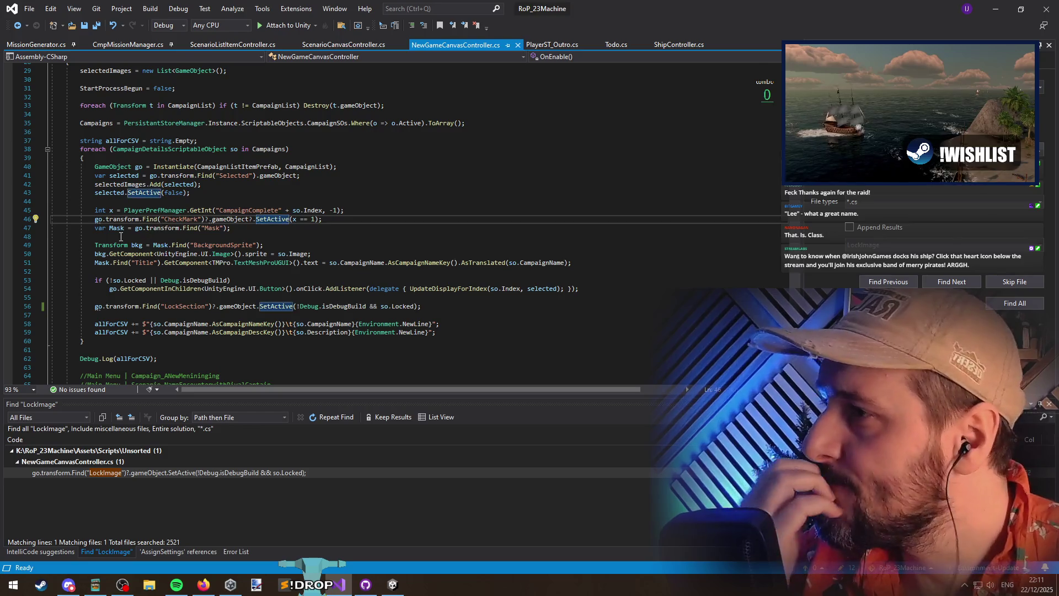
left_click(165, 219)
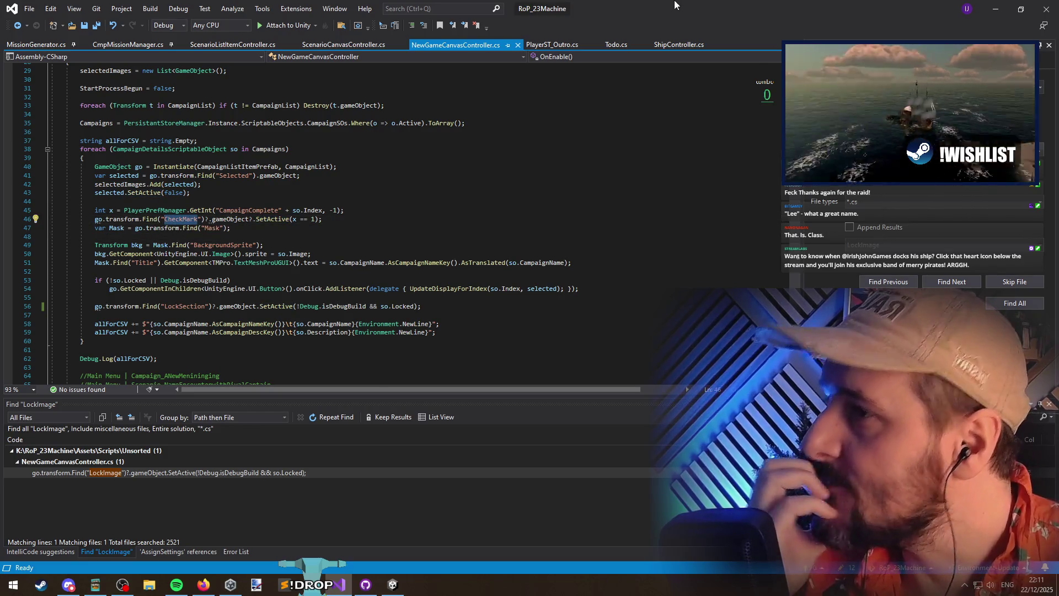
left_click(338, 584)
left_click(528, 31)
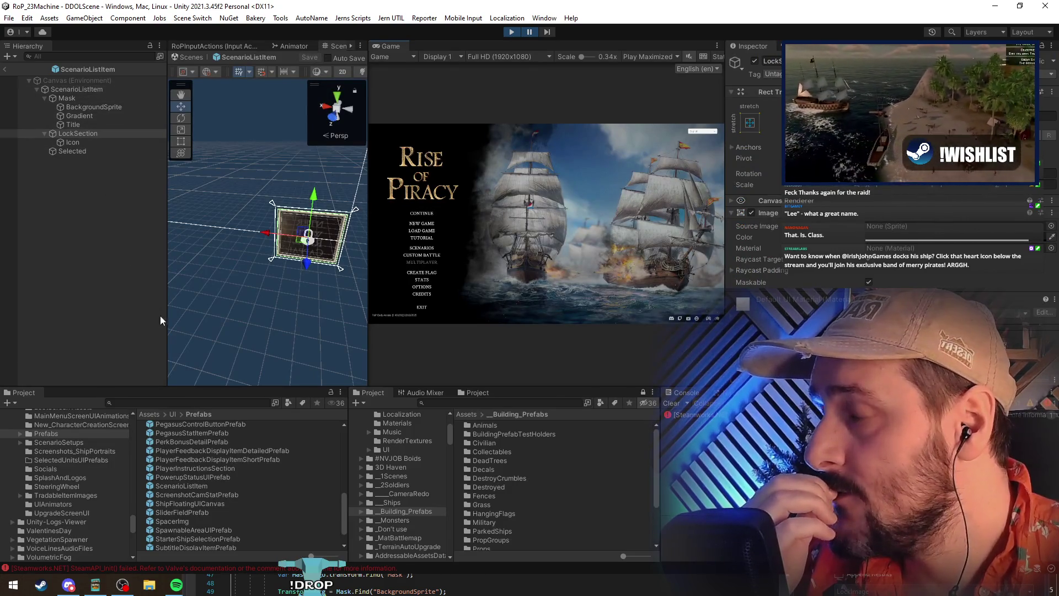
Delete the '?' after Find("CheckMark") on line 46, save, and stop the Unity game
key("alt+Tab")
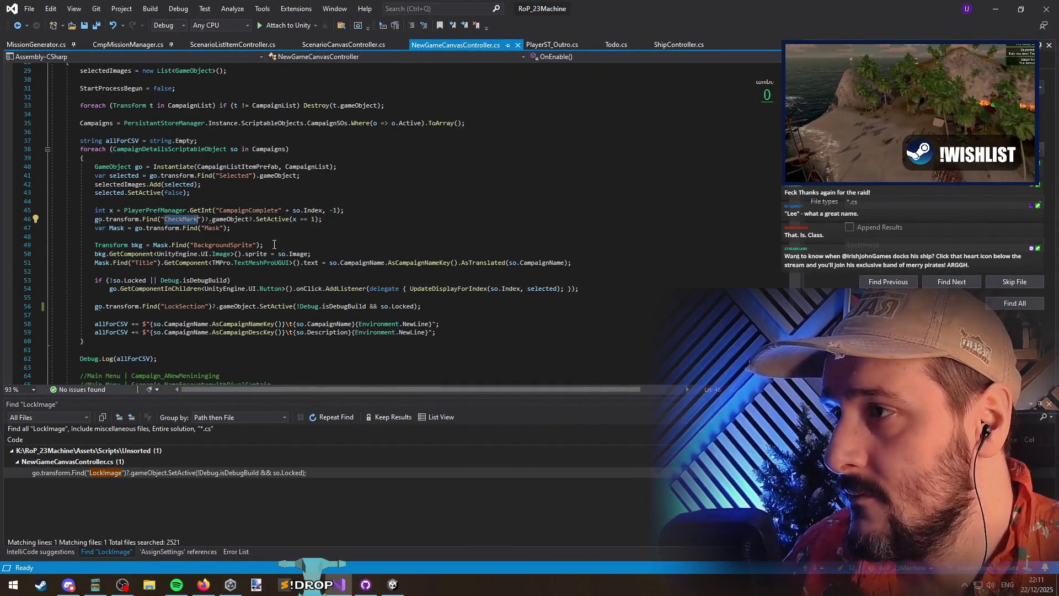
left_click(205, 219)
key("Delete")
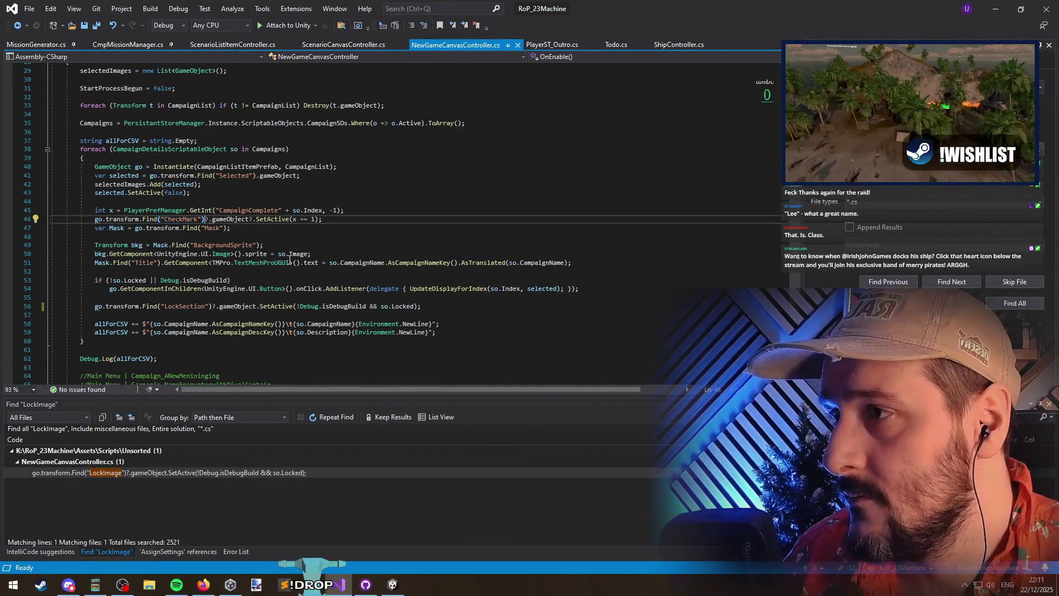
key("ctrl+s")
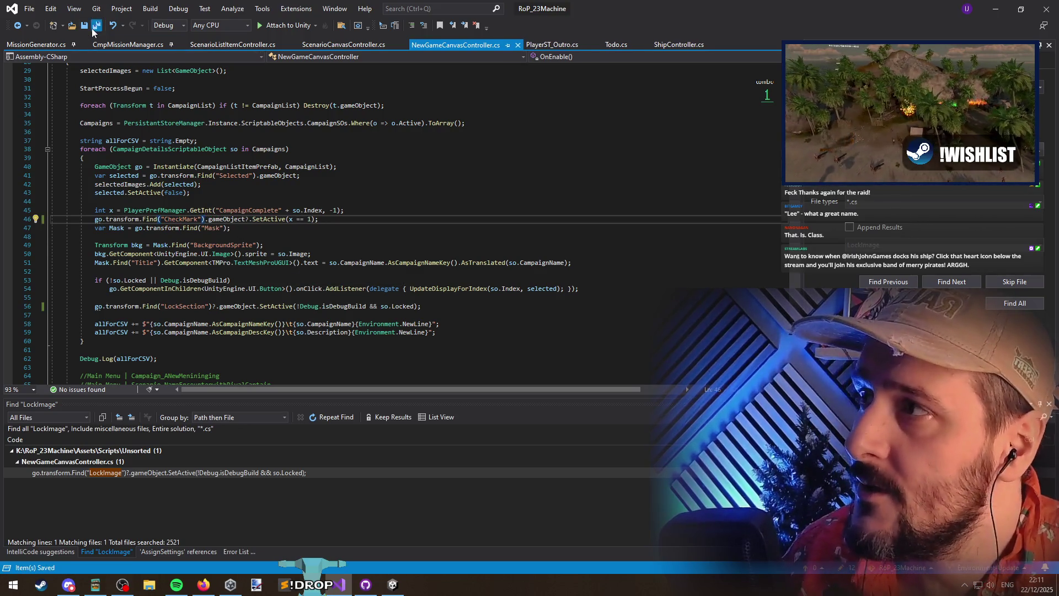
key("alt+Tab")
left_click(511, 33)
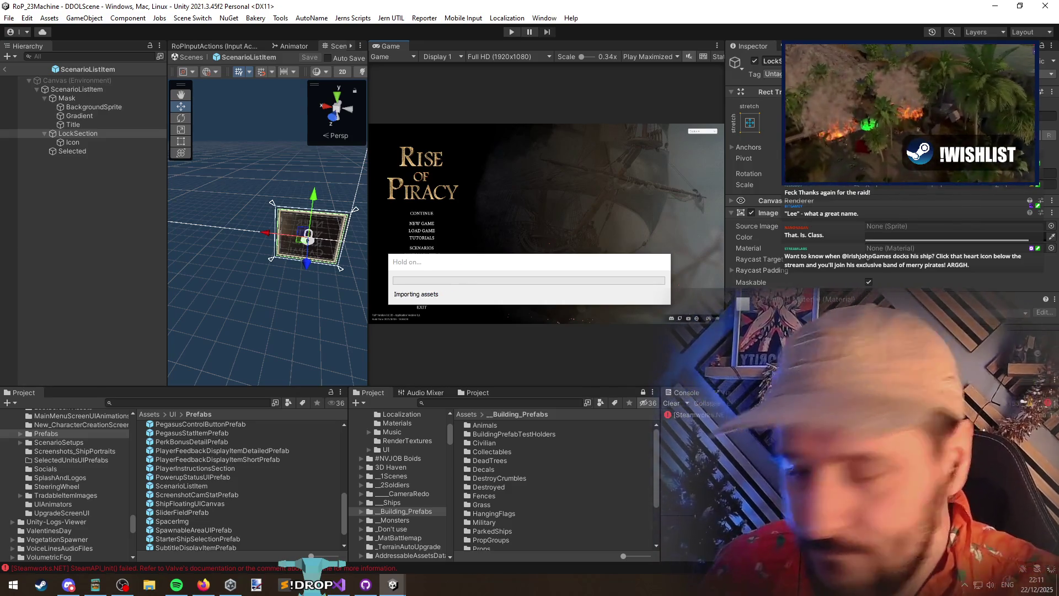
Replay the game and open New Campaign, which throws a NullReferenceException
left_click(511, 31)
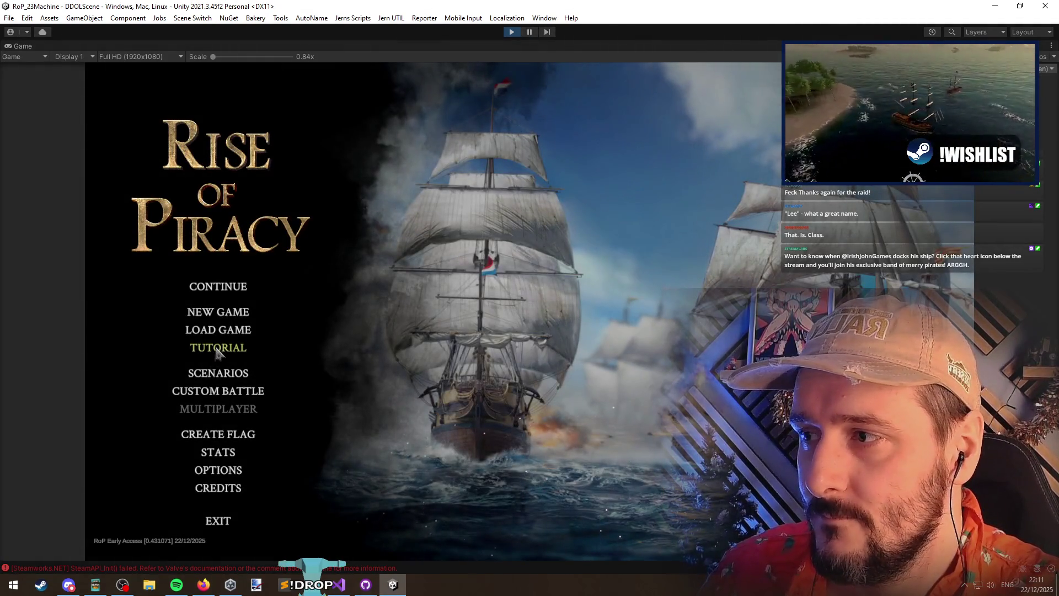
left_click(217, 312)
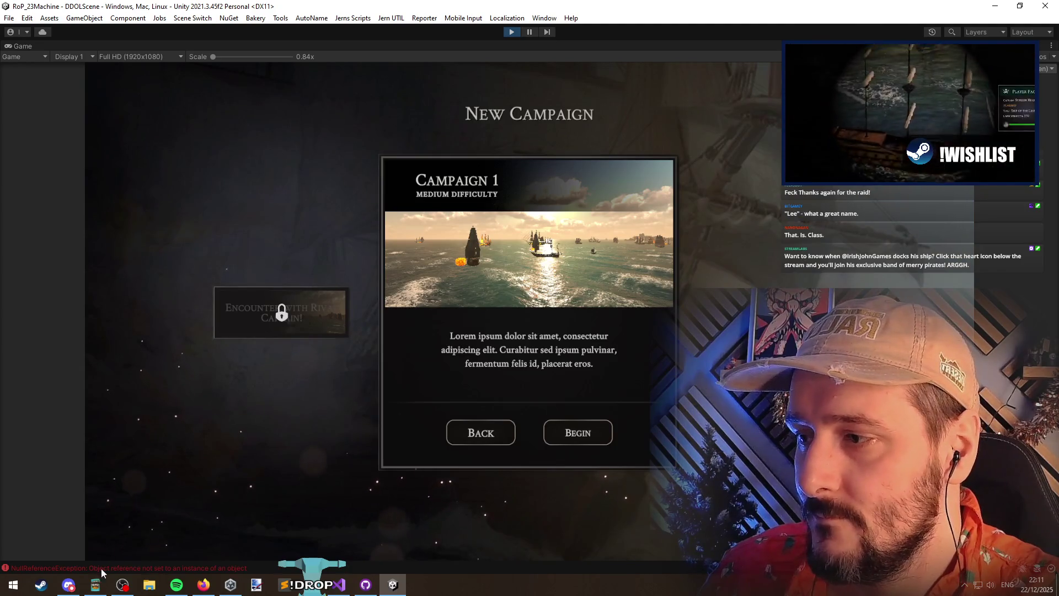
left_click(339, 583)
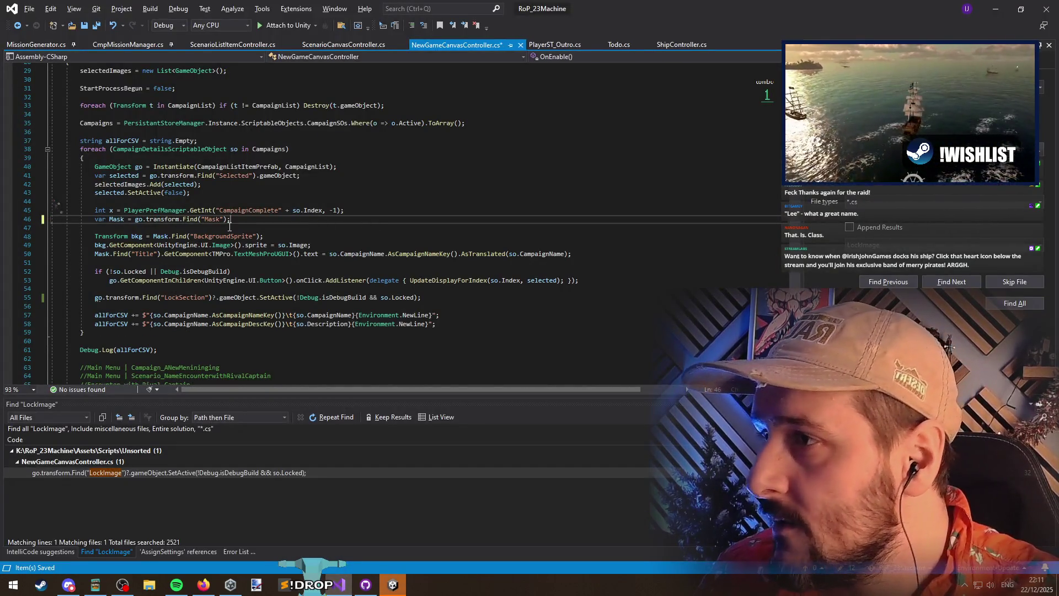
Replace the CheckMark line with go.transform.Find("CheckMark")?.gameObject?.SetActive(x == 1); under line 45
key("ctrl+x")
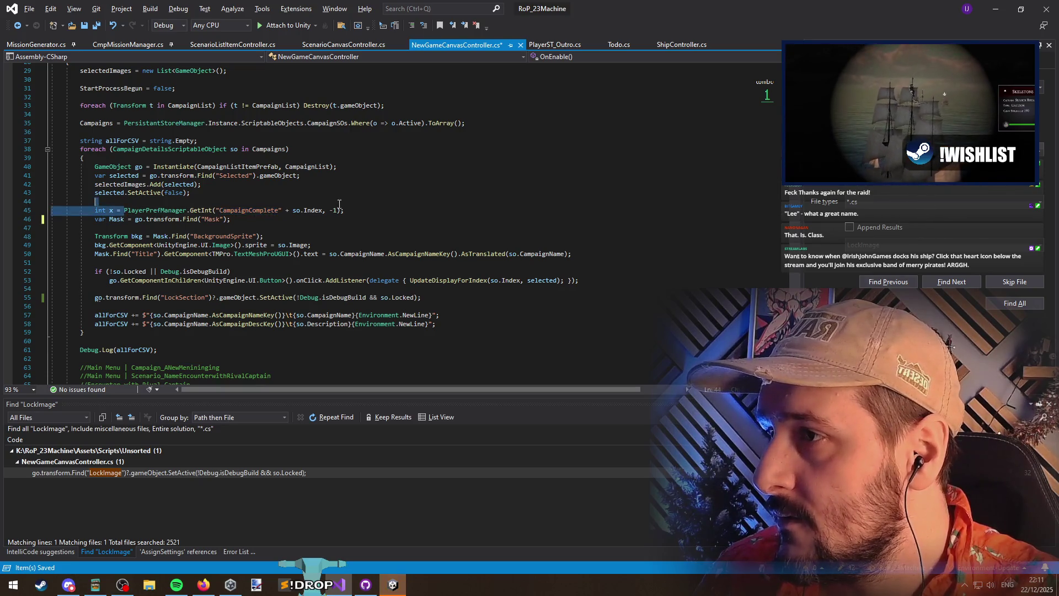
left_click_drag(278, 210, 51, 201)
left_click(313, 210)
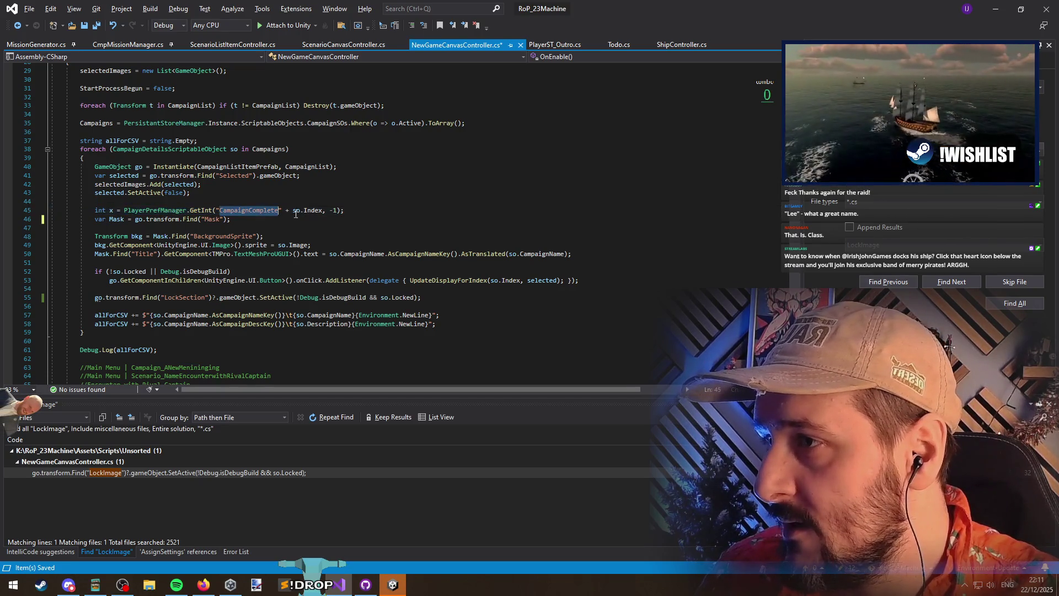
left_click(369, 202)
left_click(205, 210)
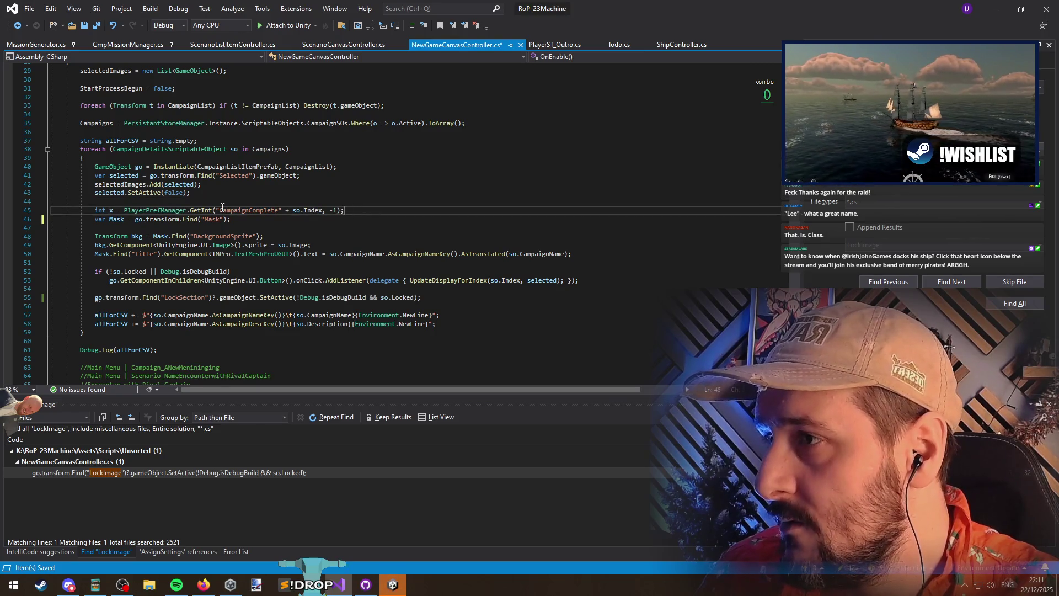
left_click(114, 210)
key("Tab")
key("Tab")
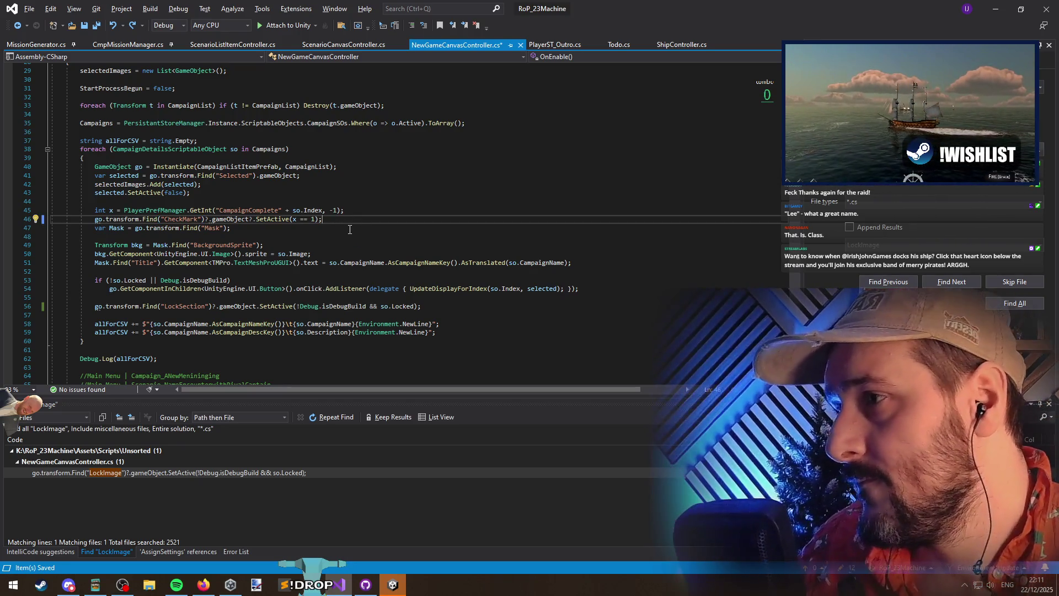
key("alt+Tab")
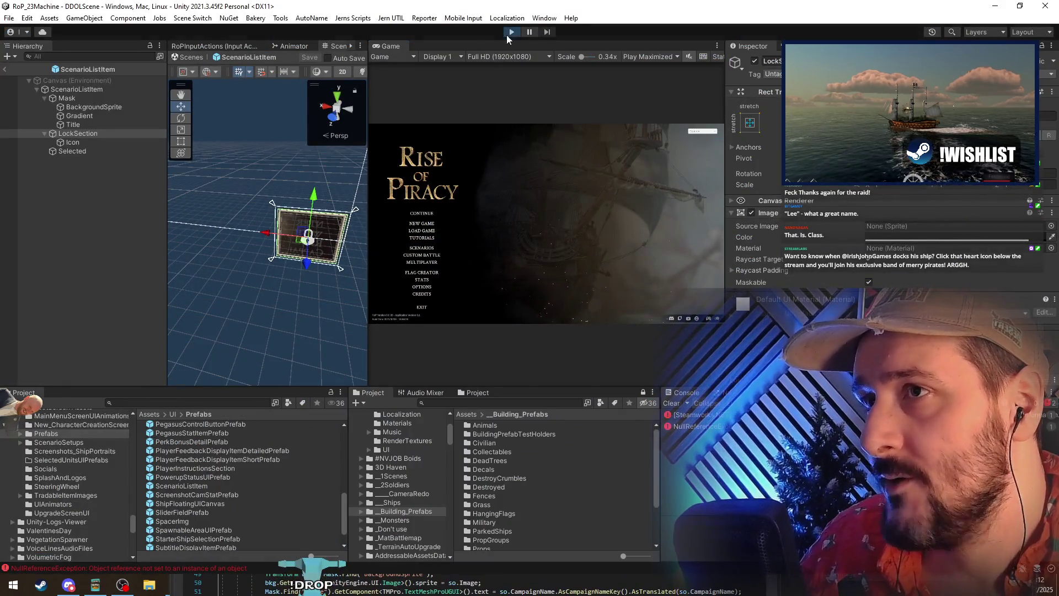
Replay, open New Campaign twice via Back to confirm Campaign 1 shows, then stop
left_click(508, 36)
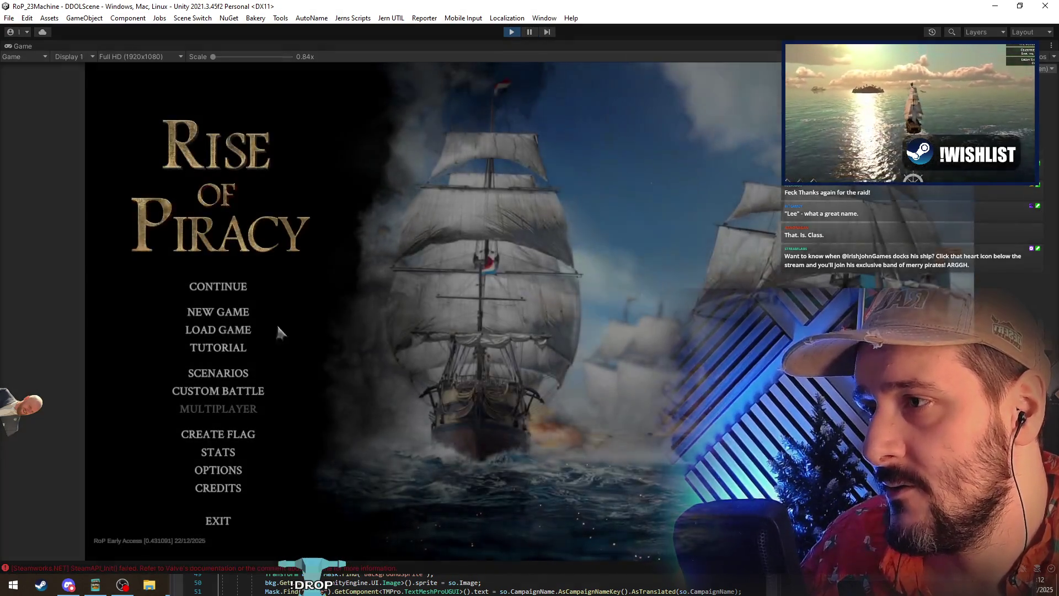
left_click(220, 315)
left_click(488, 433)
left_click(259, 308)
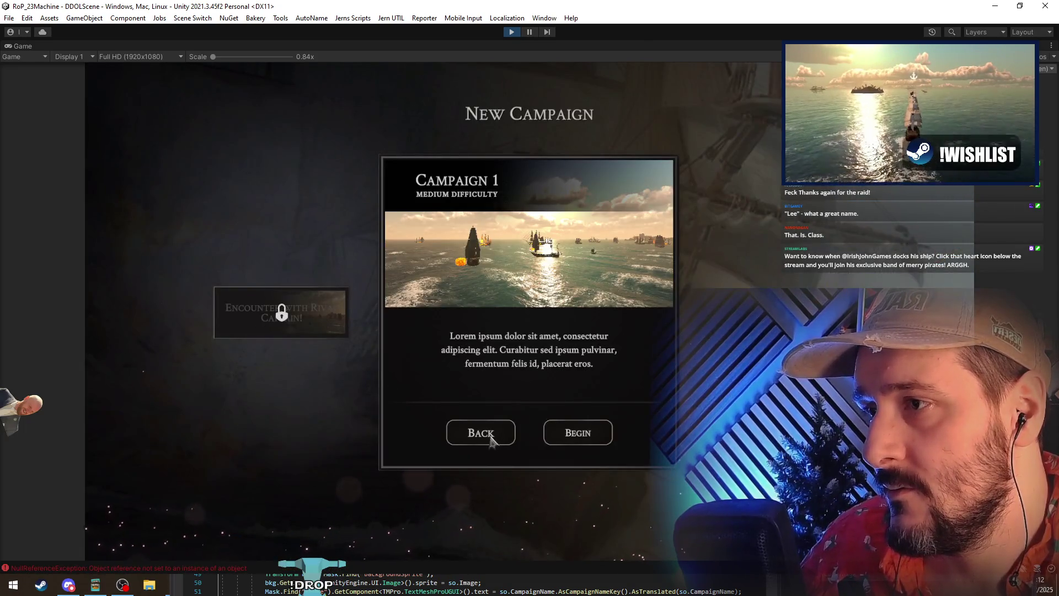
left_click(490, 441)
left_click(511, 32)
key("alt+Tab")
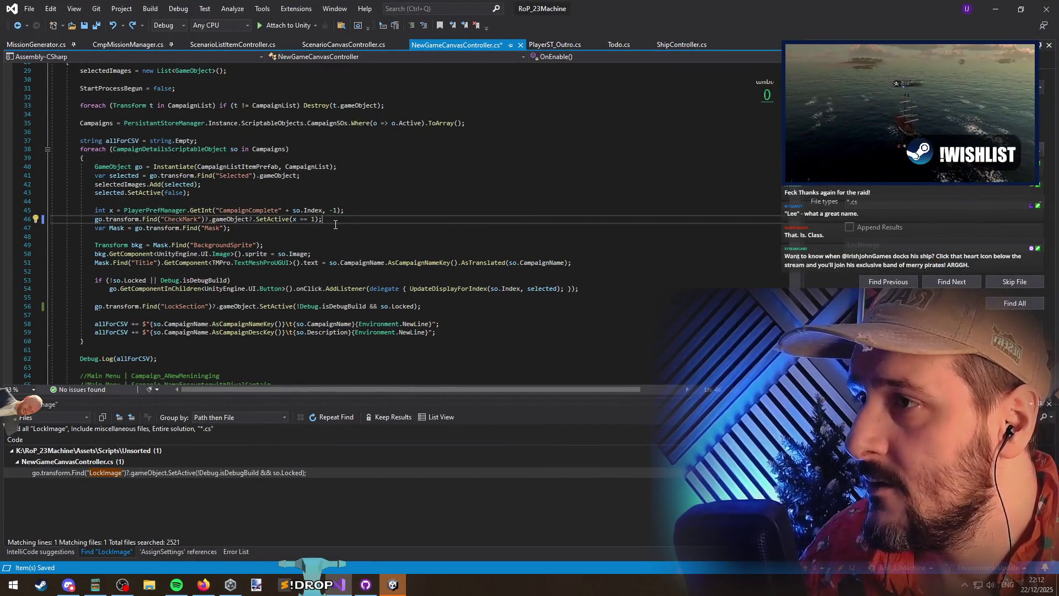
Delete the CheckMark SetActive line from NewGameCanvasController.cs
key("ctrl+x")
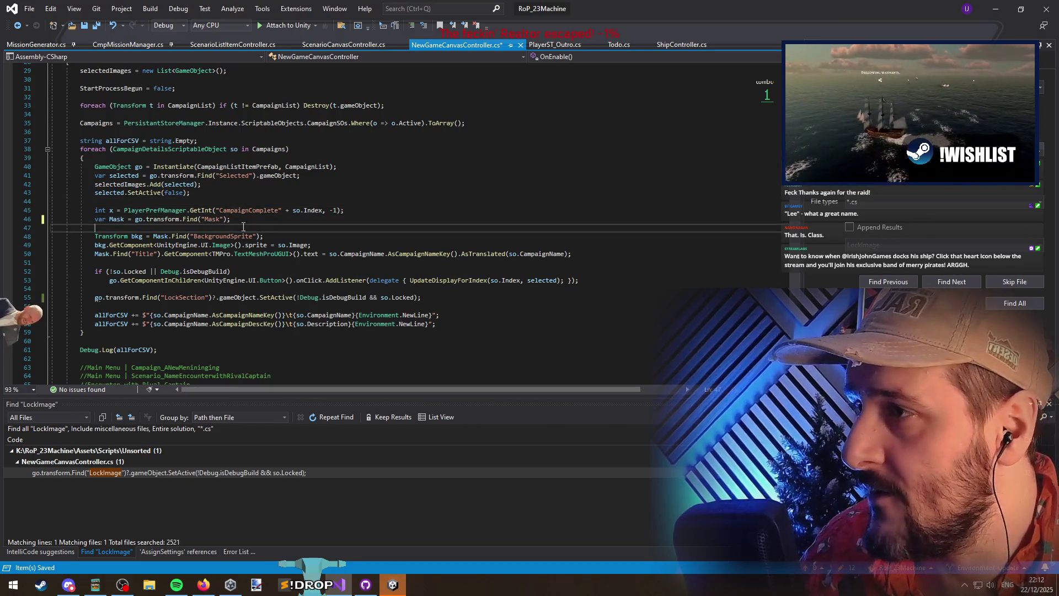
left_click(150, 222)
left_click(260, 222)
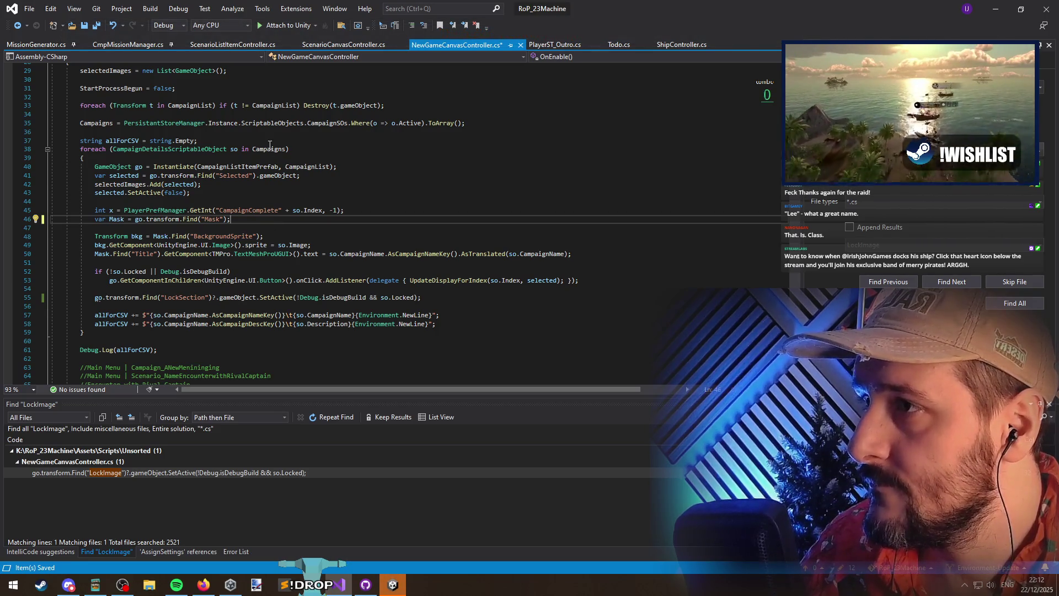
Move through ScenarioListItemController.cs to ScenarioCanvasController.cs and select sli.SetInitialState(); at line 82
key("ctrl+Tab")
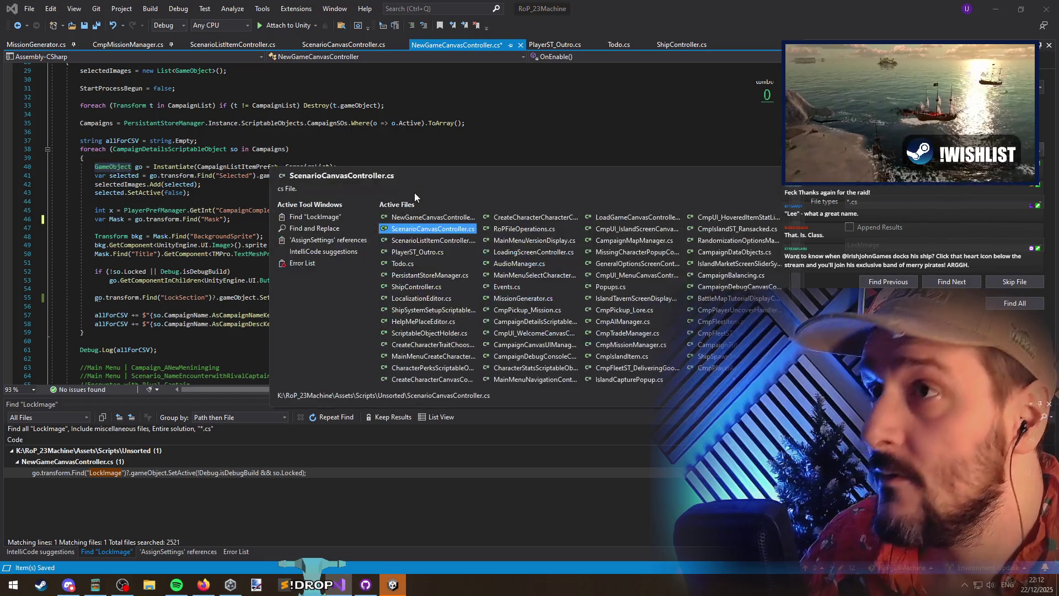
scroll(126, 184, "up", 6)
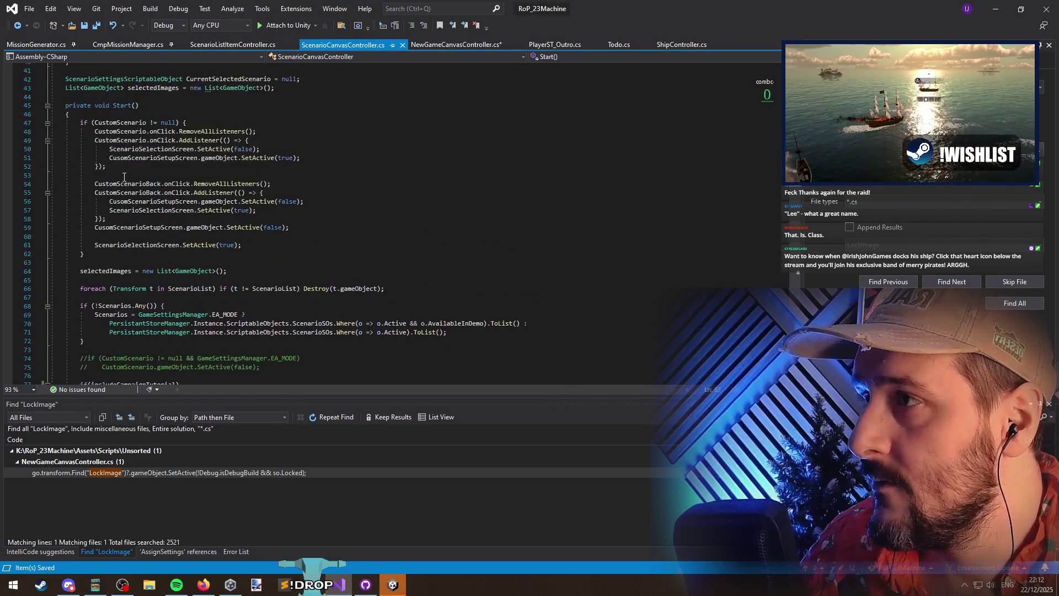
key("ctrl+Tab")
key("ctrl+Tab")
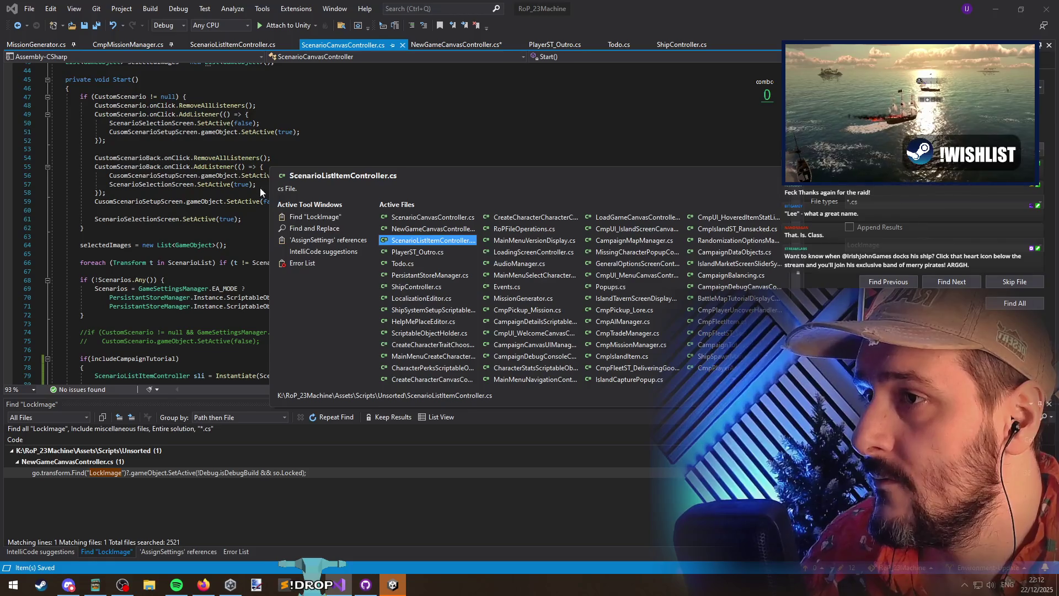
scroll(159, 120, "up", 10)
left_click(158, 120)
scroll(316, 171, "down", 5)
scroll(274, 222, "up", 5)
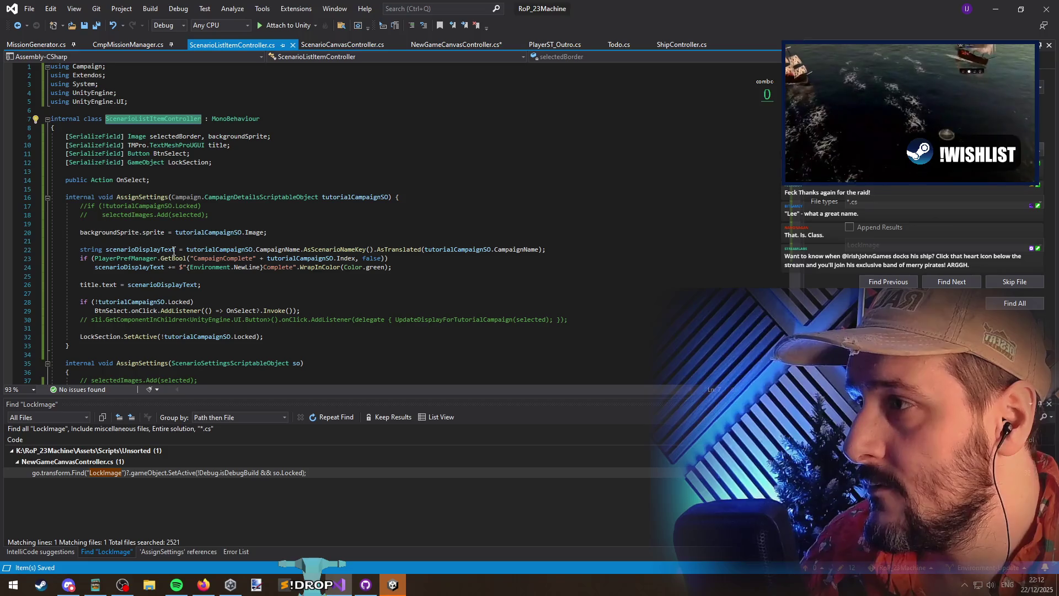
key("ctrl+Tab")
key("ctrl+Tab")
key("ctrl+shift+Tab")
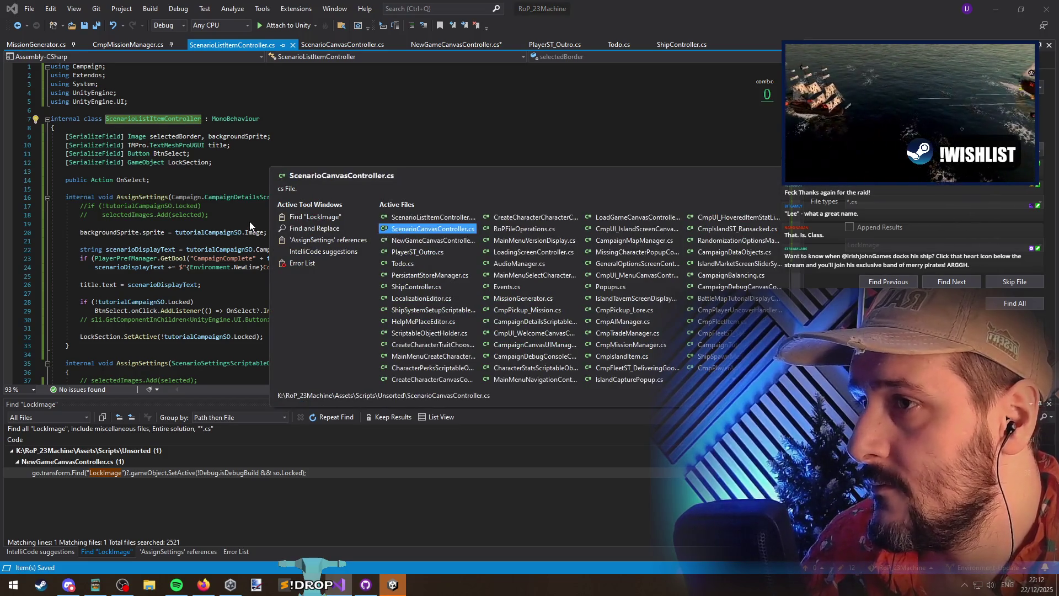
scroll(231, 248, "up", 1)
scroll(224, 262, "down", 4)
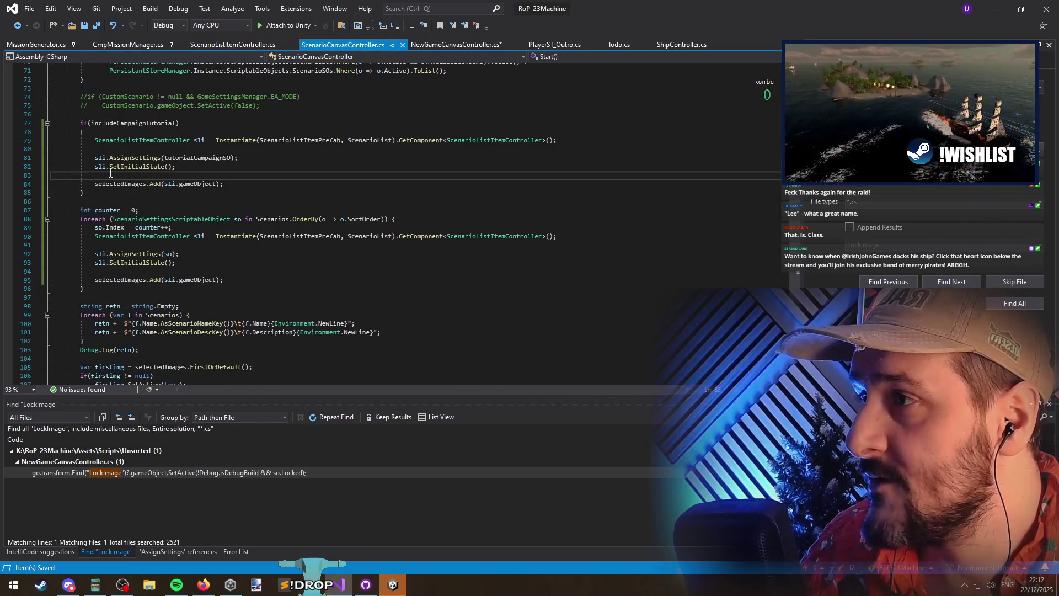
left_click_drag(53, 166, 126, 175)
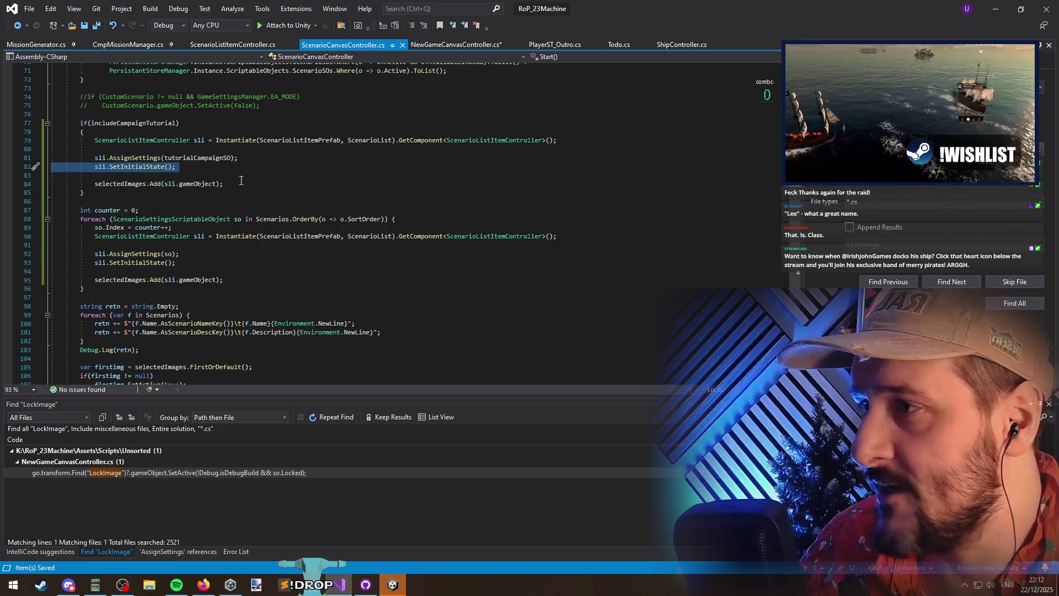
Remove both sli.SetInitialState() calls from ScenarioCanvasController.cs
key("ctrl+x")
key("Down")
key("Down")
key("Down")
key("shift+End")
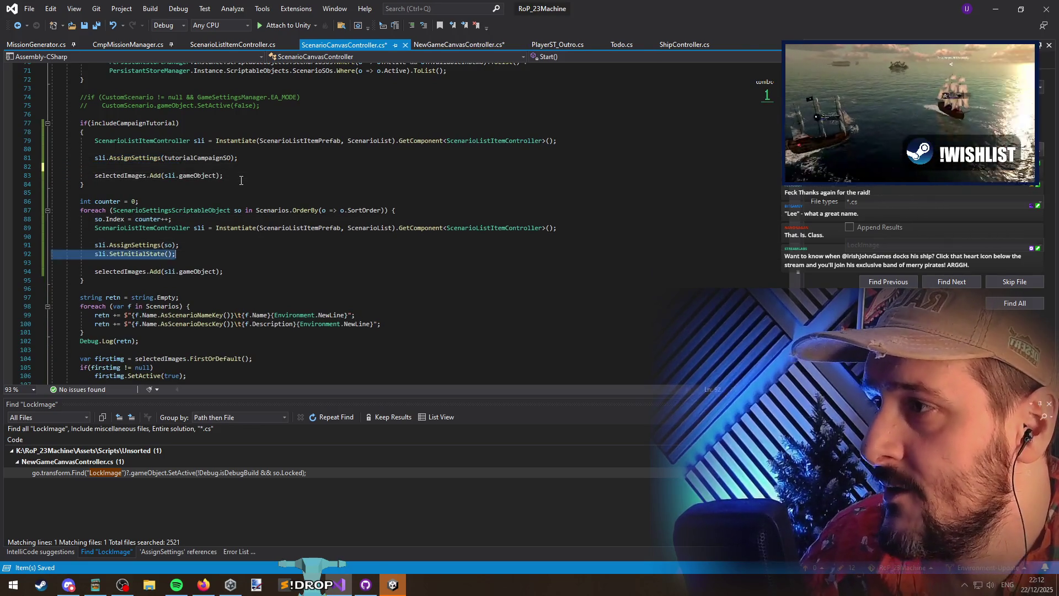
key("Delete")
key("BackSpace")
key("Home")
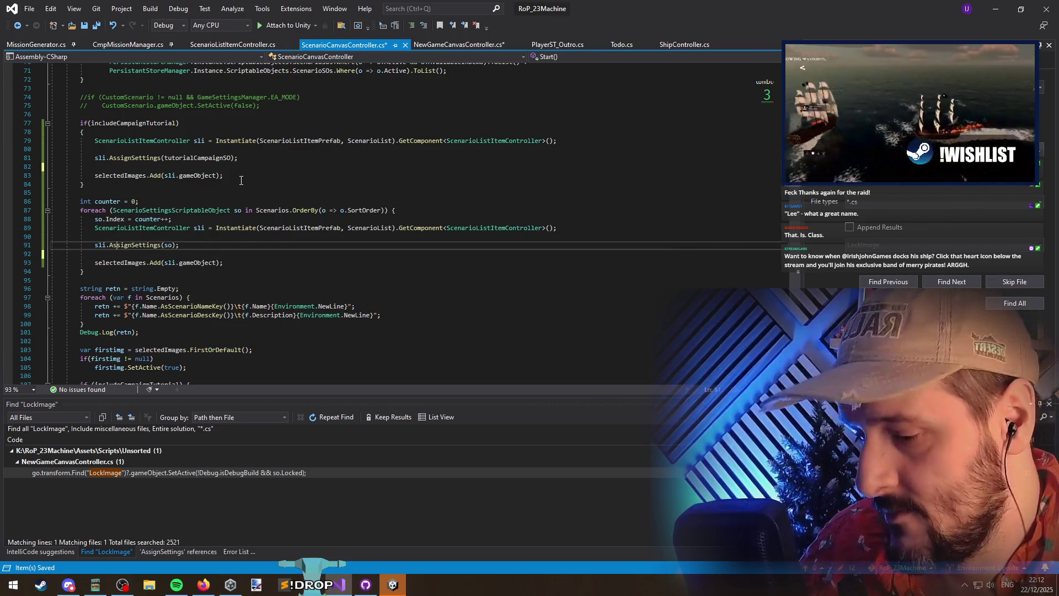
Make SetInitialState(); the first line of the scenario AssignSettings overload
key("F12")
key("Down")
key("Down")
scroll(167, 215, "up", 3)
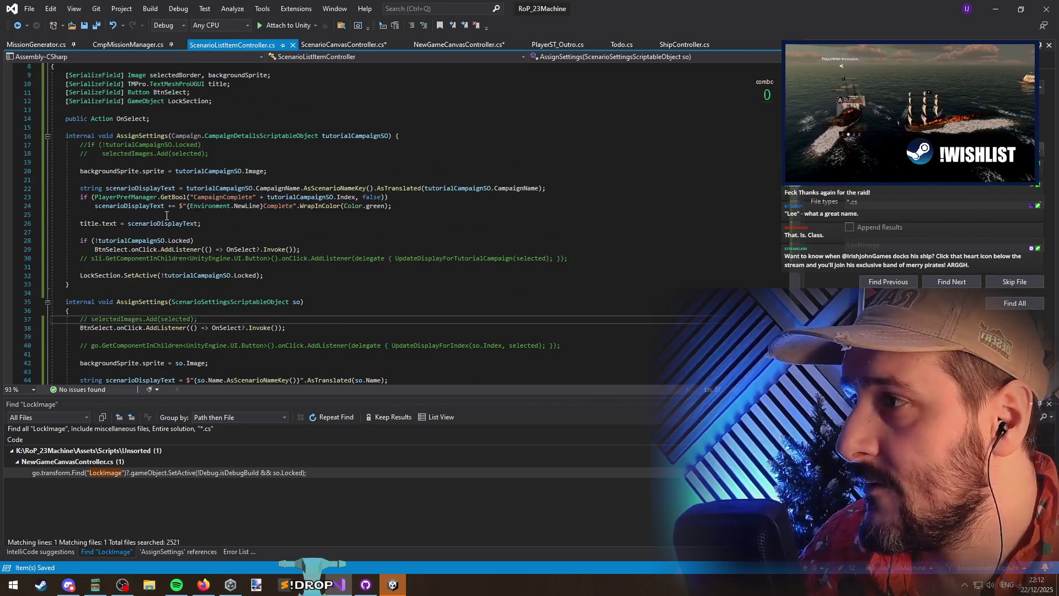
scroll(170, 211, "down", 7)
left_click(260, 267)
left_click(260, 284)
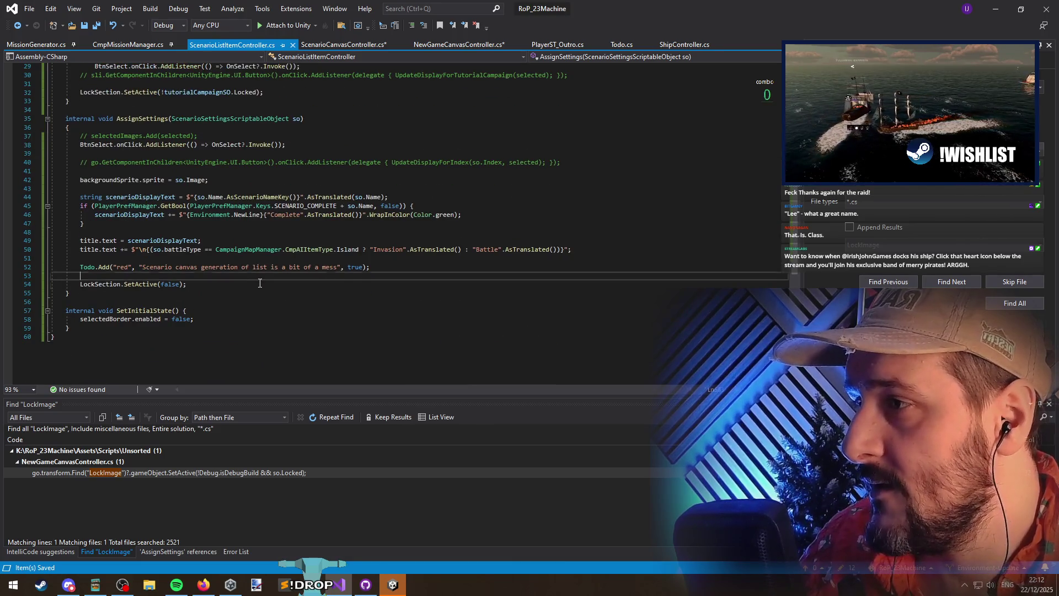
key("Return")
key("Return")
type("SetIniti")
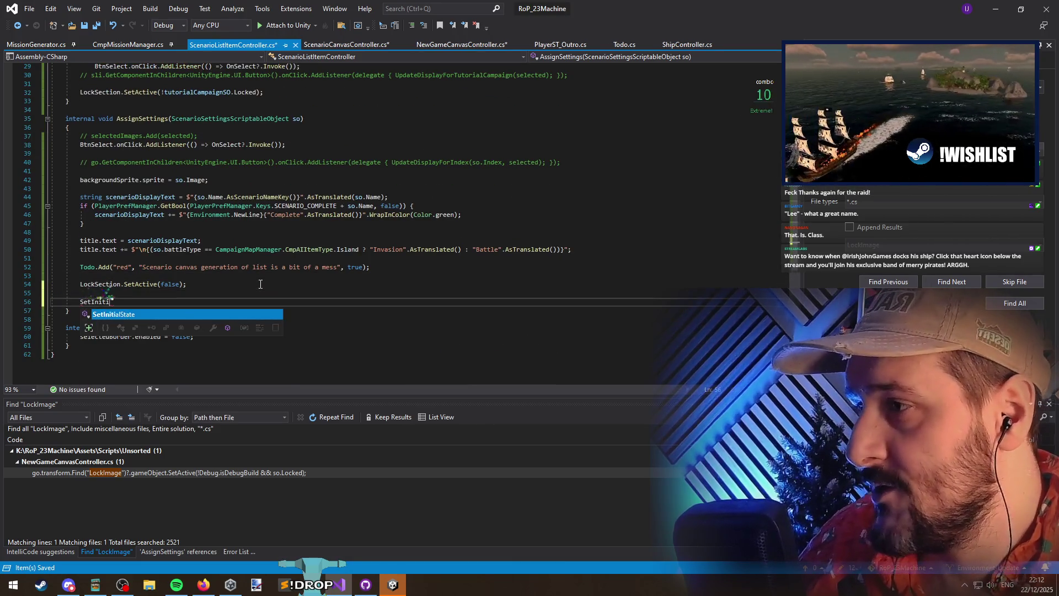
key("Tab")
type("();")
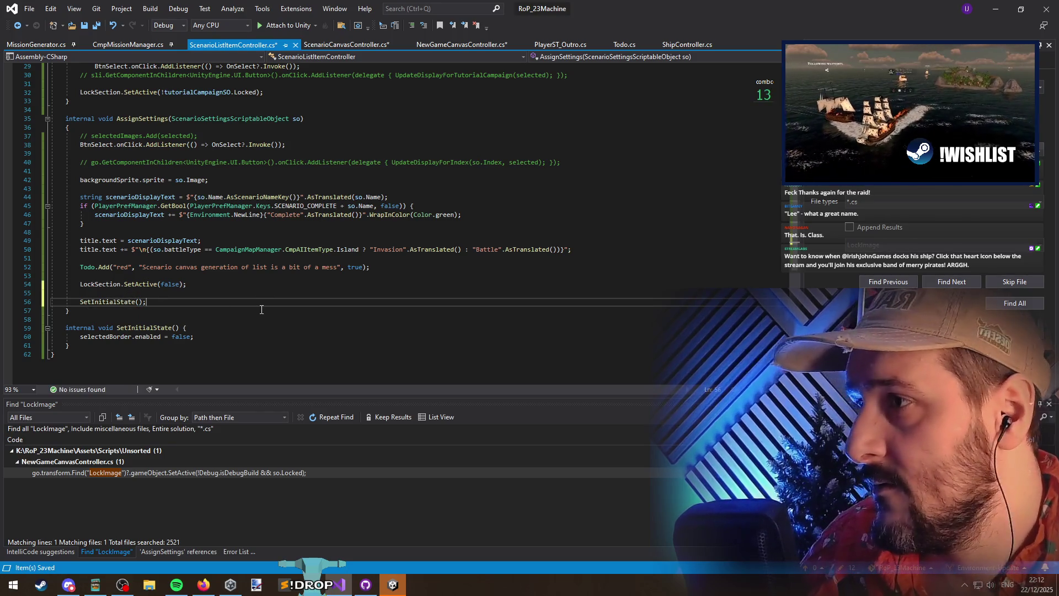
key("alt+Up")
key("alt+Up")
key("alt+Up")
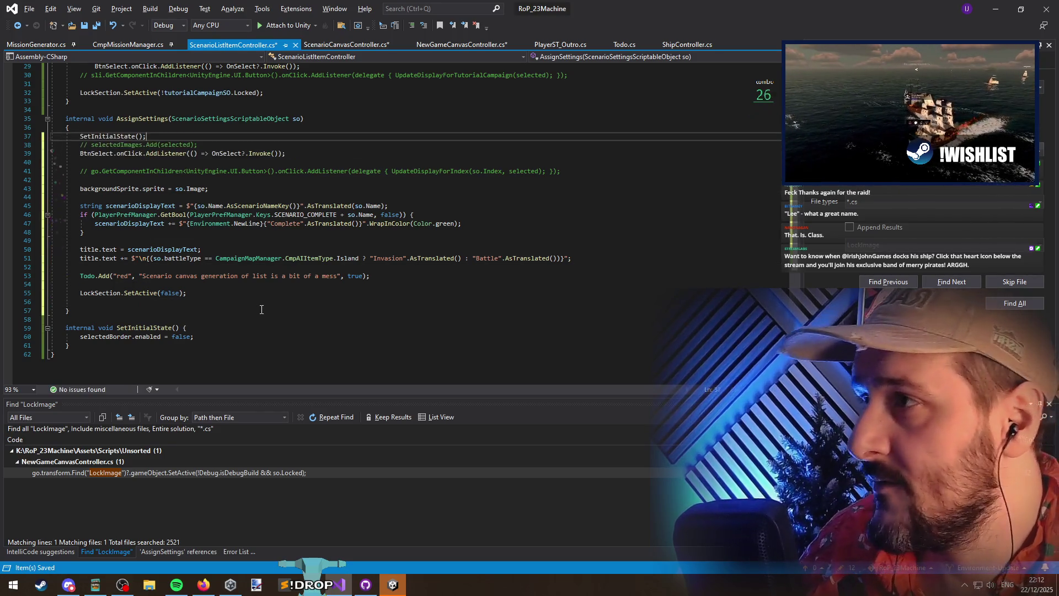
key("Return")
key("Down")
key("Down")
key("Down")
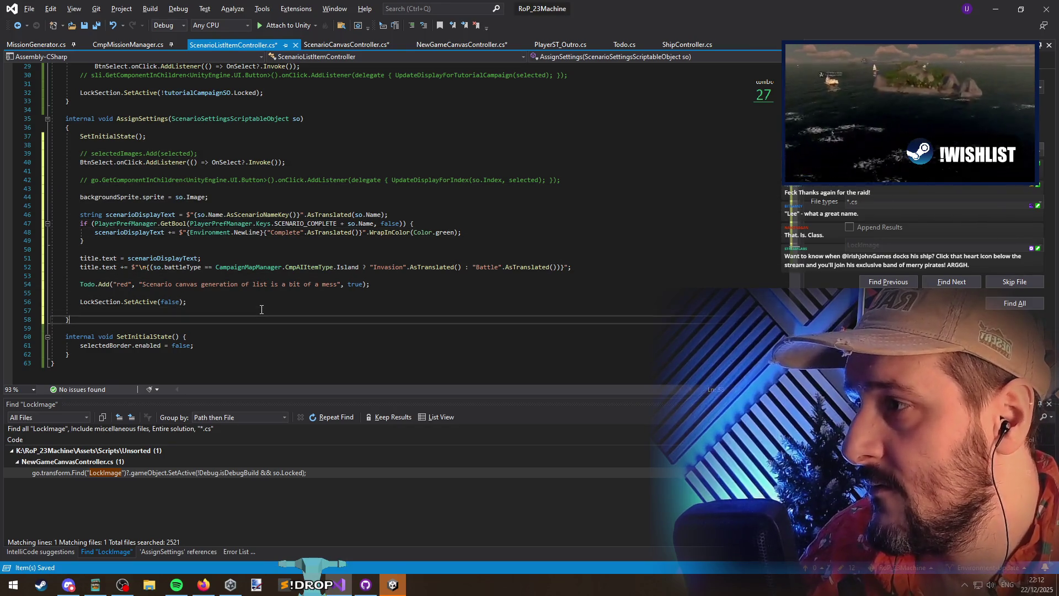
key("Up")
key("ctrl+x")
Add SetInitialState(); at the start of the campaign AssignSettings overload and save
scroll(262, 309, "up", 8)
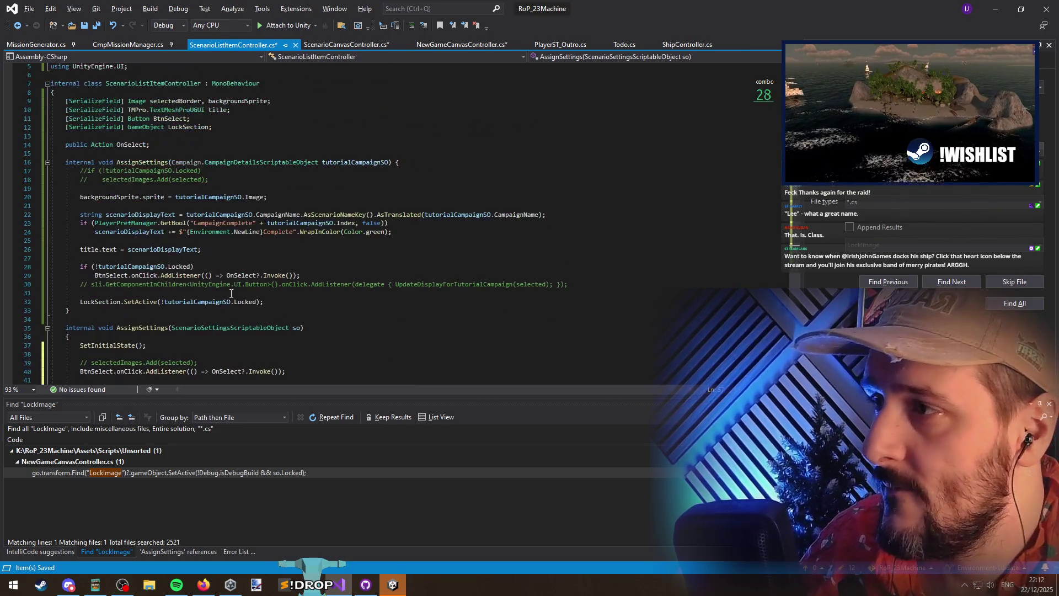
left_click(267, 187)
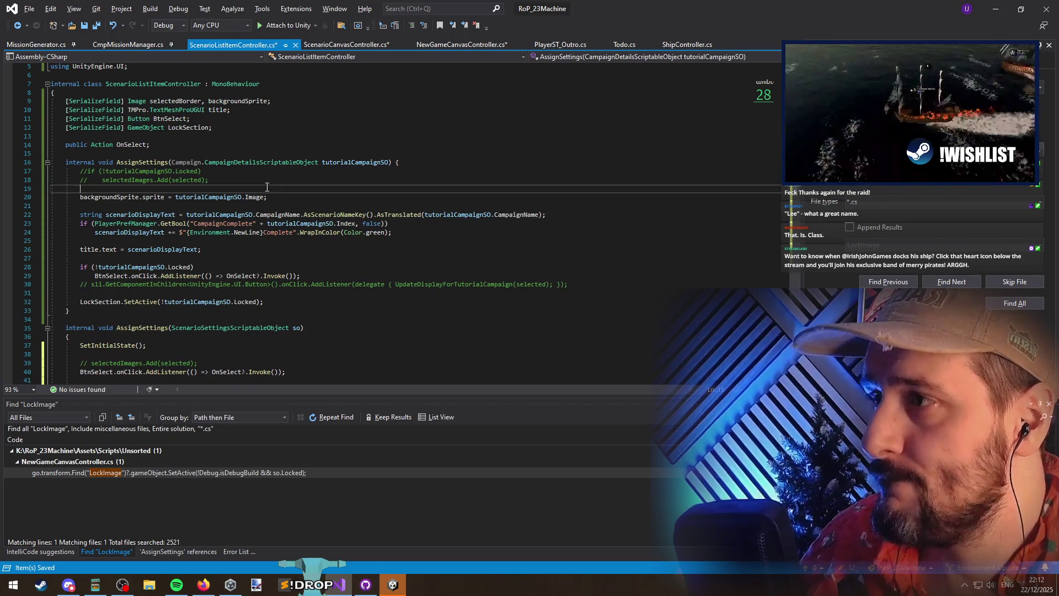
key("Return")
key("Return")
key("Up")
type("SetInitialState();")
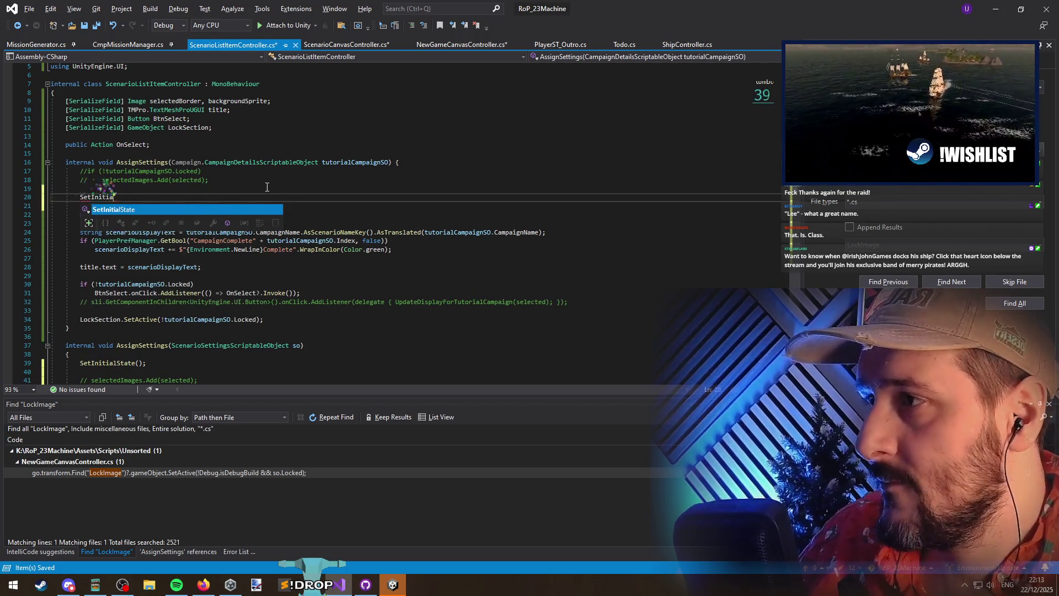
key("Down")
key("ctrl+s")
Drop the Campaign. qualifier from the campaign AssignSettings parameter type and save
left_click(161, 156)
double_click(180, 160)
key("Delete")
key("Delete")
key("ctrl+s")
Back in ScenarioCanvasController.cs, review the AssignSettings calls on lines 81 and 91
key("ctrl+Tab")
left_click(216, 246)
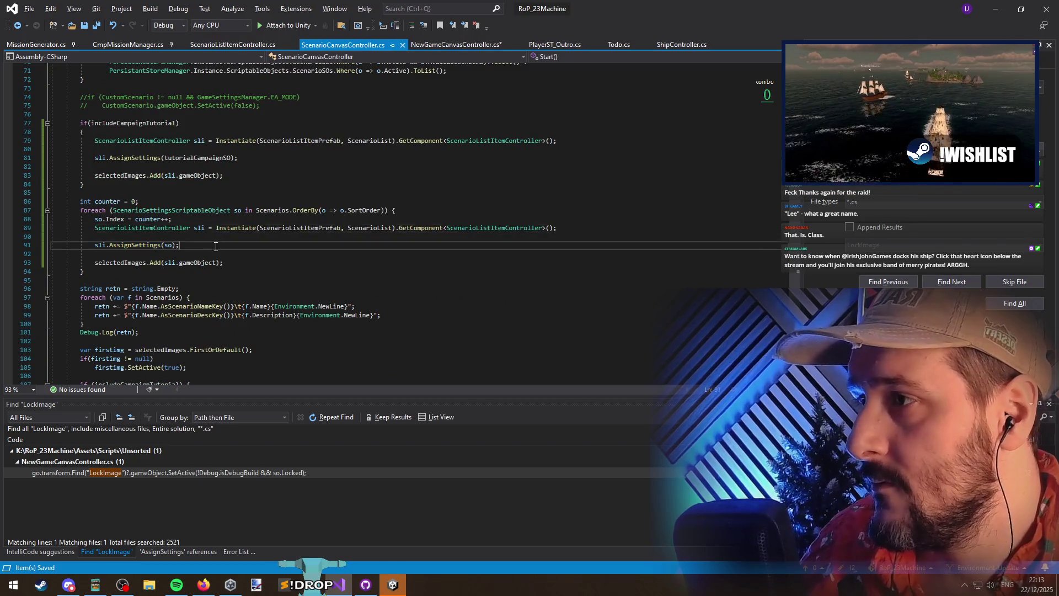
left_click(134, 245)
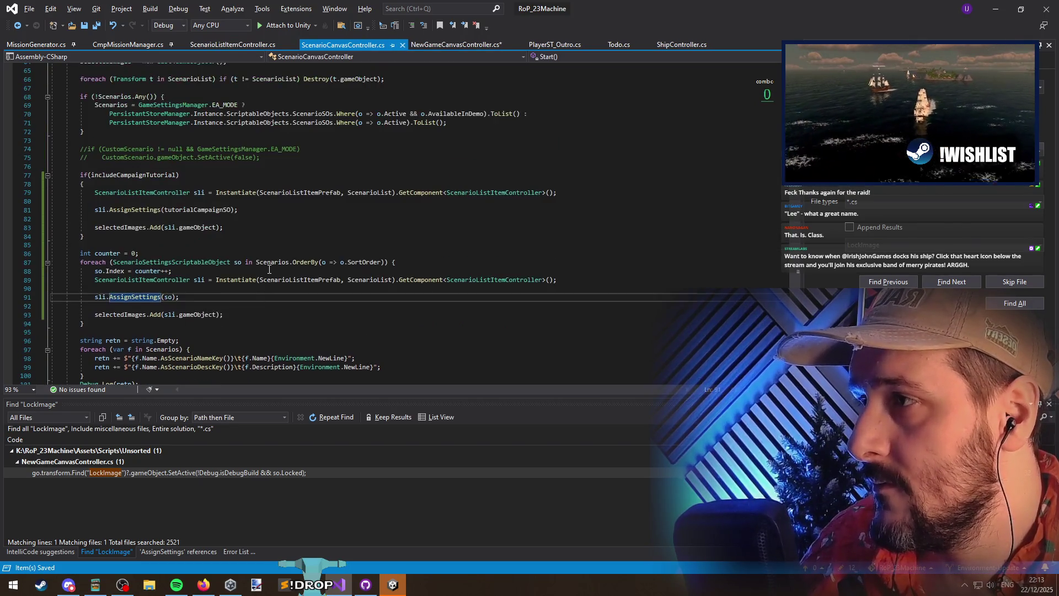
scroll(242, 268, "up", 2)
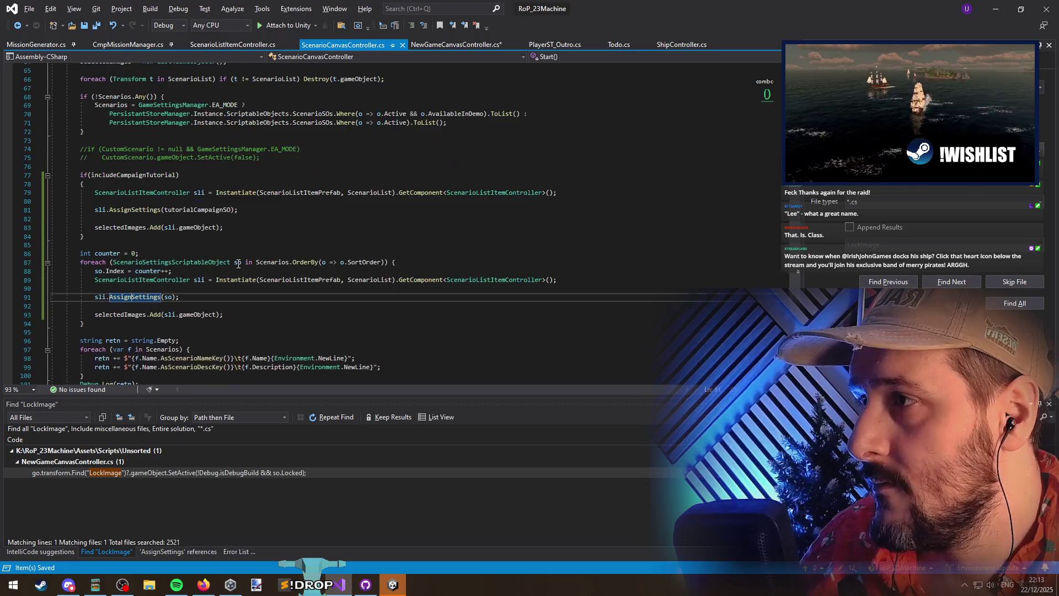
left_click(141, 209)
left_click(201, 314)
left_click(121, 281)
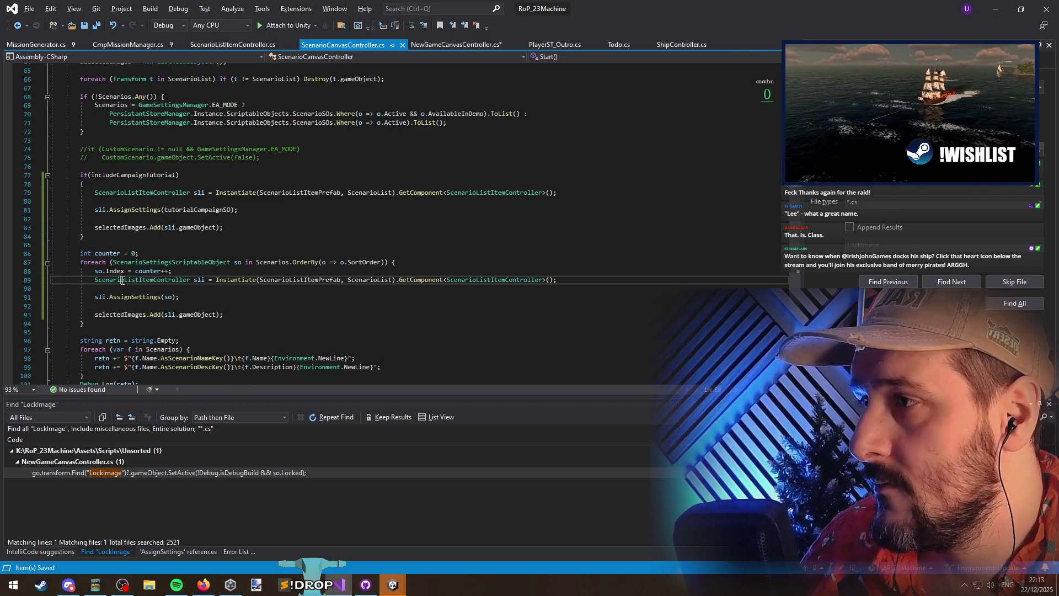
Review the scenario list loop: selectedImages uses, the foreach, and ScenarioListItemPrefab
left_click(119, 227)
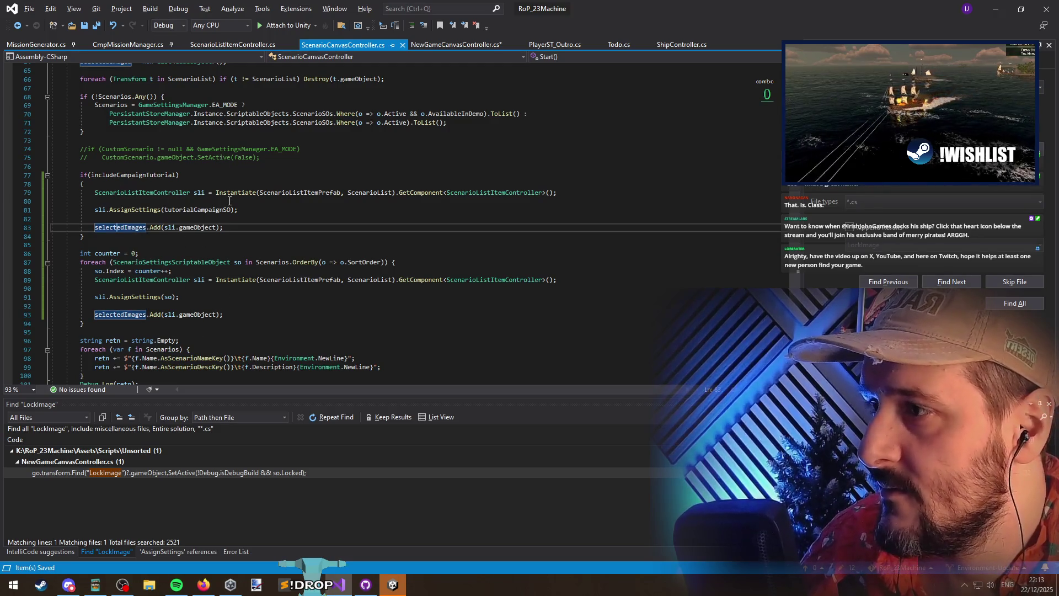
left_click(251, 288)
left_click(251, 304)
scroll(251, 303, "down", 9)
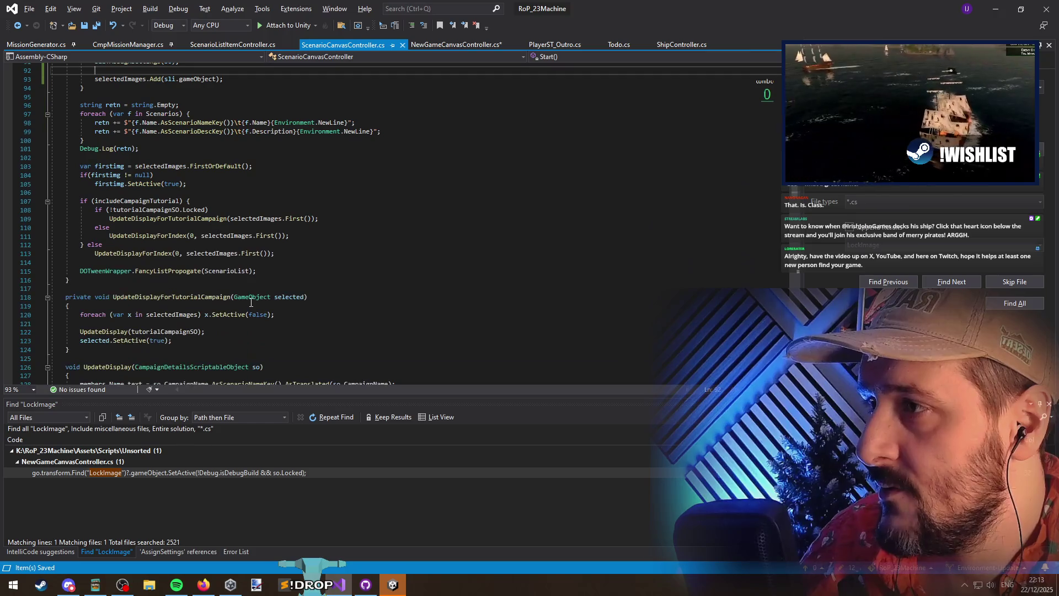
scroll(251, 302, "up", 9)
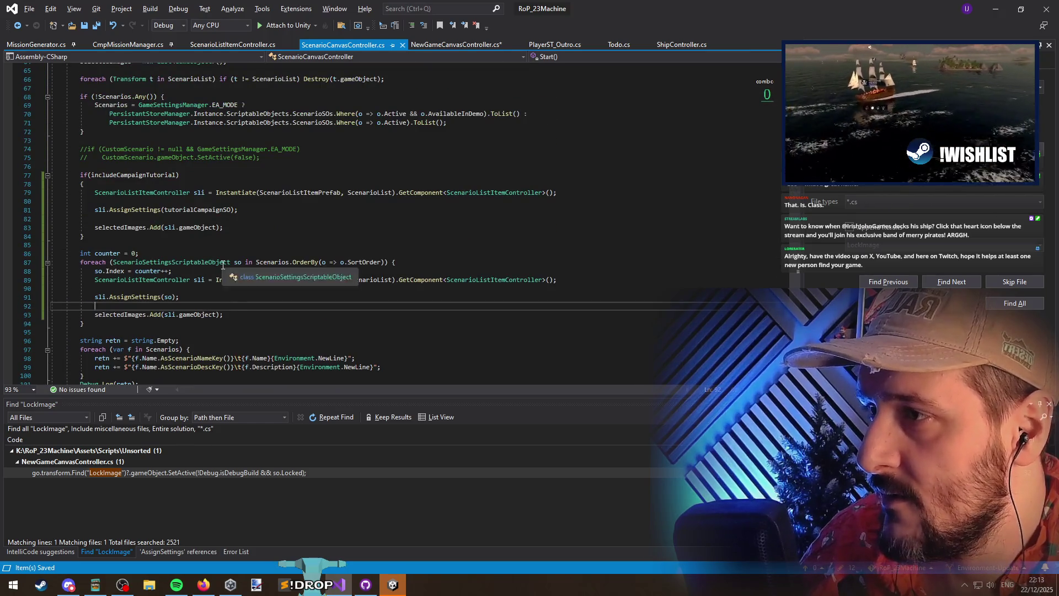
left_click_drag(223, 264, 319, 265)
double_click(309, 280)
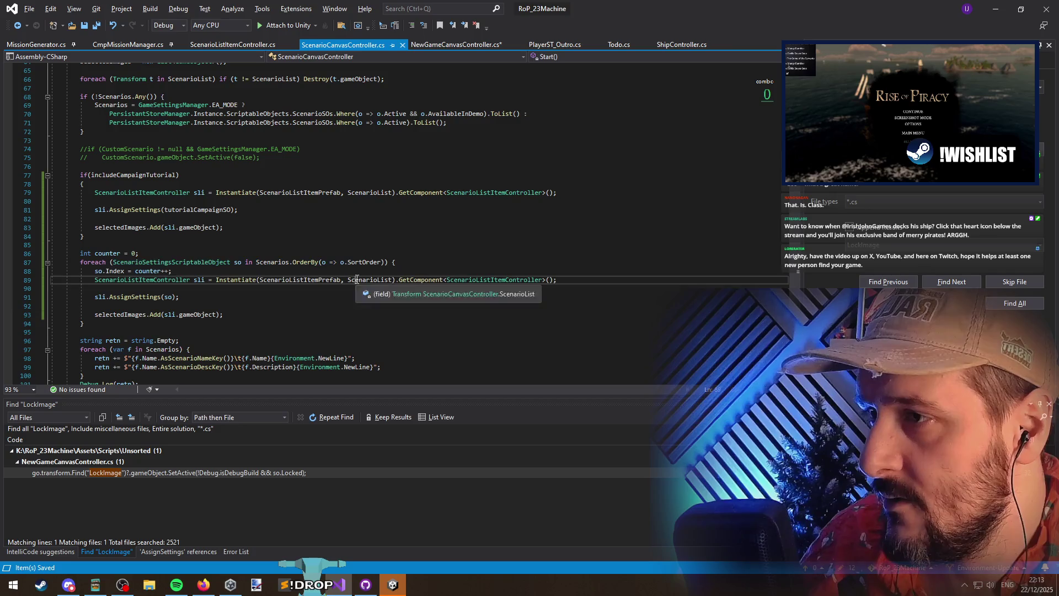
scroll(378, 317, "up", 1)
left_click(476, 306)
Take .GetComponent<ScenarioListItemController>() from line 89 into NewGameCanvasController.cs and save
left_click_drag(443, 306, 396, 307)
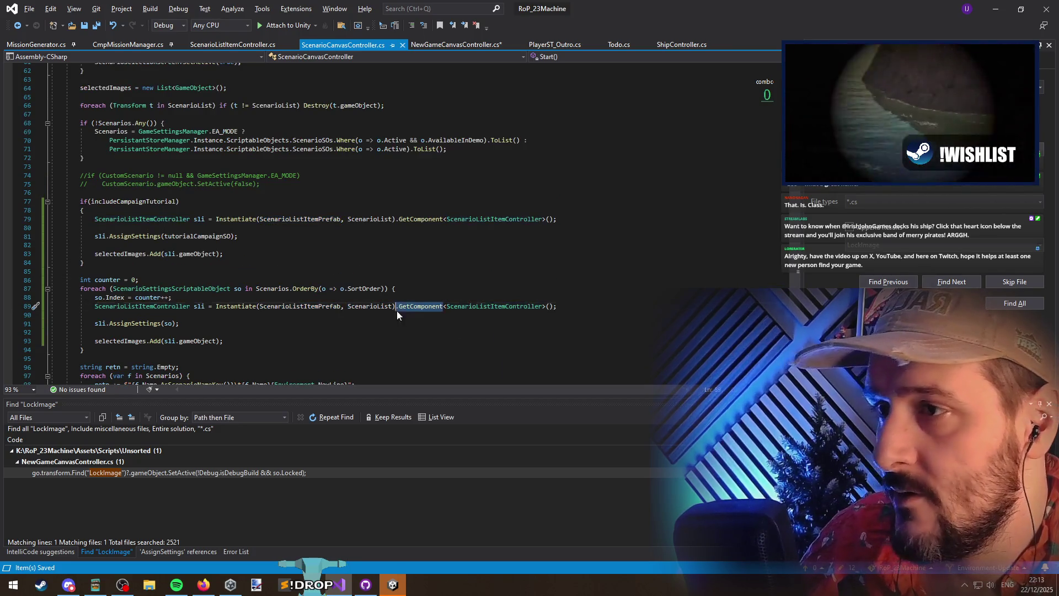
key("shift+End")
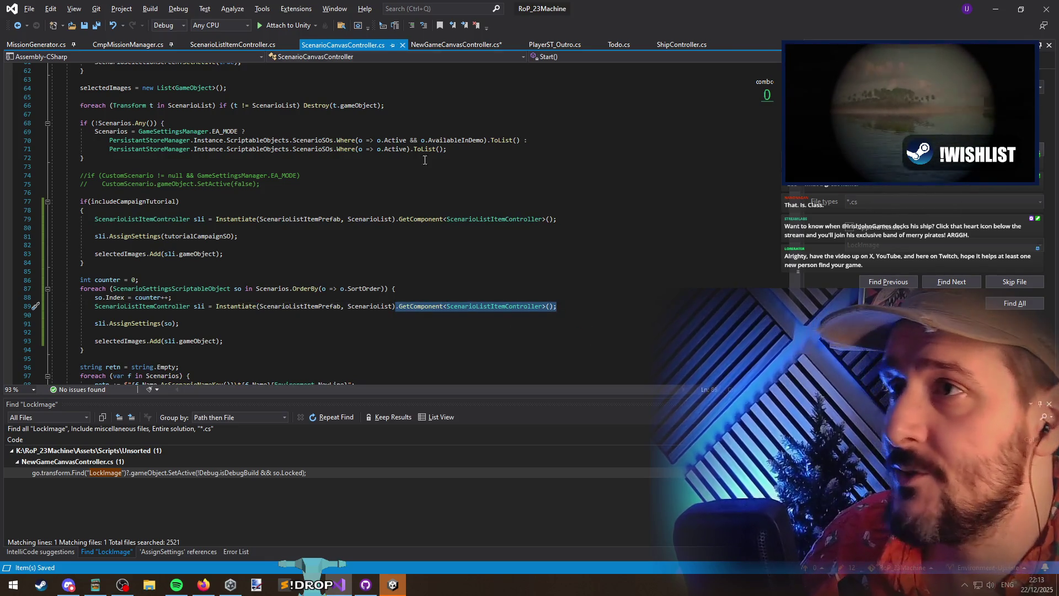
left_click(448, 46)
key("ctrl+s")
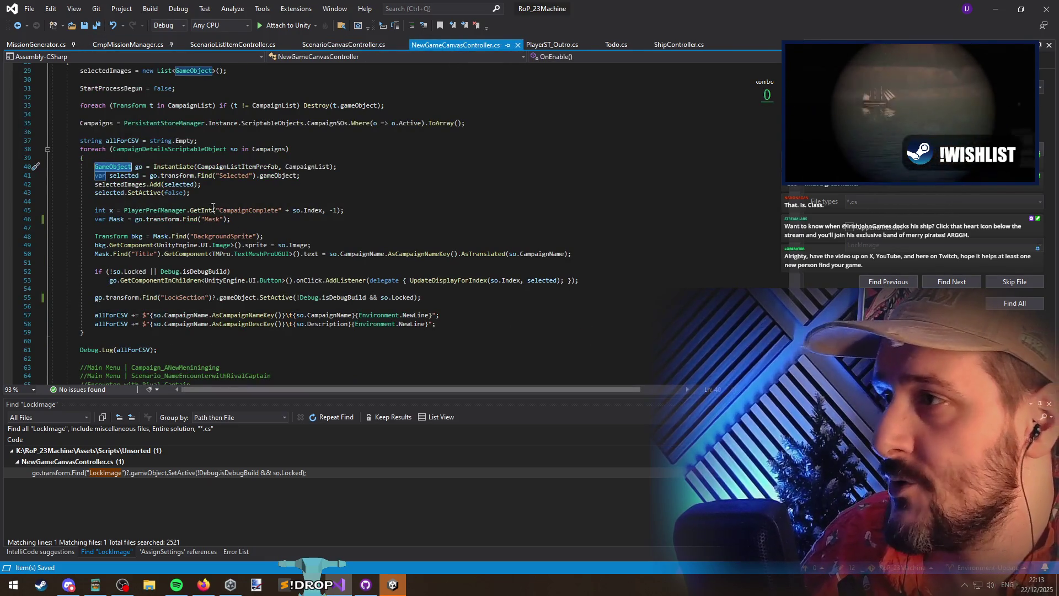
In the campaign loop, declare var sli from the Instantiate call with GetComponent<ScenarioListItemController>()
left_click(370, 164)
key("ctrl+v")
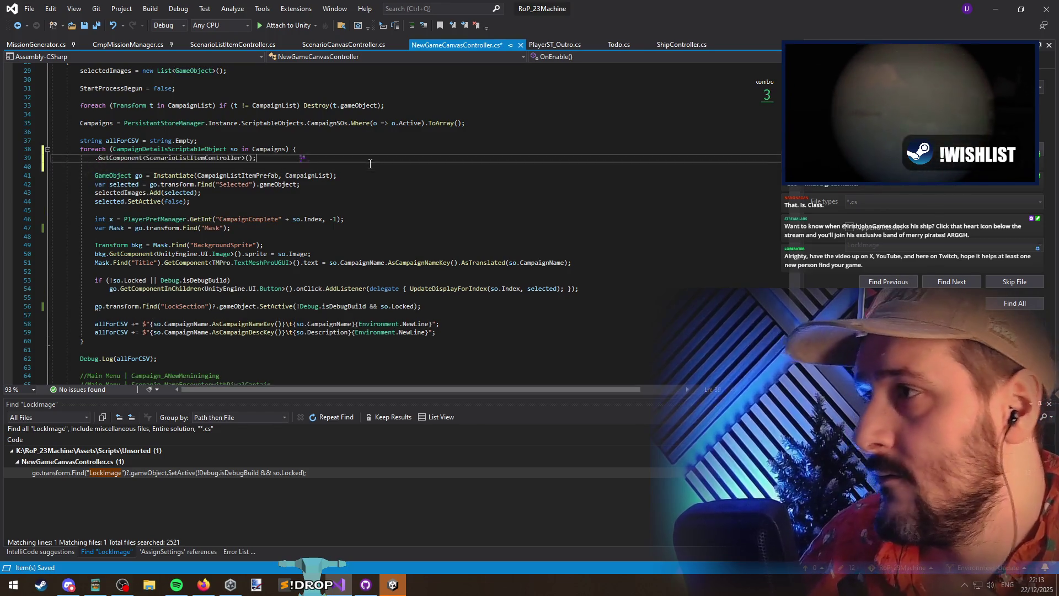
key("Down")
key("Down")
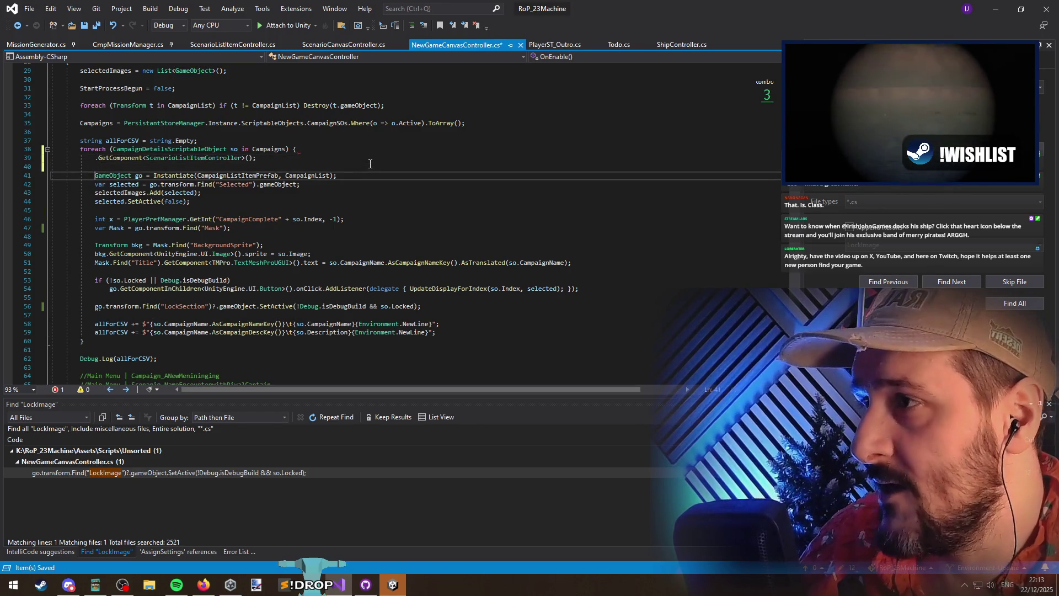
key("Up")
key("Up")
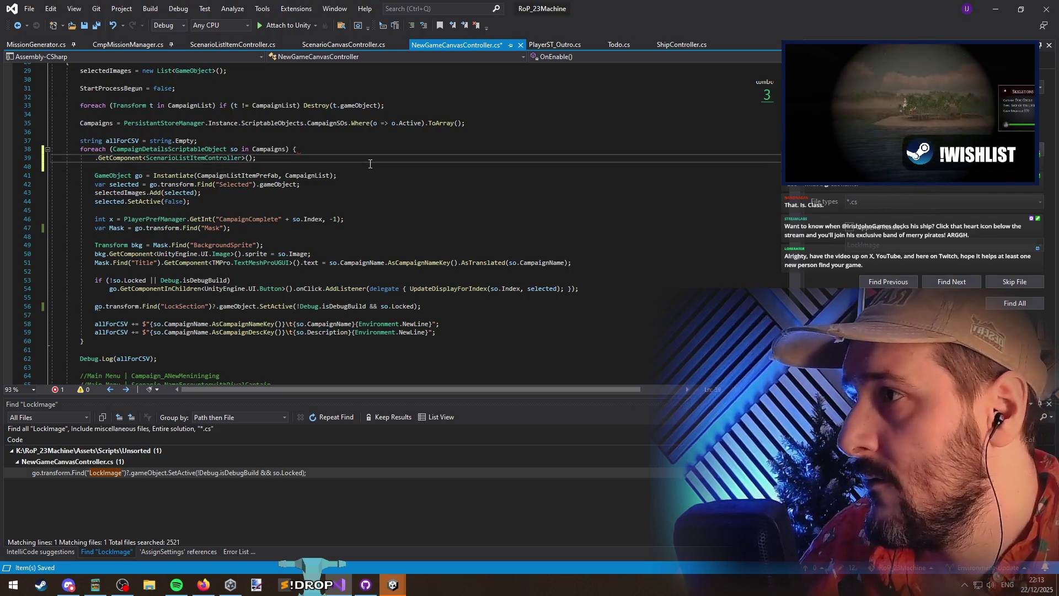
type("SliderExample =")
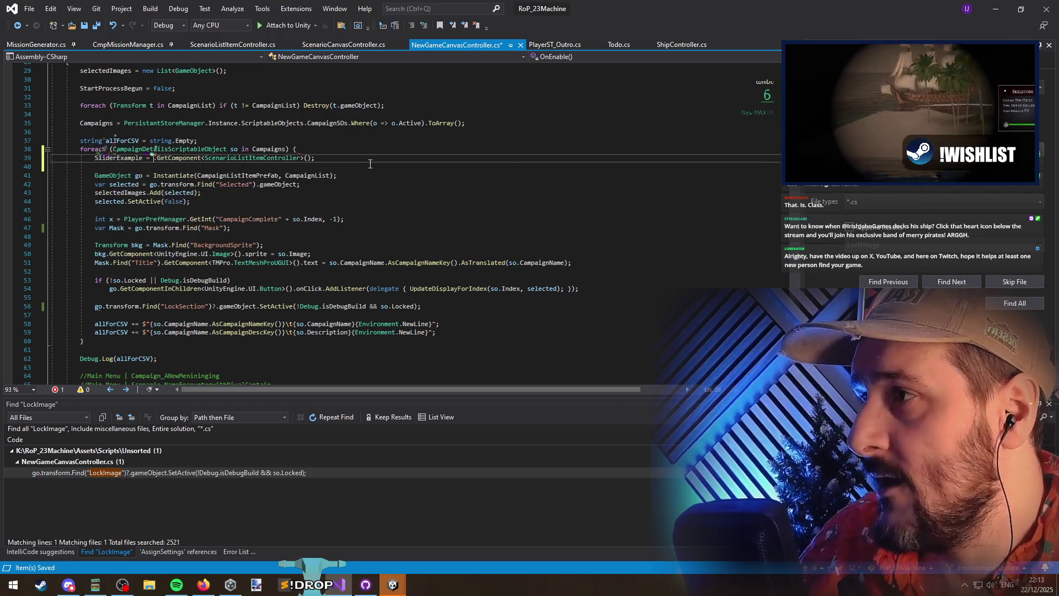
key("ctrl+BackSpace")
key("ctrl+BackSpace")
type("var sl")
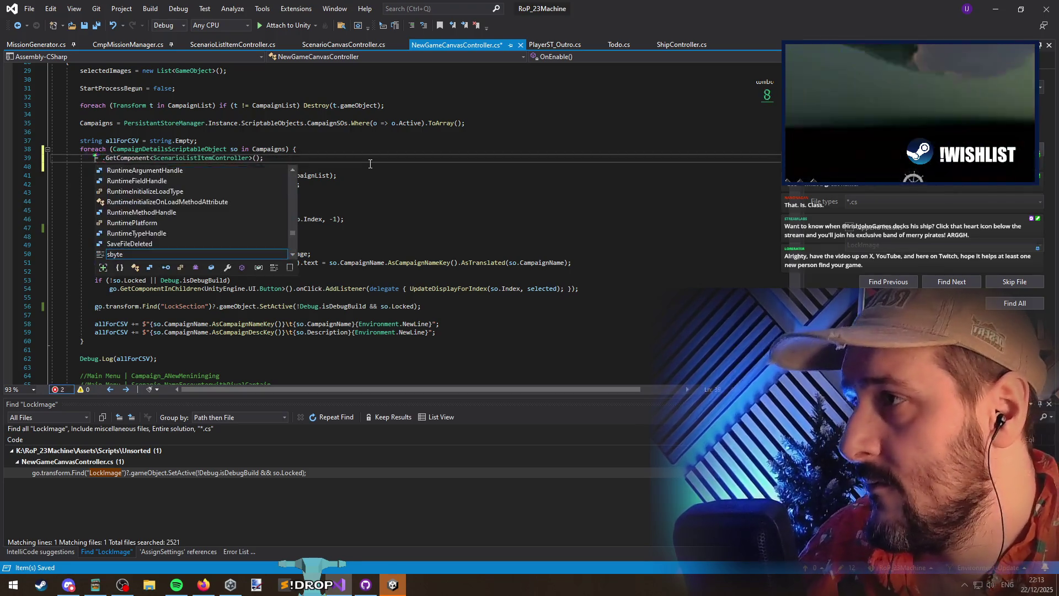
type("i")
key("Down")
key("Down")
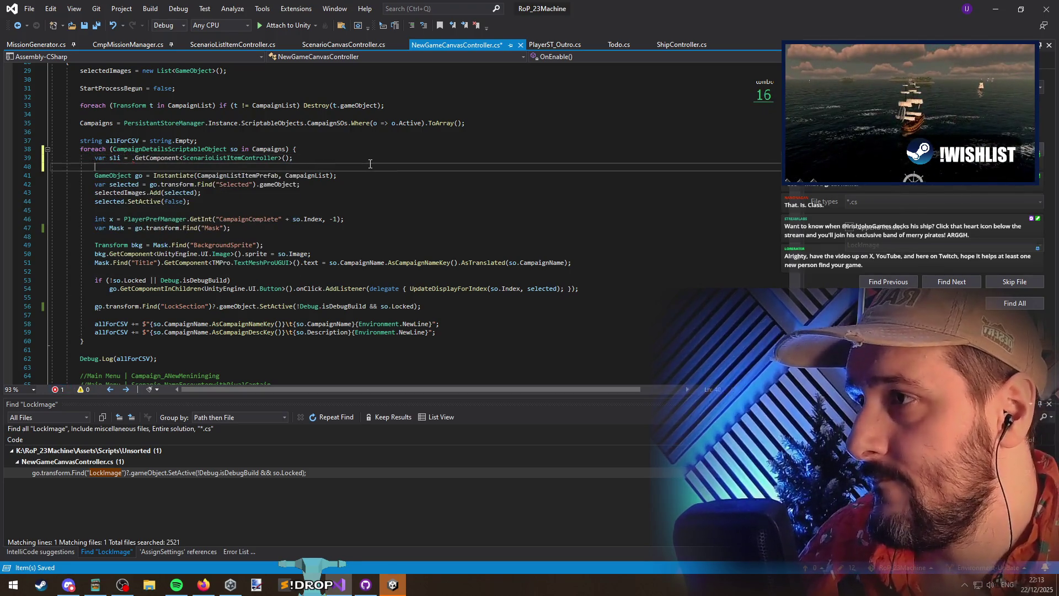
key("Up")
key("Up")
key("End")
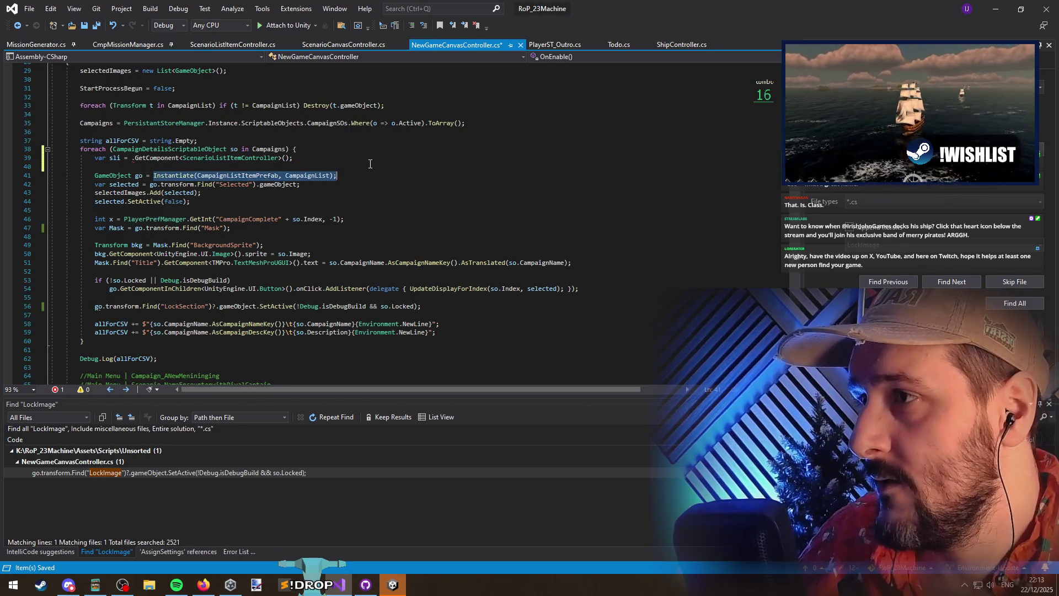
type("Instantiate(CampaignListItemPrefab, CampaignList)")
key("End")
key("Return")
key("Return")
Add sli.AssignSettings(so); below the sli declaration
type("sli")
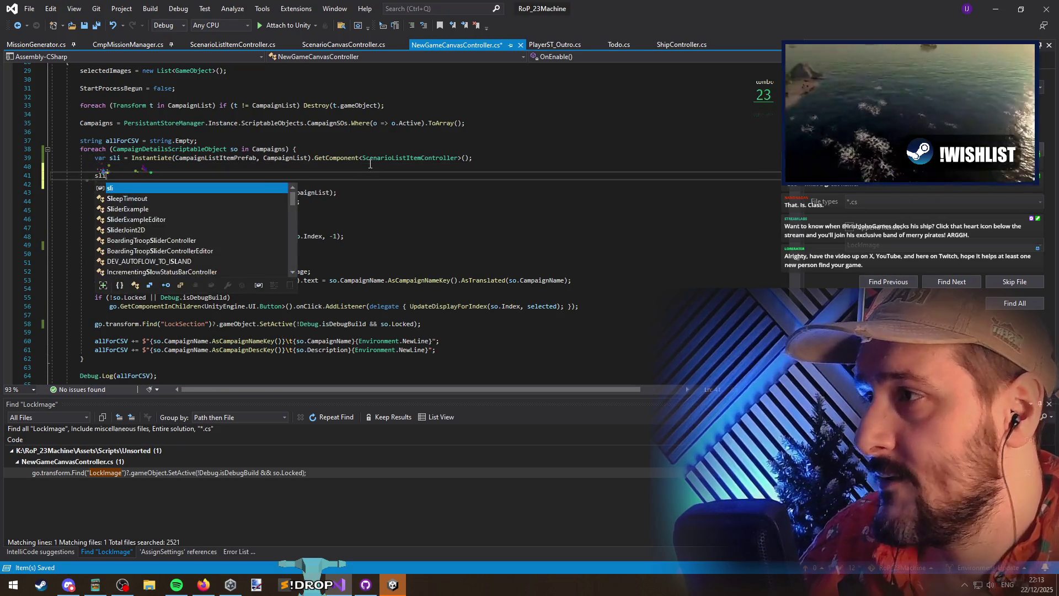
type(".assi(so);")
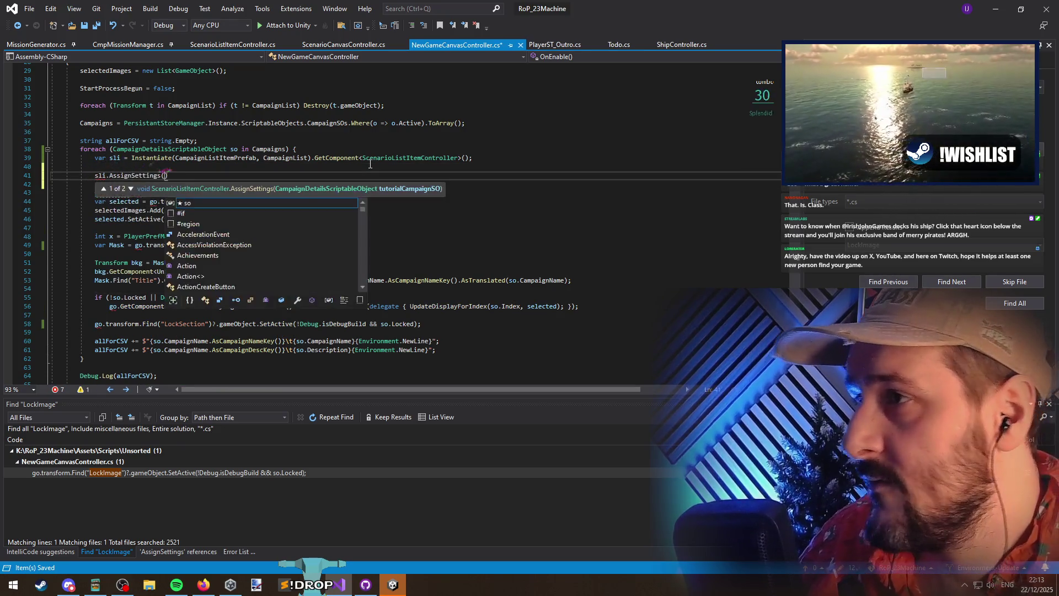
key("Return")
key("Return")
key("Return")
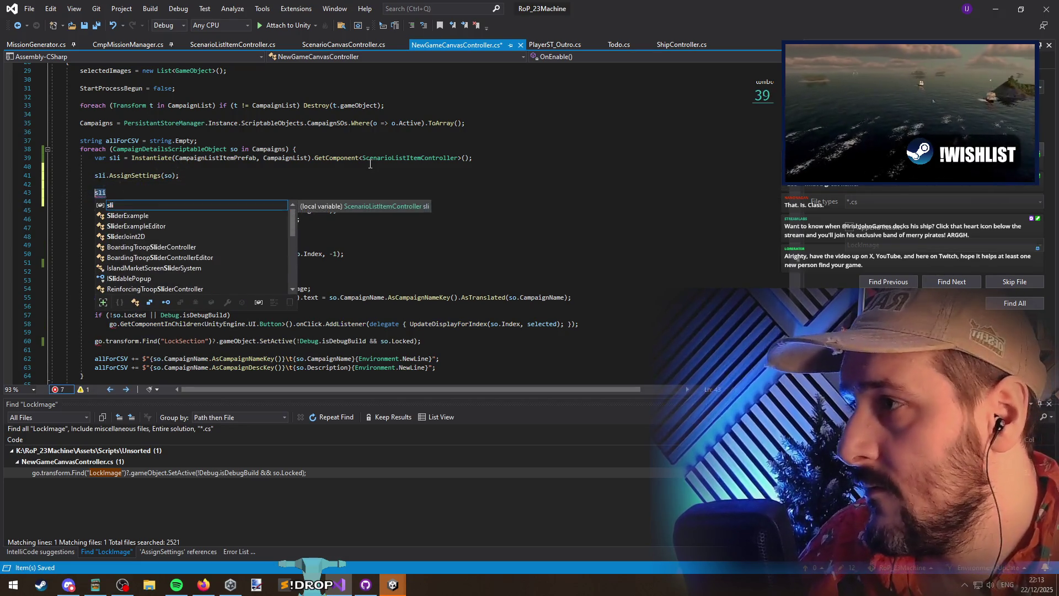
key("BackSpace")
key("Delete")
key("Delete")
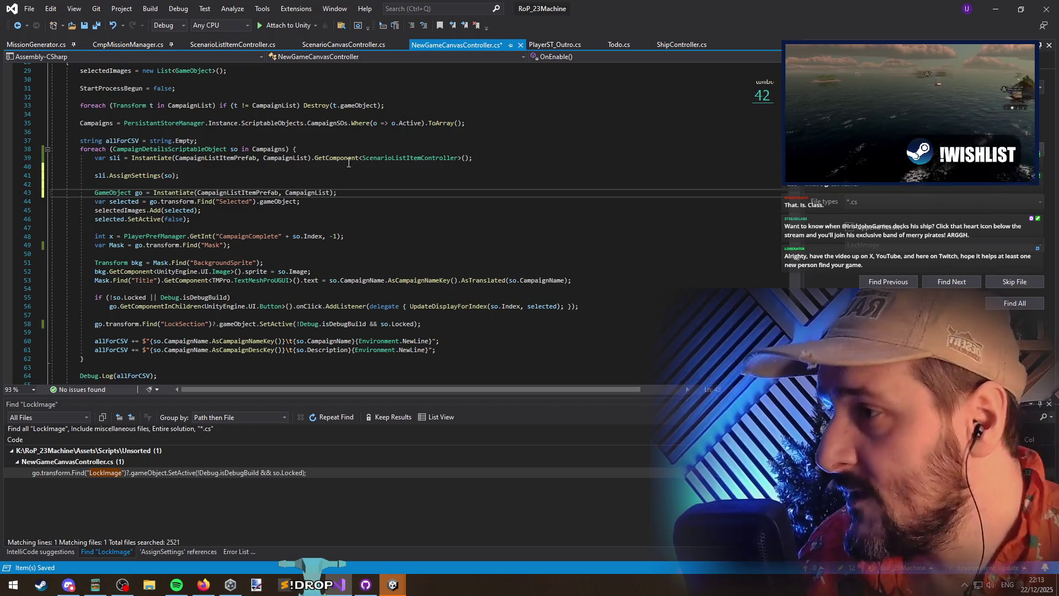
Delete the Debug.Log(allForCSV) line after checking where allForCSV is used
left_click(243, 341)
left_click(123, 349)
scroll(174, 374, "down", 3)
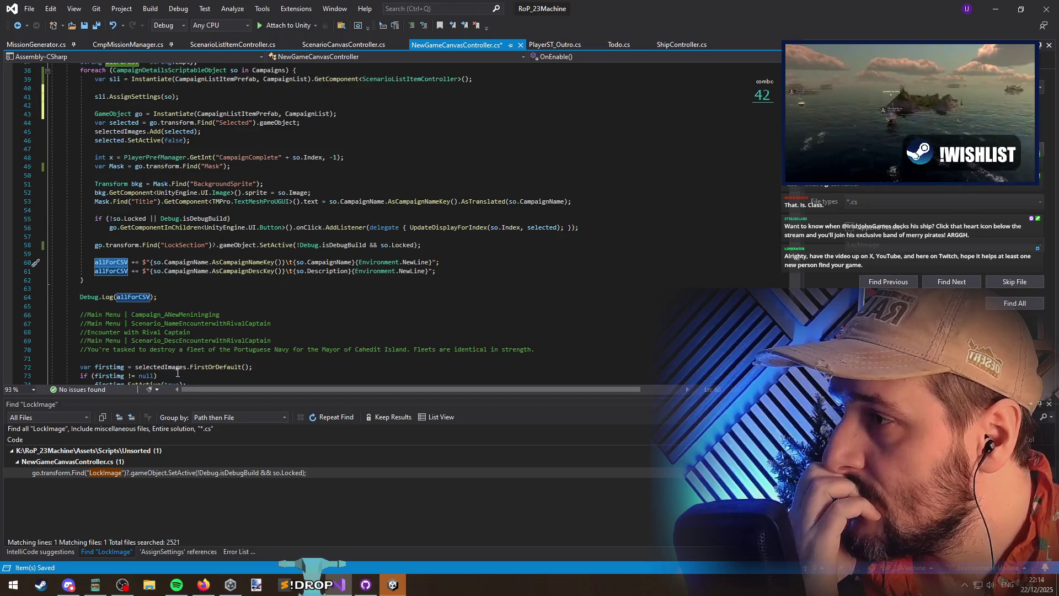
scroll(232, 323, "up", 1)
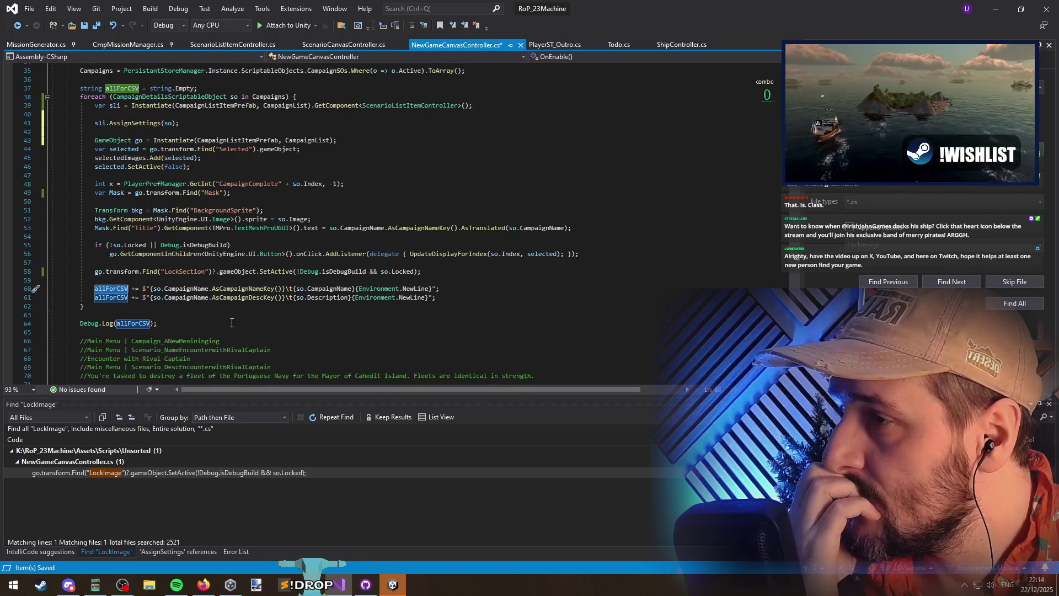
scroll(232, 322, "up", 1)
left_click(194, 348)
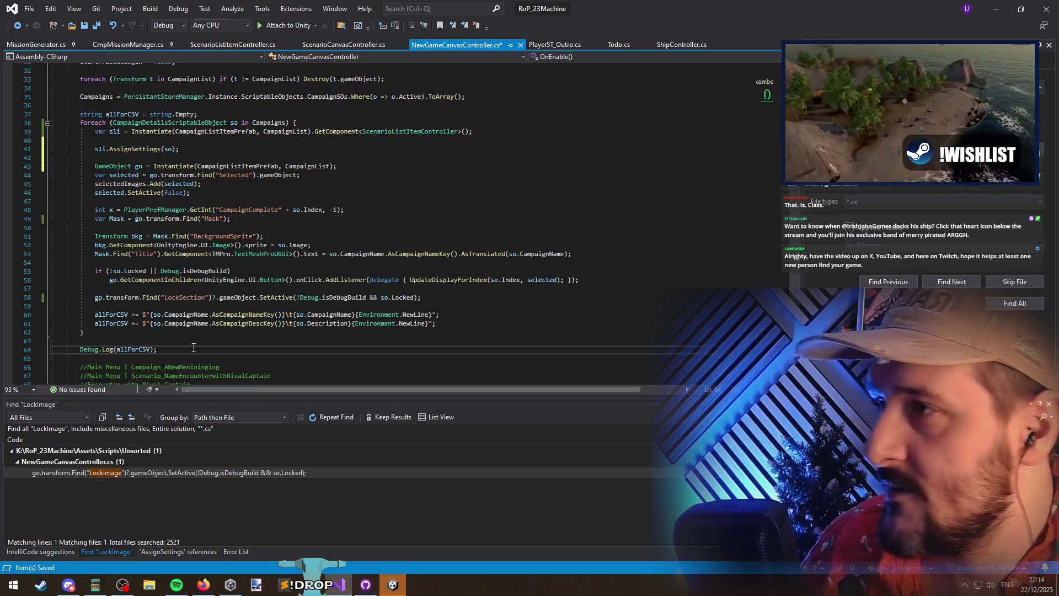
key("ctrl+x")
key("ctrl+x")
key("Up")
key("Up")
key("Up")
Delete the allForCSV declaration and both allForCSV += lines, then save
type("//")
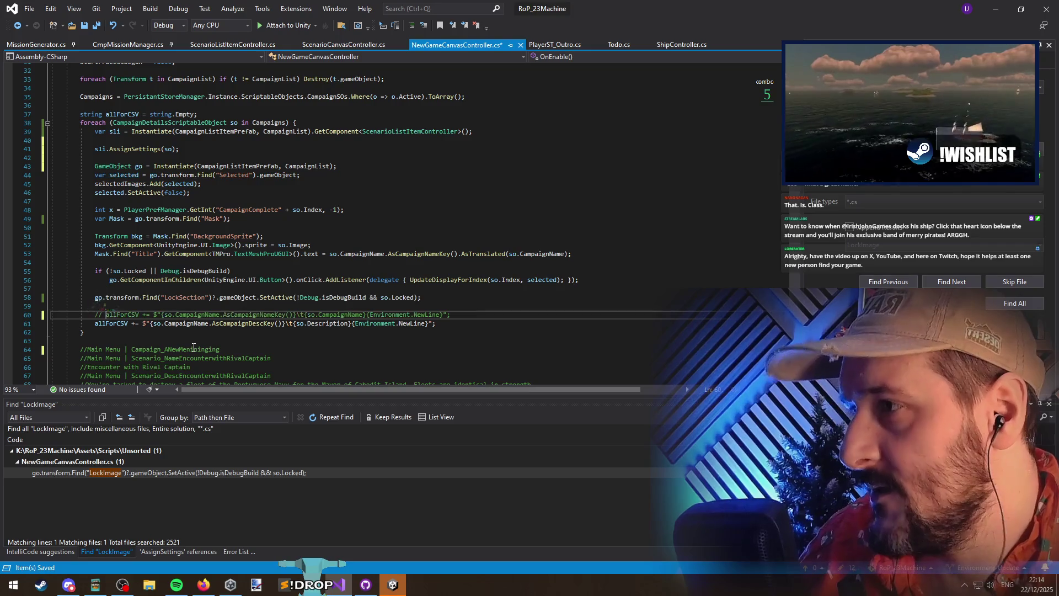
key("ctrl+z")
left_click(121, 114)
key("ctrl+x")
left_click(110, 306)
key("ctrl+x")
key("ctrl+x")
left_click(138, 279)
key("ctrl+s")
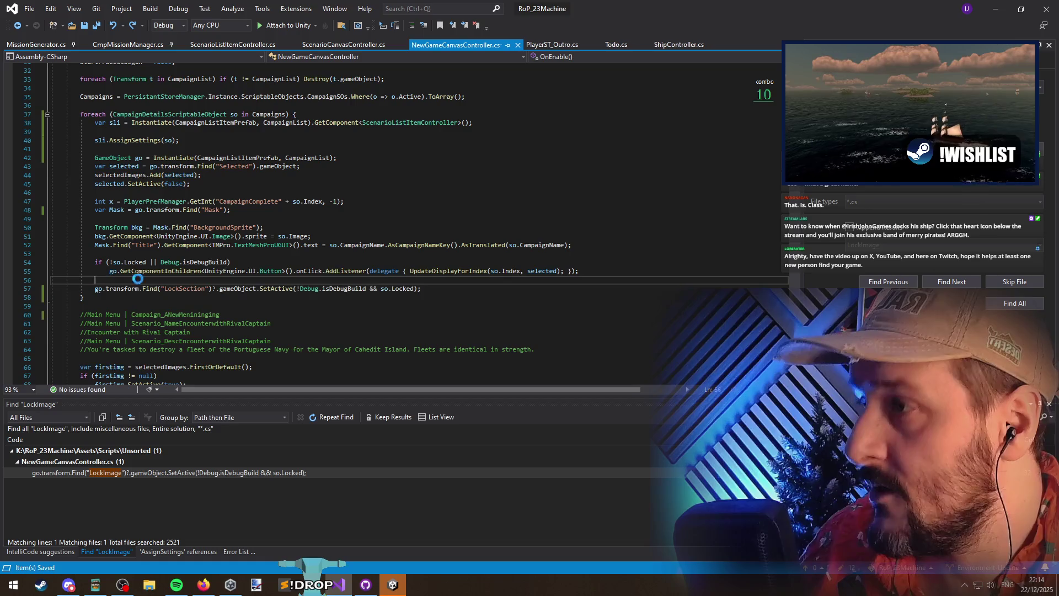
Review the remaining loop code, then go to the AssignSettings definition in ScenarioListItemController.cs
left_click(130, 149)
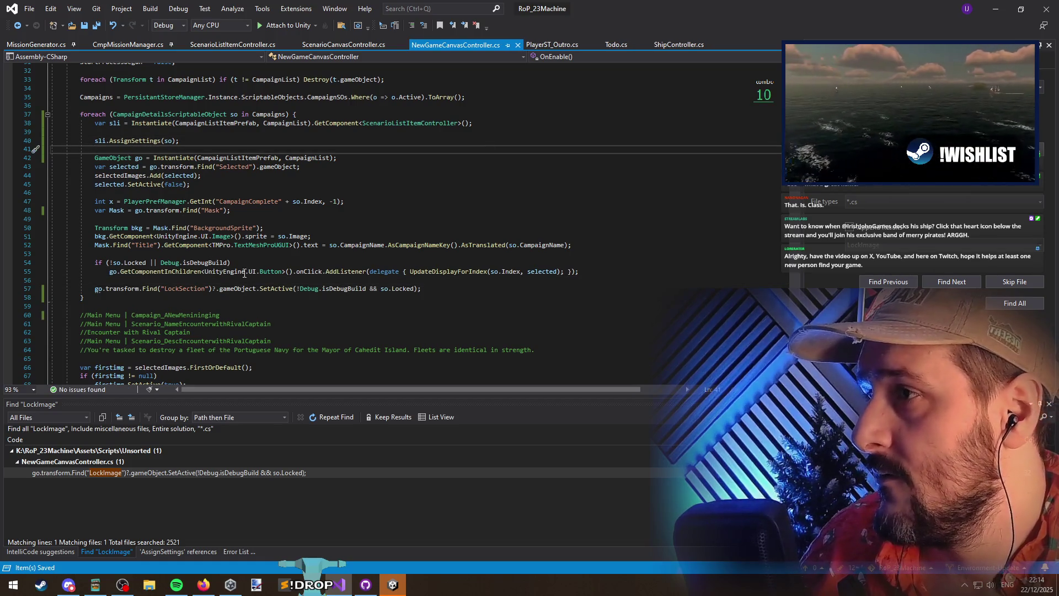
left_click(448, 291, "shift")
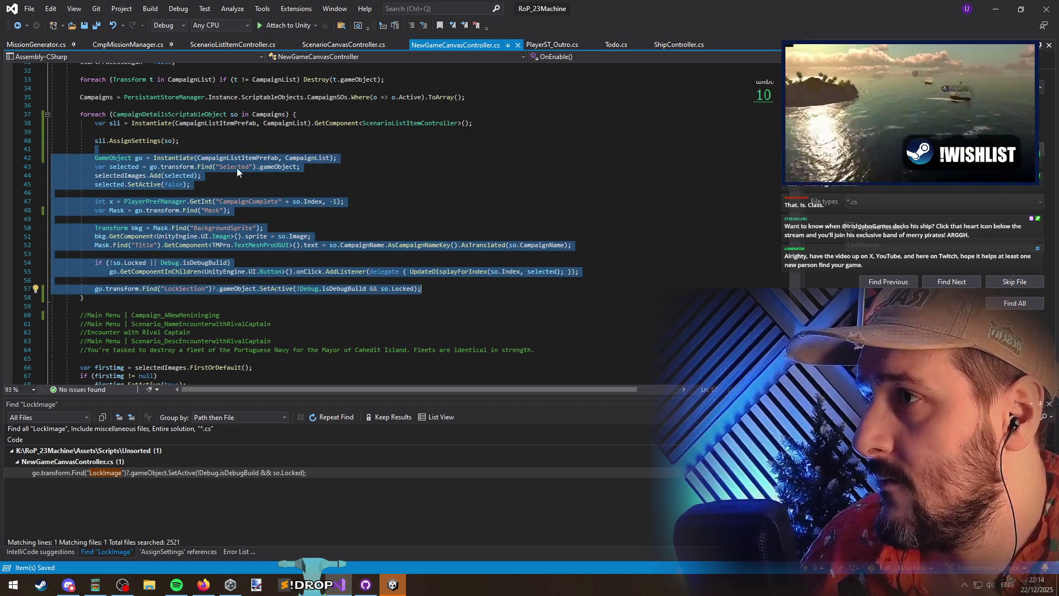
left_click(229, 151)
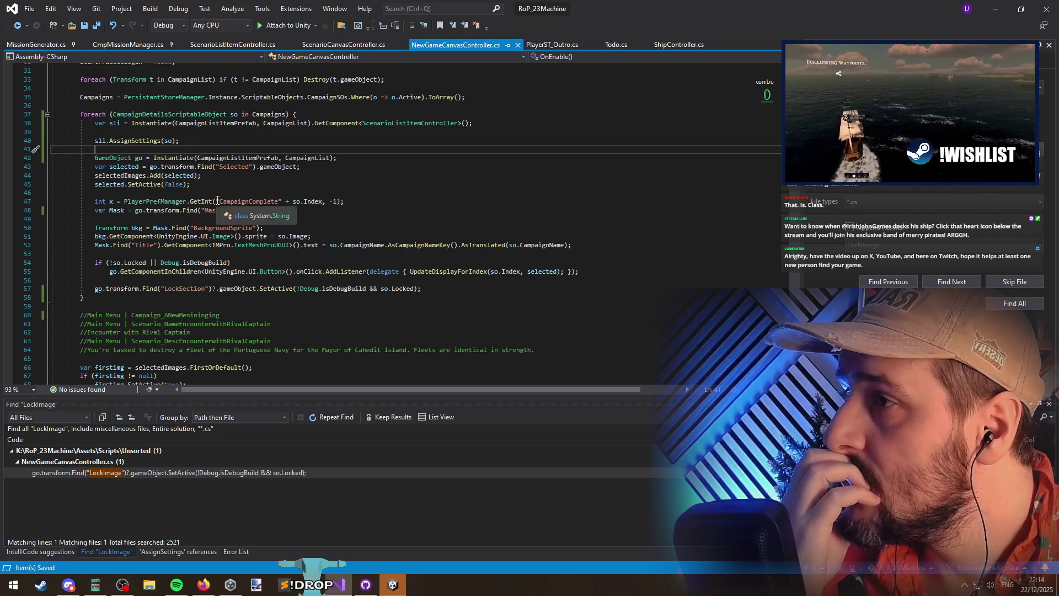
left_click(261, 202)
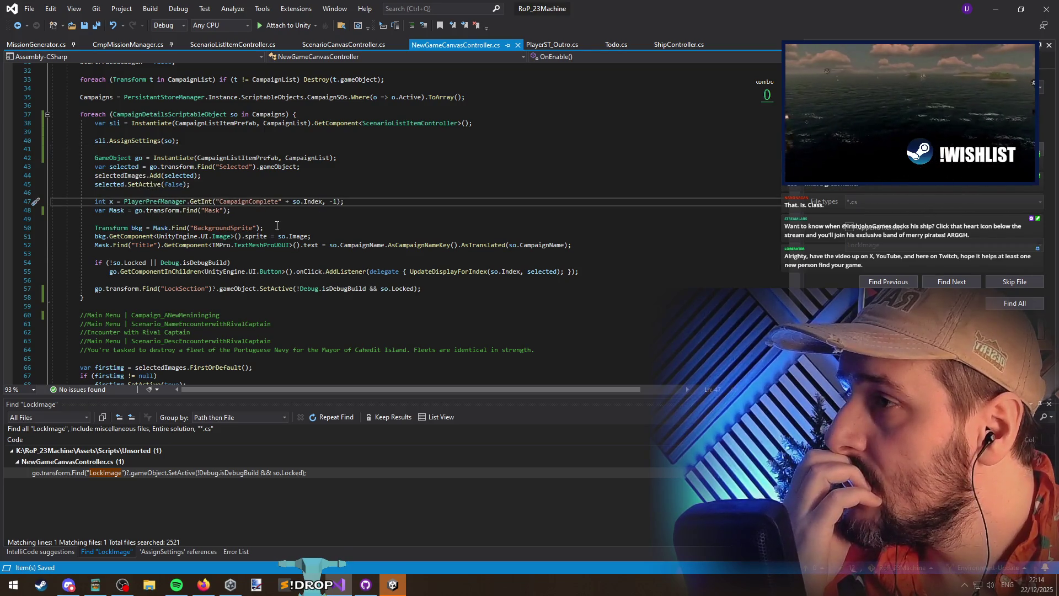
left_click(130, 140)
key("F12")
Review the campaign AssignSettings' CampaignComplete check, its Index, and the WrapInColor display text
left_click(223, 276)
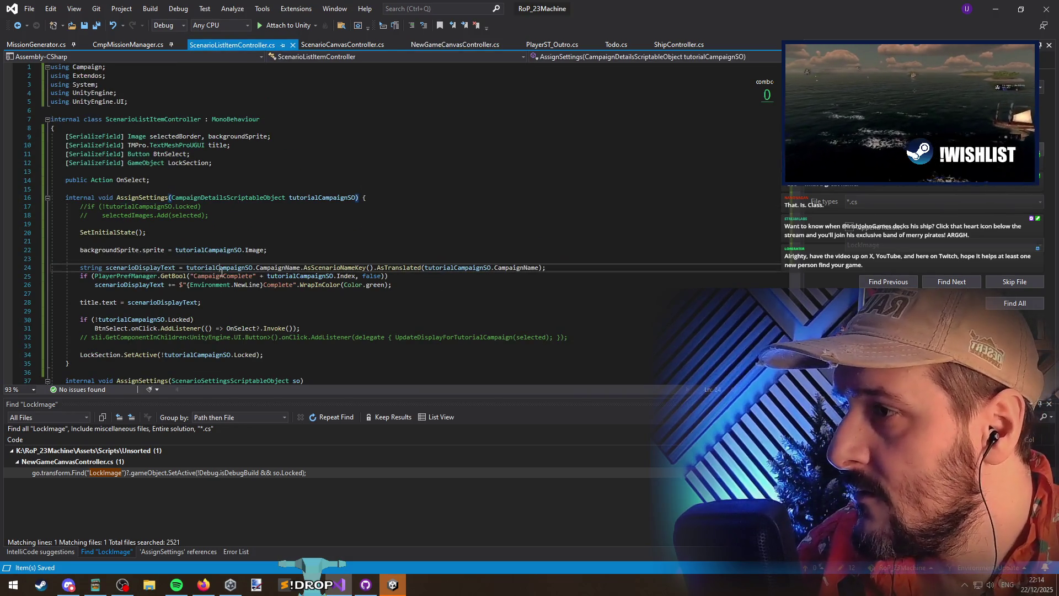
left_click(346, 275)
left_click(134, 284)
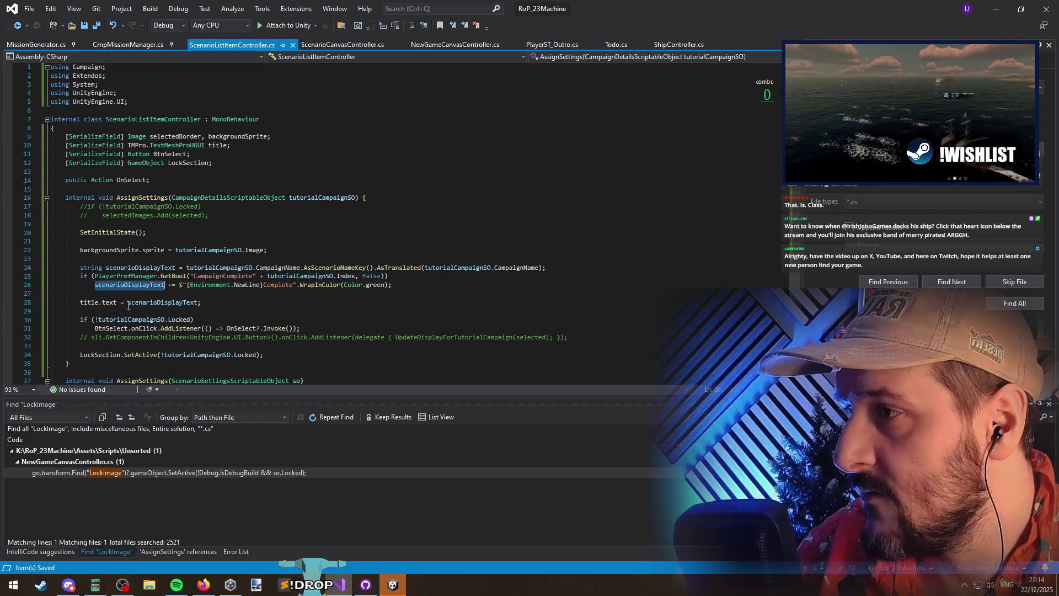
left_click(318, 286)
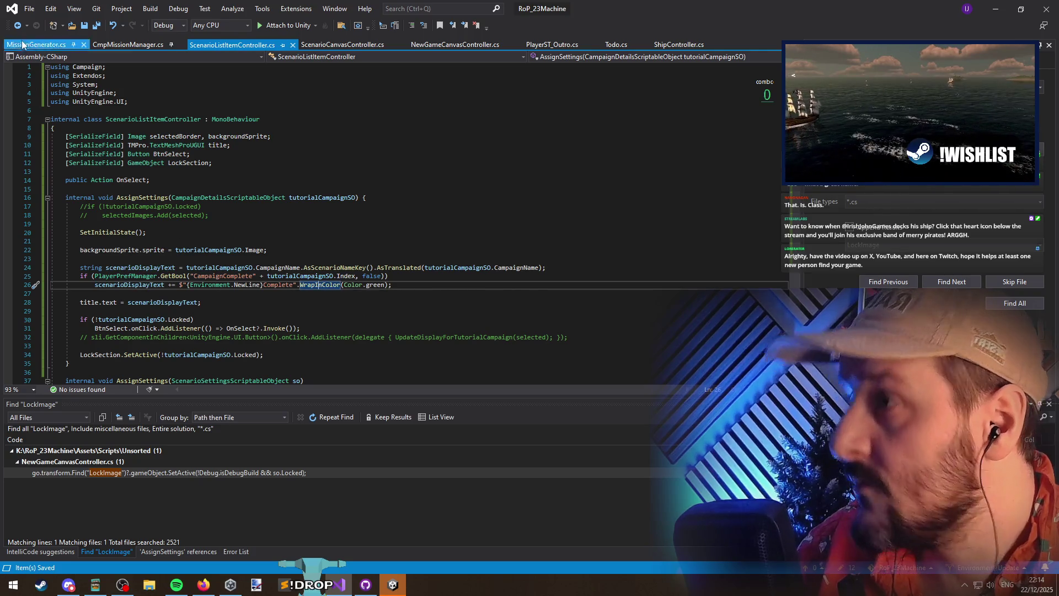
Compare with NewGameCanvasController's old setup: its BackgroundSprite lookup and AsCampaignNameKey
left_click(18, 26)
left_click(247, 196)
left_click(194, 228)
double_click(402, 245)
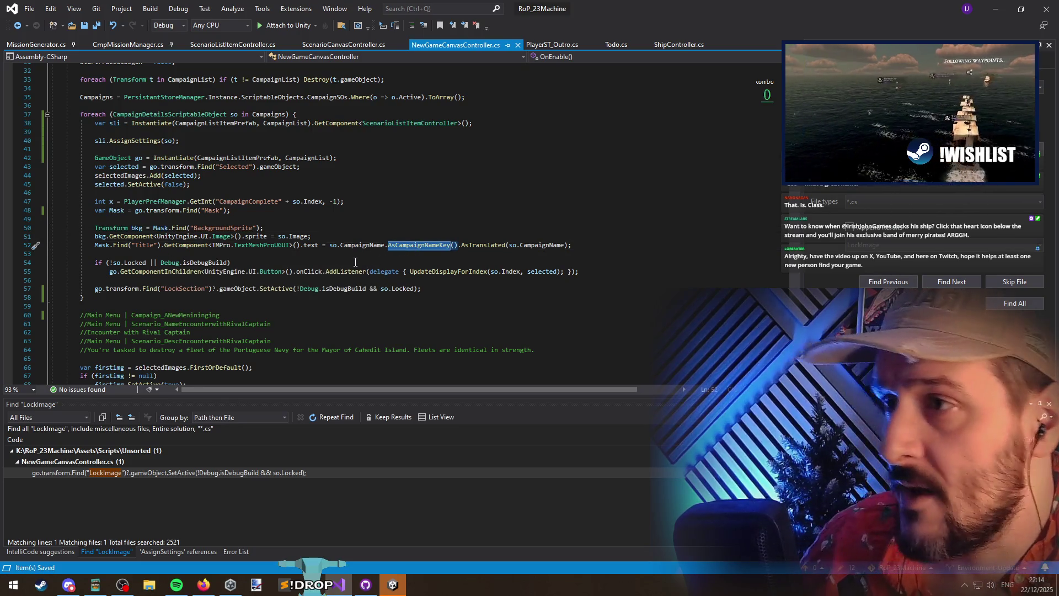
Compare AsScenarioNameKey on line 24 of ScenarioListItemController, then move to ScenarioCanvasController.cs
key("ctrl+Tab")
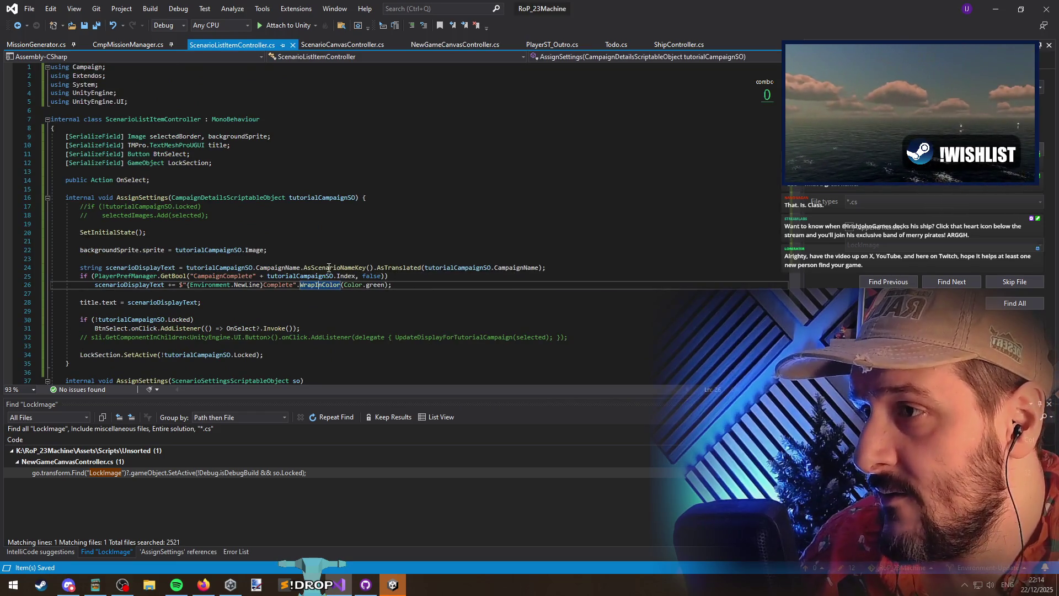
double_click(329, 268)
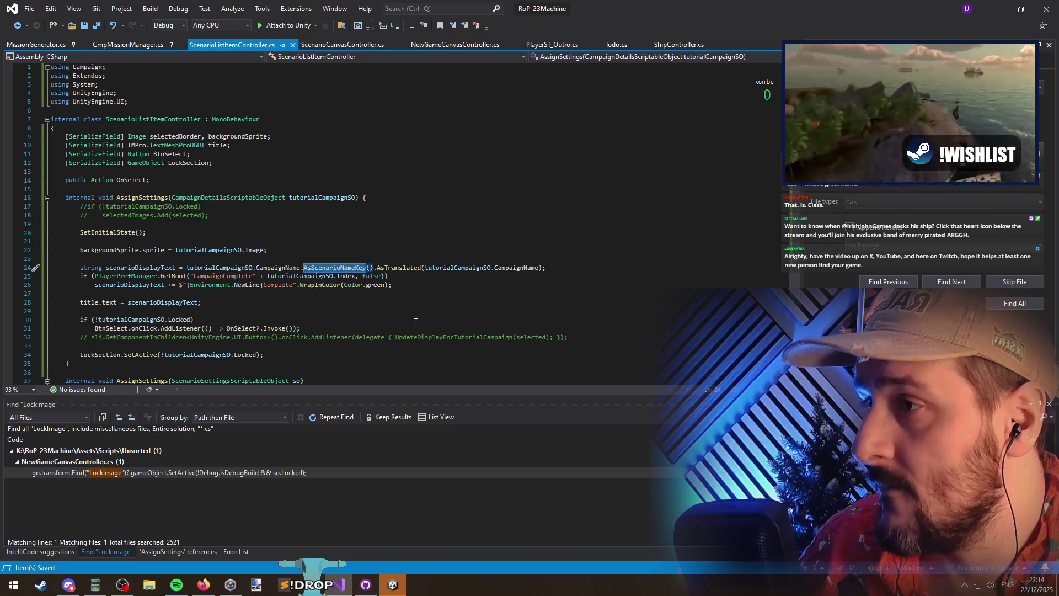
scroll(416, 320, "down", 1)
scroll(416, 323, "down", 4)
scroll(417, 329, "up", 4)
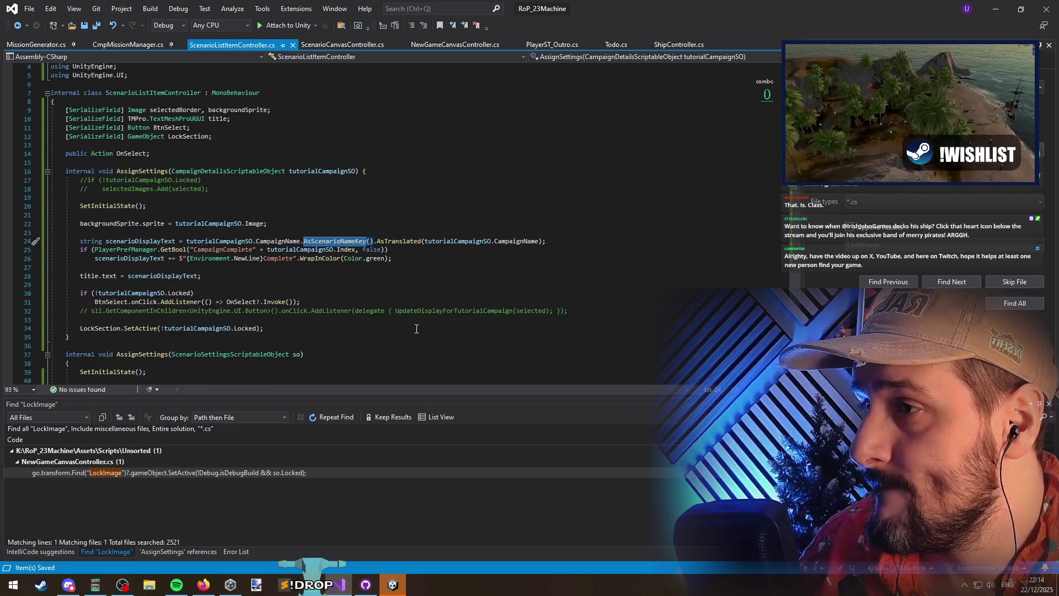
key("ctrl+Tab")
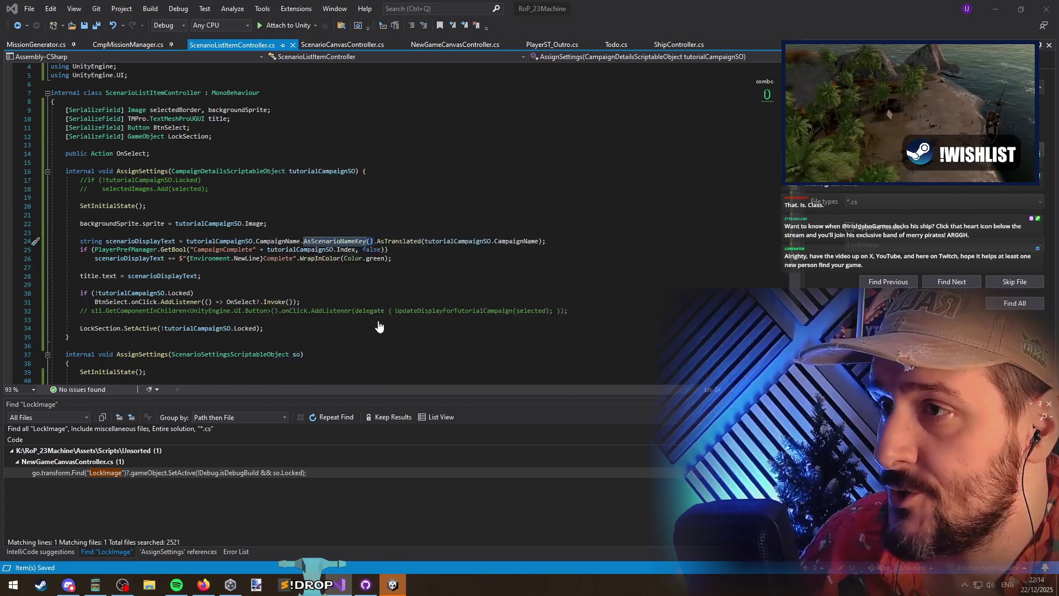
scroll(235, 281, "up", 1)
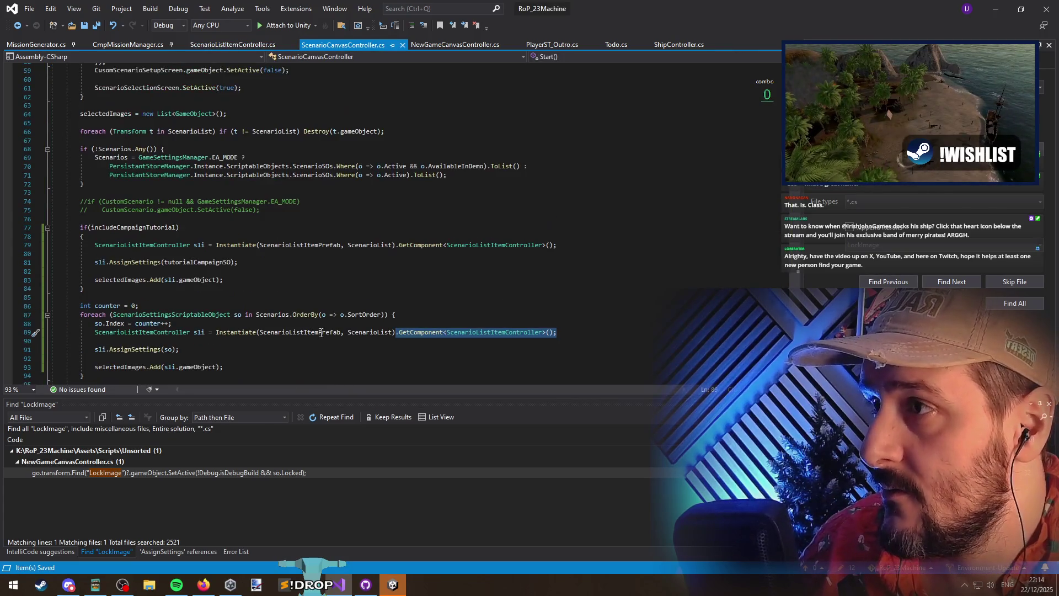
Inspect includeCampaignTutorial on line 77, briefly checking the Unity editor
scroll(235, 282, "down", 3)
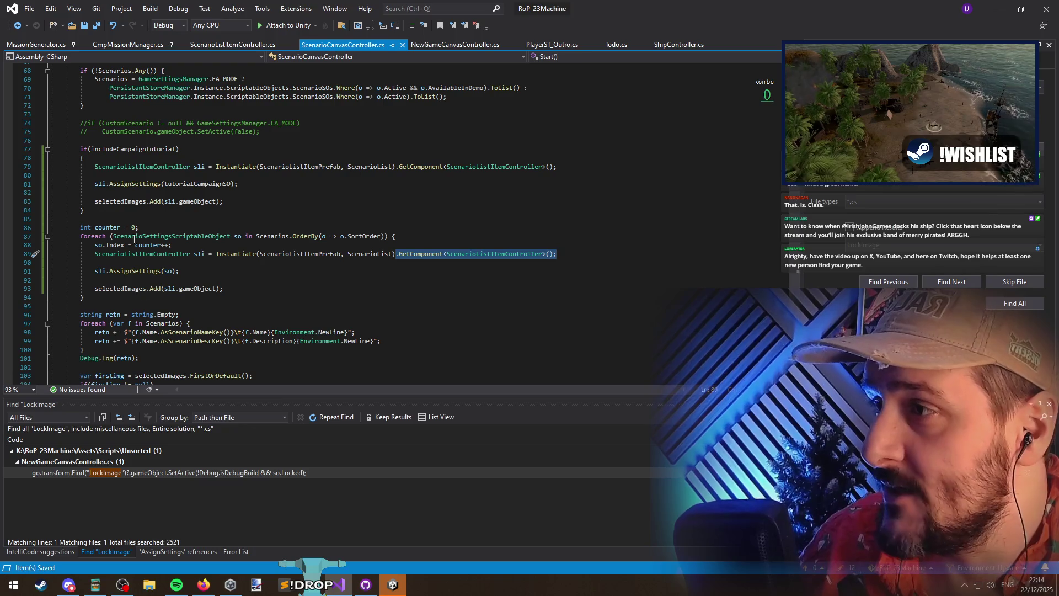
left_click_drag(81, 149, 85, 223)
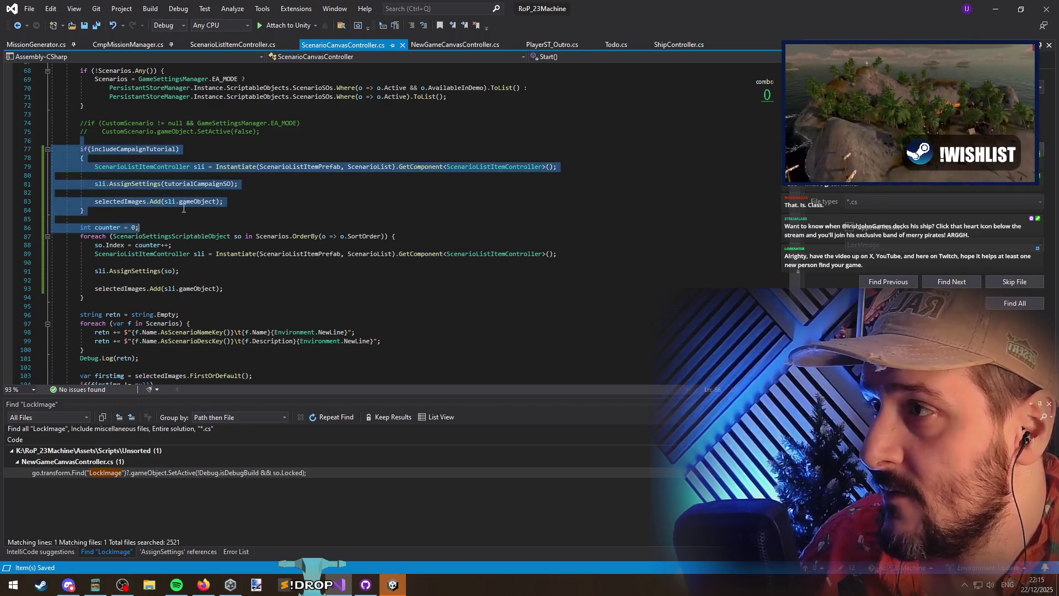
double_click(132, 149)
key("alt+Tab")
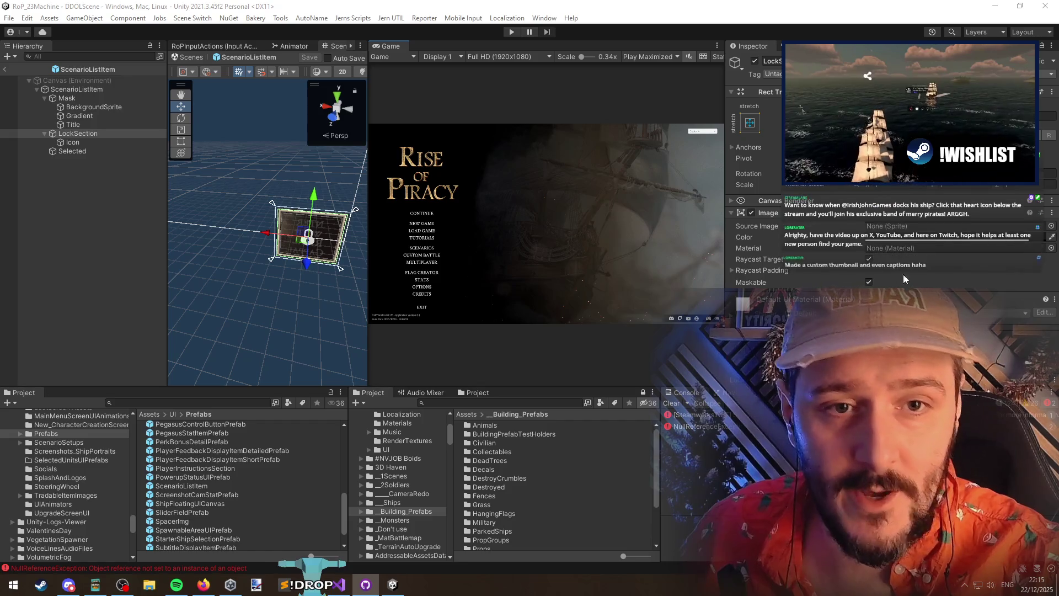
key("alt+Tab")
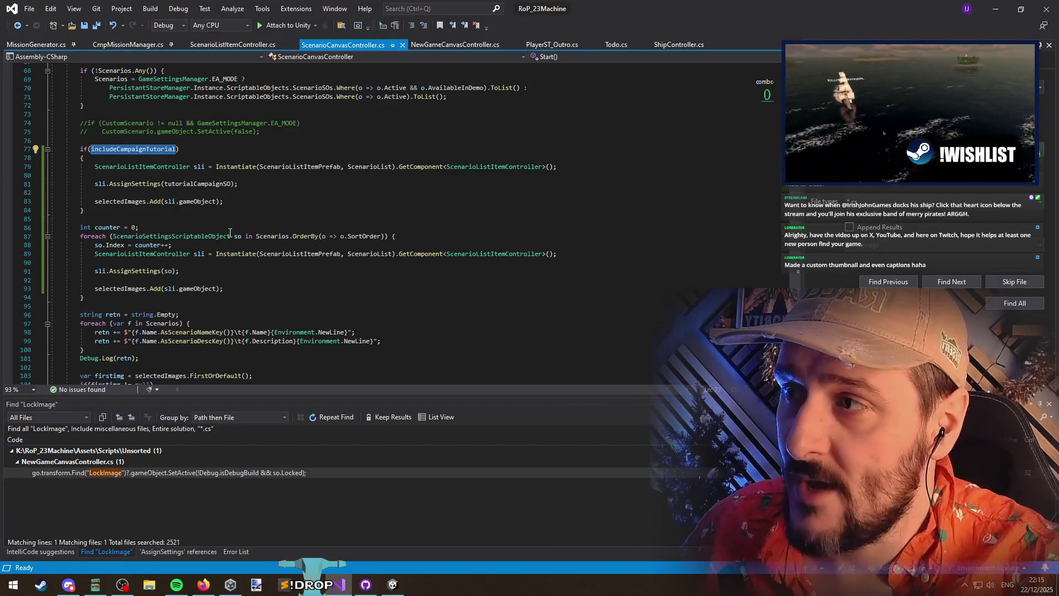
left_click(226, 227)
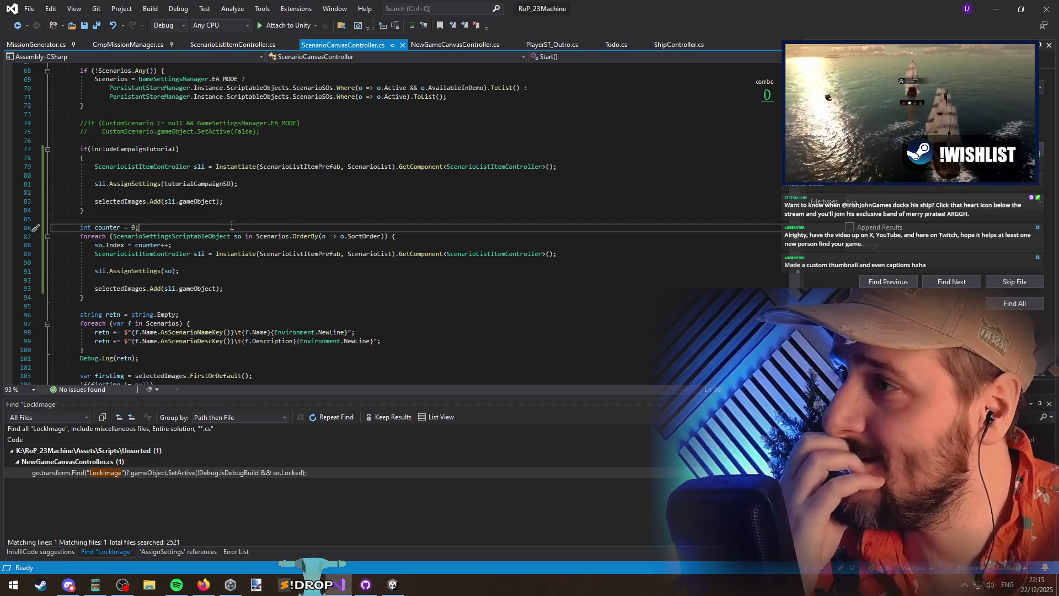
Go to the scenario AssignSettings definition from the sli.AssignSettings(so) call on line 91
scroll(248, 218, "up", 9)
scroll(248, 217, "down", 7)
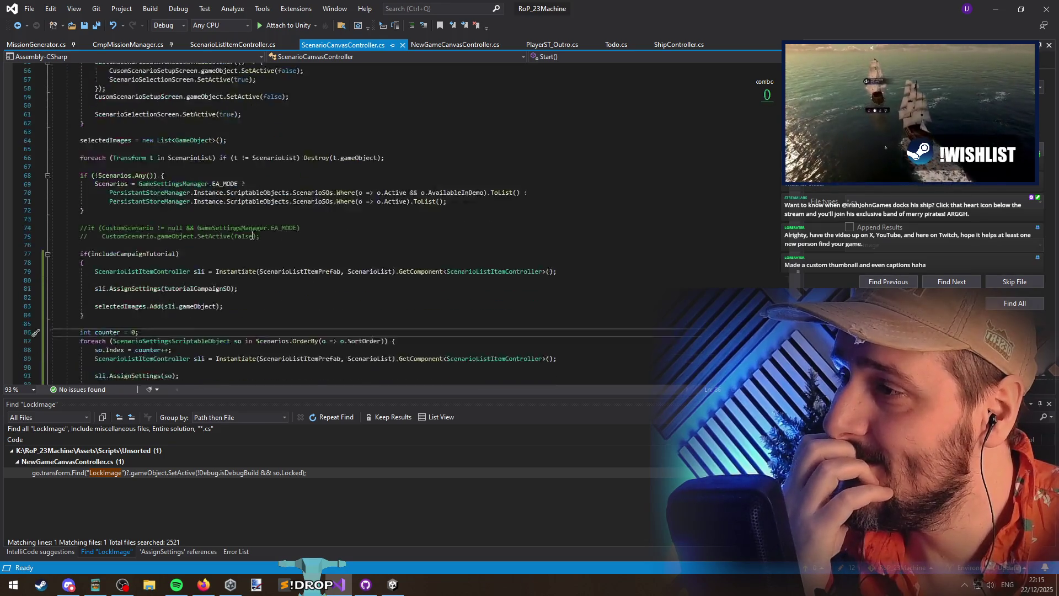
scroll(295, 324, "down", 1)
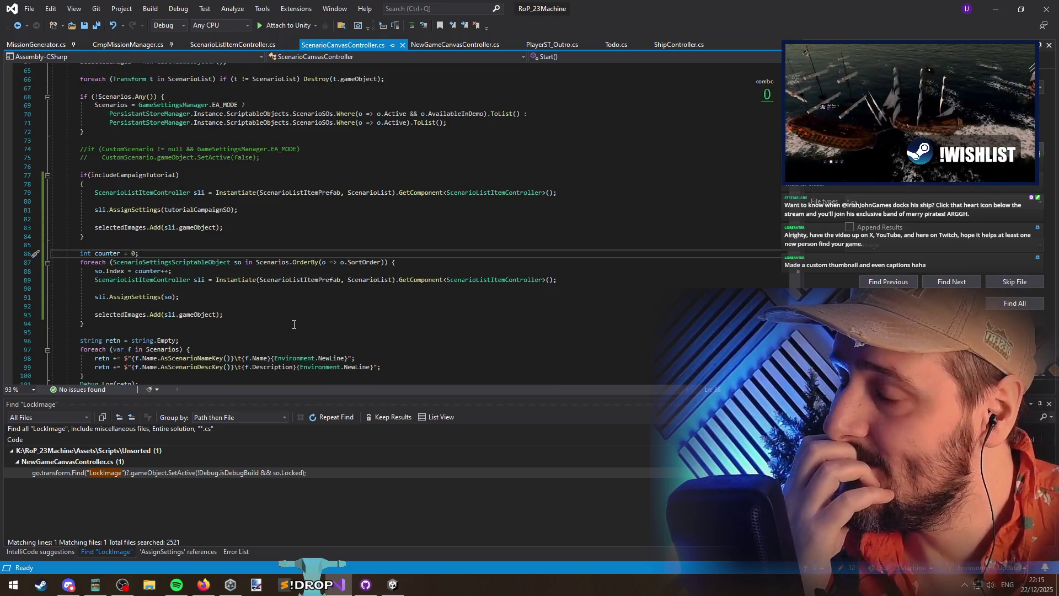
scroll(291, 325, "down", 1)
left_click(132, 270)
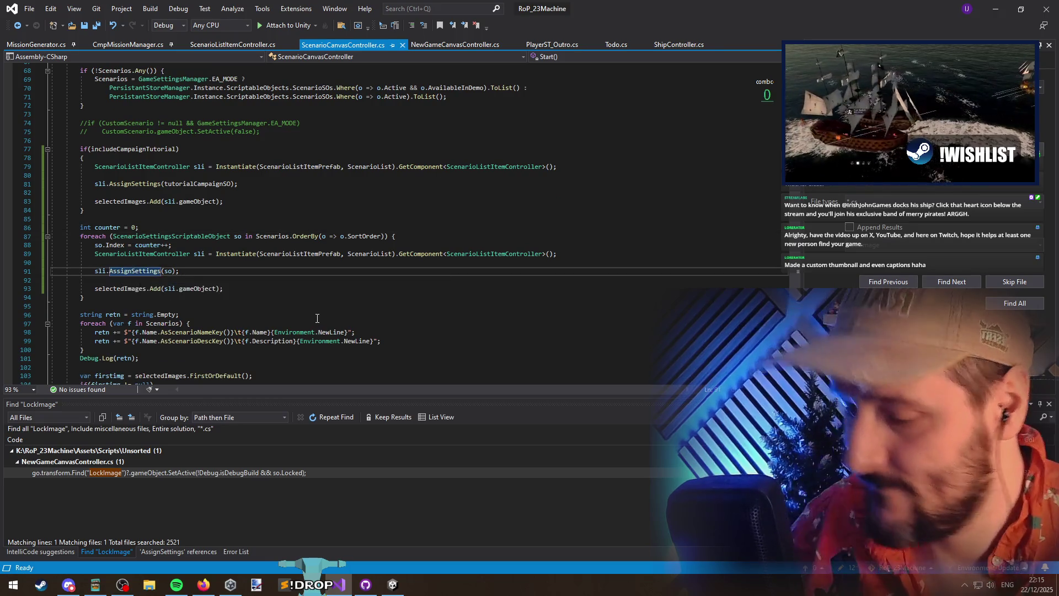
key("F12")
key("ctrl+Right")
key("ctrl+Right")
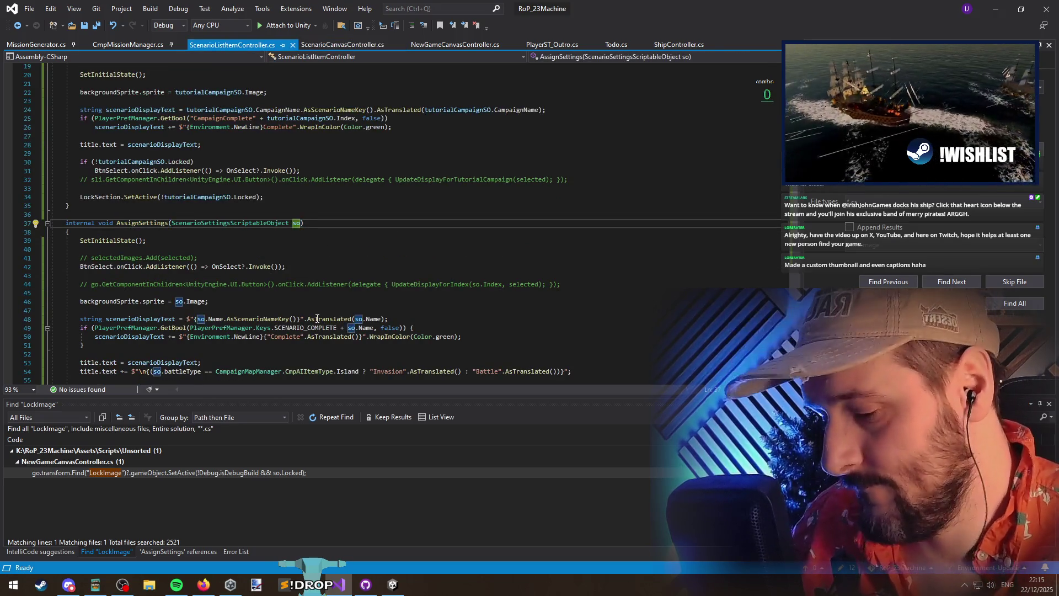
Leave the scenario AssignSettings overload without an isScenario parameter and save
type(", bool isScenario")
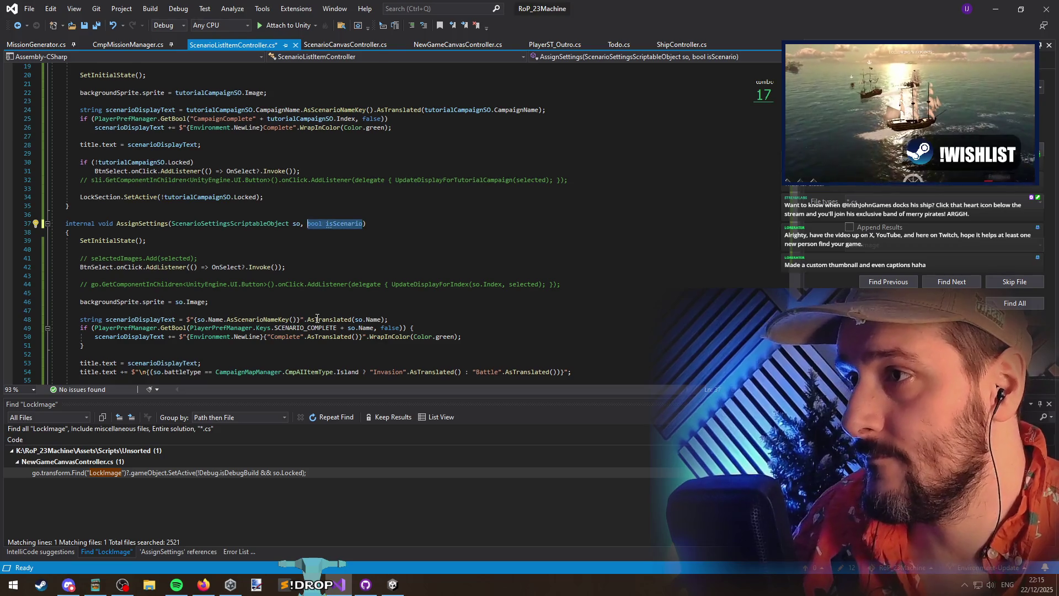
key("ctrl+z")
scroll(232, 259, "up", 5)
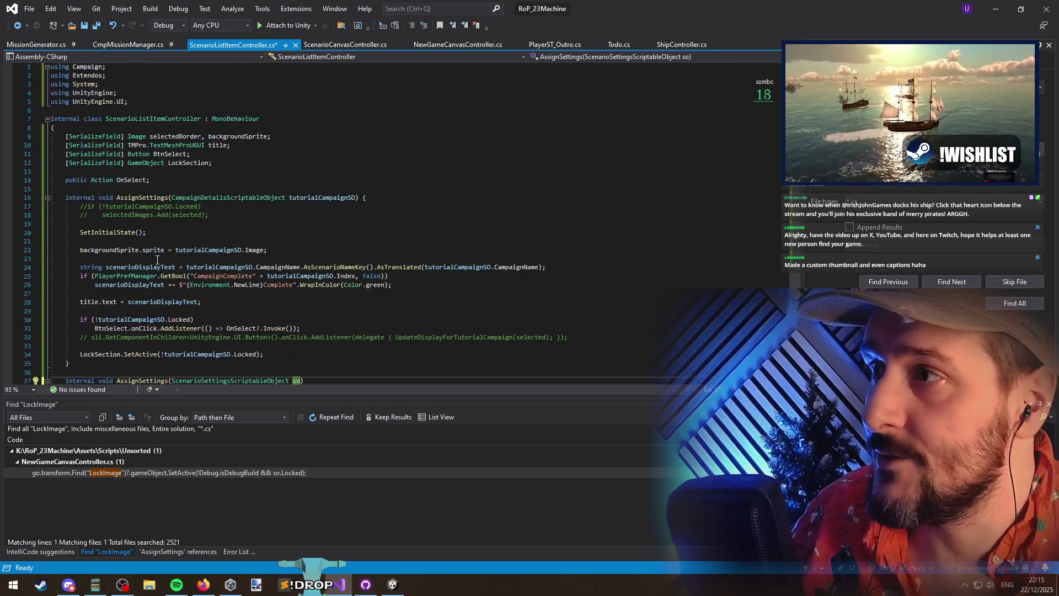
key("ctrl+s")
Add a bool isScenario parameter to the campaign AssignSettings and start an isScenario condition
left_click(355, 197)
type(", bool isScenario")
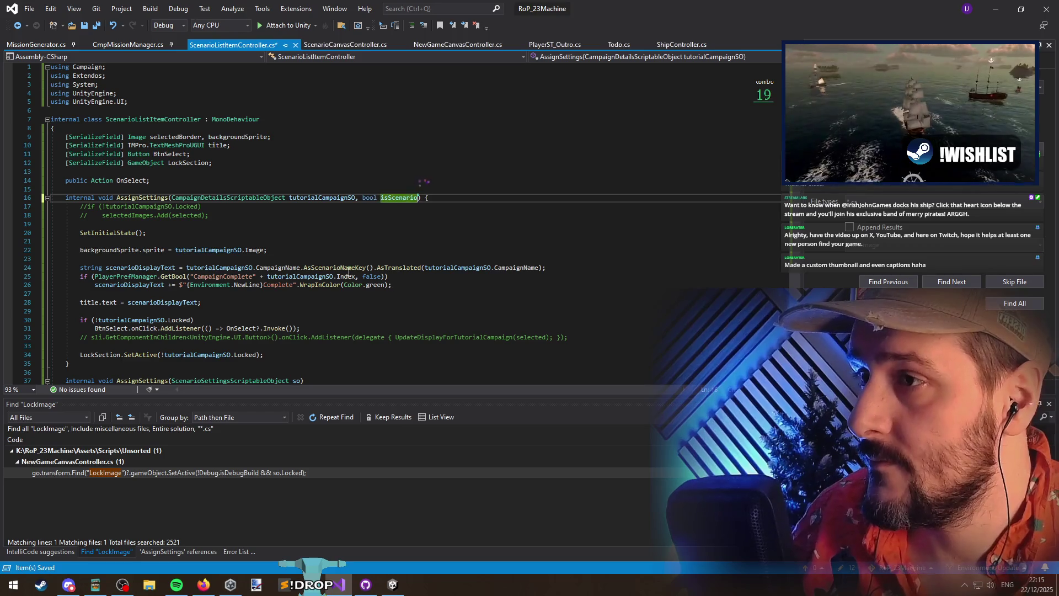
left_click(343, 267)
key("ctrl+Return")
key("Down")
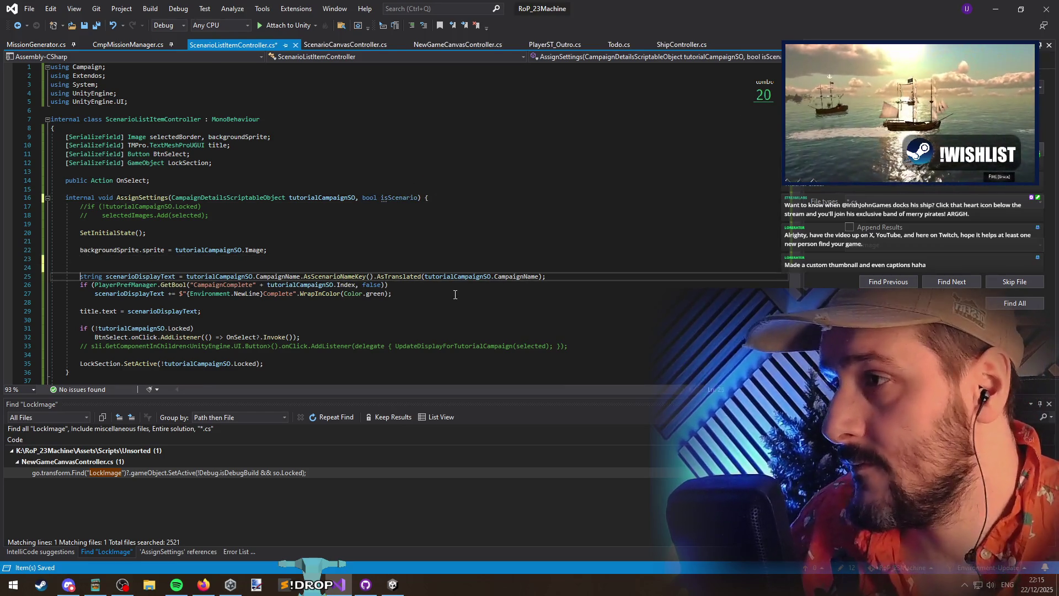
key("Return")
key("ctrl+Return")
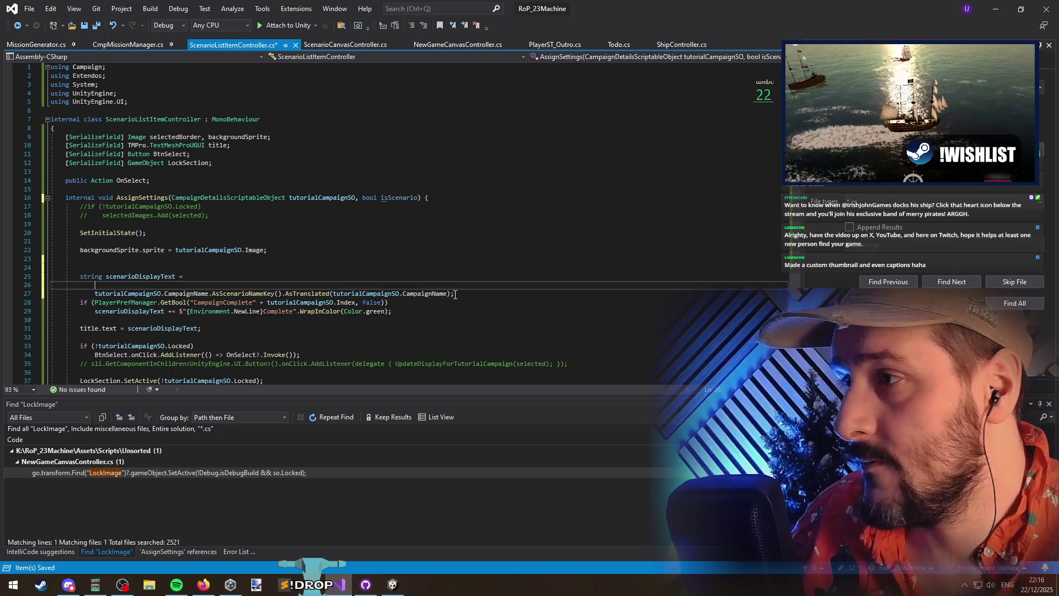
type("isScen")
key("Tab")
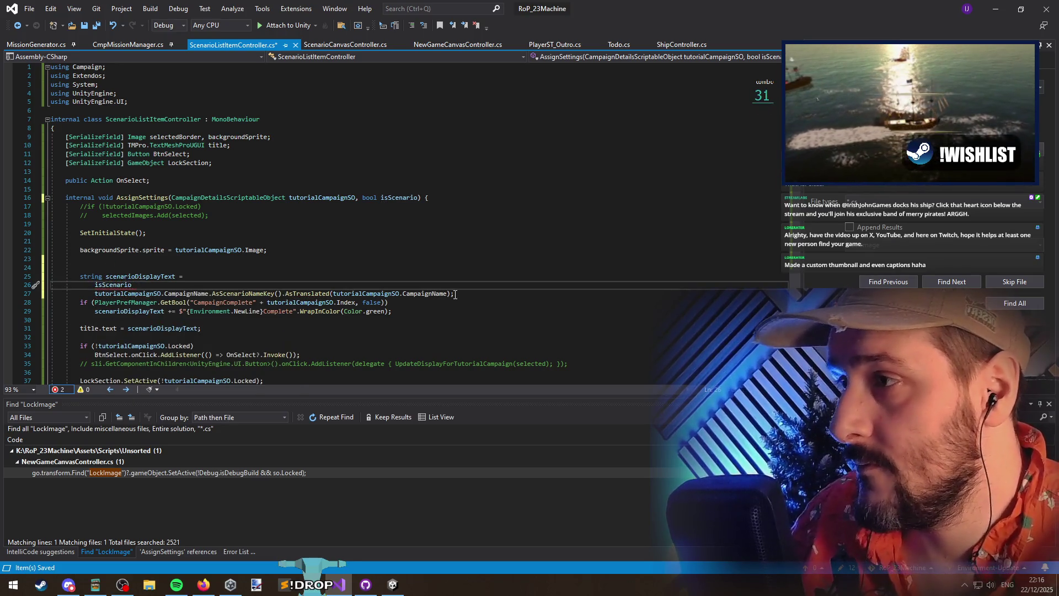
Make the ternary's alternative branch use AsCampaignNameKey instead of AsScenarioNameKey
key("Down")
key("Return")
type(":")
key("Return")
key("ctrl+Return")
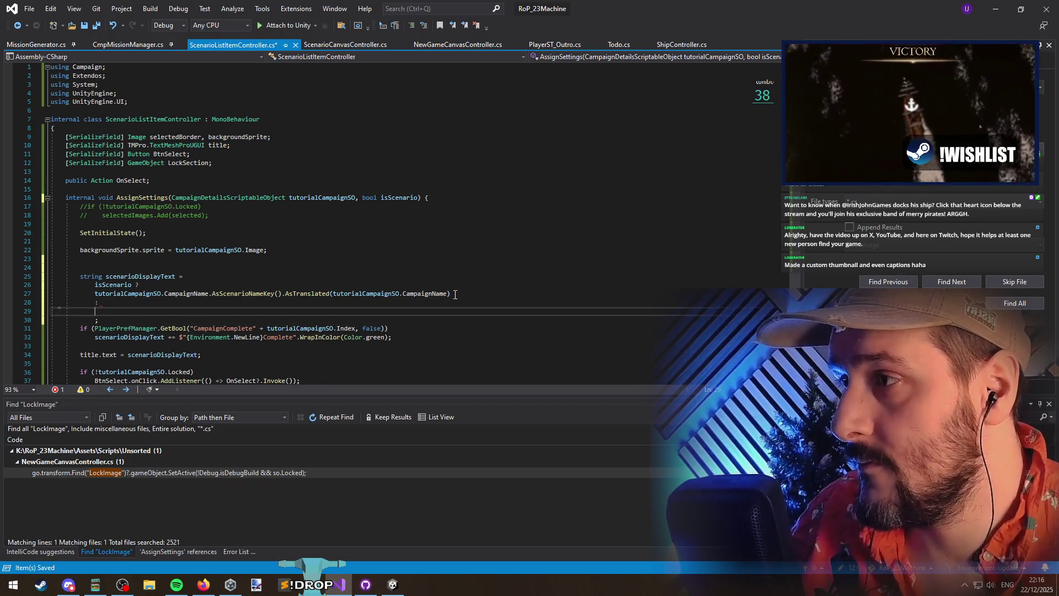
key("Up")
key("Up")
key("shift+End")
key("ctrl+c")
key("Down")
key("Down")
key("ctrl+v")
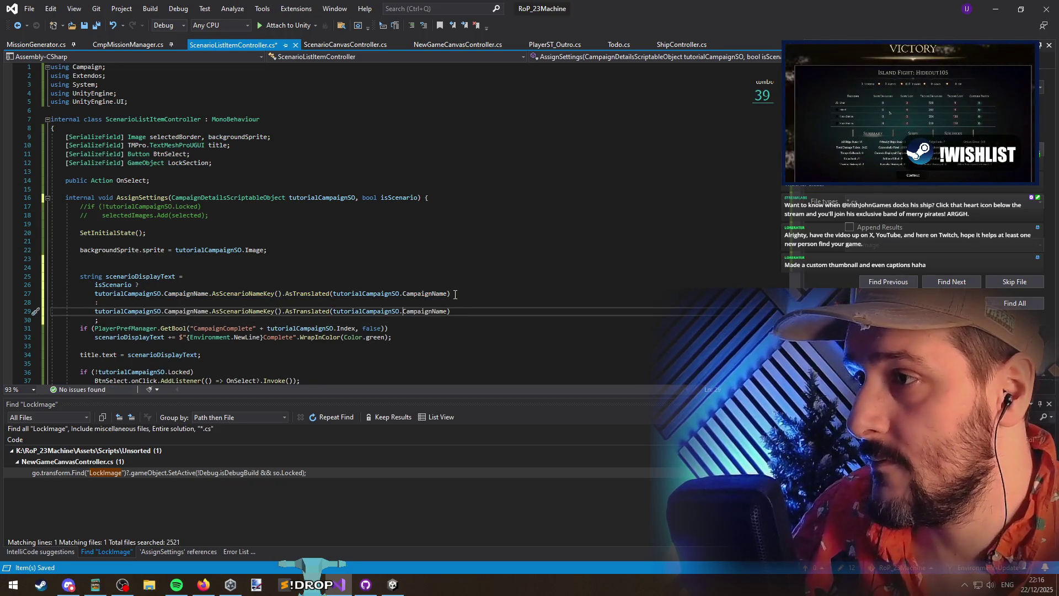
key("ctrl+shift+Right")
type("AsCampaign")
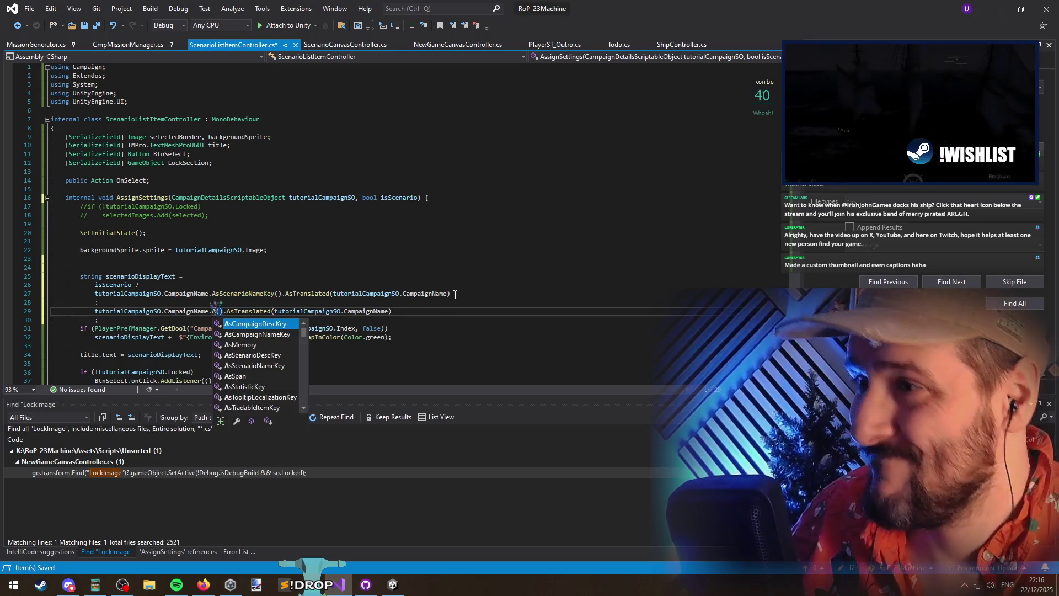
key("Down")
key("Tab")
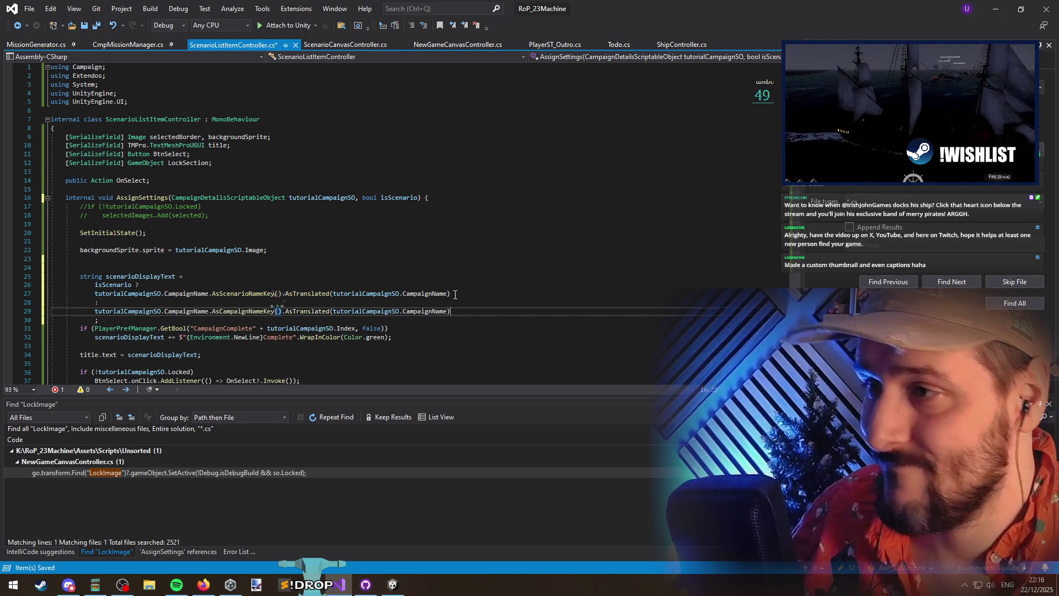
Outdent the ternary's closing semicolon, add a blank line after it, and save
key("Down")
key("shift+Tab")
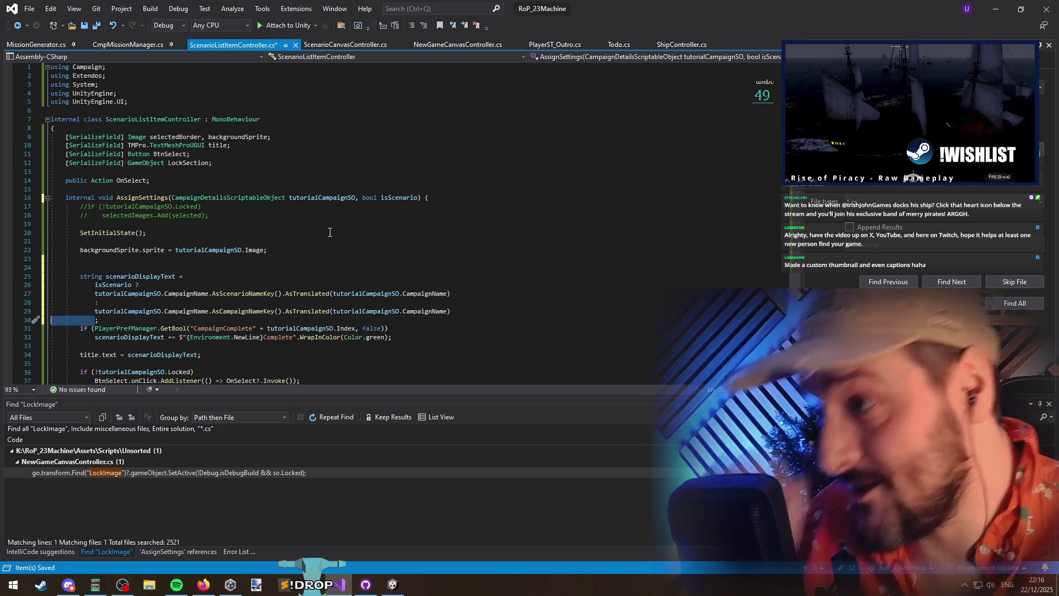
key("Return")
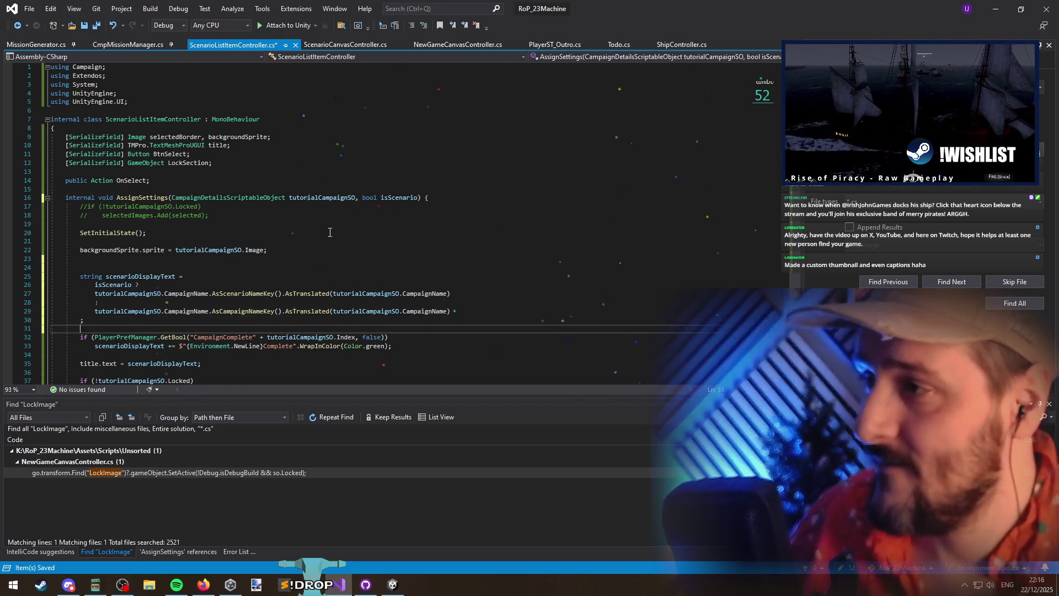
key("Down")
key("ctrl+s")
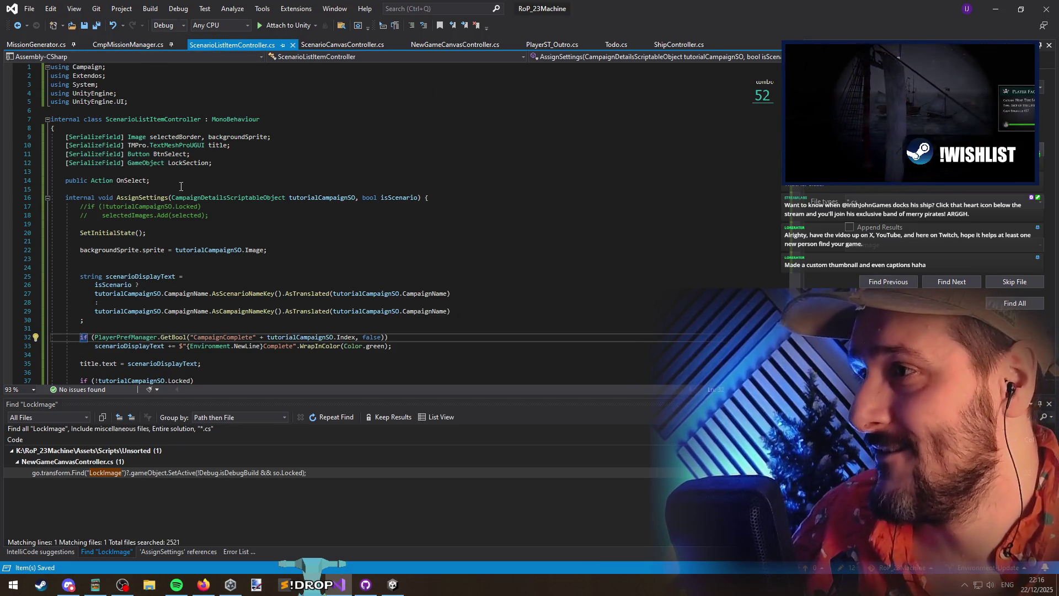
right_click(142, 199)
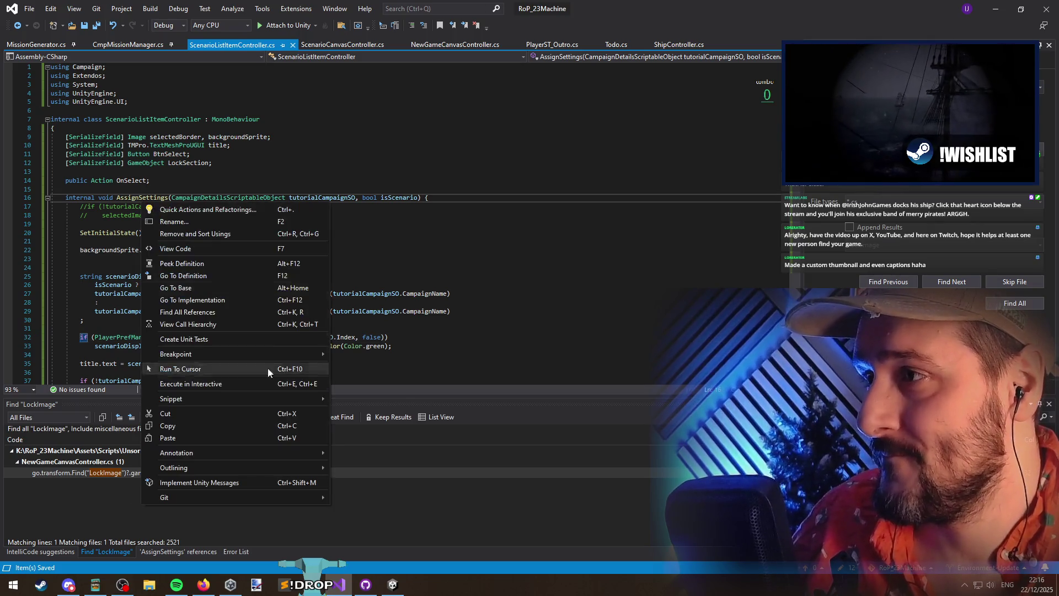
Pass true in the tutorial campaign's AssignSettings call in ScenarioCanvasController and save
left_click(253, 311)
double_click(210, 464)
double_click(209, 472)
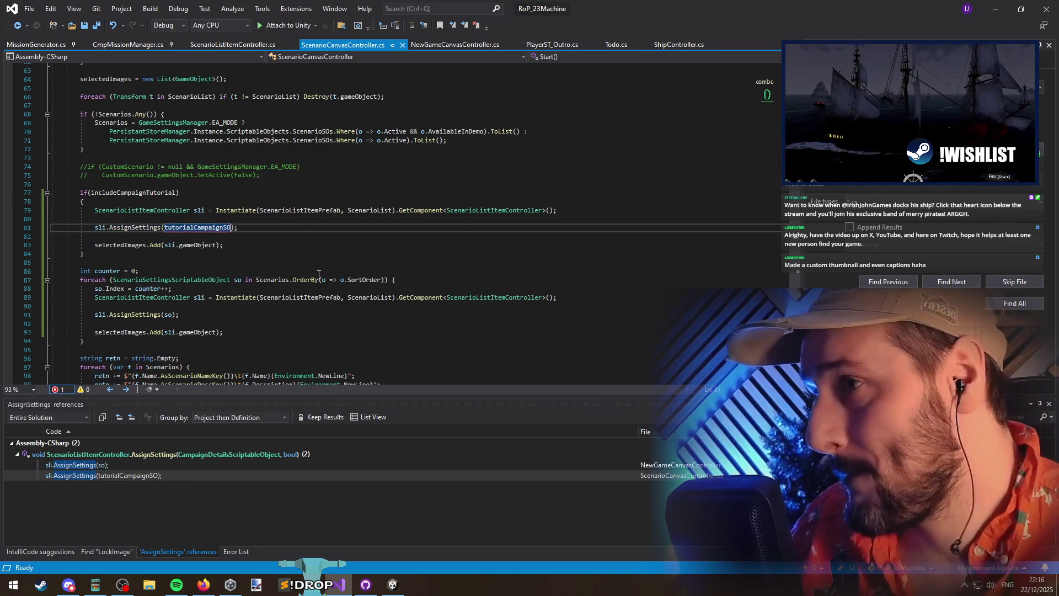
type(", true")
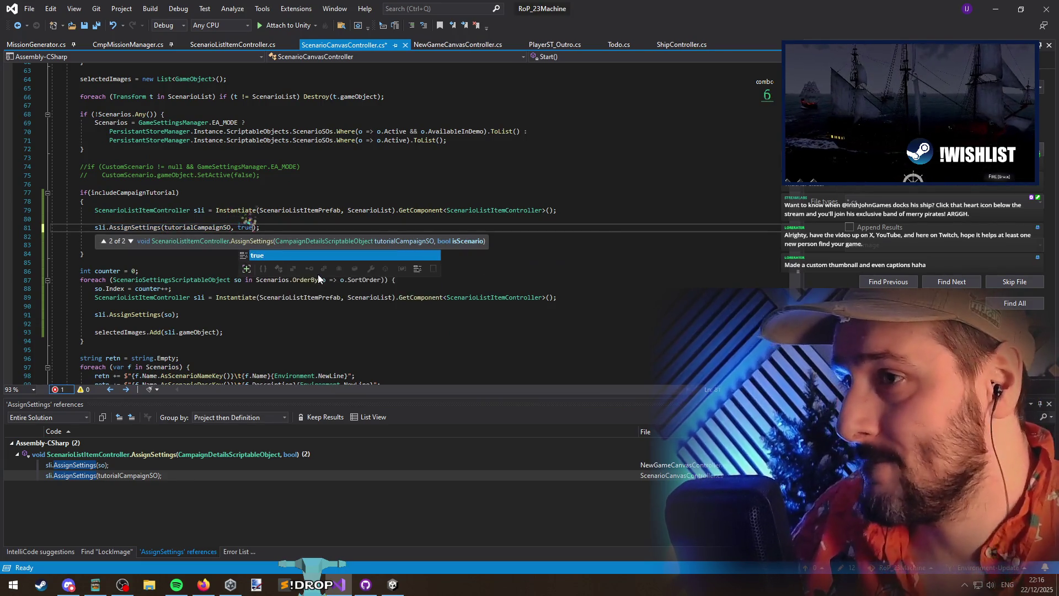
key("ctrl+s")
Pass false in NewGameCanvasController's AssignSettings(so, false) call and save
double_click(104, 465)
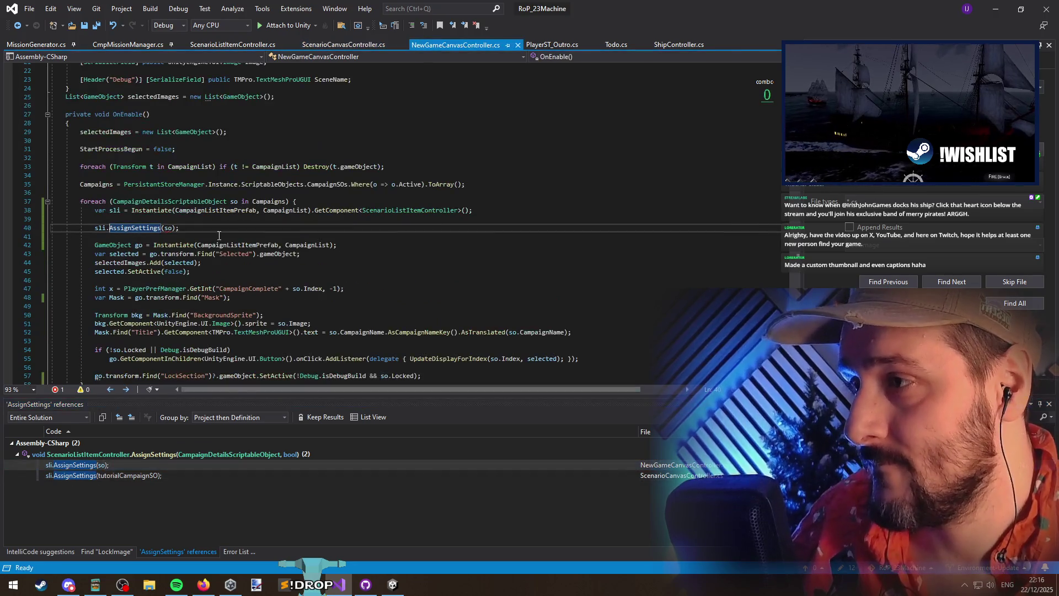
key("End")
key("Left")
key("Left")
type(", false")
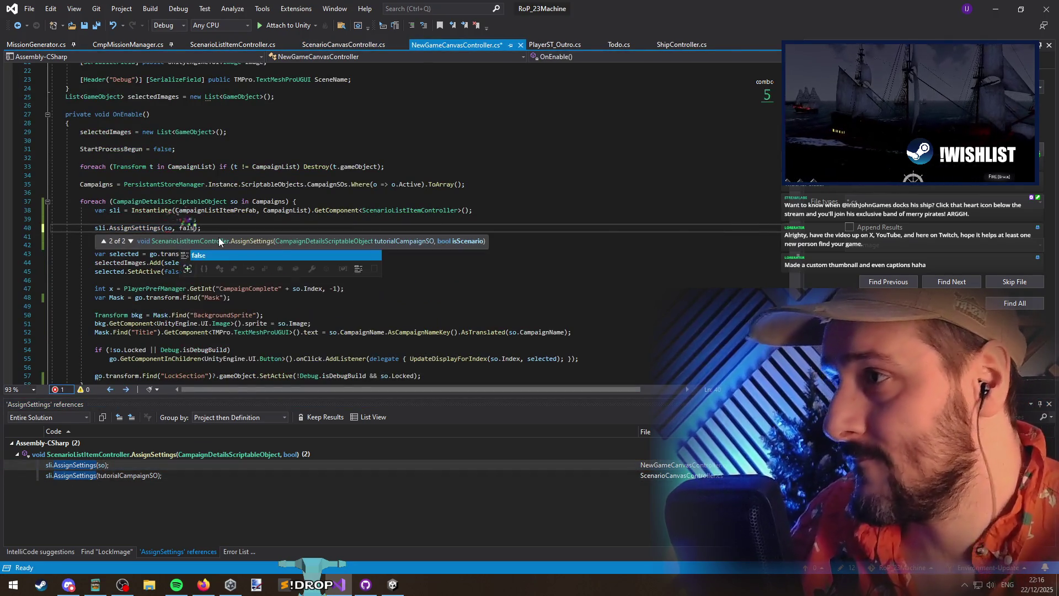
left_click(219, 237)
key("ctrl+s")
scroll(243, 265, "down", 1)
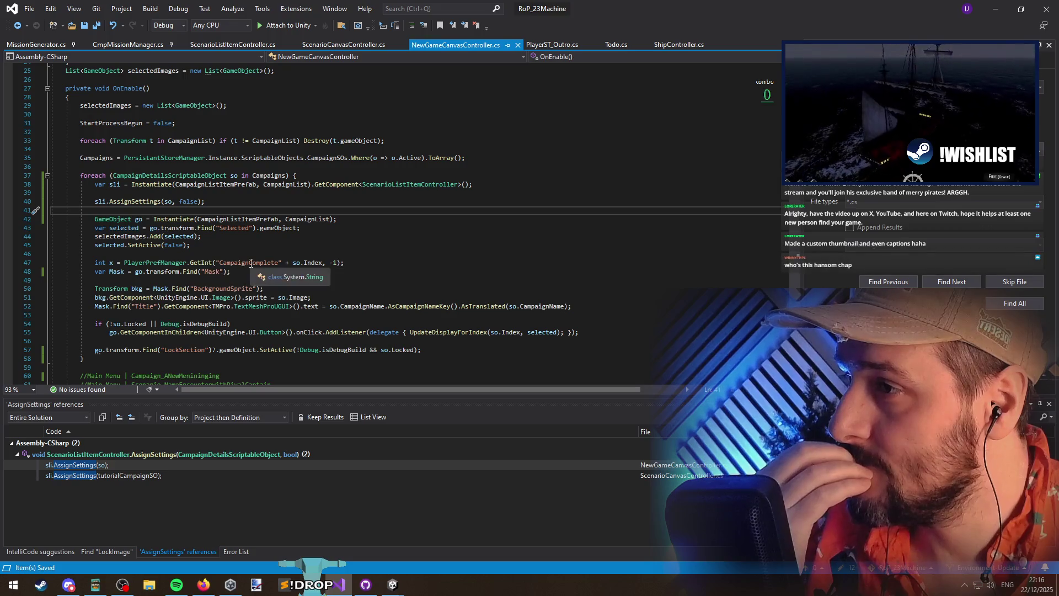
Review the CampaignComplete lookup, then jump to AssignSettings' definition from ScenarioCanvasController
left_click(357, 265)
key("shift+Home")
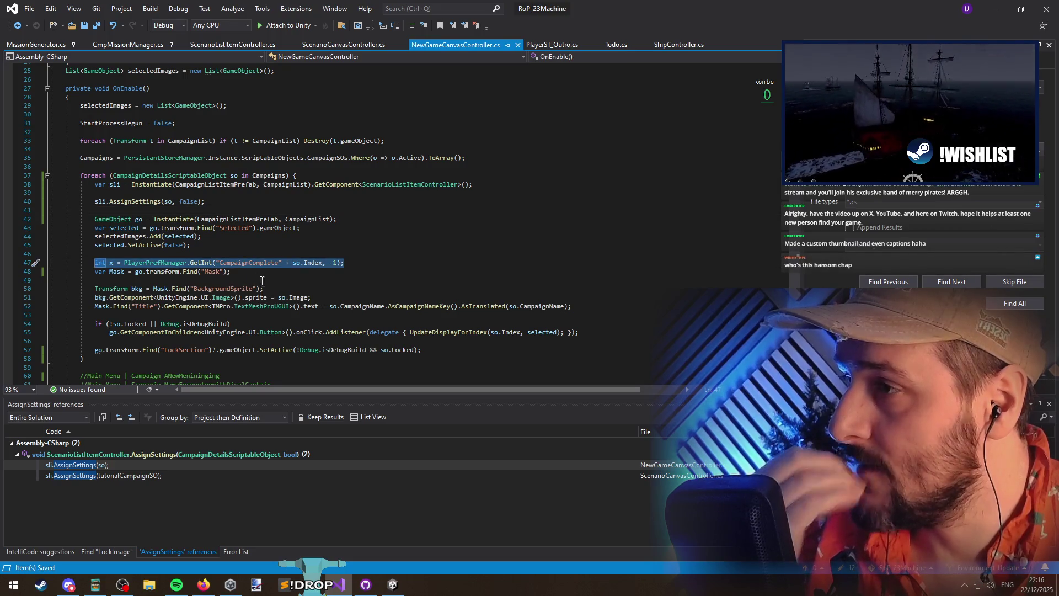
left_click(257, 275)
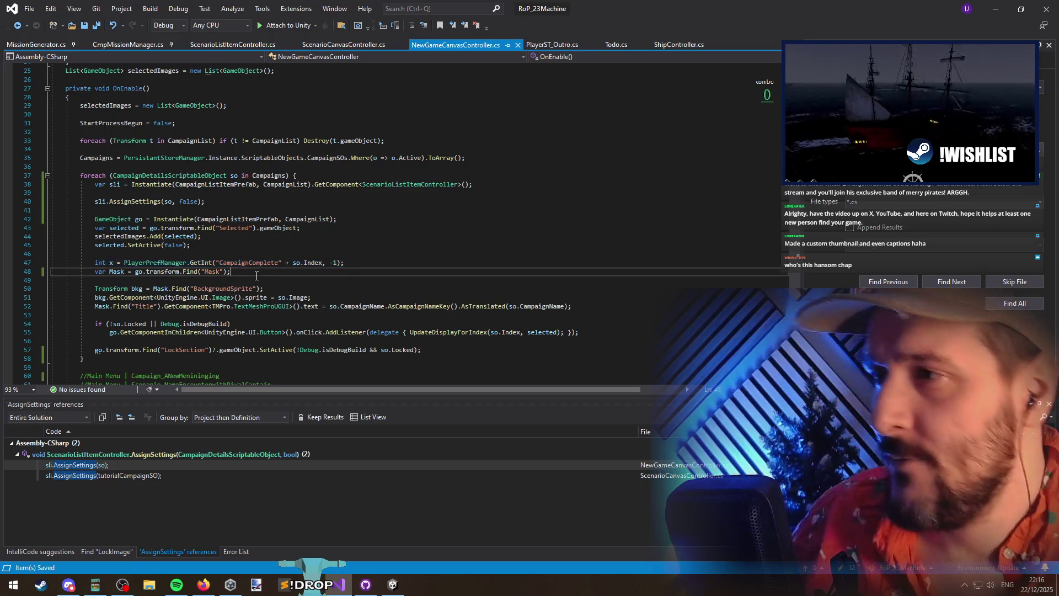
key("ctrl+Tab")
left_click(148, 229)
left_click(148, 229, "ctrl")
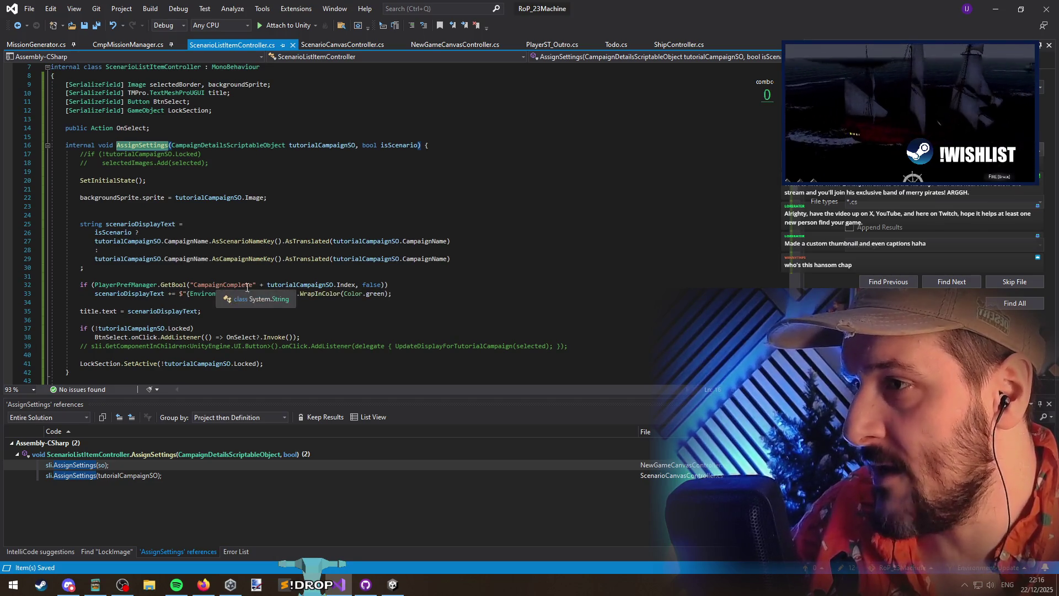
Search the whole solution for CampaignComplete and enlarge the Find Results panel
left_click_drag(389, 284, 58, 278)
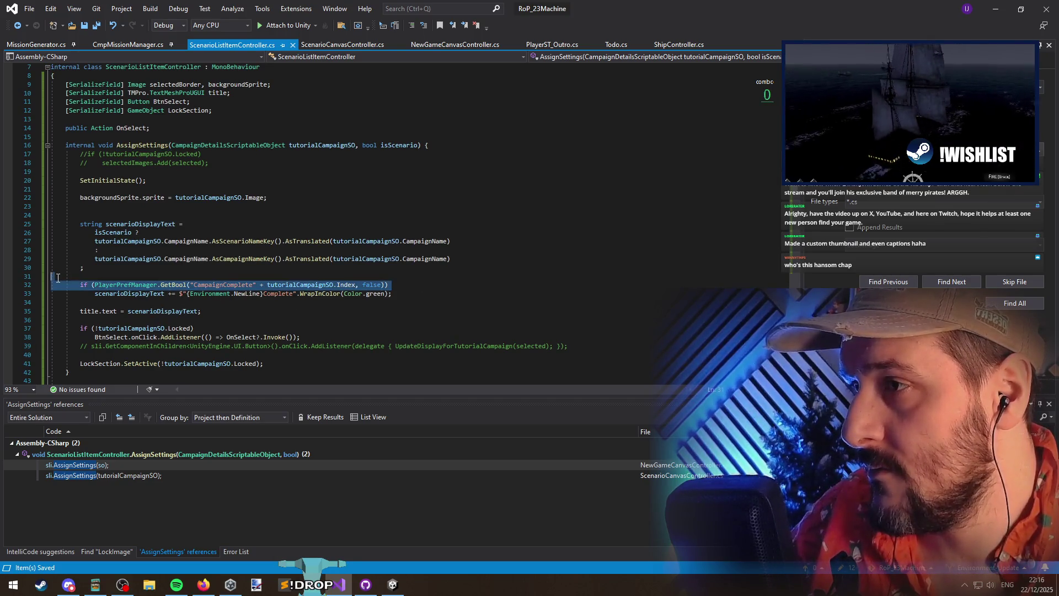
left_click(224, 288)
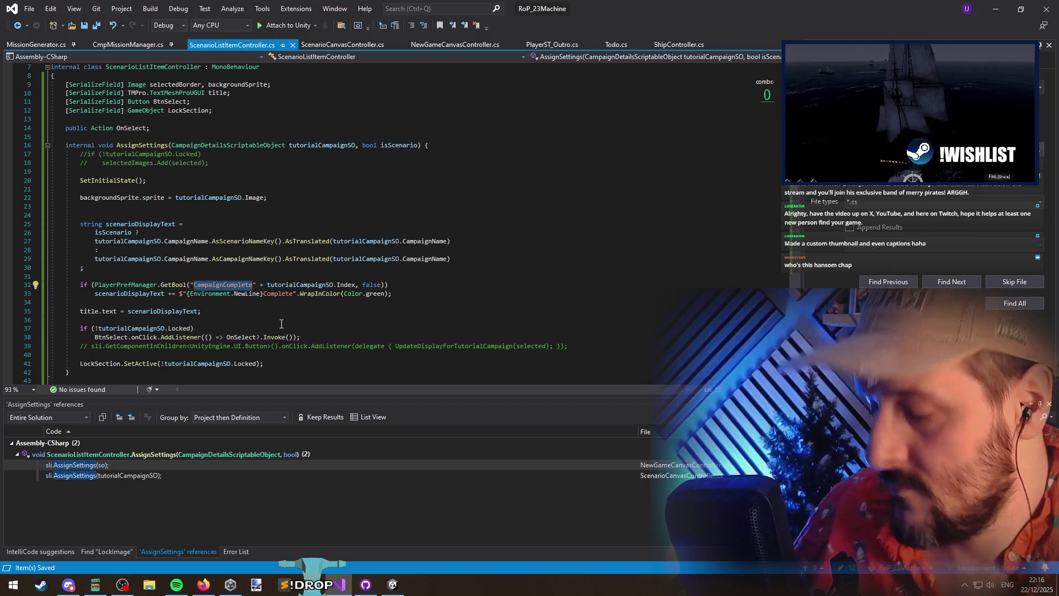
key("Return")
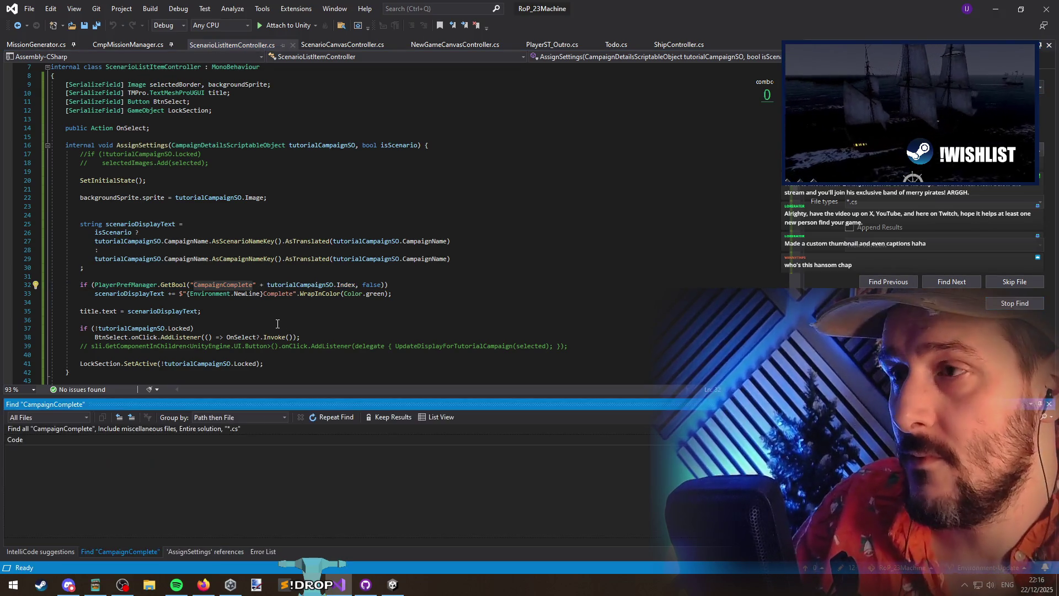
left_click_drag(272, 397, 269, 225)
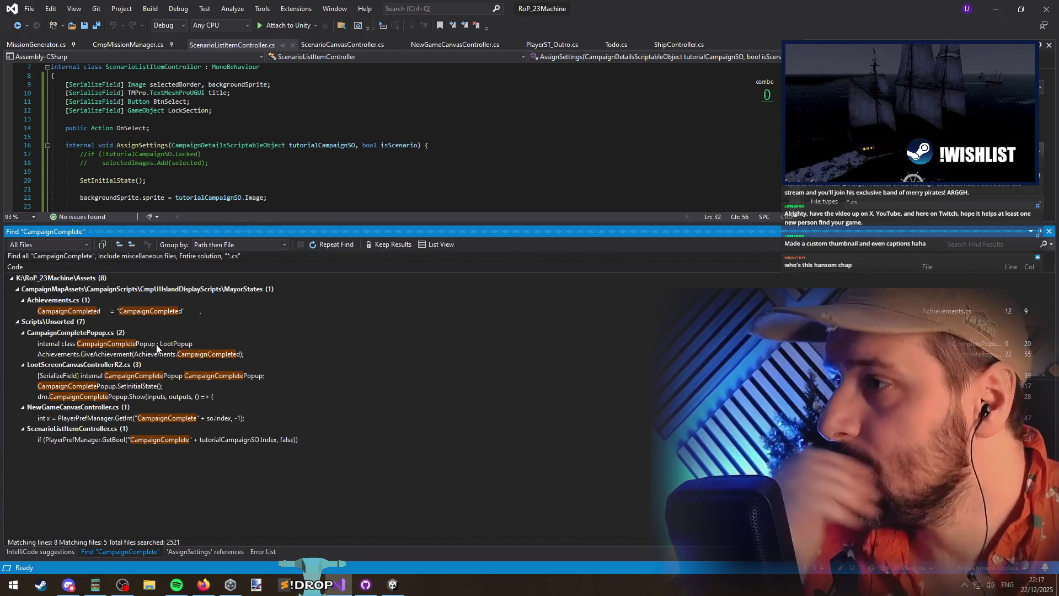
Browse the CampaignComplete matches: the achievement, CampaignCompletePopup, LootScreenCanvasControllerR2, and both lookups
double_click(147, 313)
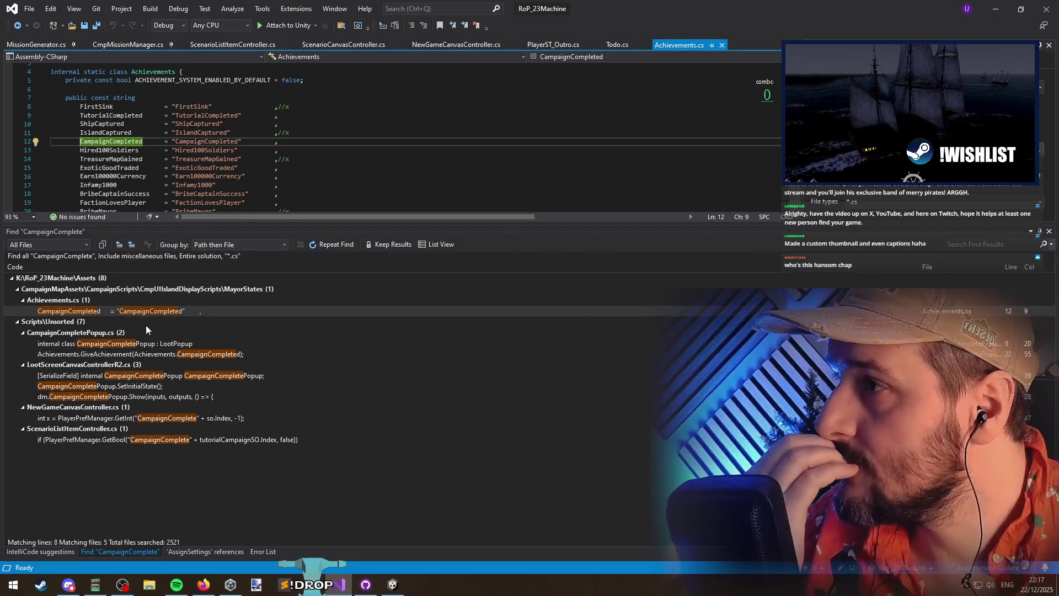
double_click(149, 343)
double_click(152, 352)
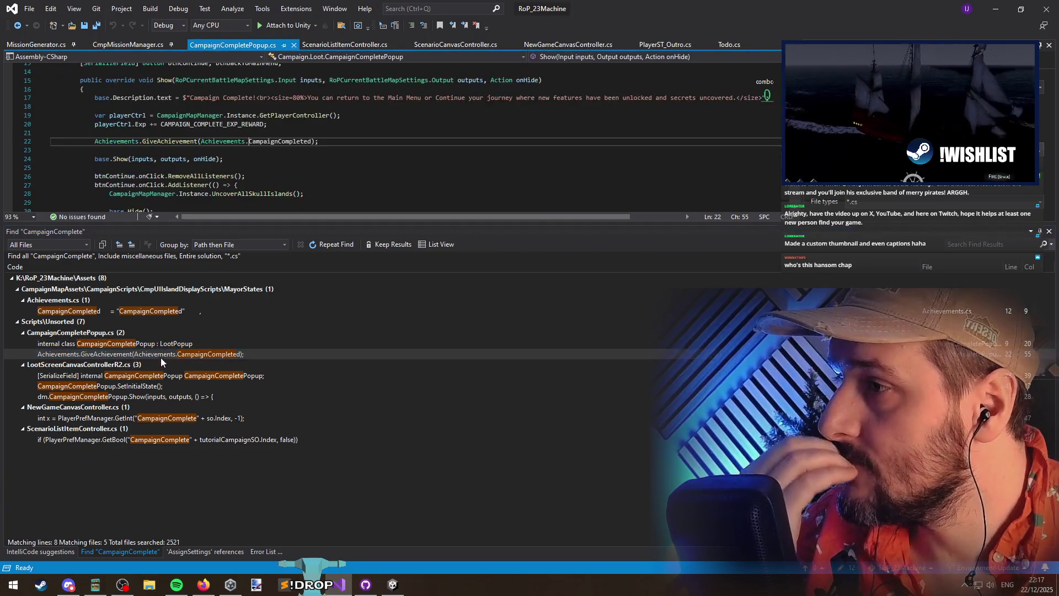
double_click(167, 375)
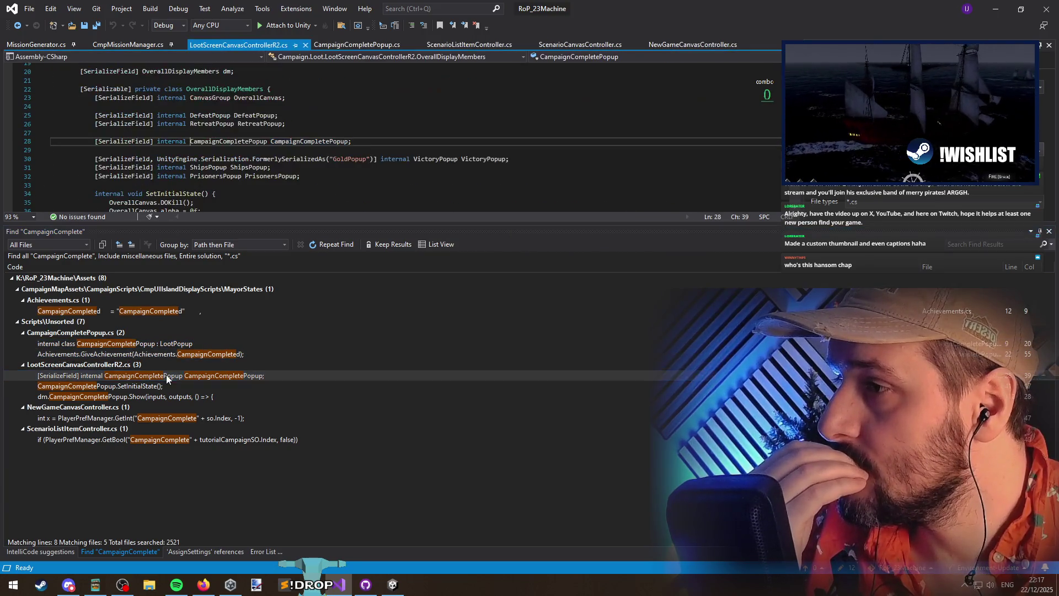
double_click(169, 383)
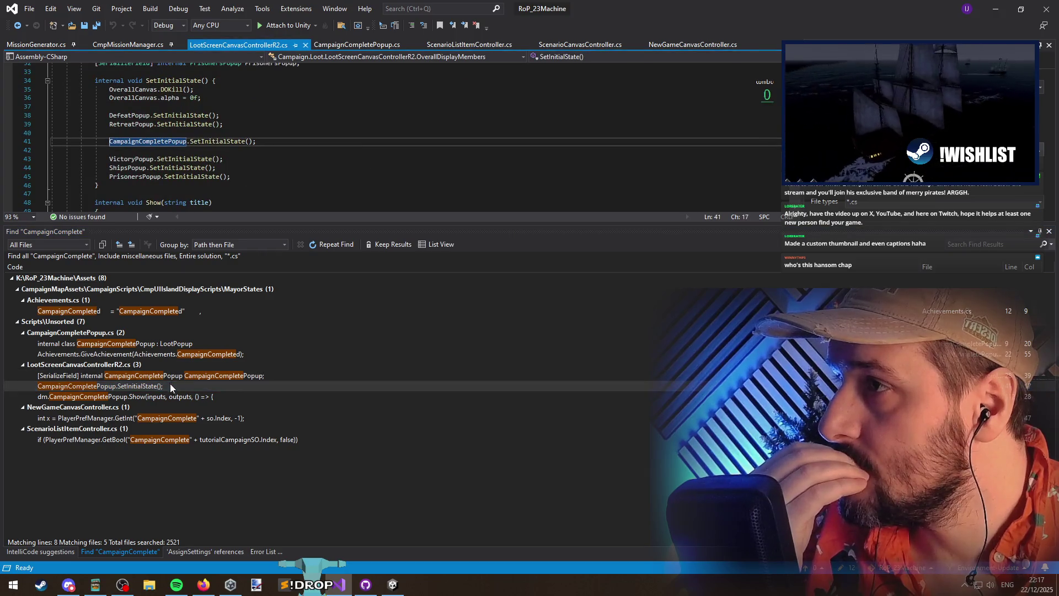
double_click(171, 396)
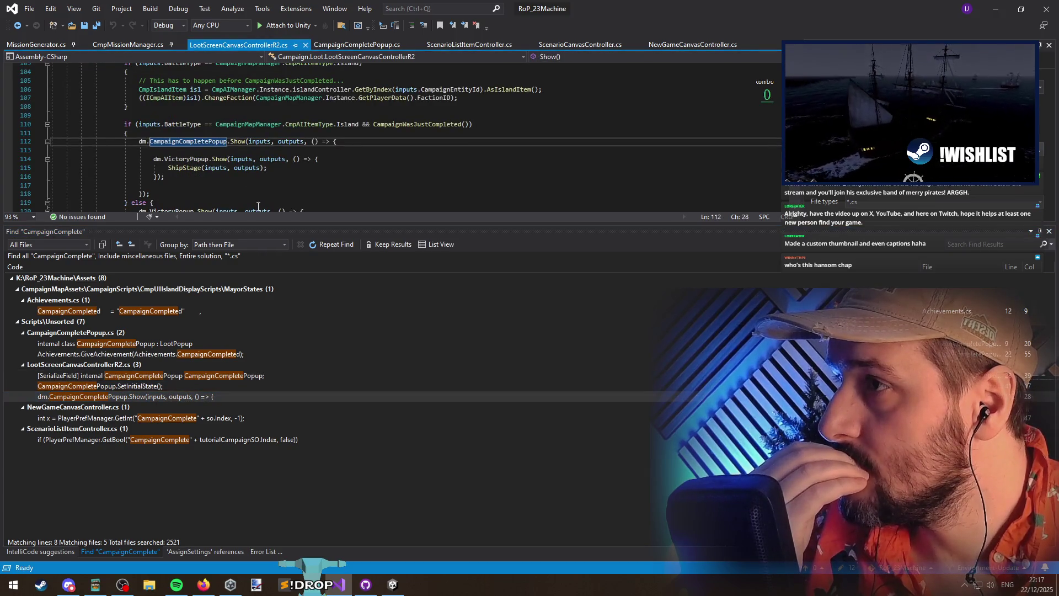
scroll(268, 173, "down", 1)
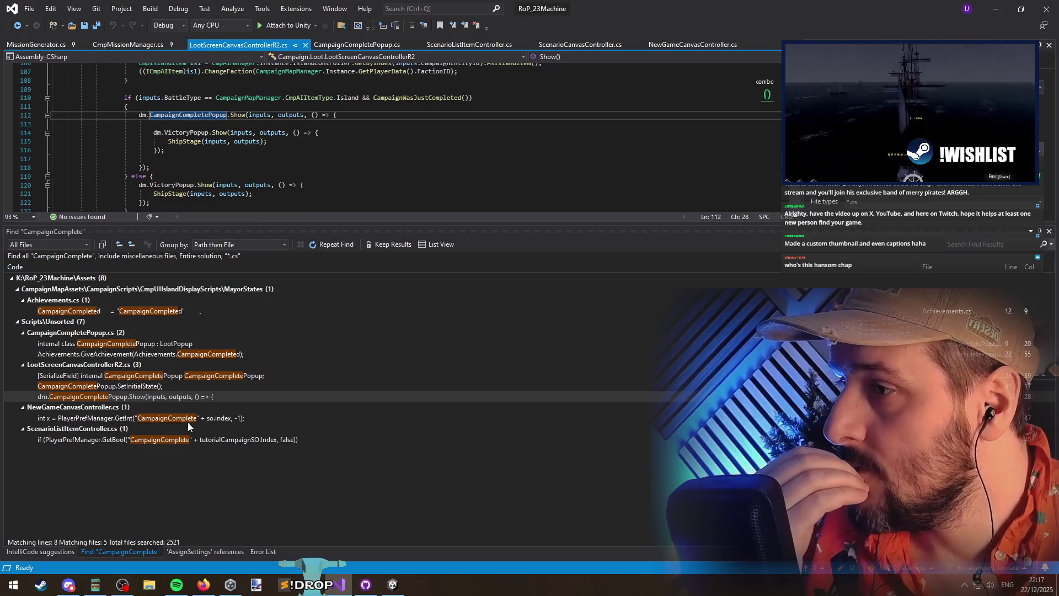
double_click(187, 420)
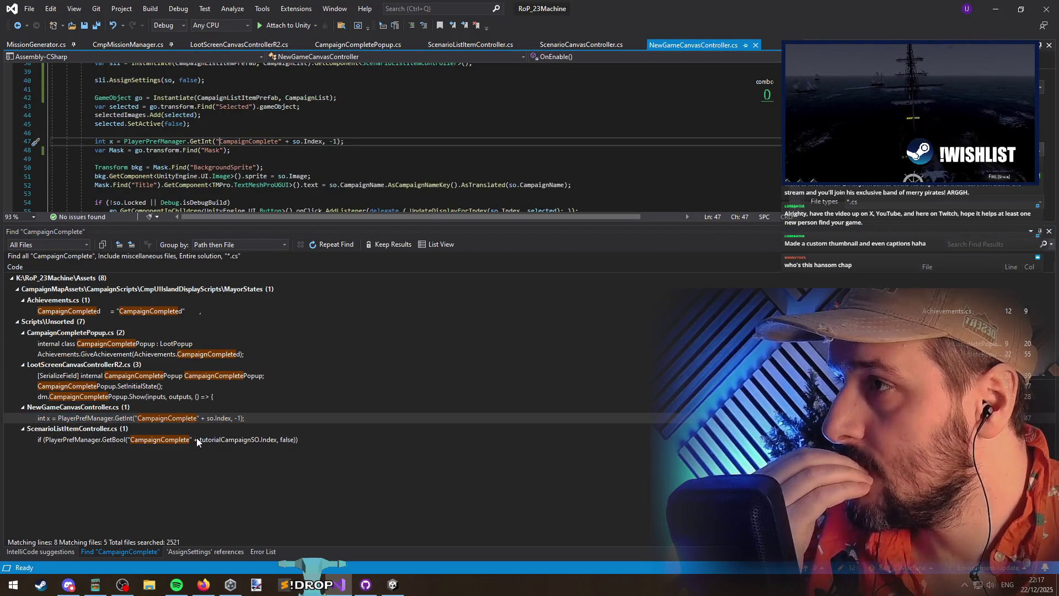
double_click(196, 438)
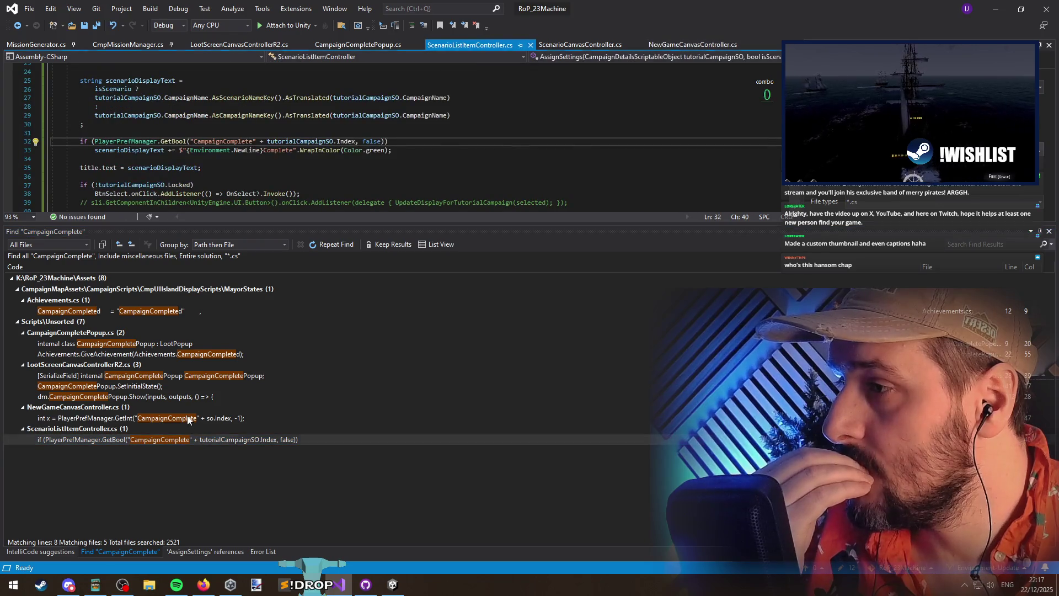
double_click(188, 418)
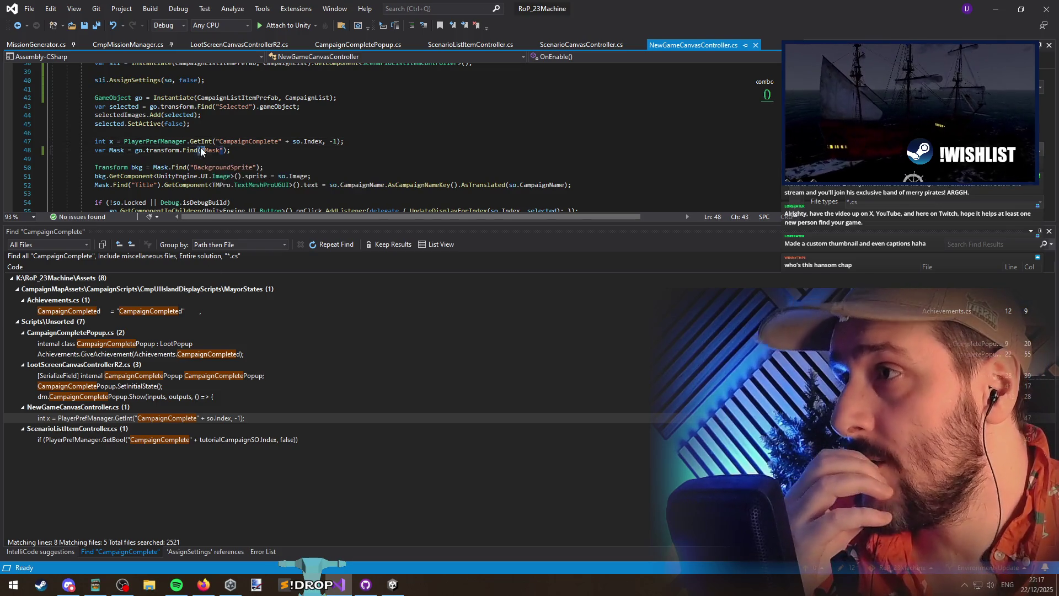
Go to the AssignSettings definition and delete the extra blank line 24
key("ctrl+Left")
scroll(349, 165, "up", 3)
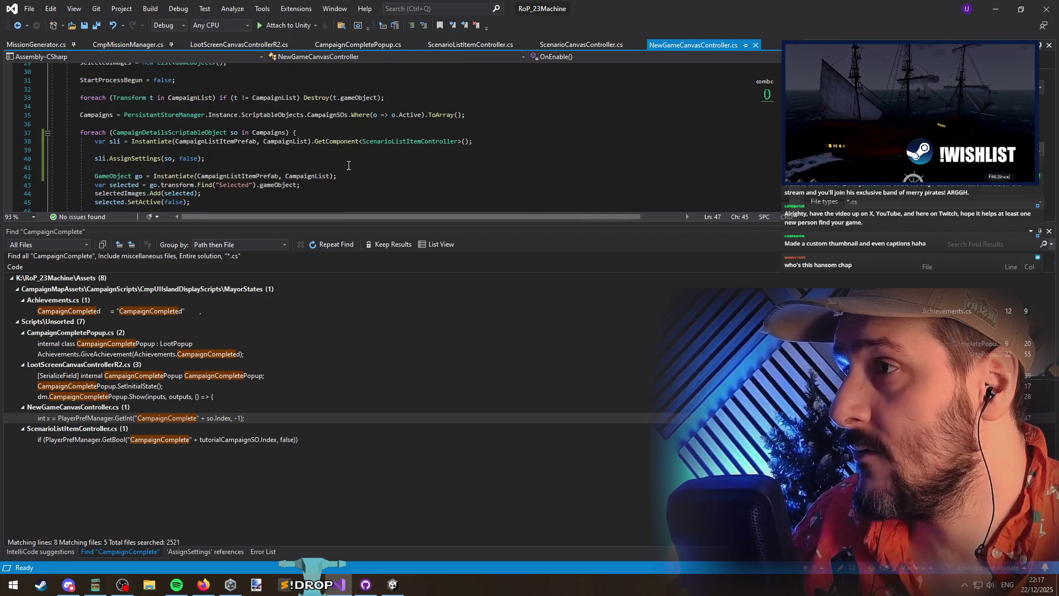
scroll(349, 166, "down", 2)
left_click(135, 105)
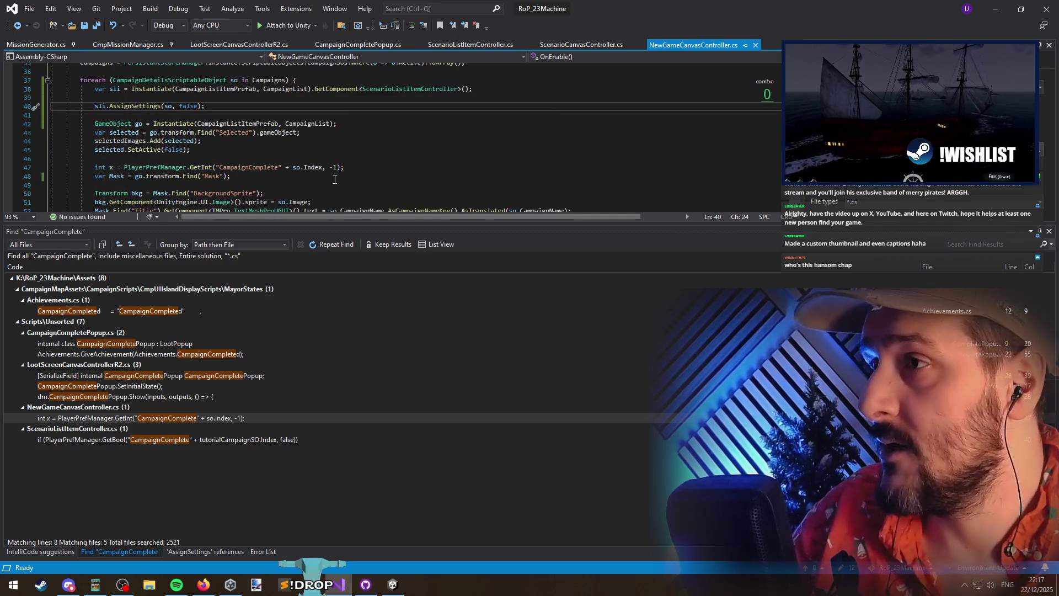
key("F12")
scroll(275, 173, "down", 5)
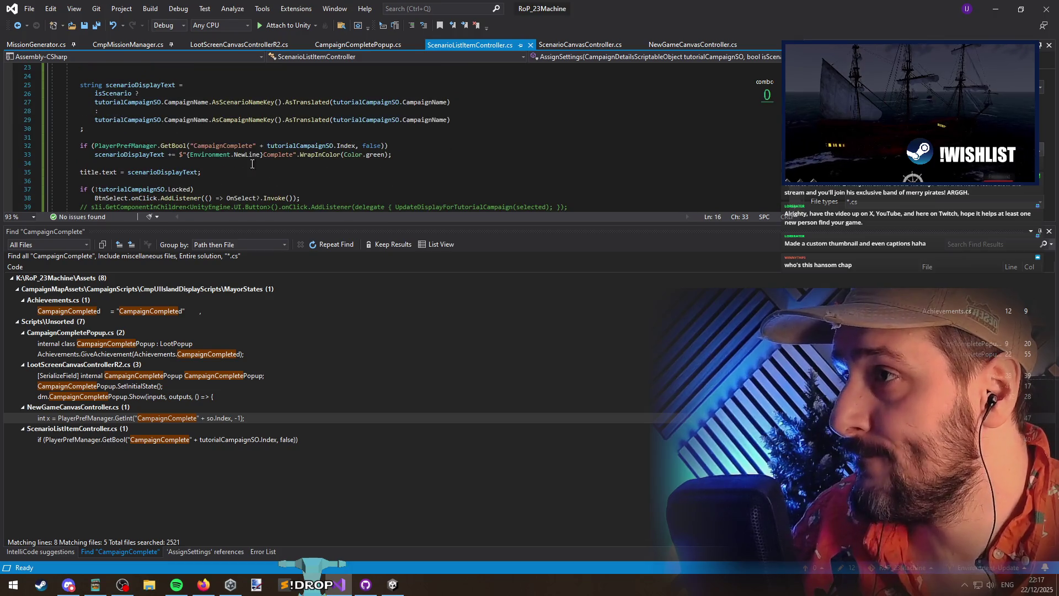
left_click(434, 147)
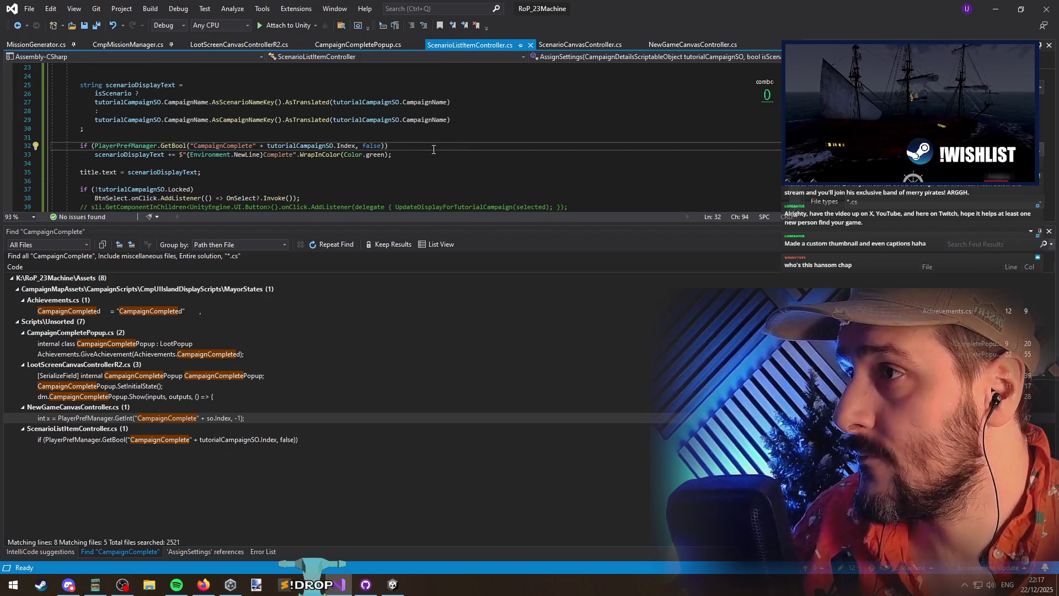
scroll(290, 186, "up", 3)
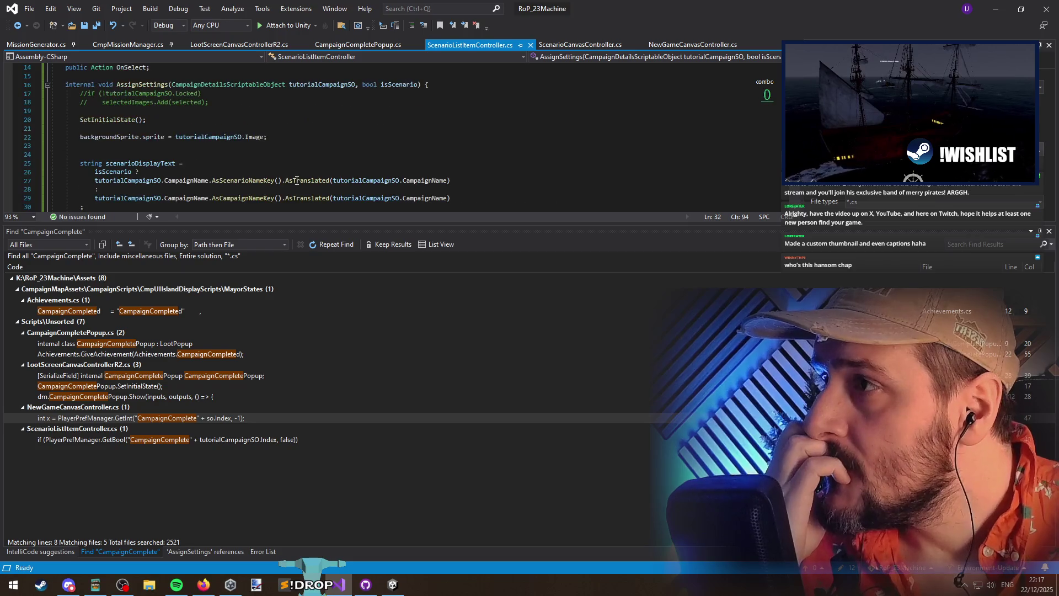
left_click(277, 154)
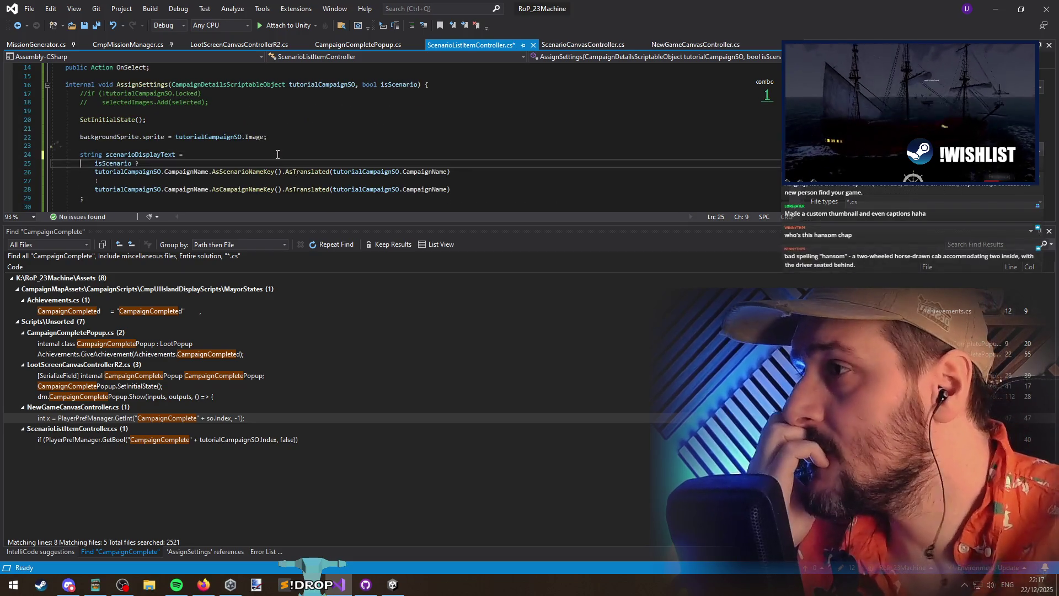
key("ctrl+x")
key("Down")
key("Down")
Examine the CampaignComplete key on line 31 of AssignSettings
scroll(209, 121, "down", 3)
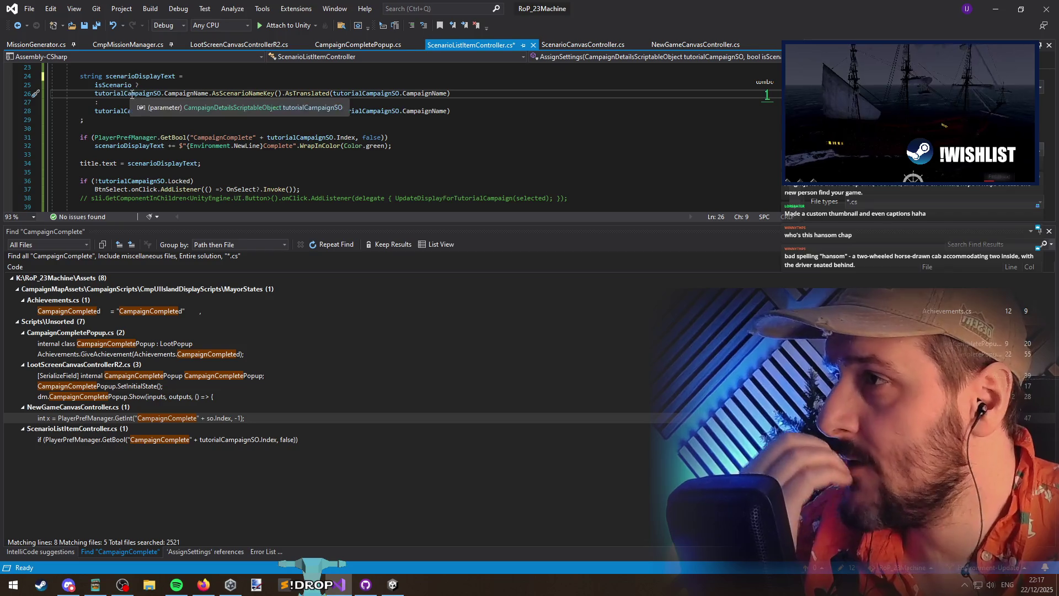
left_click(185, 120)
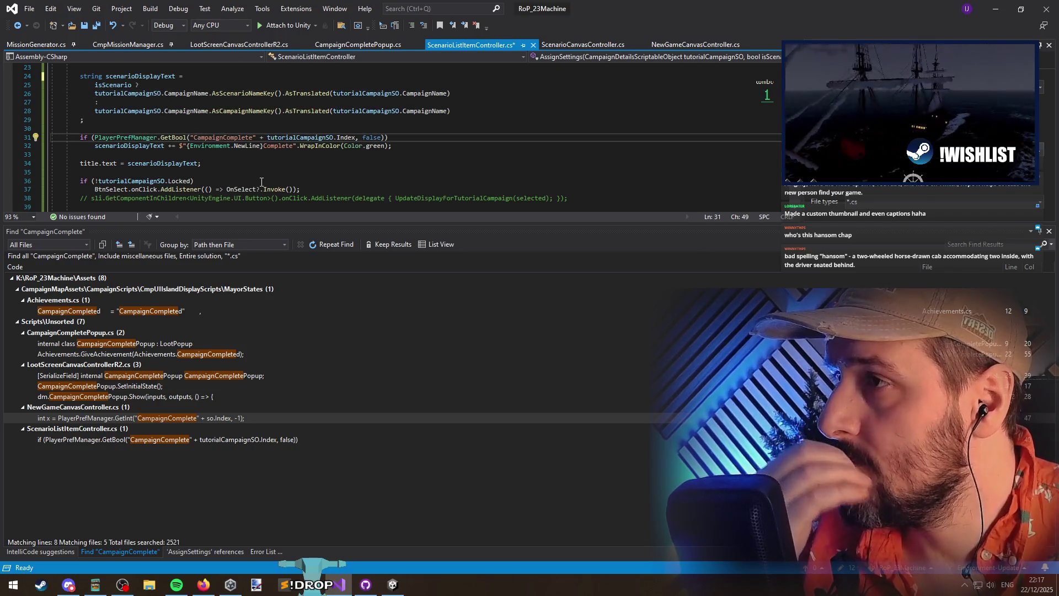
left_click_drag(224, 138, 194, 139)
left_click(235, 157)
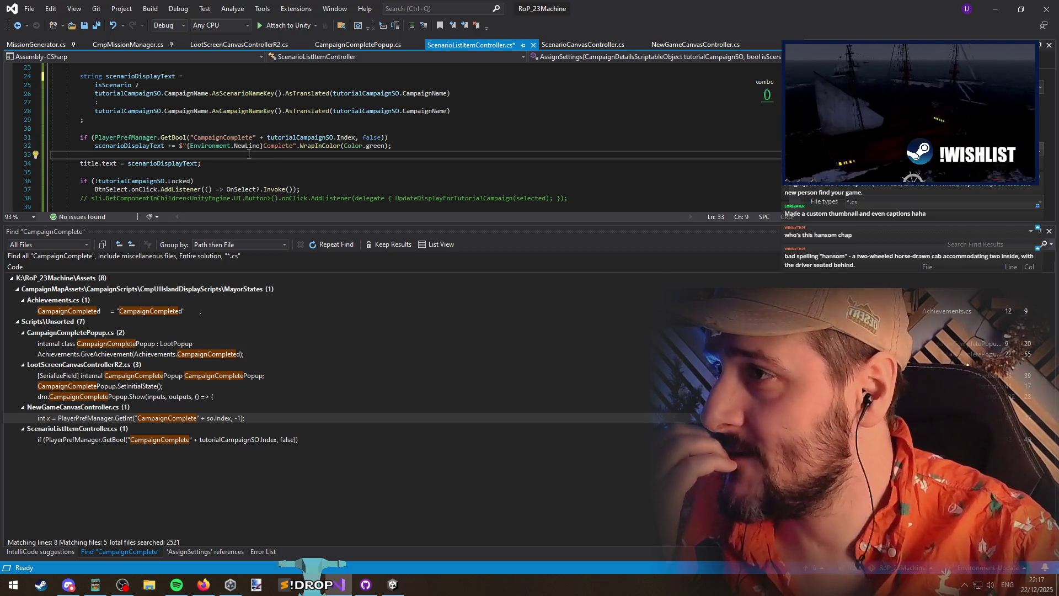
double_click(236, 138)
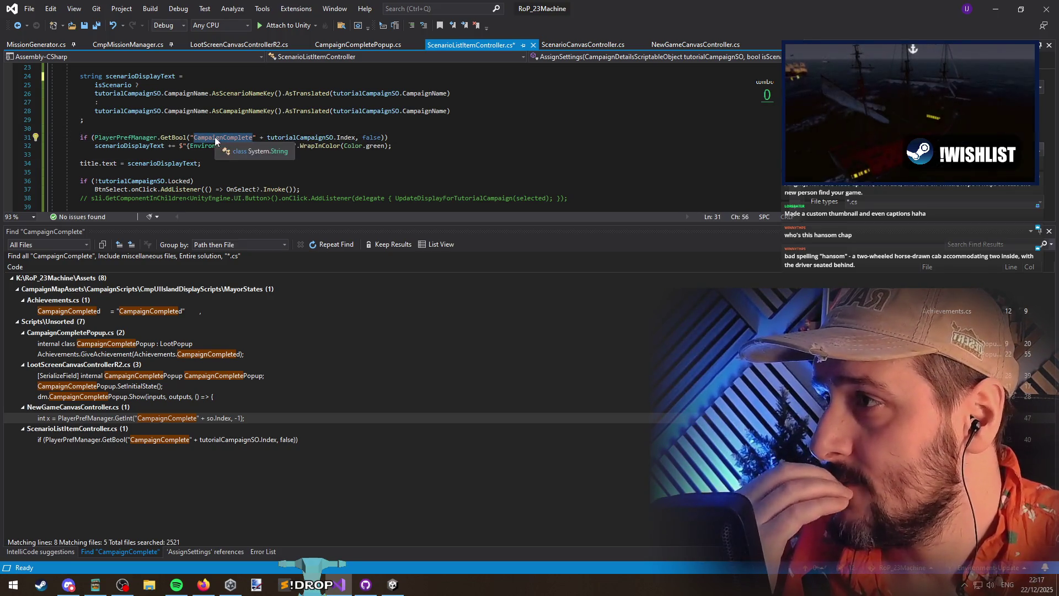
Compare the NewGameCanvasController and ScenarioListItemController CampaignComplete usages, ending at CampaignCompletePopup.cs
double_click(187, 417)
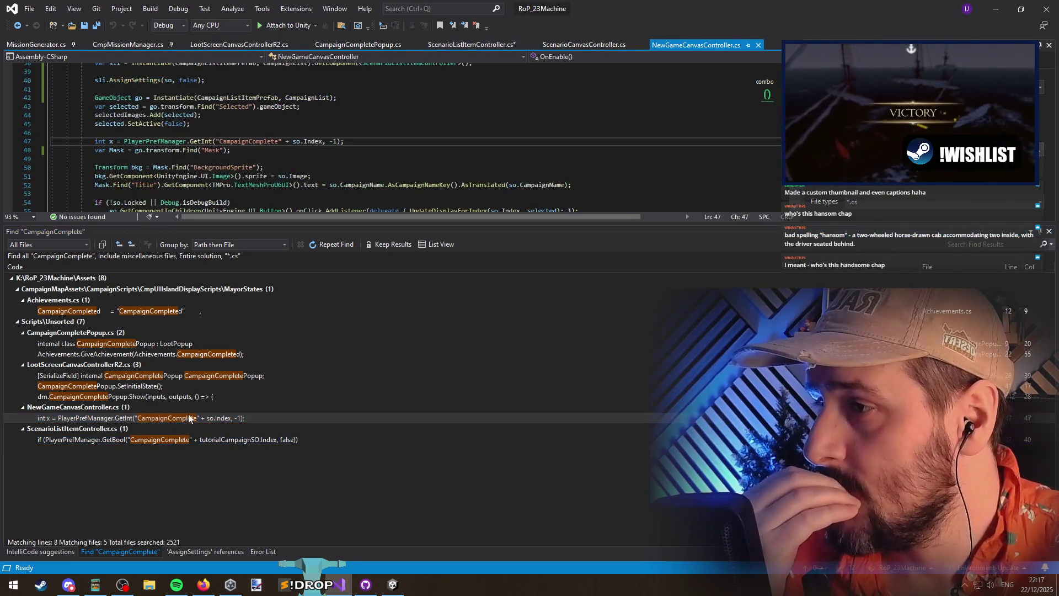
left_click(310, 153)
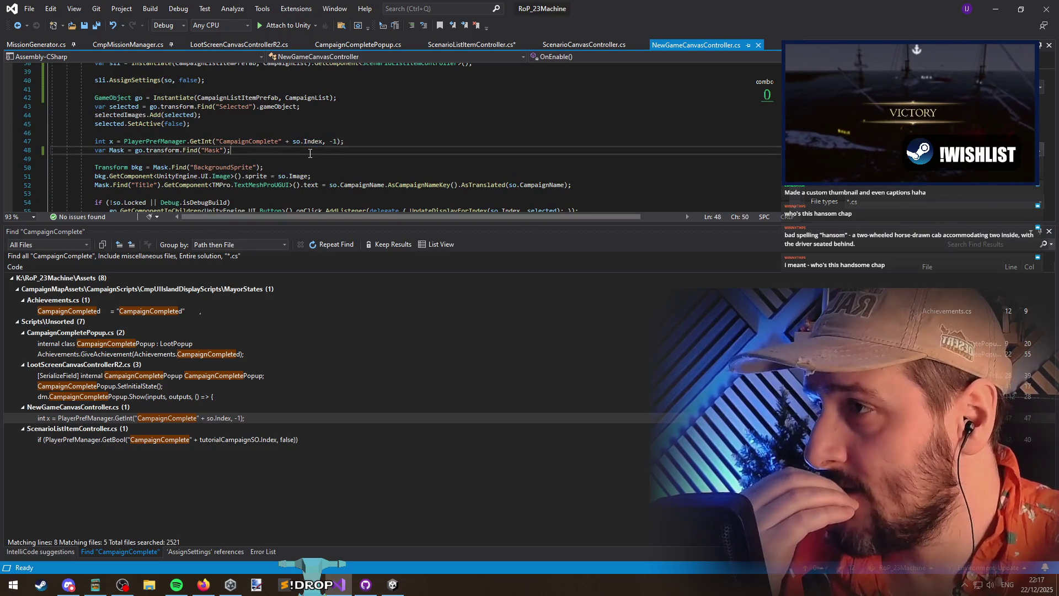
double_click(226, 439)
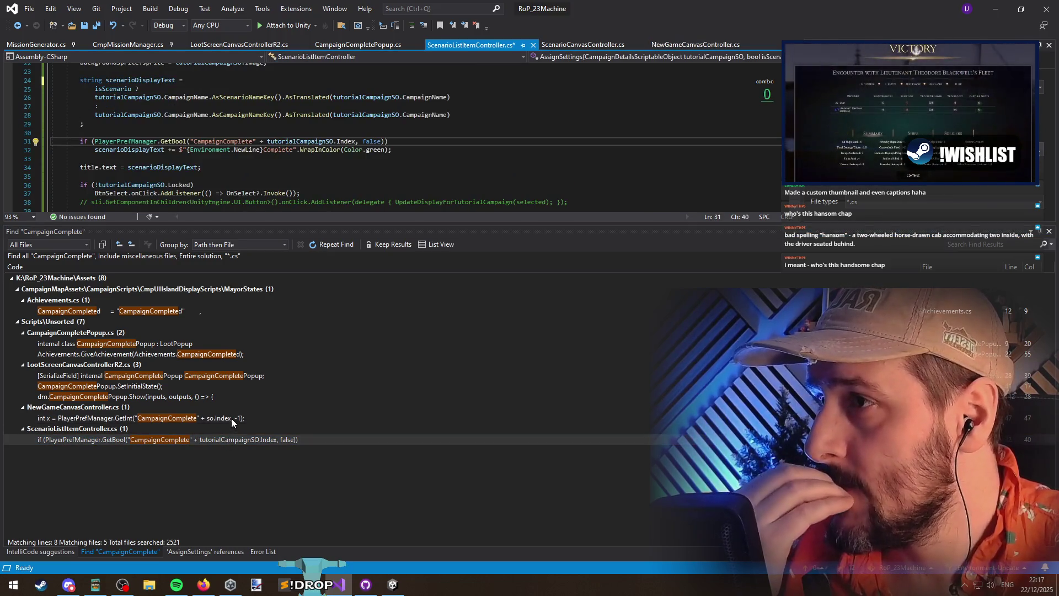
double_click(230, 418)
double_click(240, 439)
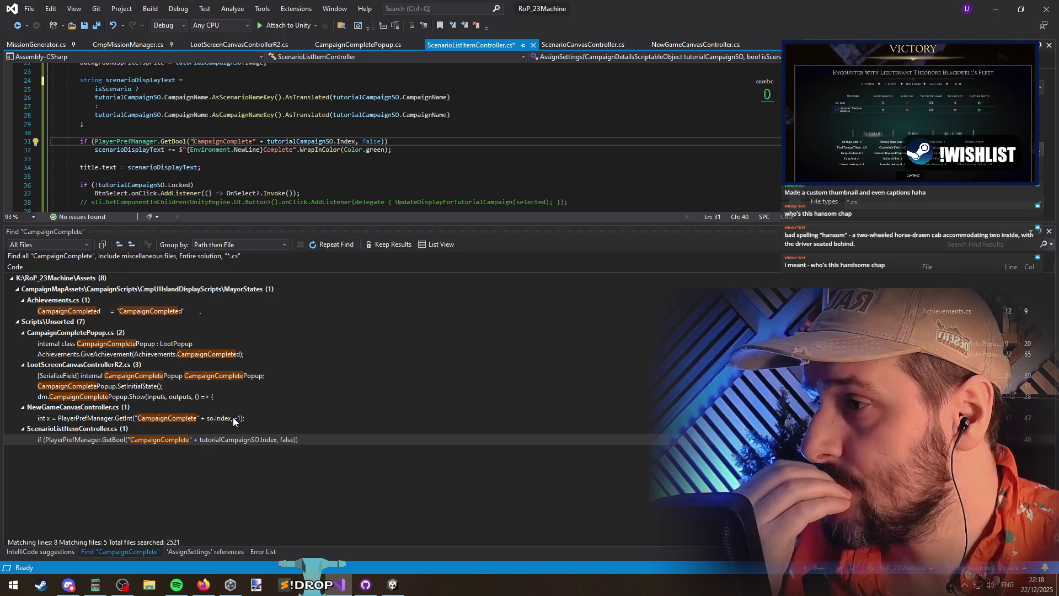
double_click(232, 418)
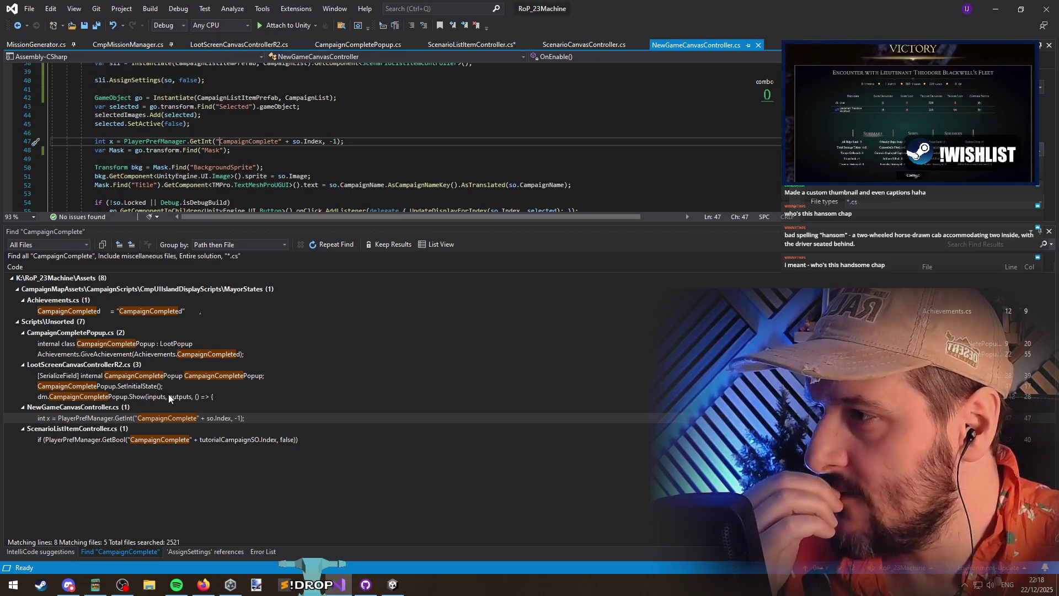
double_click(172, 440)
double_click(150, 418)
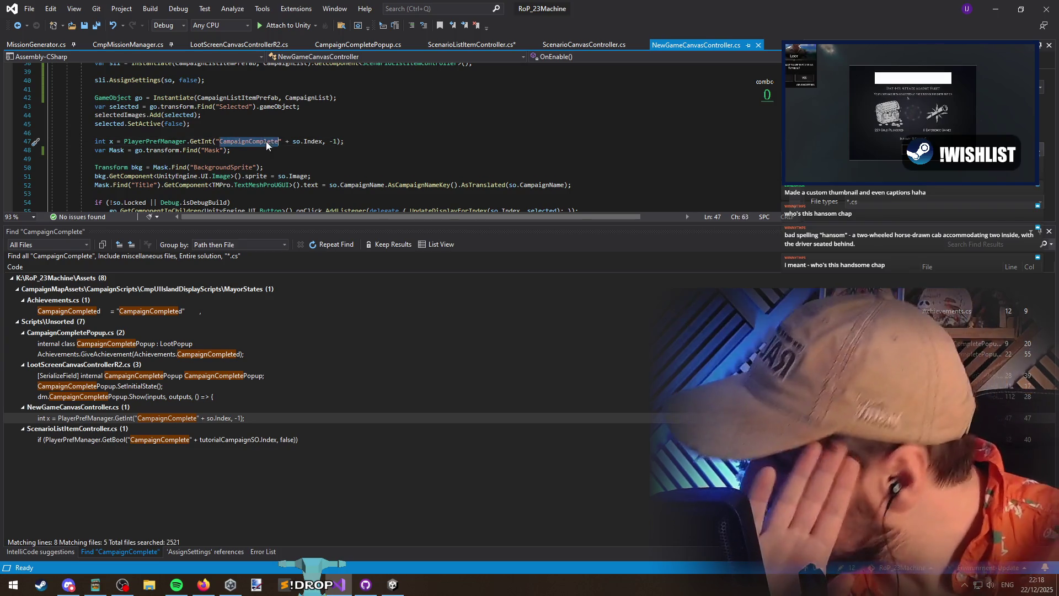
left_click(259, 150)
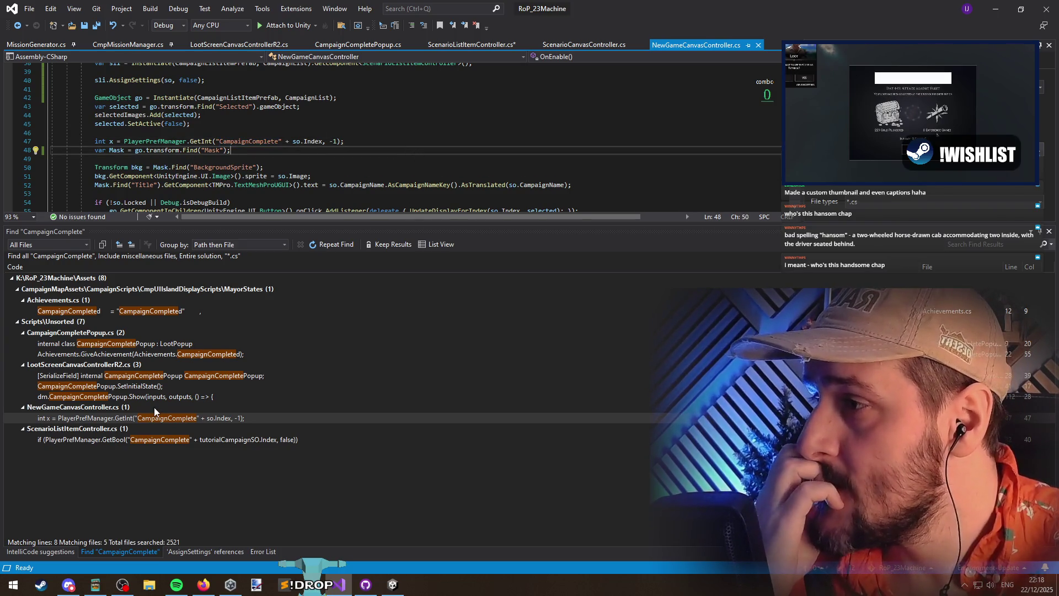
double_click(114, 353)
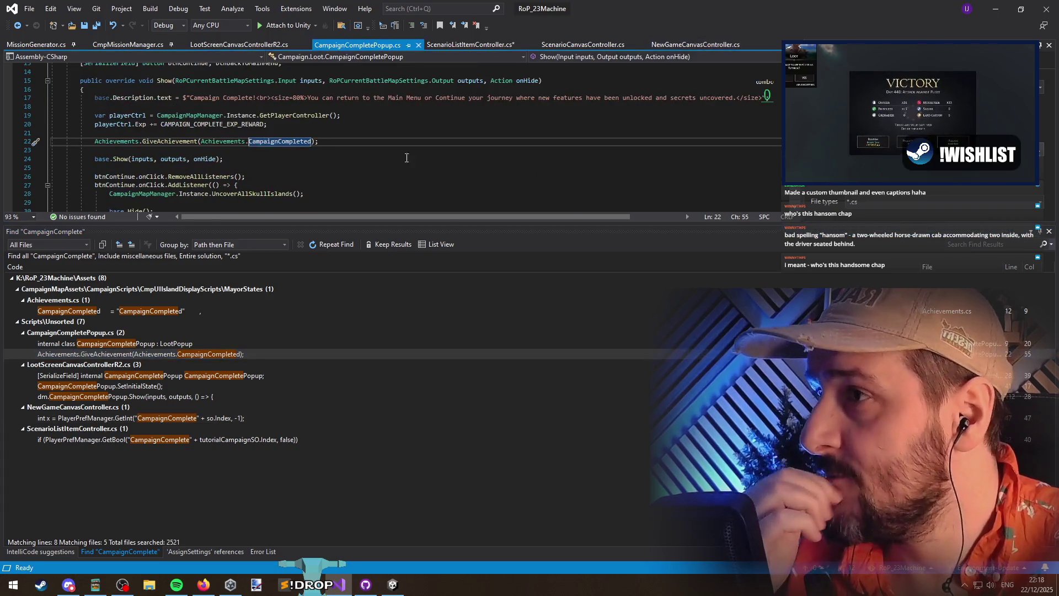
Enlarge the editor and list every implementation of CampaignCompletePopup's Show
scroll(293, 160, "down", 1)
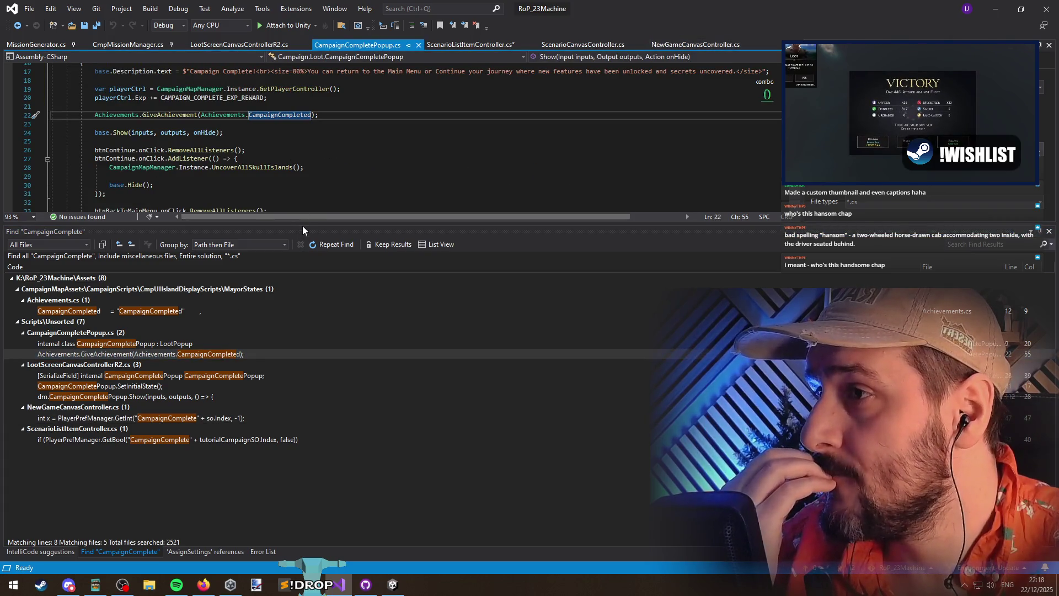
left_click_drag(302, 224, 302, 405)
scroll(318, 269, "up", 5)
scroll(318, 269, "down", 2)
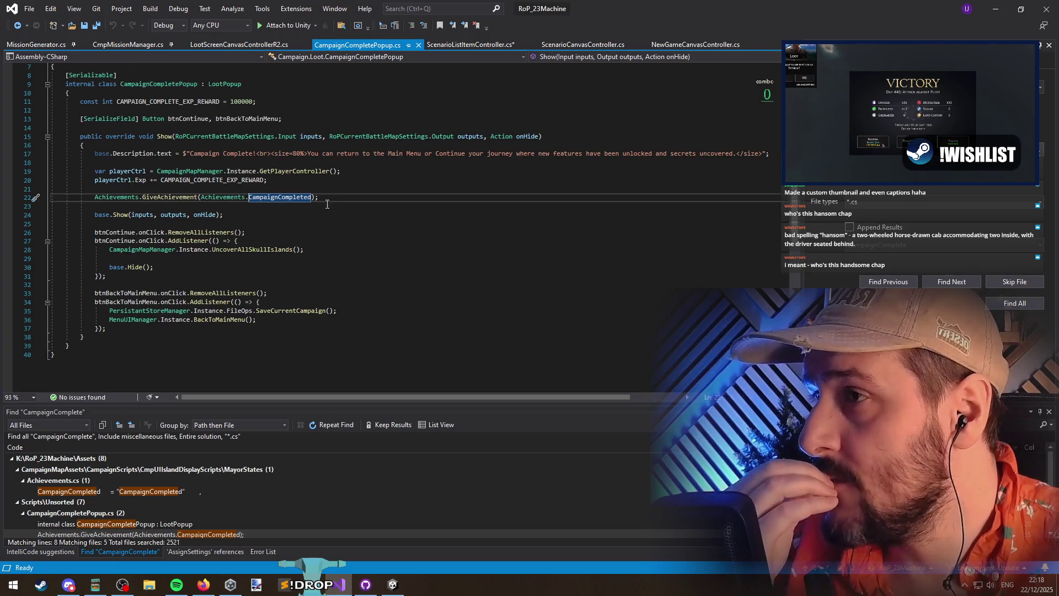
left_click(301, 209)
key("Down")
key("Down")
key("Up")
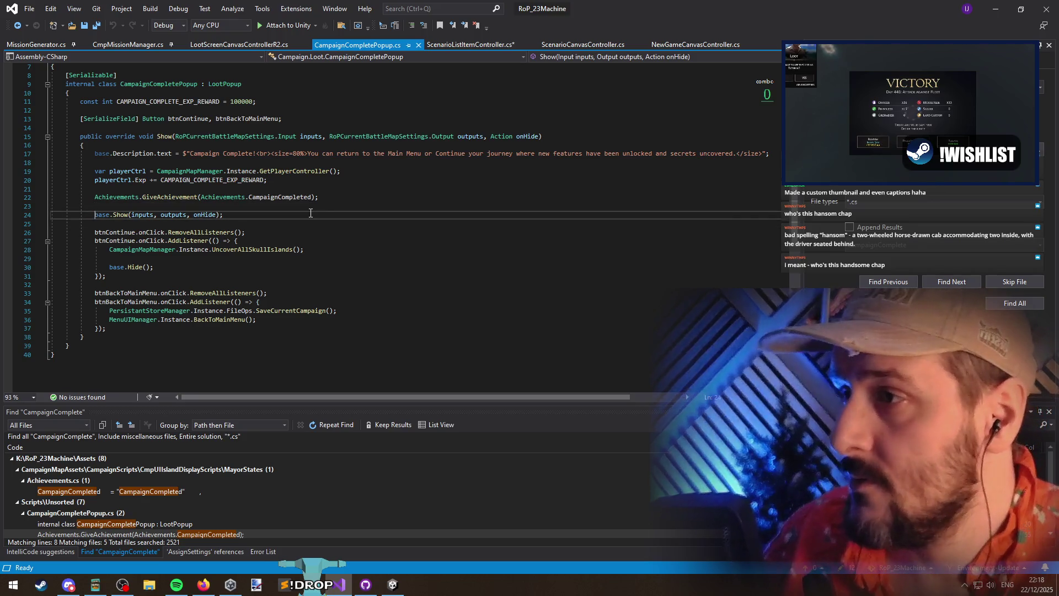
key("Right")
key("ctrl+F12")
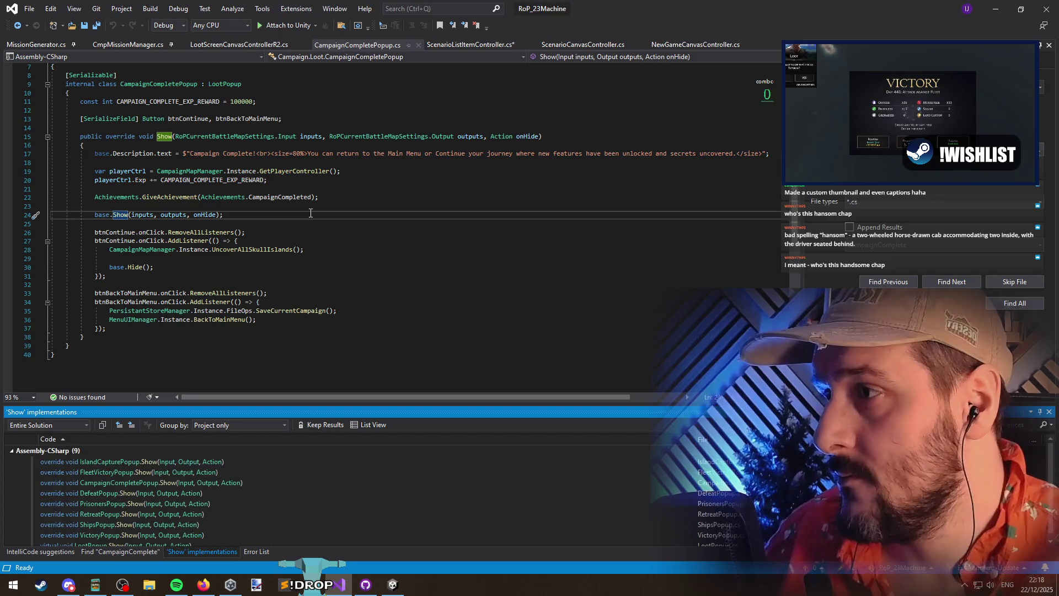
Insert blank lines above base.Show, then return to NewGameCanvasController's CampaignComplete lookup
left_click(231, 208)
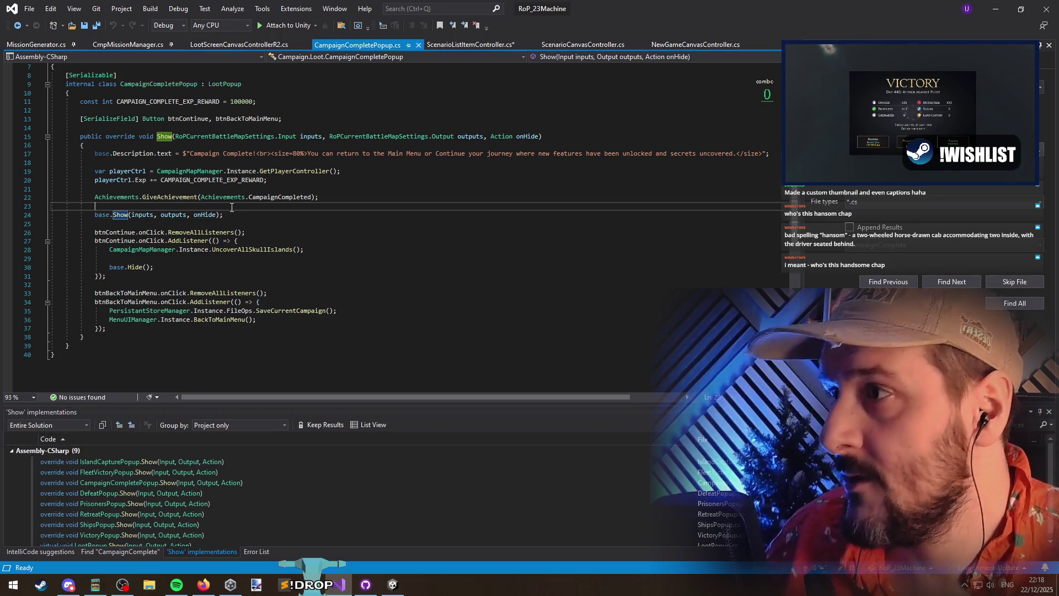
key("Return")
key("Return")
key("Up")
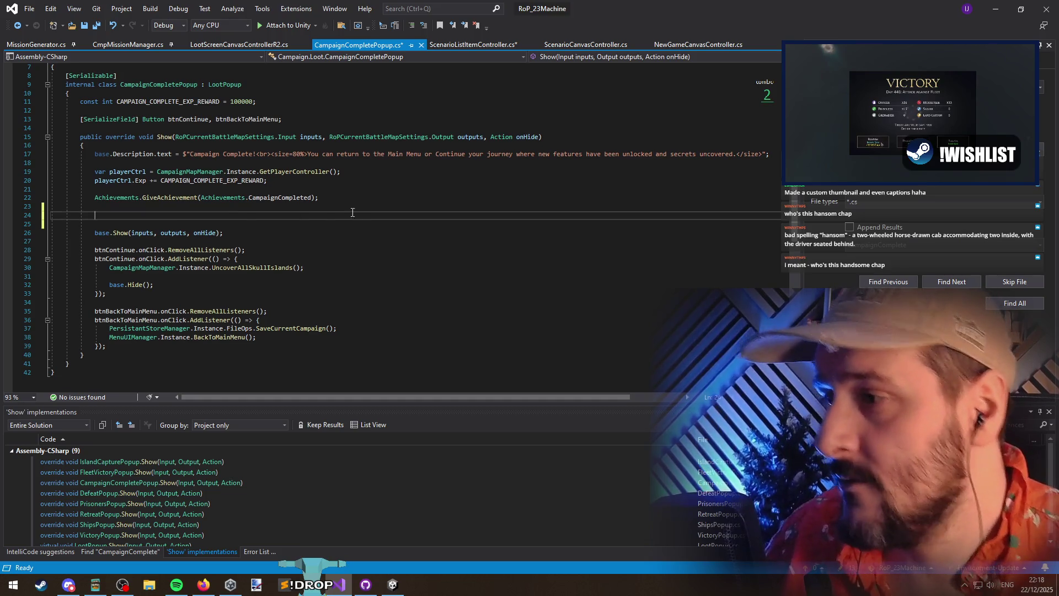
left_click(121, 552)
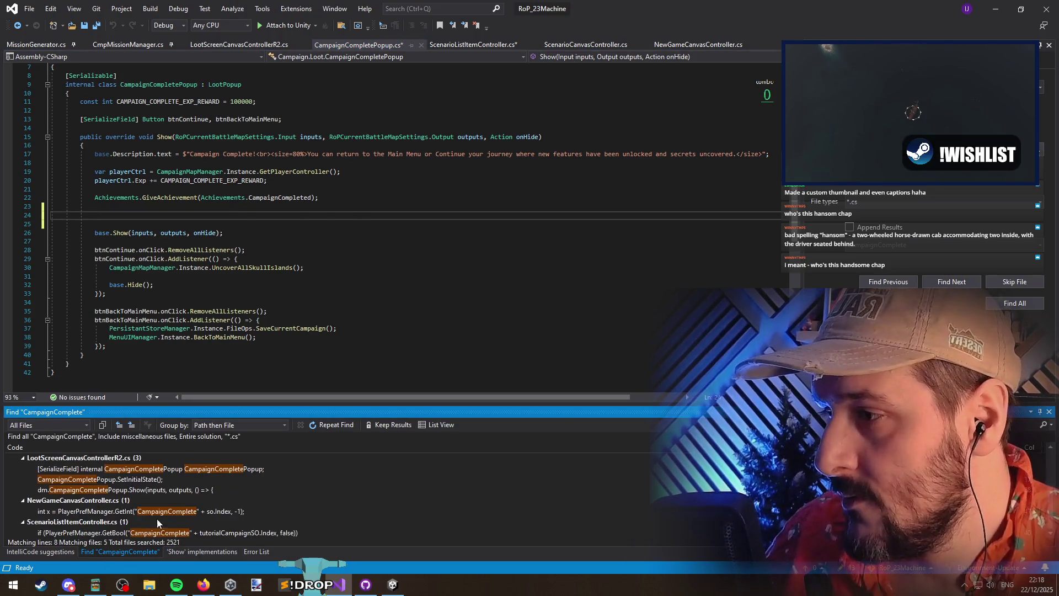
double_click(144, 512)
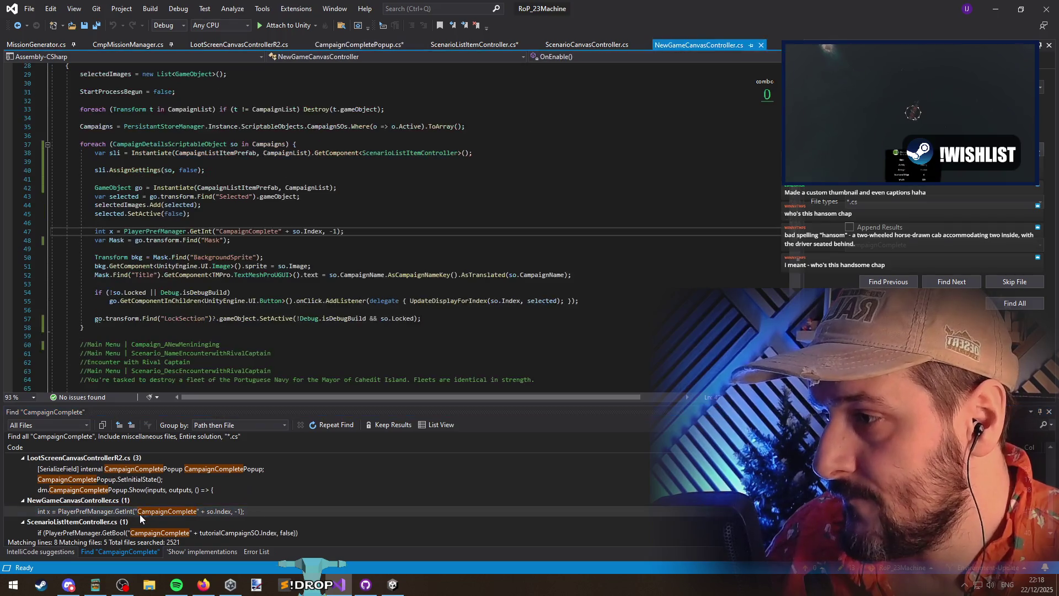
Find all references to GetInt and open the SANDBOX_SELECTED_FACTION usage in UIDebugOptionsR2.cs
right_click(212, 233)
left_click(231, 336)
left_click_drag(279, 406, 279, 185)
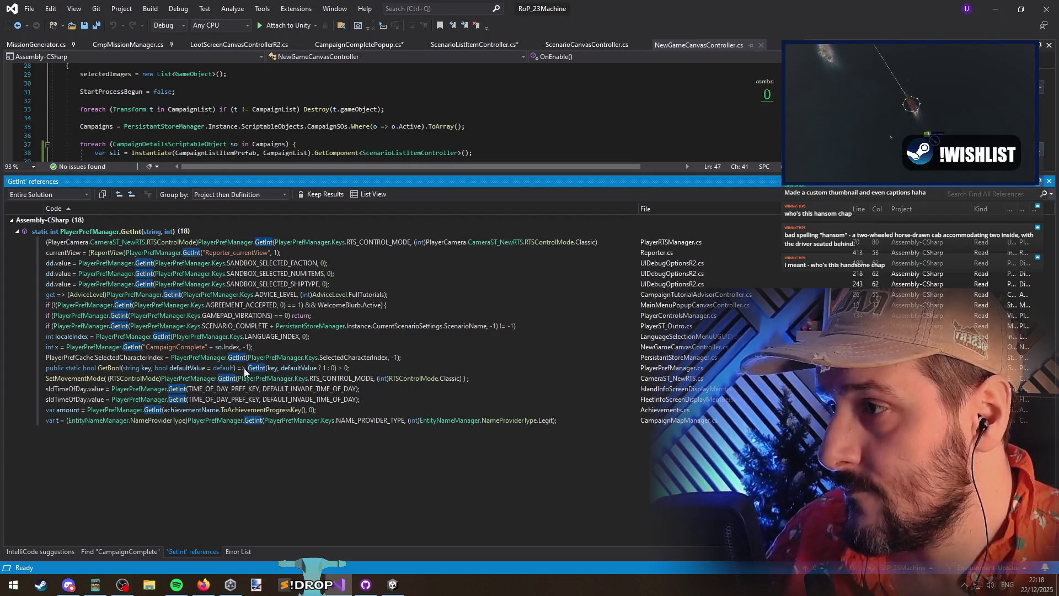
double_click(203, 265)
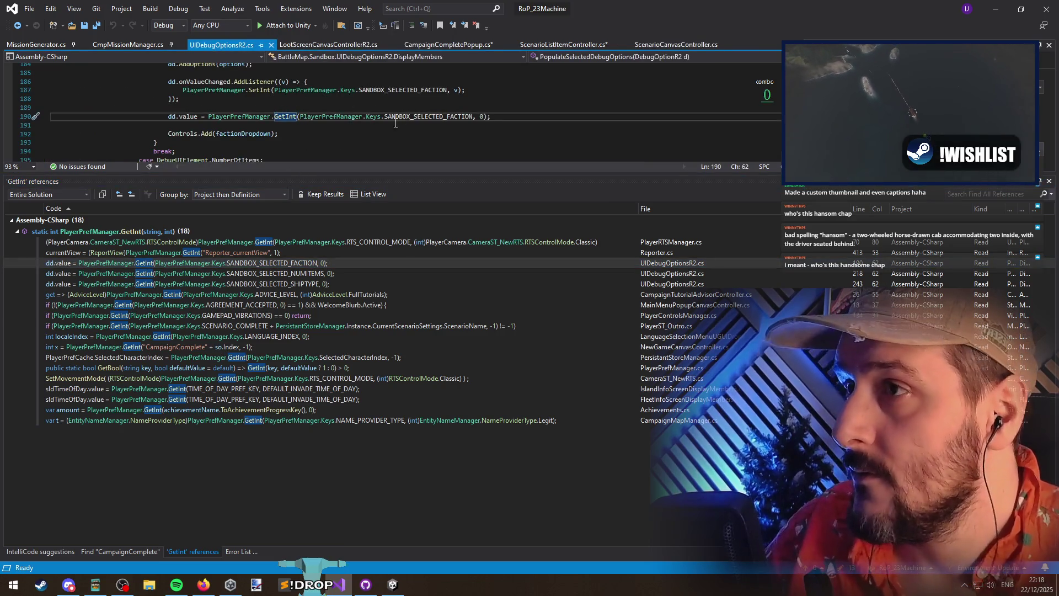
Jump to the SANDBOX_SELECTED_FACTION key definition in PlayerPrefManager.cs, adding a blank line
left_click(422, 113, "ctrl")
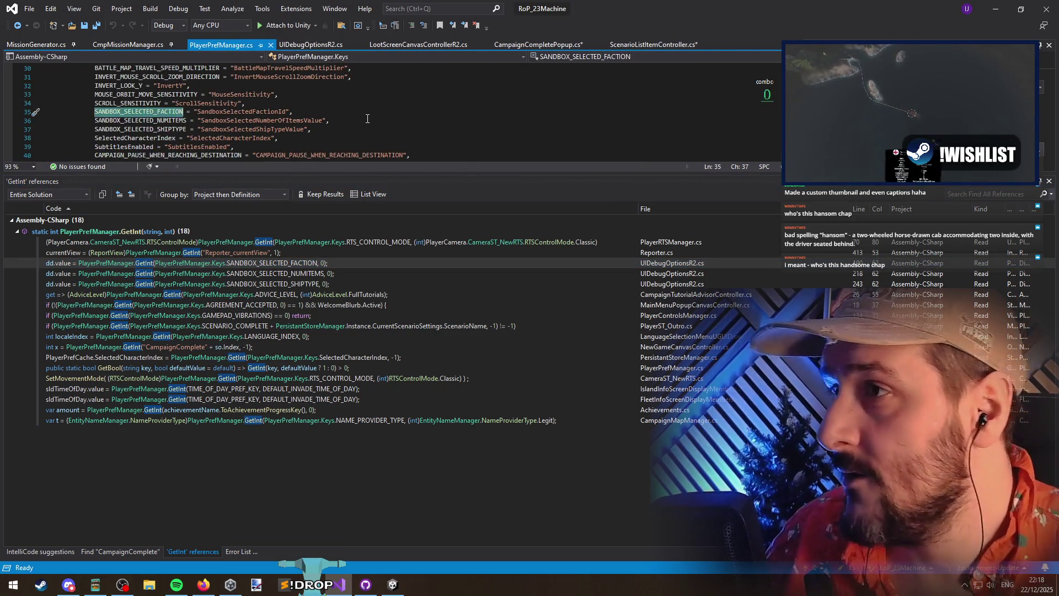
key("Home")
key("Return")
key("Return")
key("Return")
key("Up")
key("Up")
Search PlayerPrefManager.cs for 'campaign' and list all references to ANY_CAMPAIGN_COMPLETED
key("ctrl+f")
type("campaign")
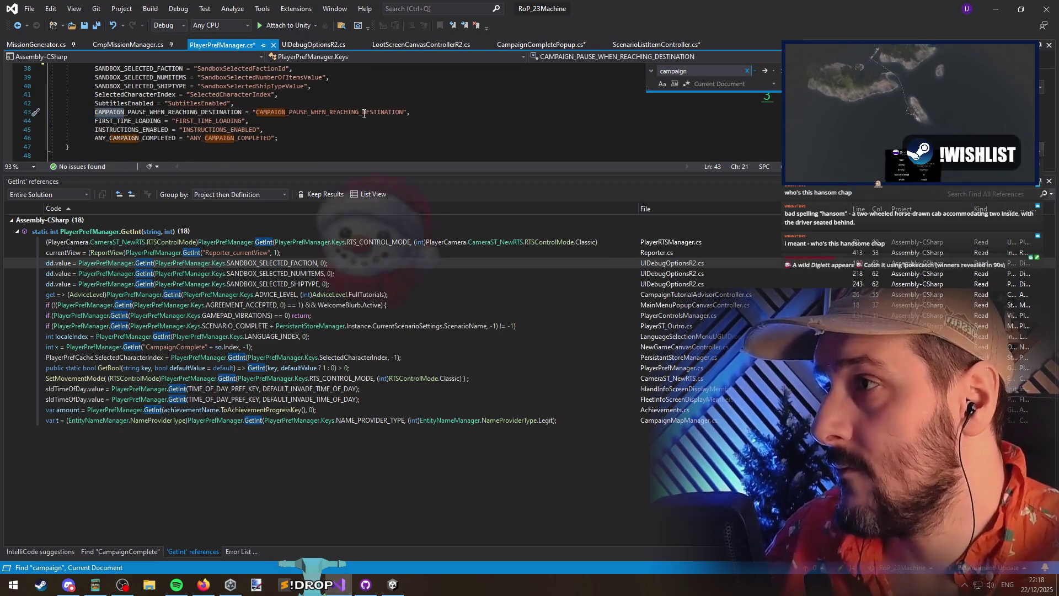
key("Return")
key("Return")
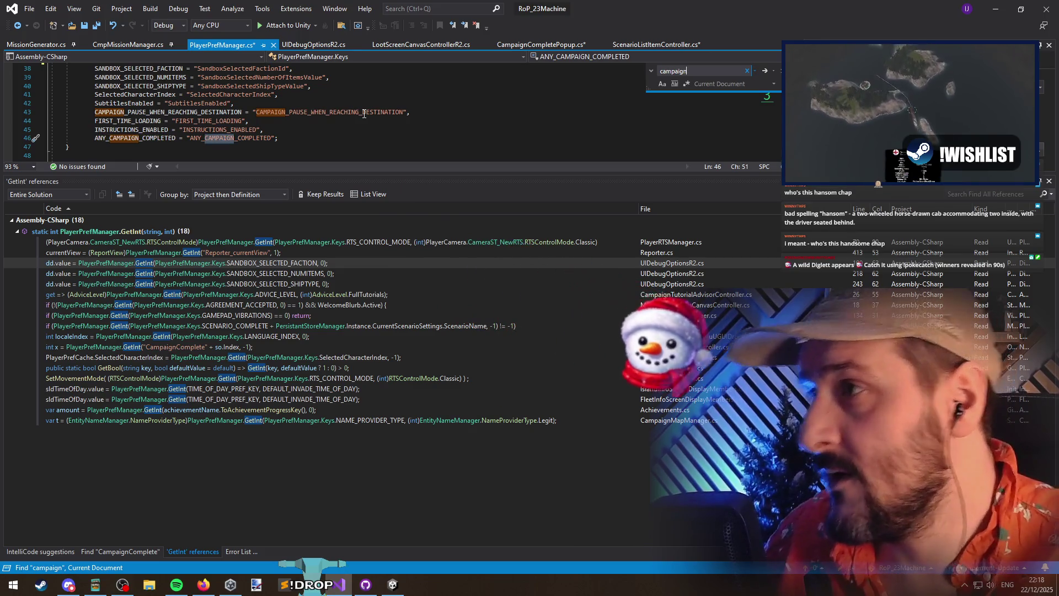
right_click(148, 142)
left_click(207, 204)
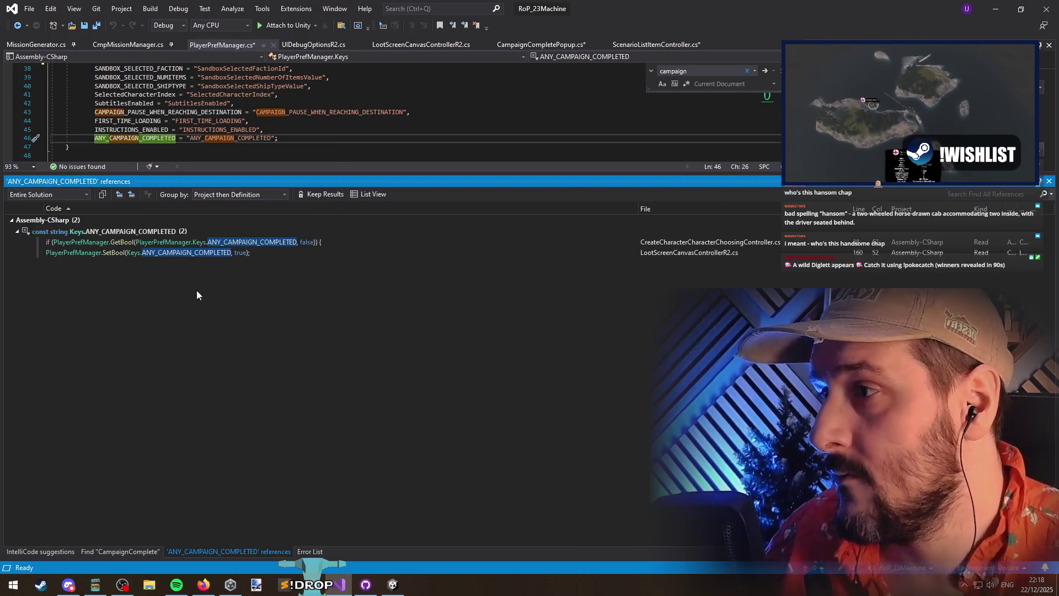
Open the SetBool usage in LootScreenCanvasControllerR2.cs and place the caret on empty line 161
left_click(145, 253)
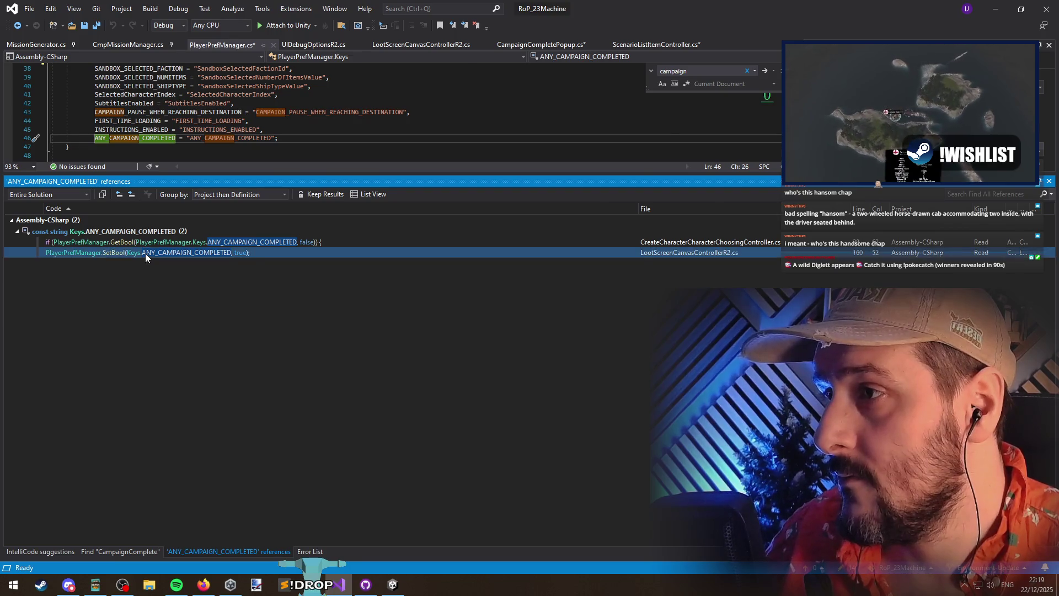
scroll(201, 135, "up", 2)
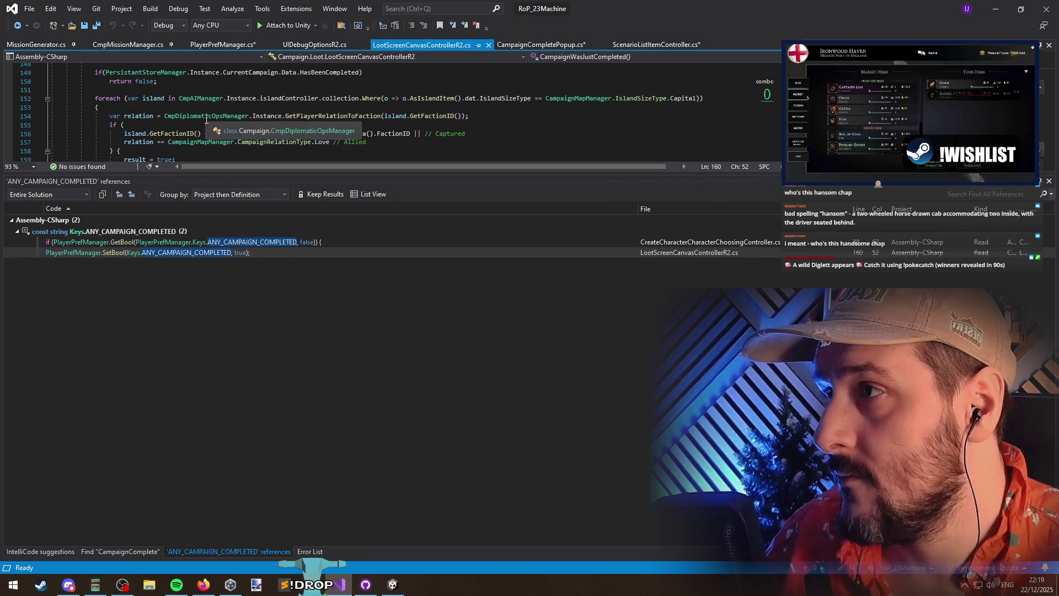
scroll(201, 134, "down", 1)
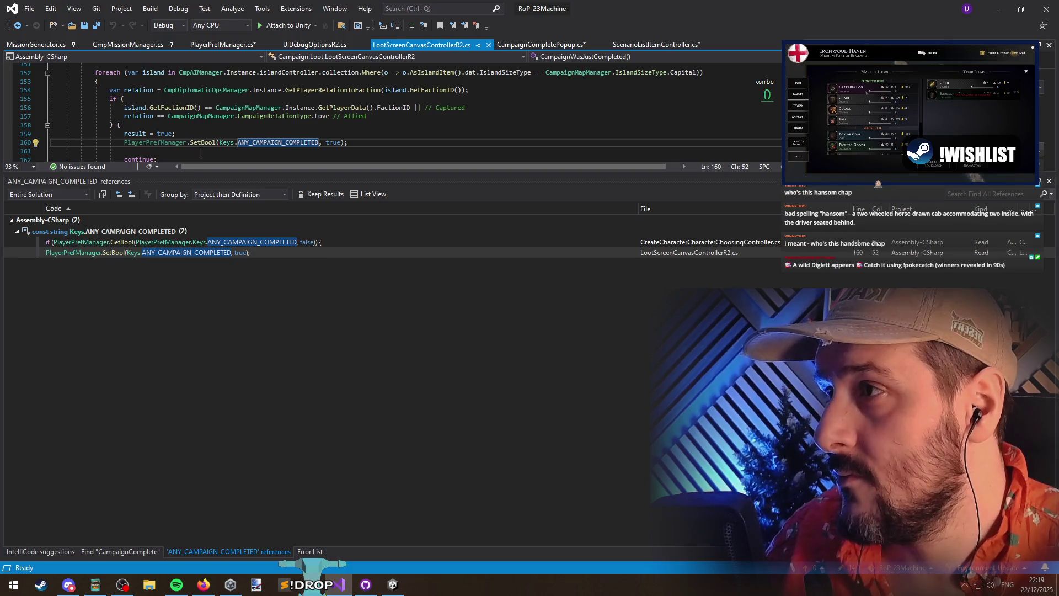
scroll(201, 154, "up", 3)
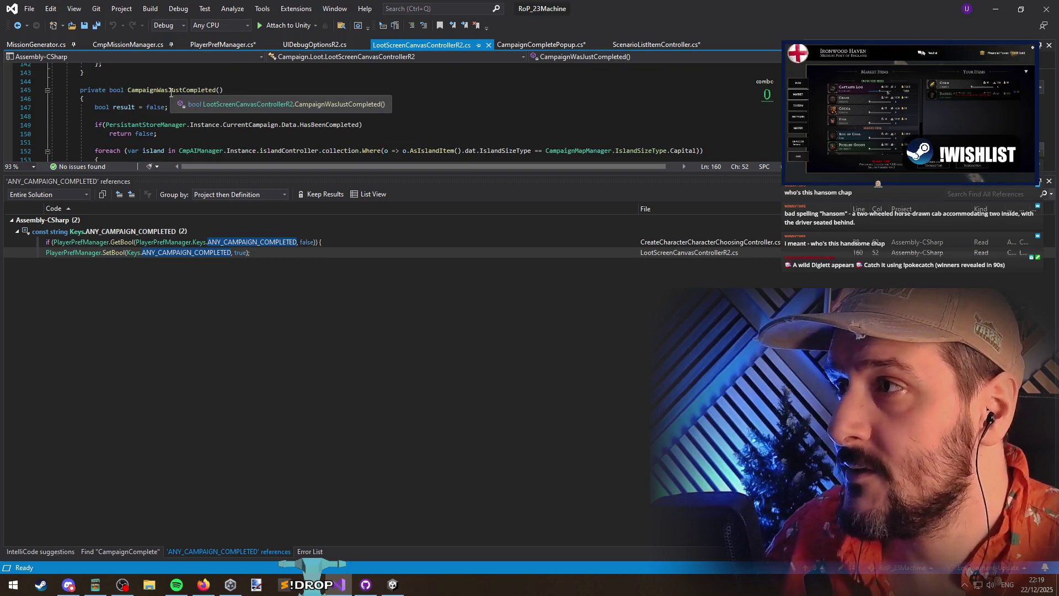
scroll(212, 144, "down", 4)
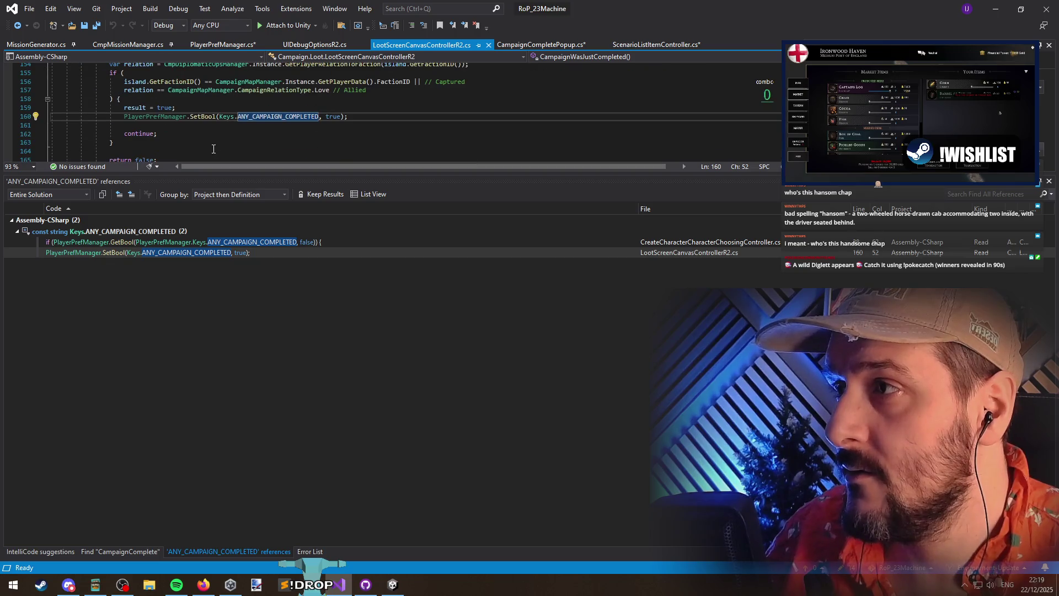
left_click(201, 127)
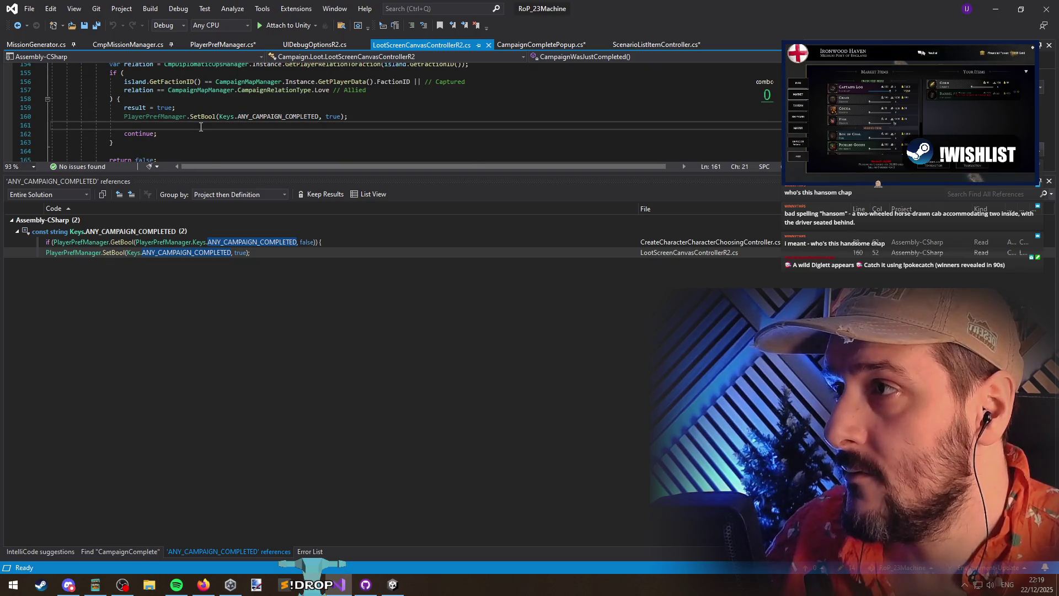
scroll(201, 128, "up", 4)
scroll(205, 131, "down", 4)
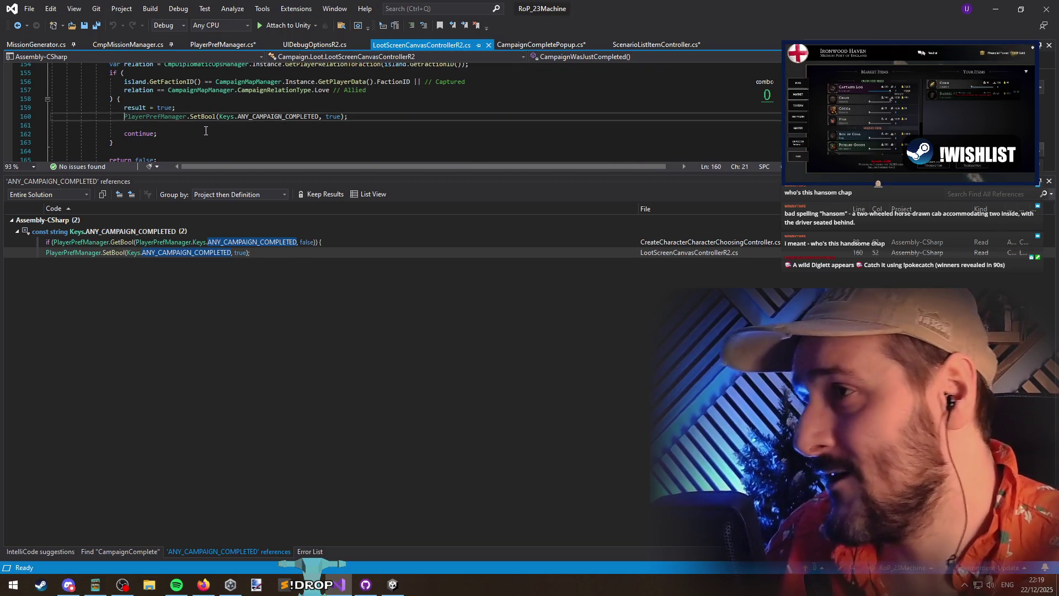
Write PersistantStoreManager.Instance.CurrentCampaign.name on line 161
type("Persi")
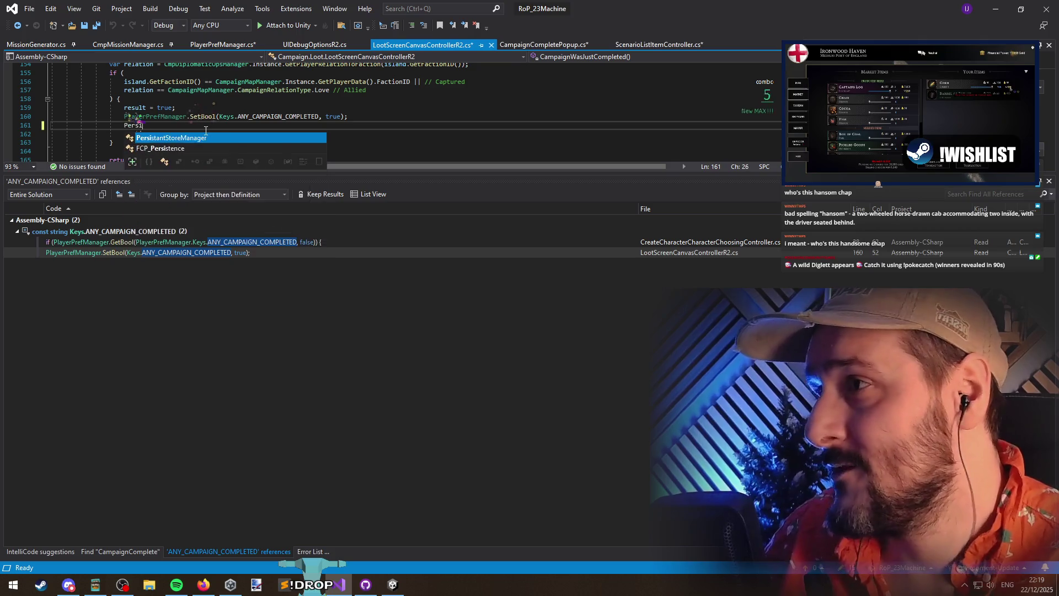
type("stantStoreManager.ins.campaign")
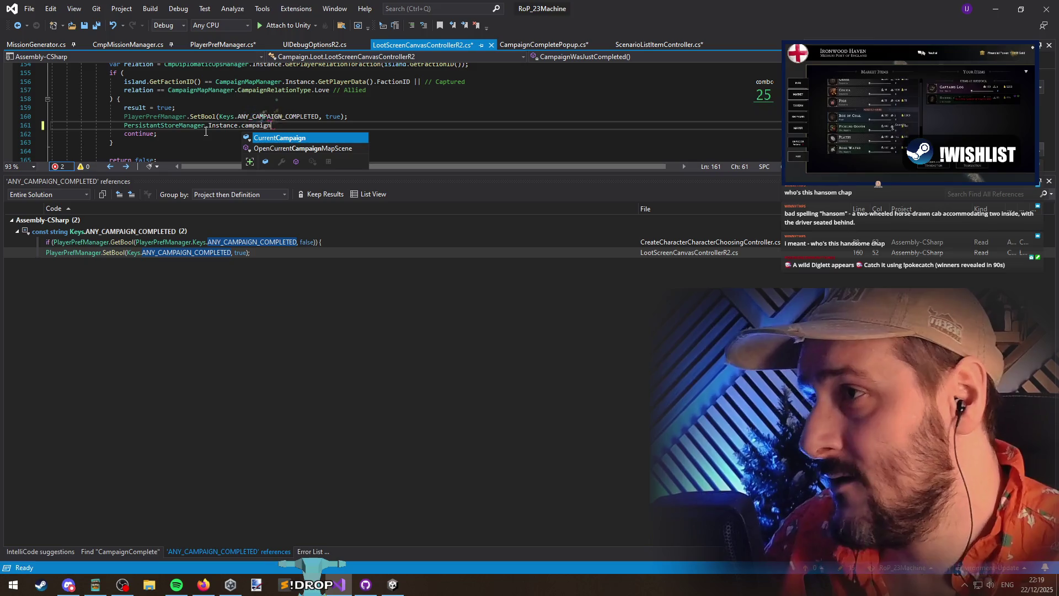
key("Tab")
type(".name")
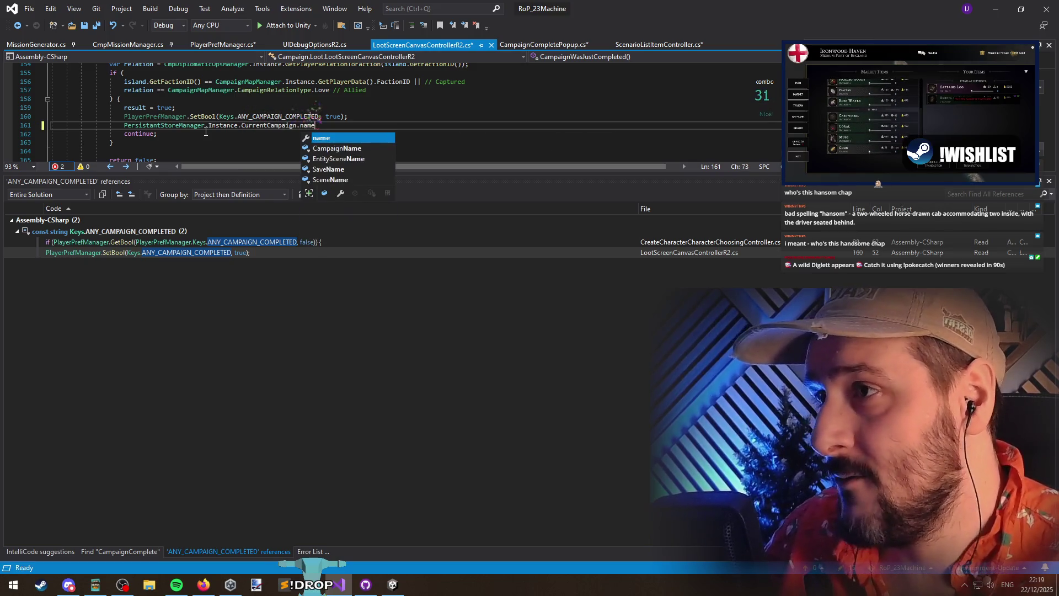
key("Home")
key("Return")
Duplicate the ANY_CAMPAIGN_COMPLETED SetBool line and go to the key's definition
key("ctrl+Return")
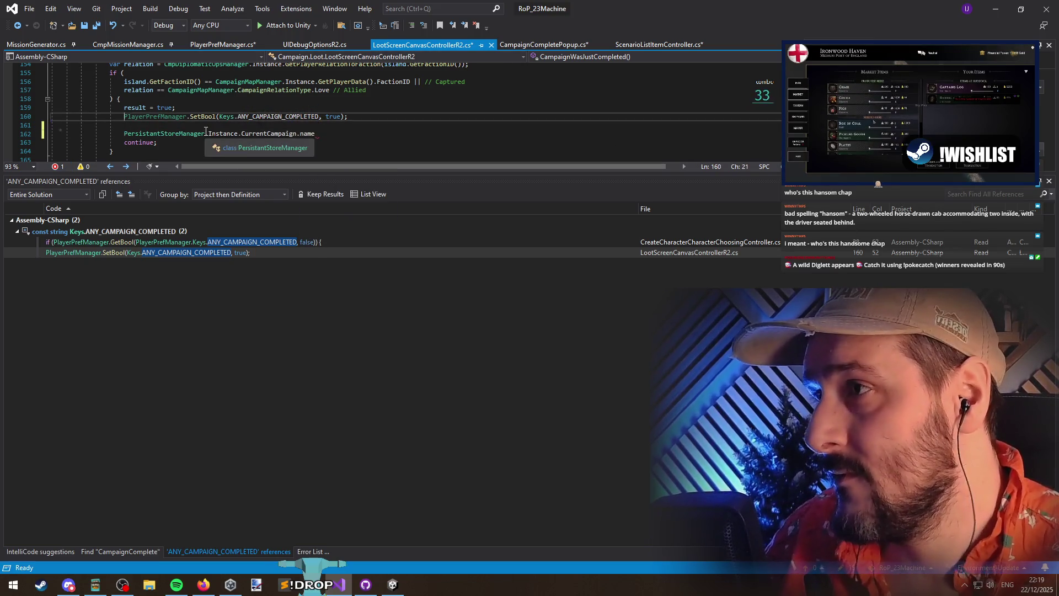
key("Tab")
key("Left")
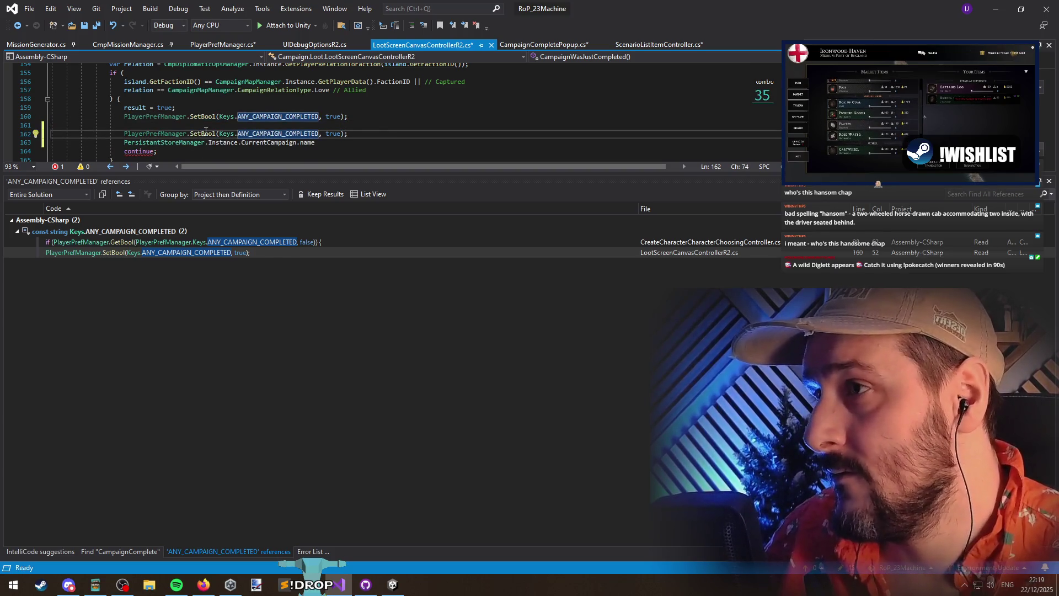
mouse_move(207, 137)
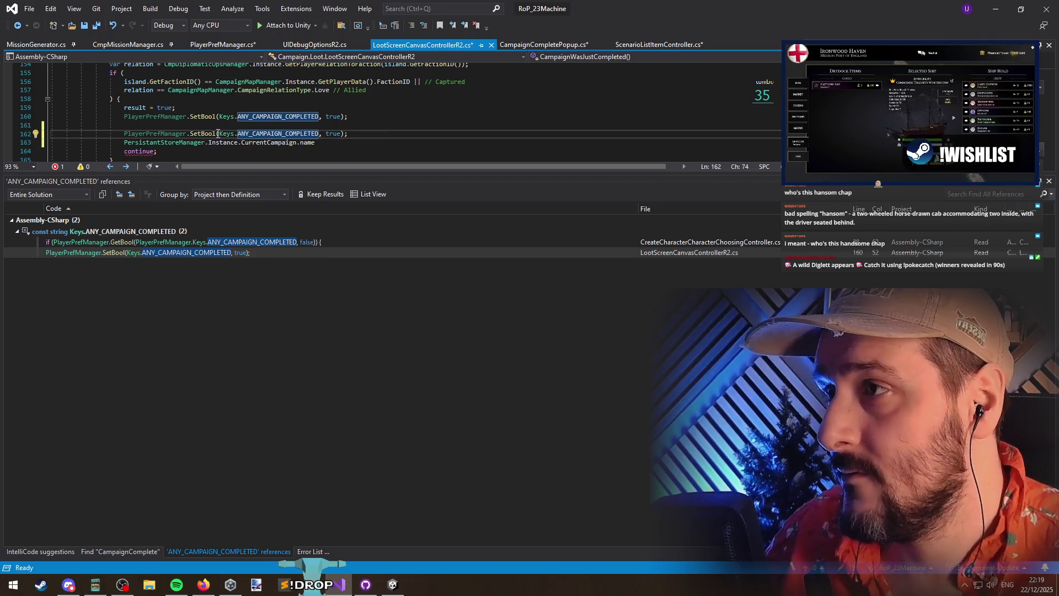
left_click(254, 132)
key("F12")
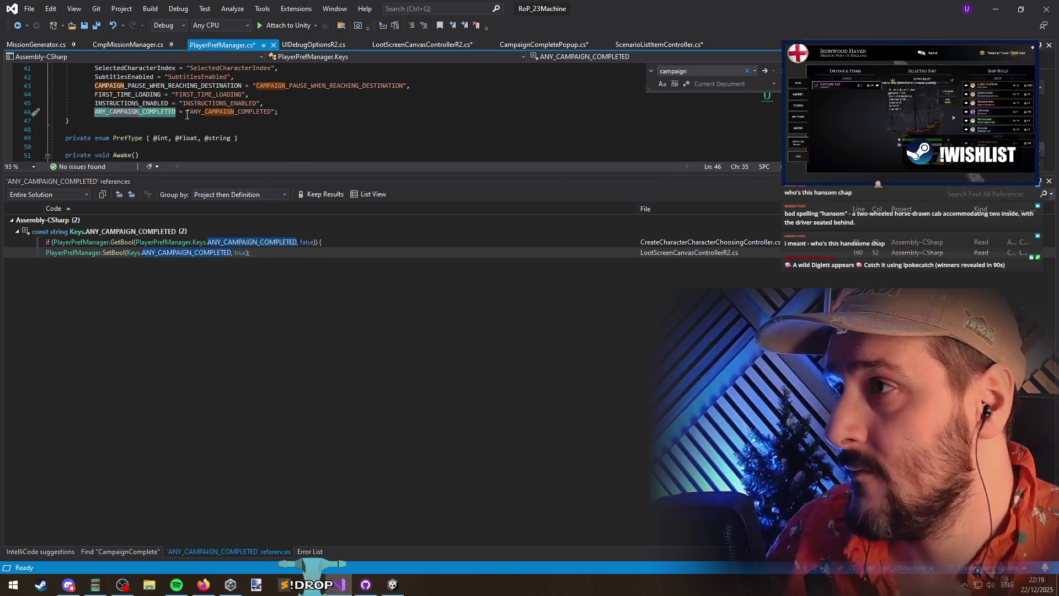
After ANY_CAMPAIGN_COMPLETED, add a comma and a new CAMPAIGN_COMPLETED = "" key line
left_click(322, 111)
type(",")
key("Return")
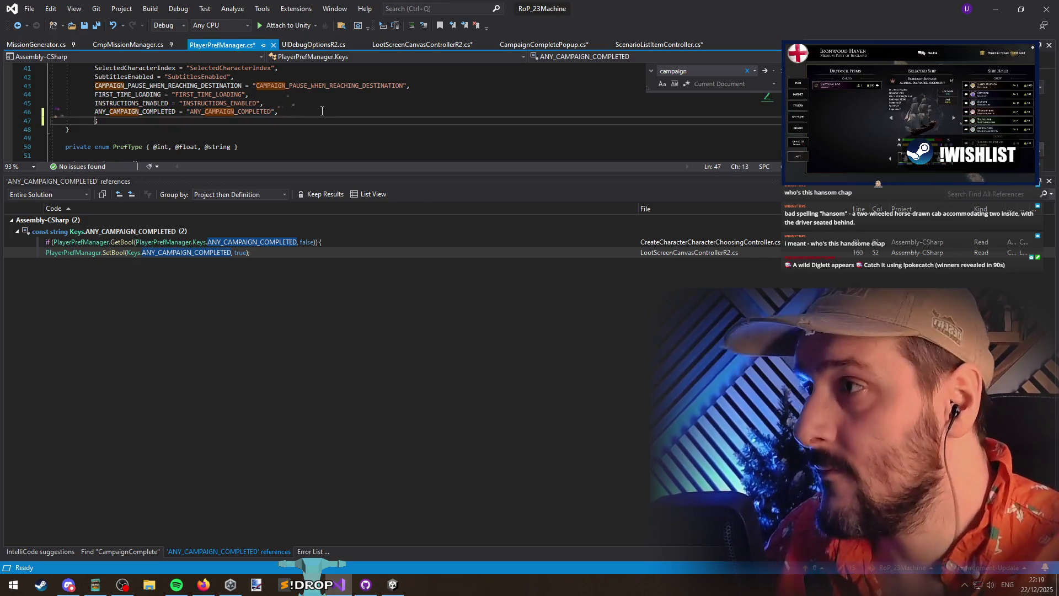
type("CAMPAIGN_COMPLETED = \"")
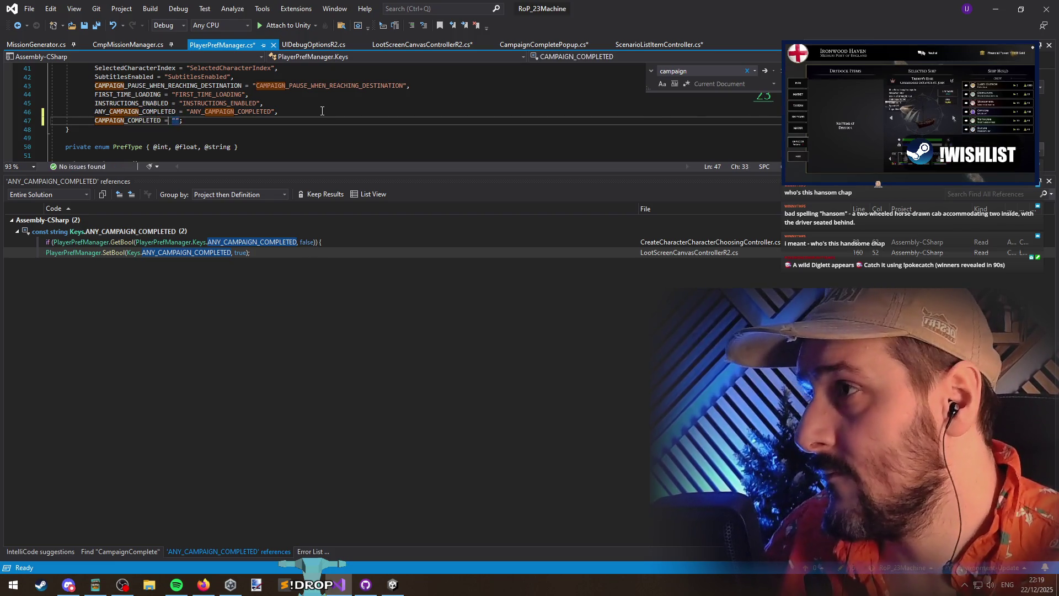
key("End")
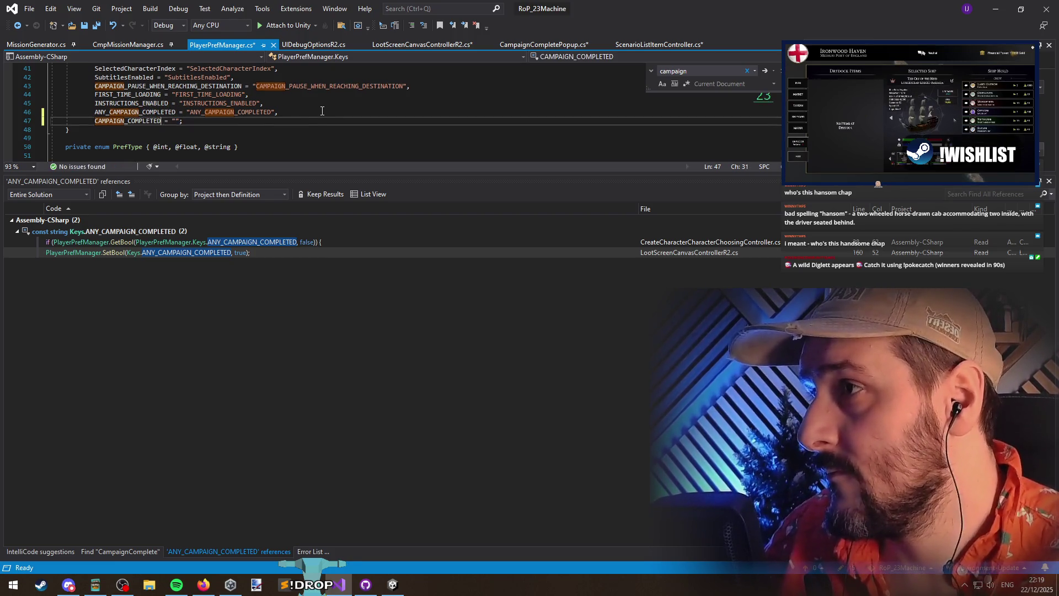
Save PlayerPrefManager.cs and change the duplicated key to Keys.CAMPAIGN_COMPLETED + PersistantStoreManager.Instance.CurrentCampaign.name
key("ctrl+s")
key("ctrl+Tab")
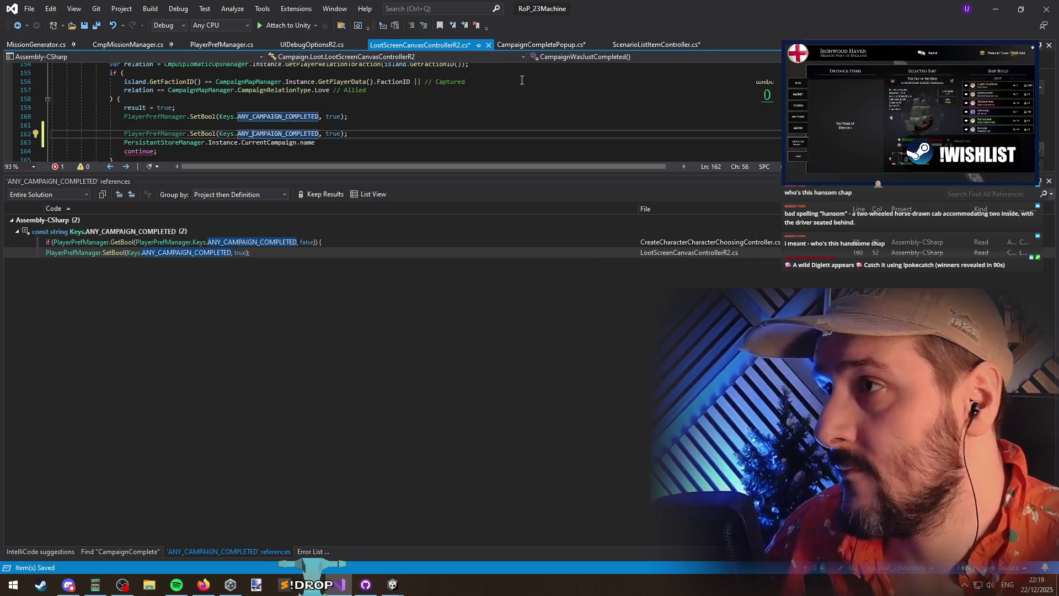
key("BackSpace")
key("BackSpace")
key("BackSpace")
key("Tab")
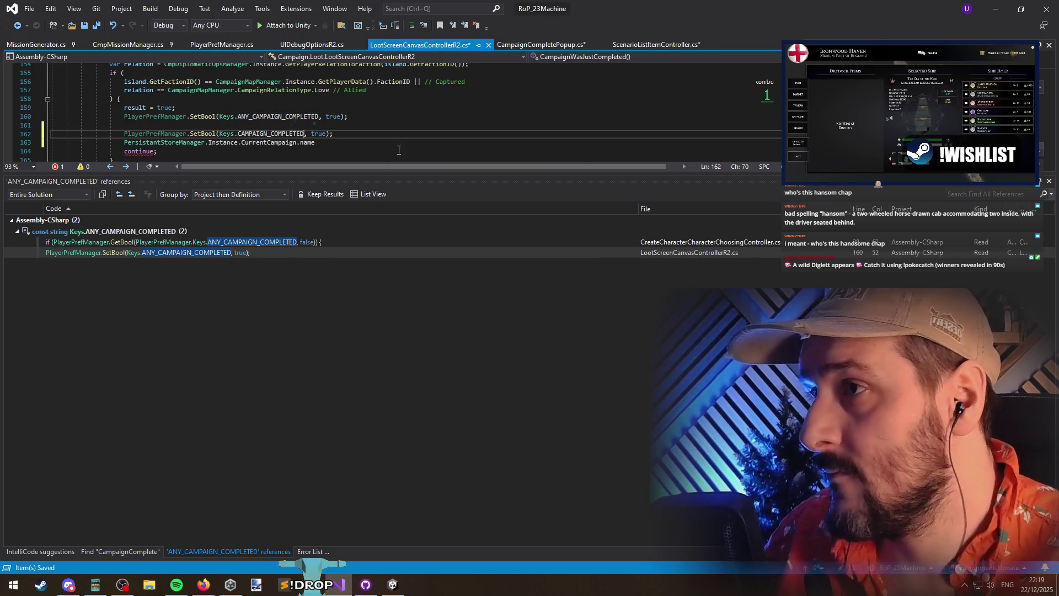
key("ctrl+Left")
key("ctrl+Left")
key("ctrl+Left")
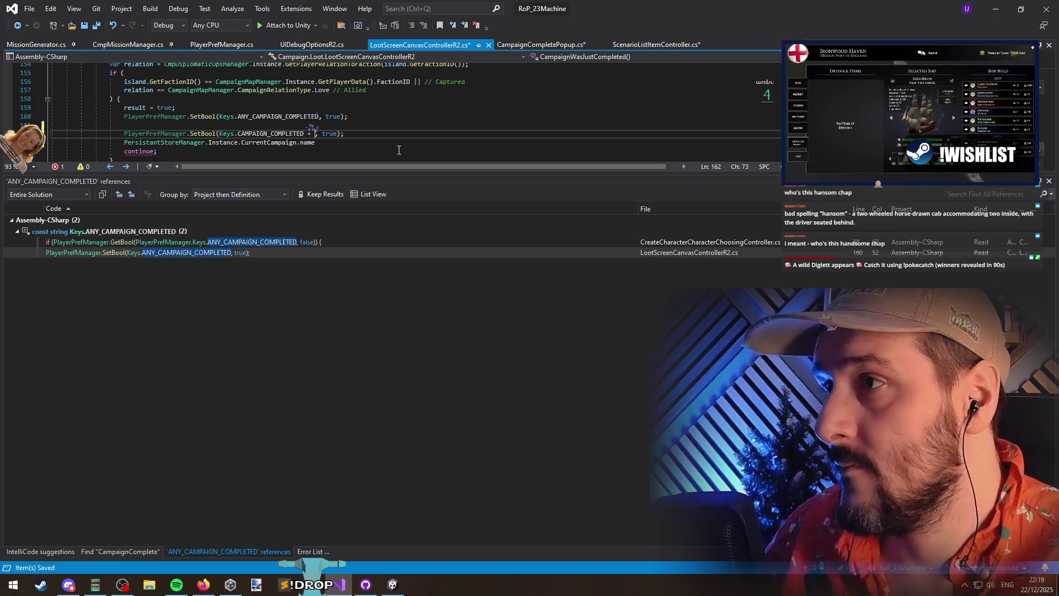
key("End")
key("Left")
key("Left")
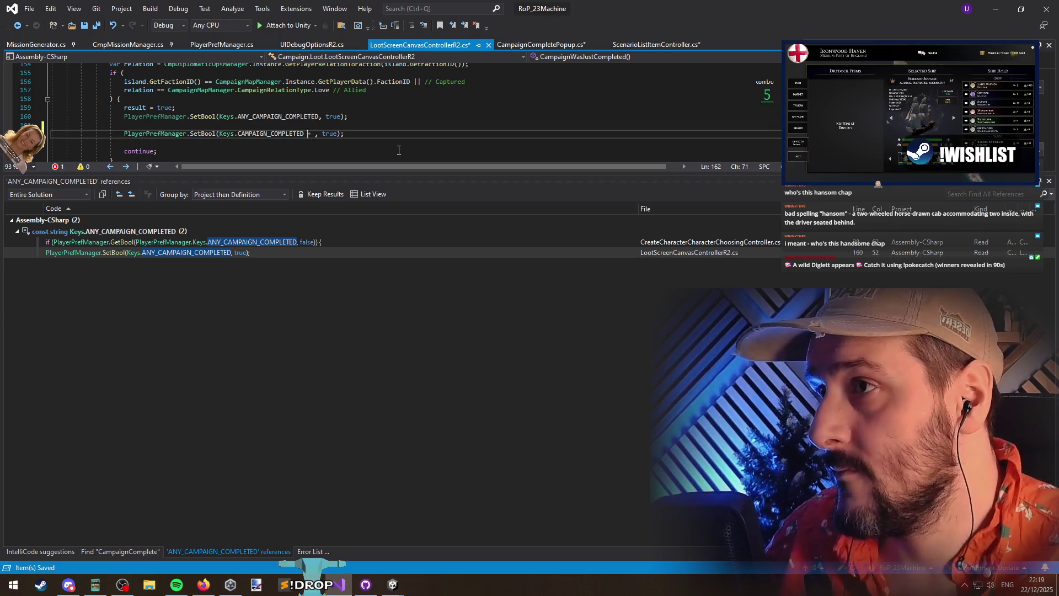
key("Tab")
key("Down")
key("ctrl+s")
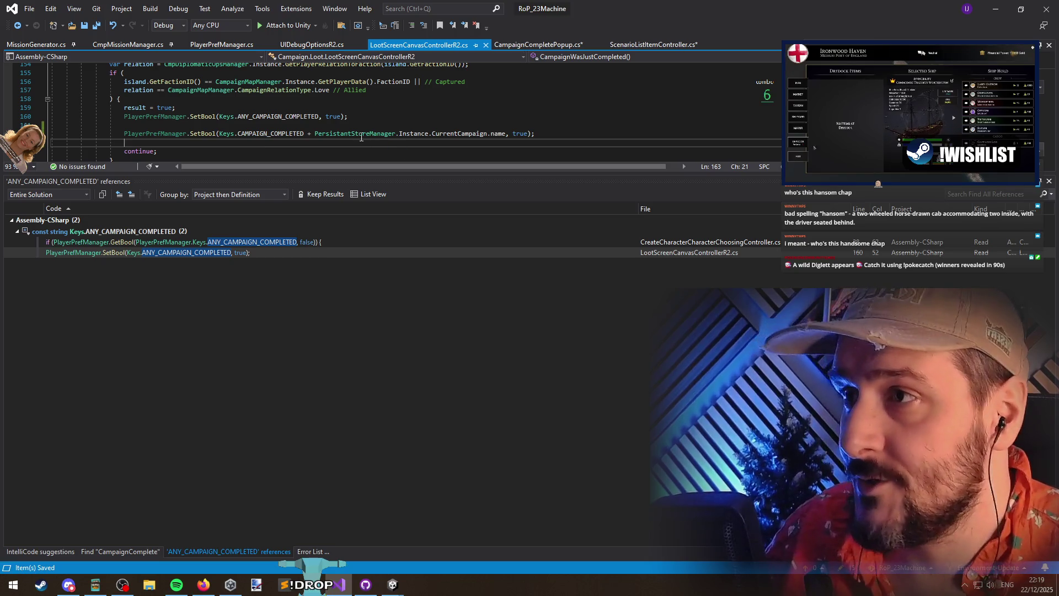
Delete the blank lines around the new SetBool and save LootScreenCanvasControllerR2.cs
key("ctrl+shift+l")
key("Up")
key("Up")
key("ctrl+shift+l")
key("Down")
key("Home")
key("Home")
key("shift+Up")
key("ctrl+c")
key("ctrl+s")
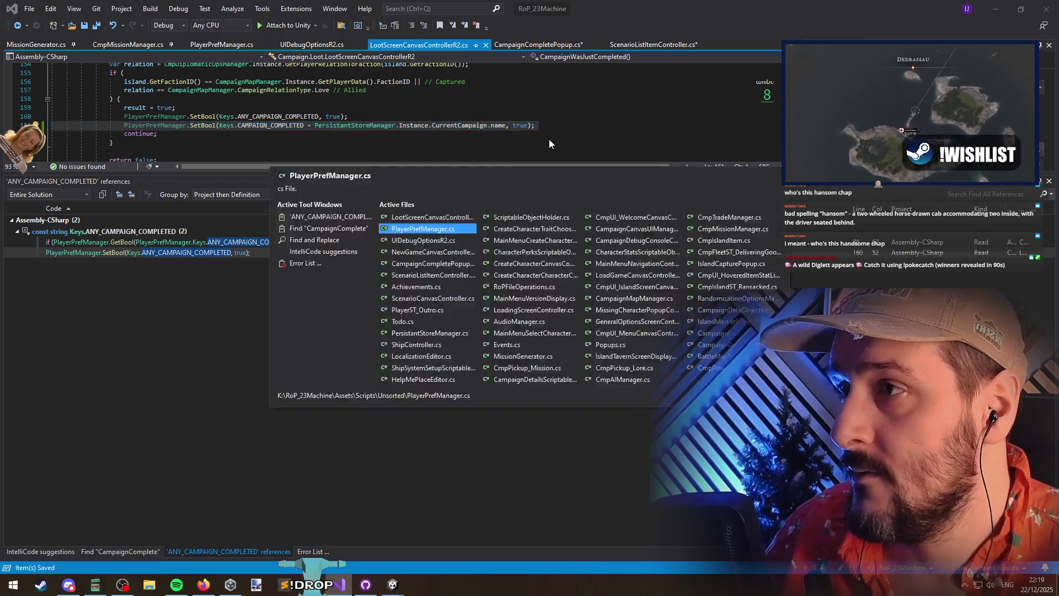
Switch to NewGameCanvasController.cs and enlarge the code editor to view the campaign loop
key("ctrl+Tab")
key("ctrl+Tab")
key("ctrl+Tab")
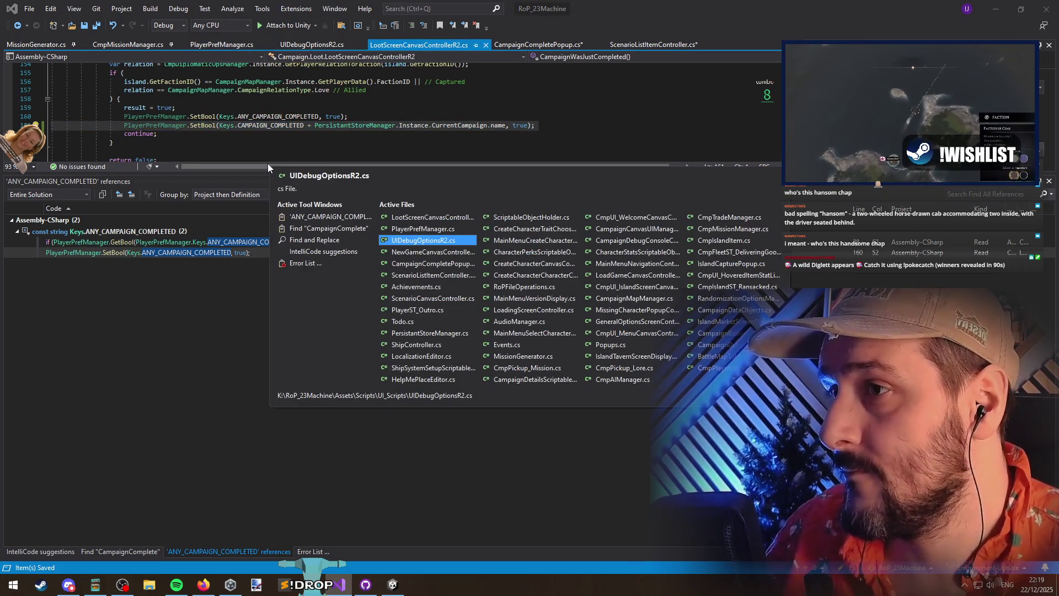
key("ctrl+Down")
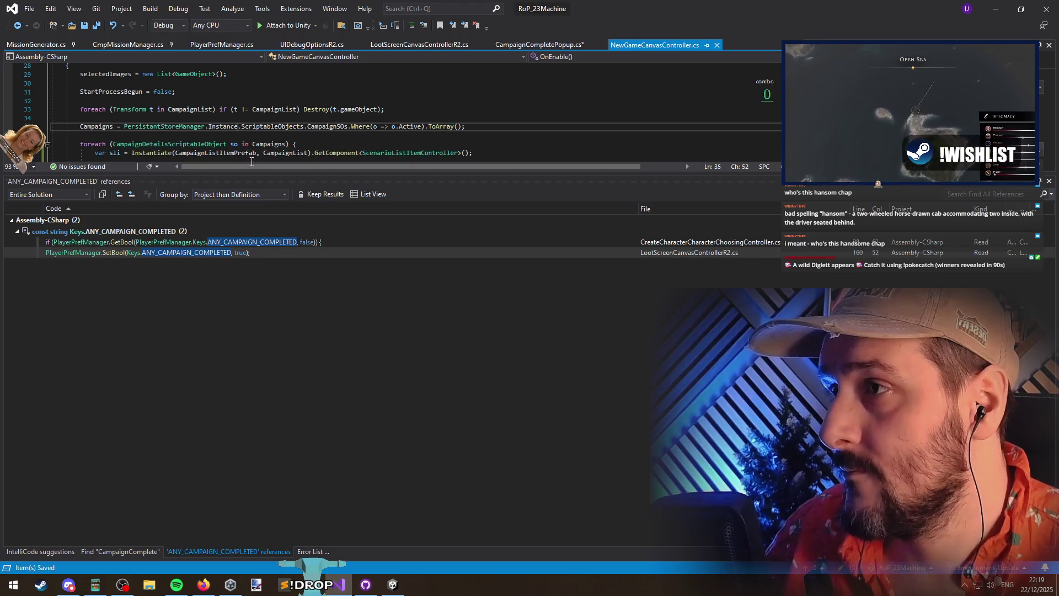
left_click_drag(254, 172, 280, 346)
key("Down")
key("Down")
key("Down")
key("Up")
key("Up")
key("Down")
key("Down")
key("Down")
key("Down")
key("Down")
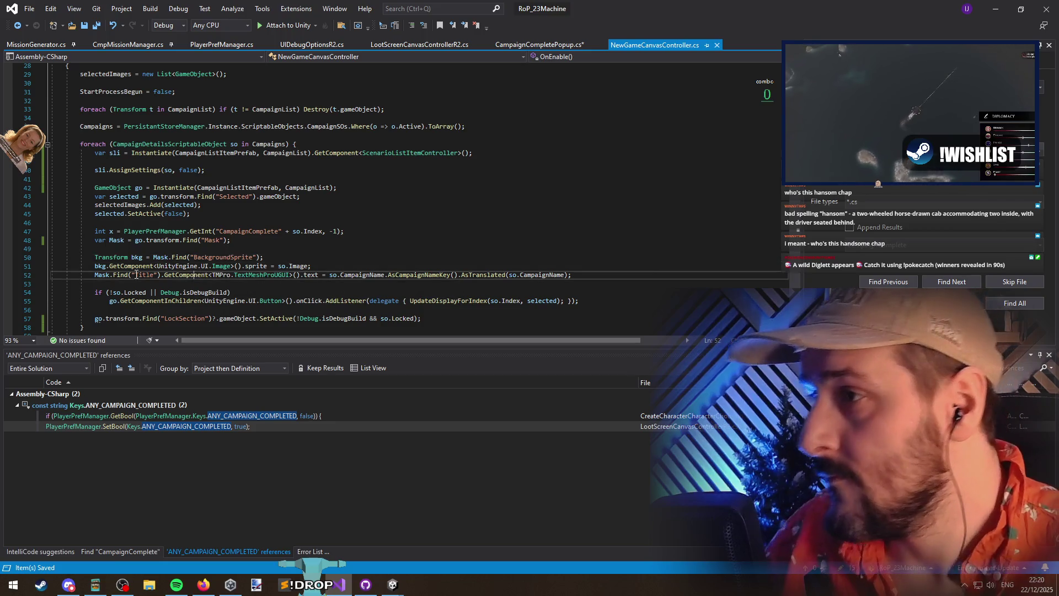
key("Up")
key("Up")
key("Up")
Check the CampaignDetailsScriptableObject definition, then go back and jump to the AssignSettings definition
left_click(201, 231)
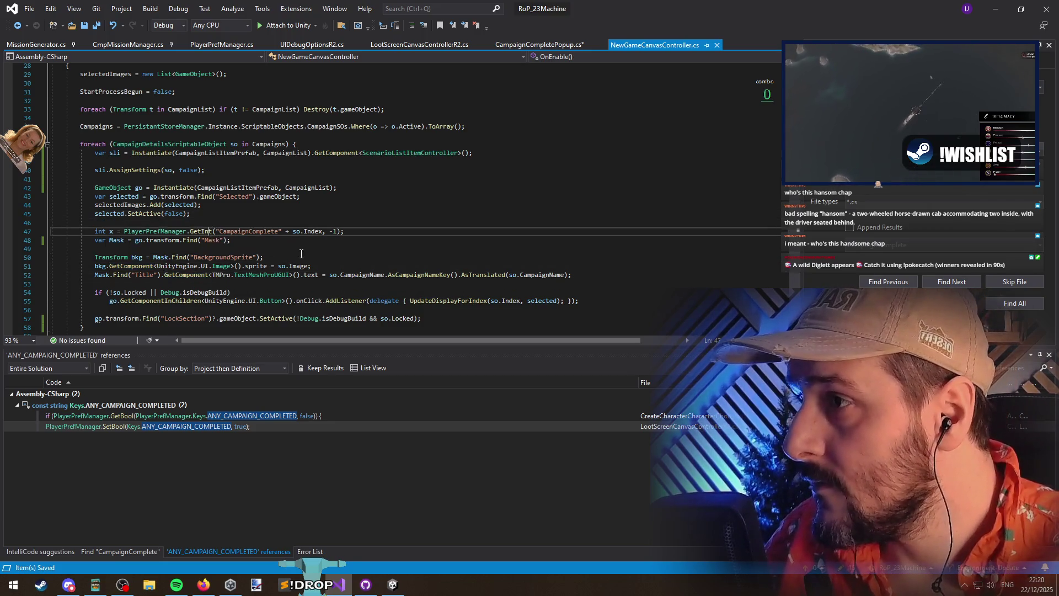
left_click(258, 143)
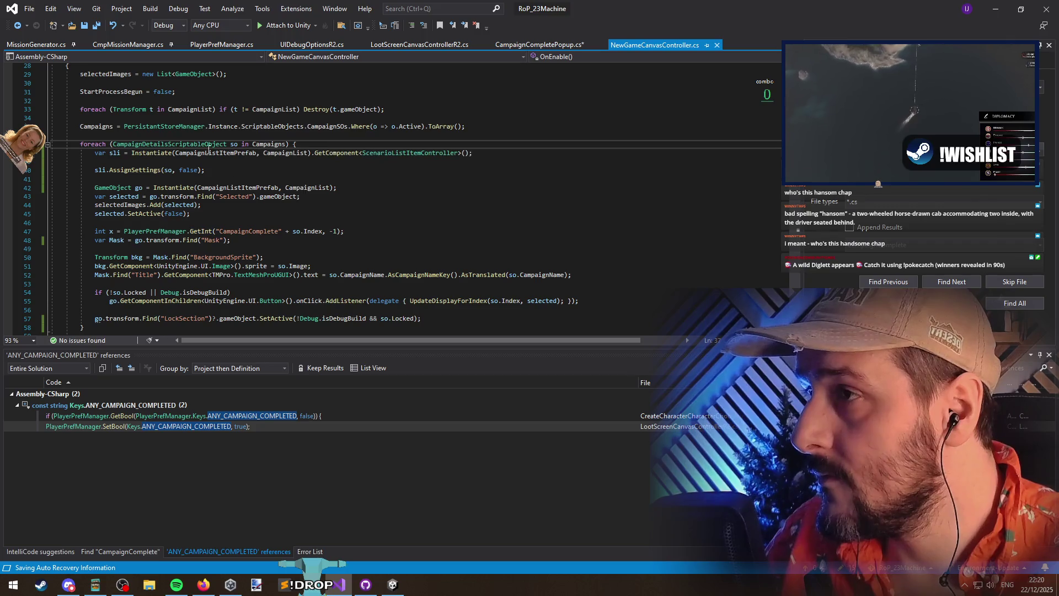
key("F12")
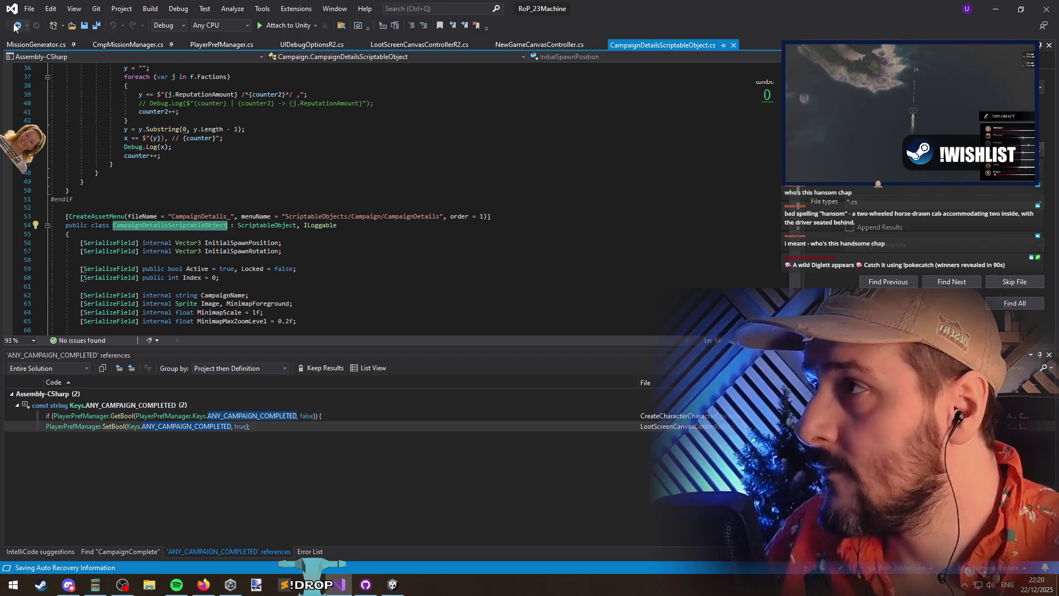
key("ctrl+minus")
left_click(138, 172)
key("F12")
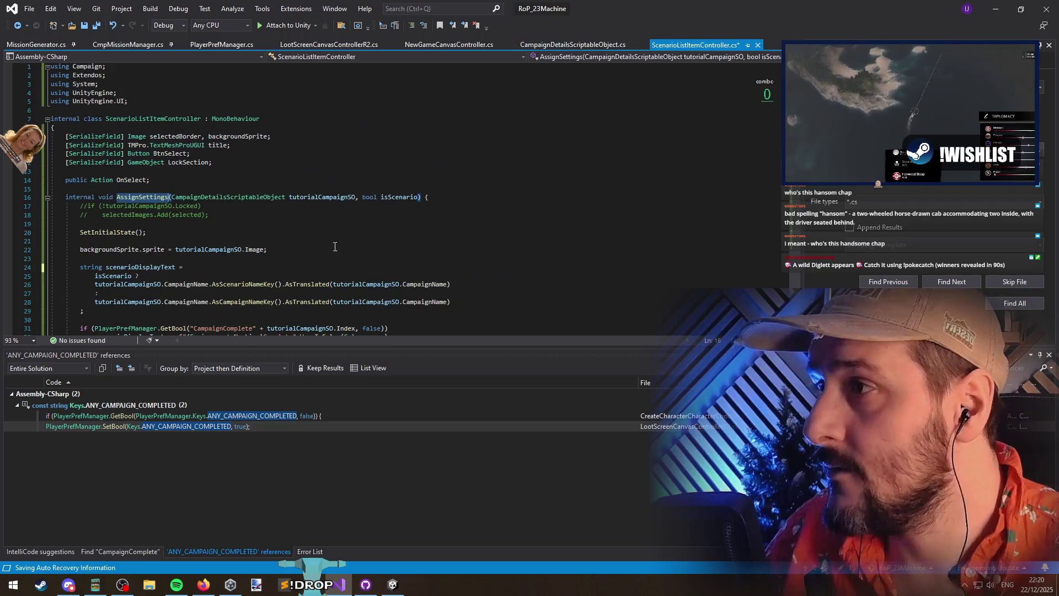
Paste the SetBool line into AssignSettings, rename it GetBool, and qualify Keys with PlayerPrefManager
left_click(254, 215)
key("Return")
key("ctrl+v")
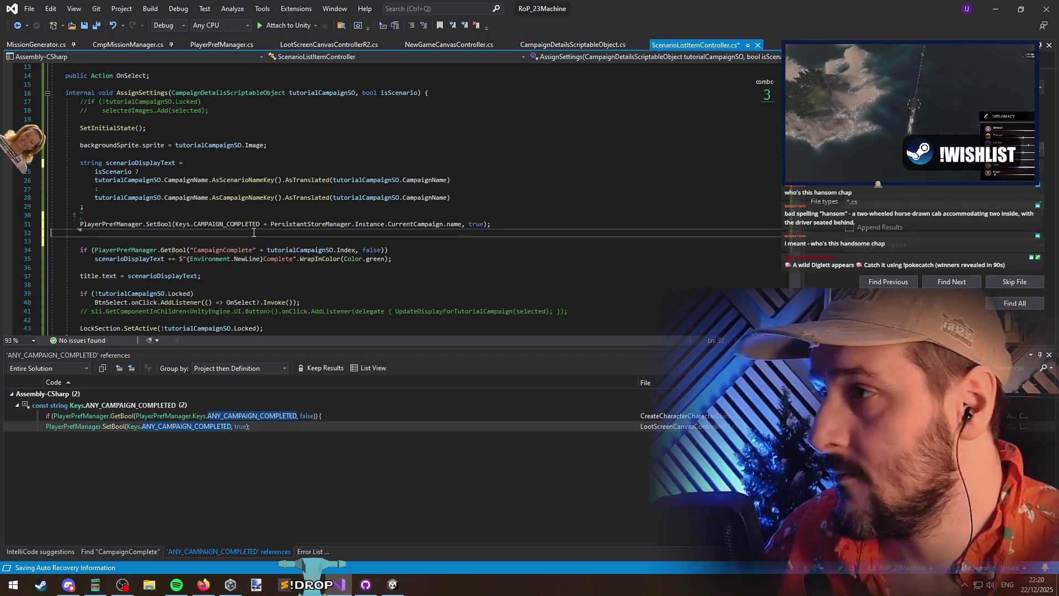
double_click(155, 225)
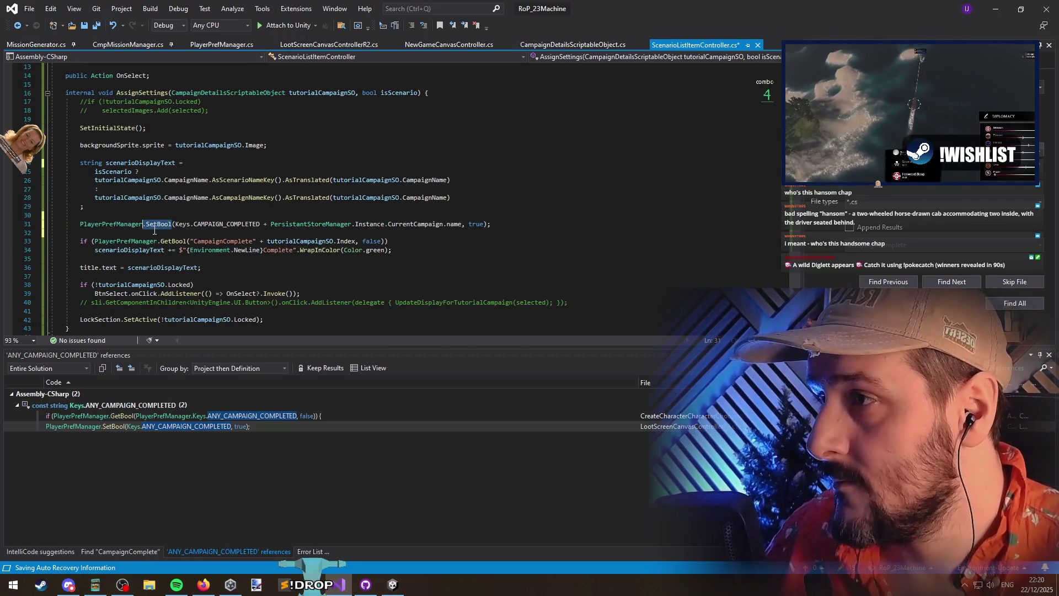
type("GetBool")
right_click(182, 228)
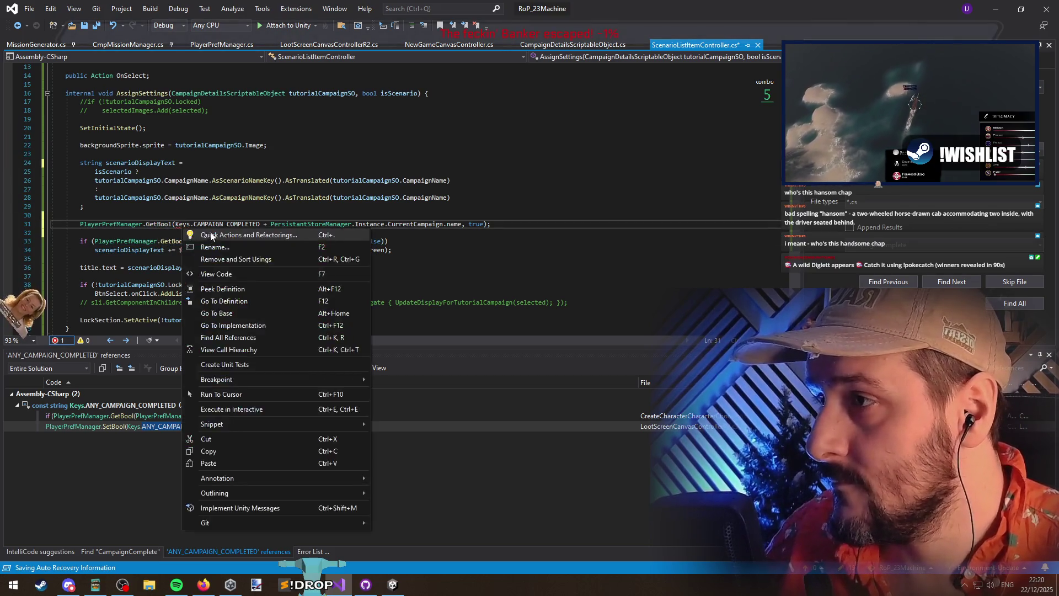
left_click(209, 232)
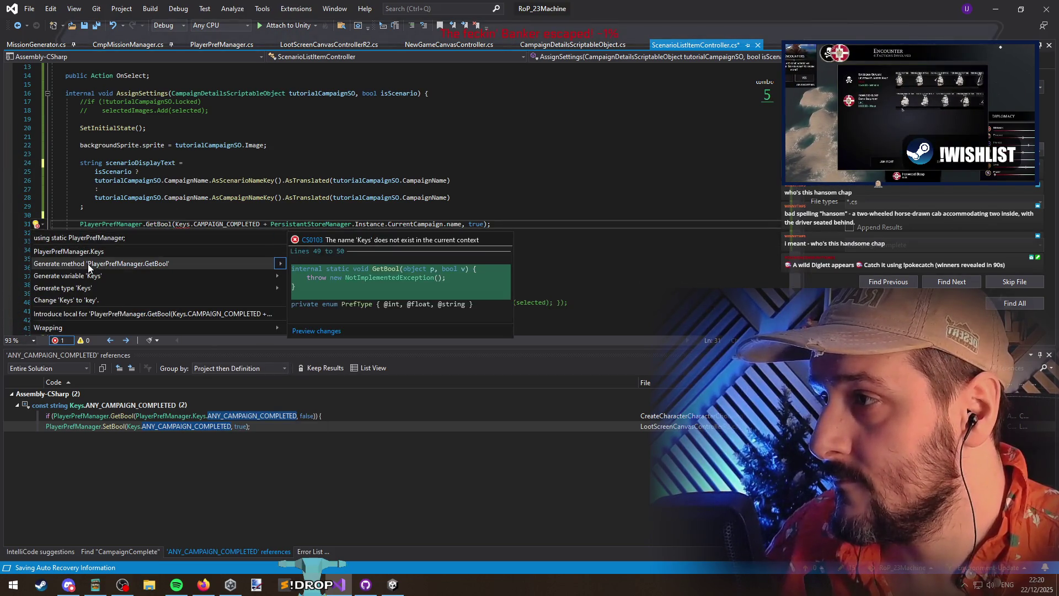
left_click(72, 252)
key("Down")
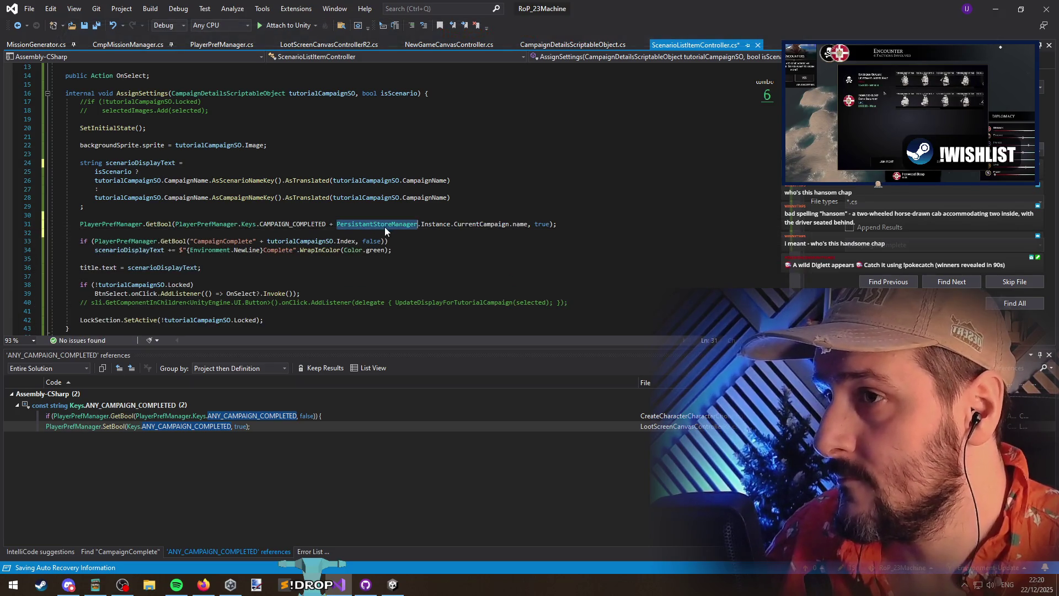
Replace the old if condition with the new GetBool call and save
triple_click(385, 227)
key("ctrl+c")
key("Delete")
left_click(95, 233)
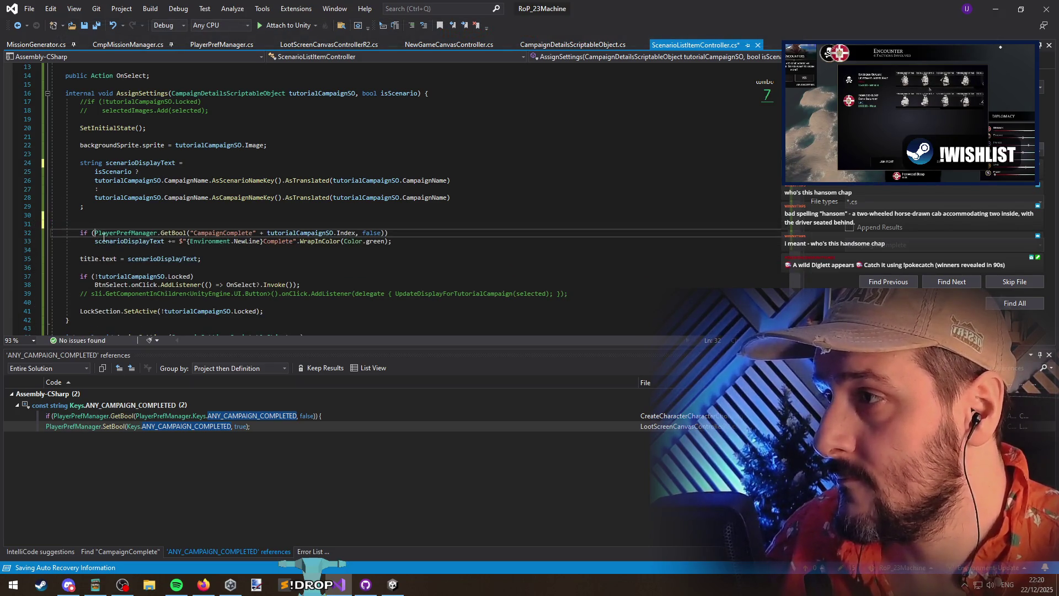
key("shift+End")
key("ctrl+v")
key("Down")
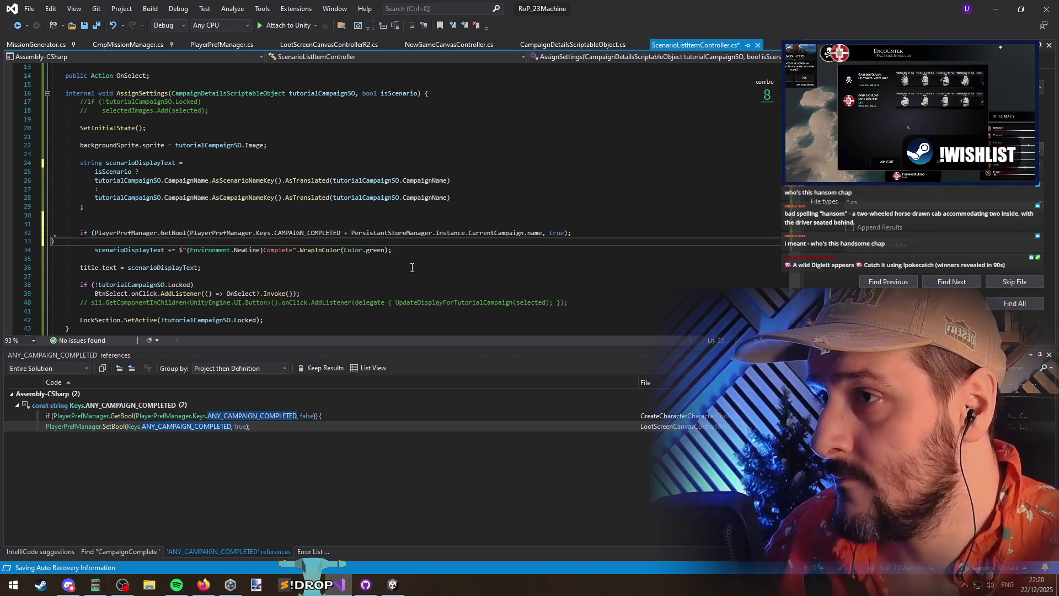
key("ctrl+s")
Change the GetBool default to false, fix the closing parenthesis, remove the blank line, and save
left_click(187, 233)
double_click(557, 232)
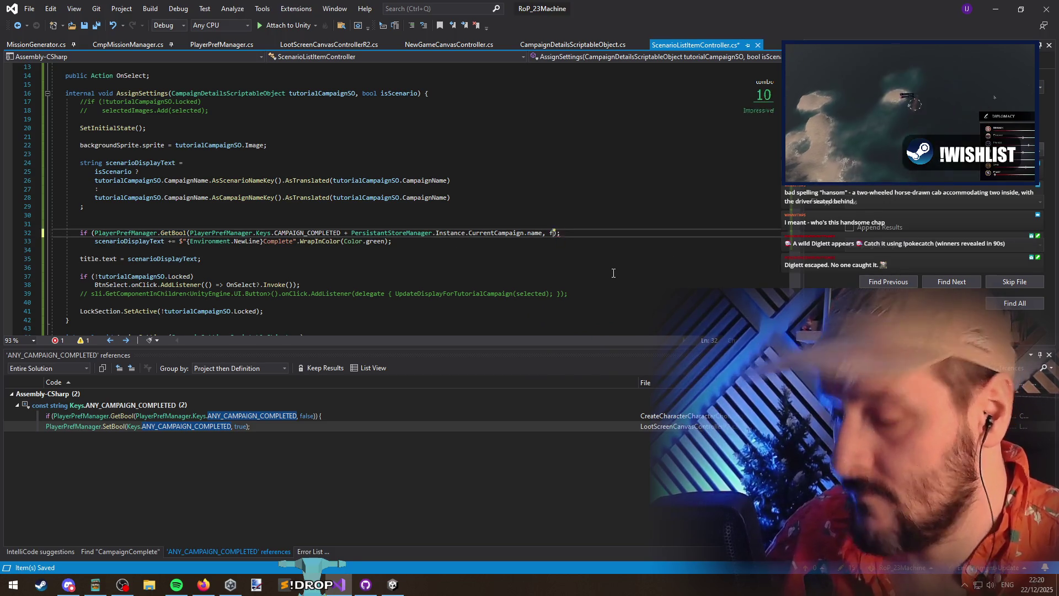
type("false")
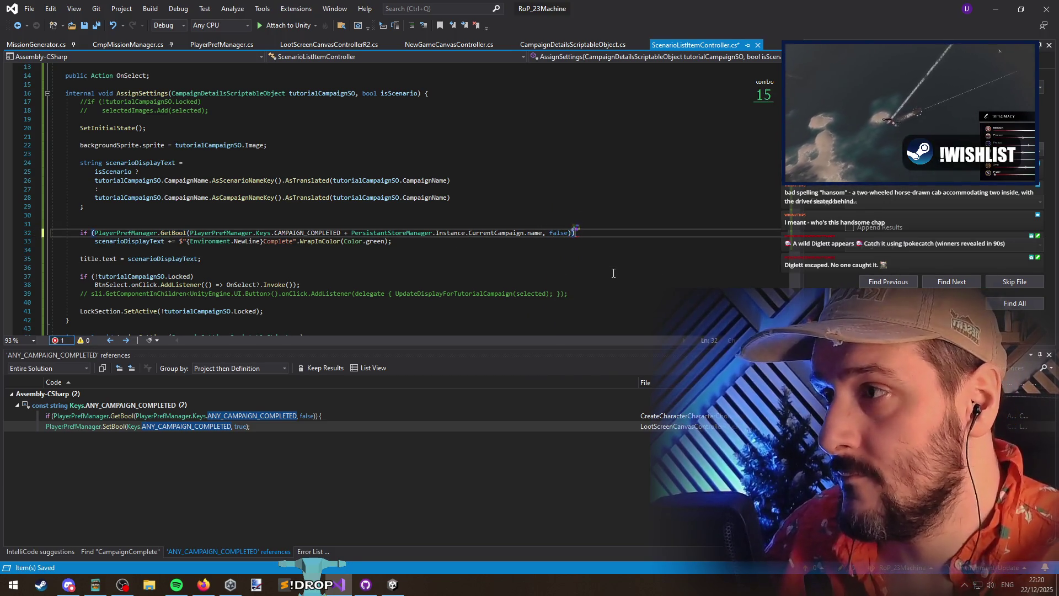
key("BackSpace")
type(")")
key("Down")
left_click(282, 213)
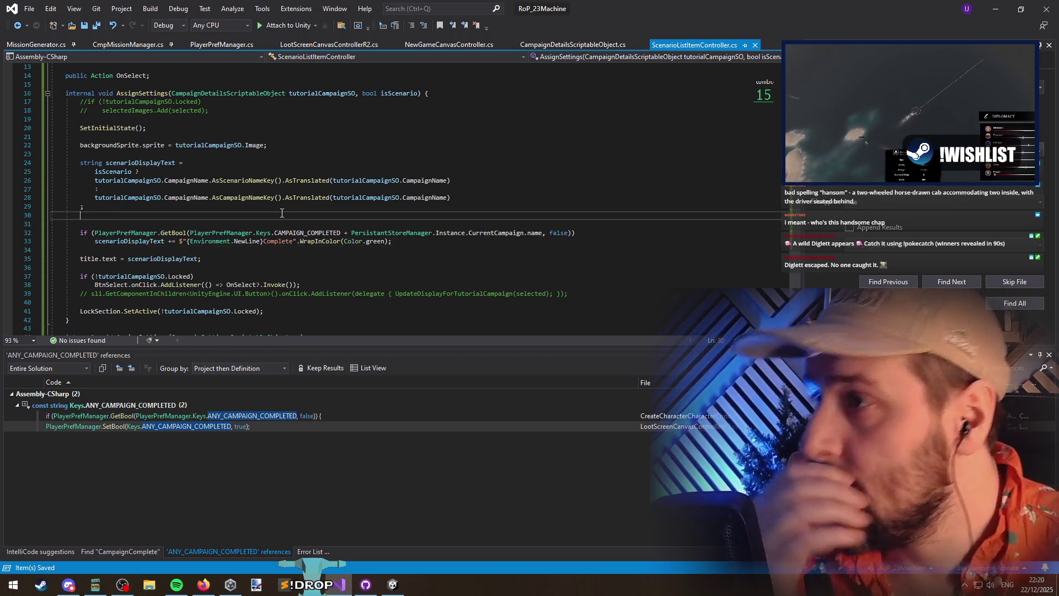
key("ctrl+x")
key("Down")
key("Down")
key("Down")
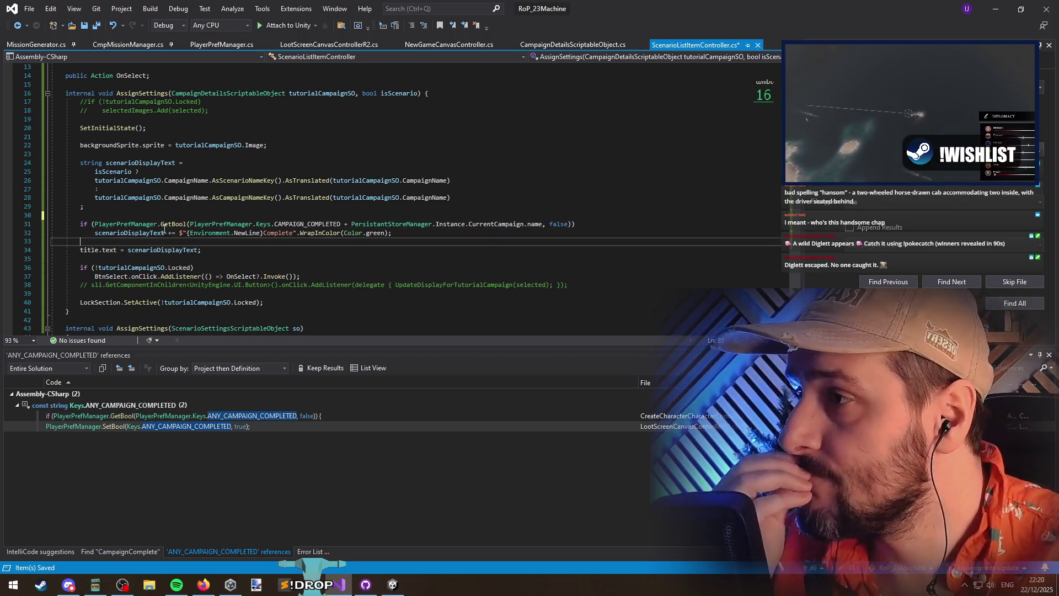
key("ctrl+s")
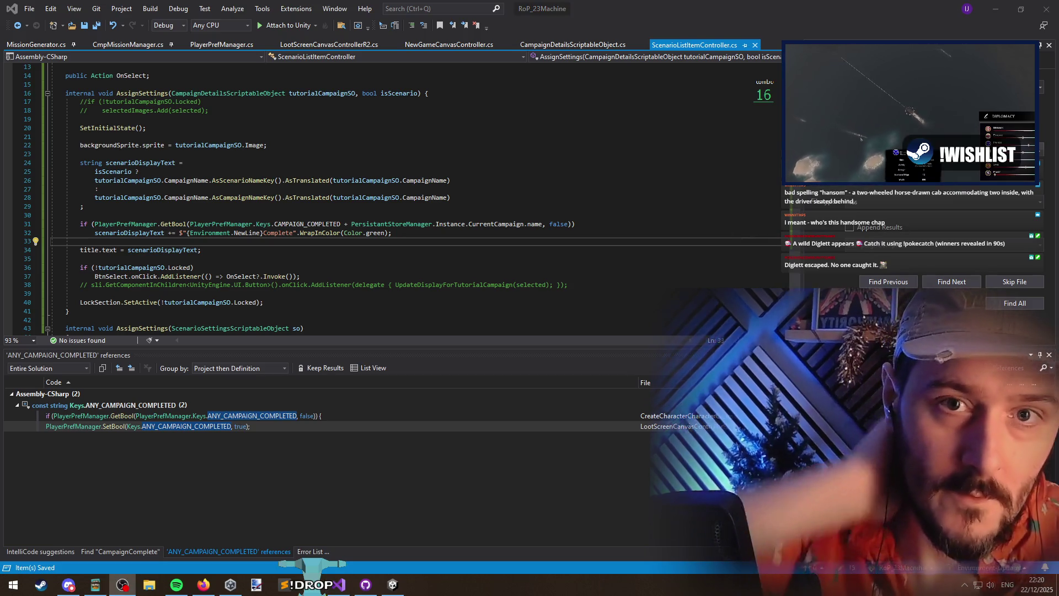
key("alt+Tab")
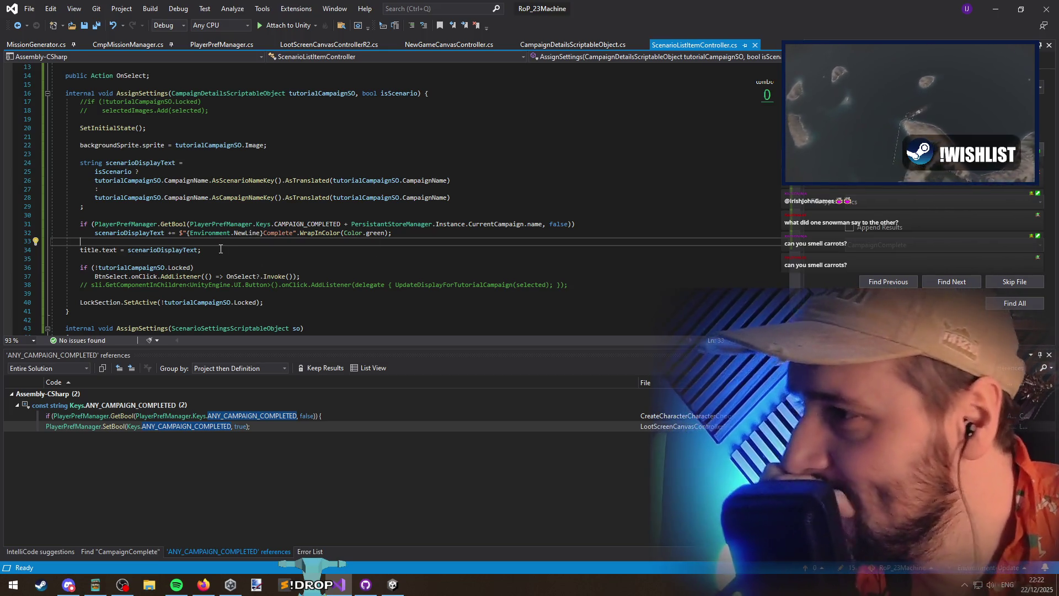
left_click_drag(220, 214, 288, 243)
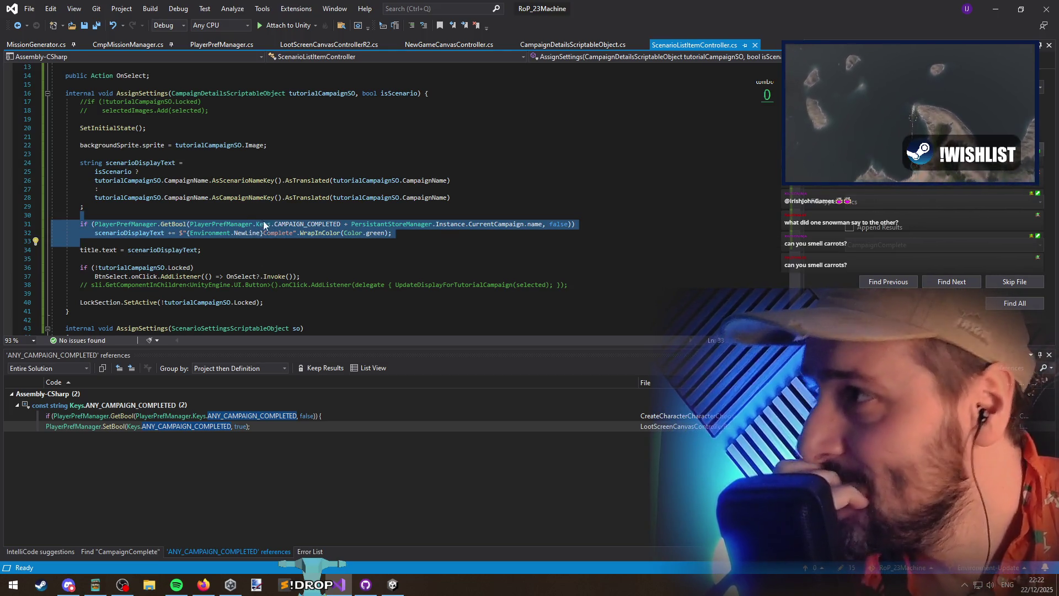
key("Left")
key("ctrl+s")
key("alt+Tab")
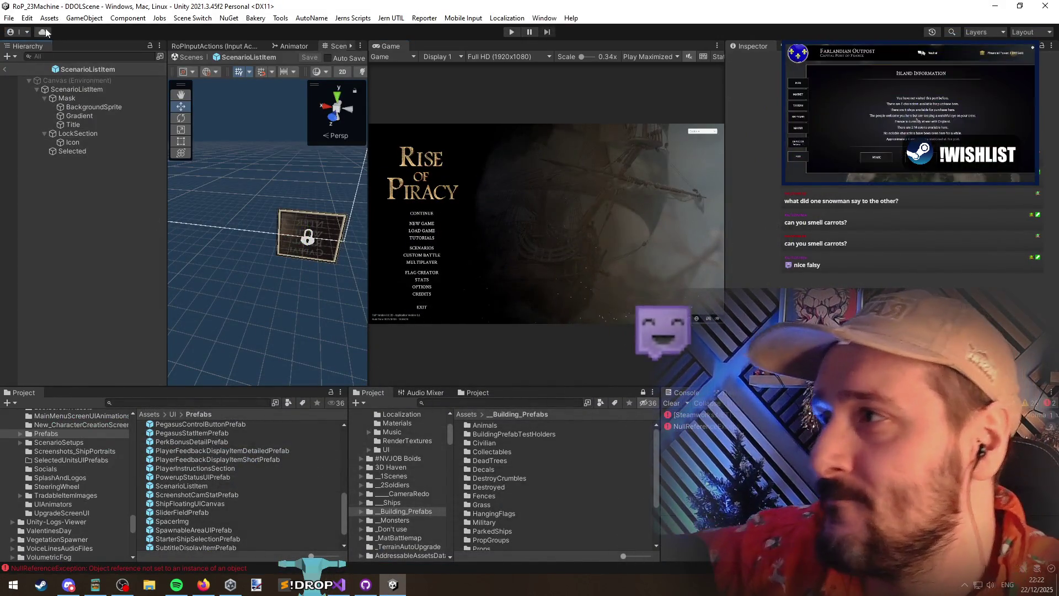
Run the game, view the New Campaign list, go back, stop Play mode, and return to Visual Studio
left_click(511, 31)
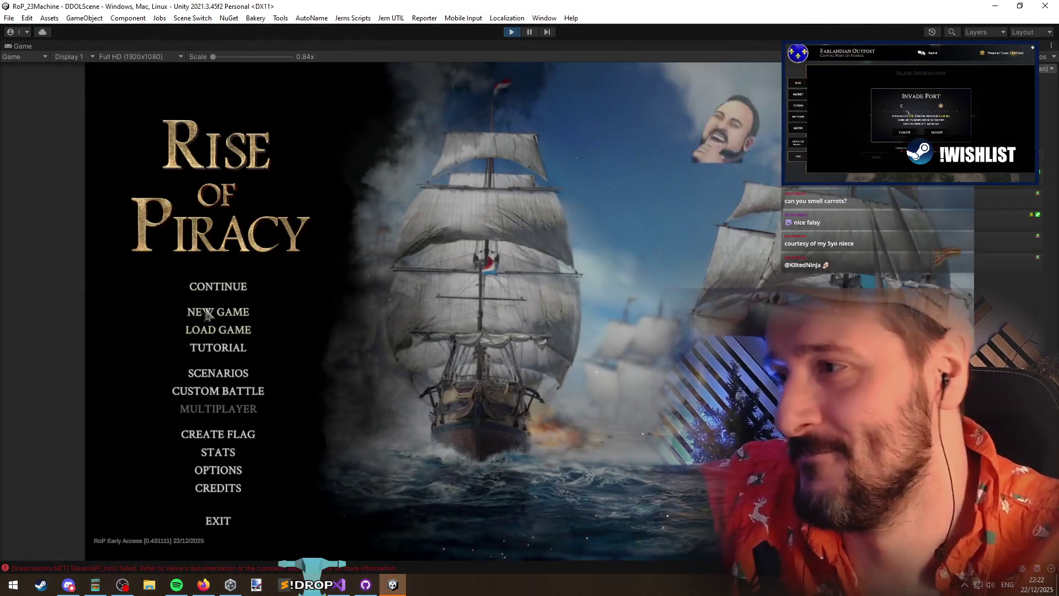
left_click(220, 311)
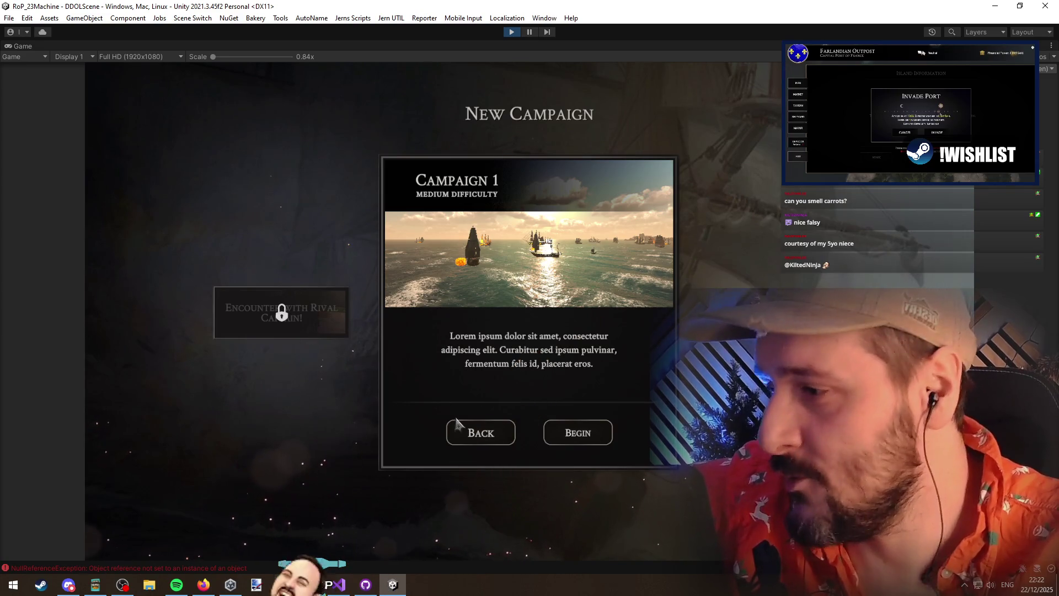
left_click(466, 430)
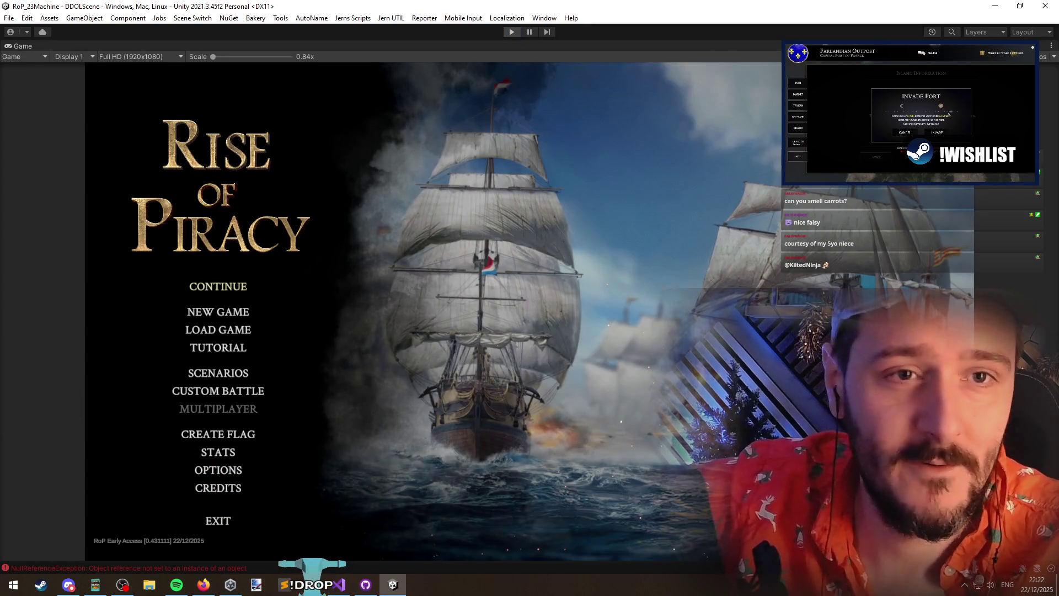
key("ctrl+p")
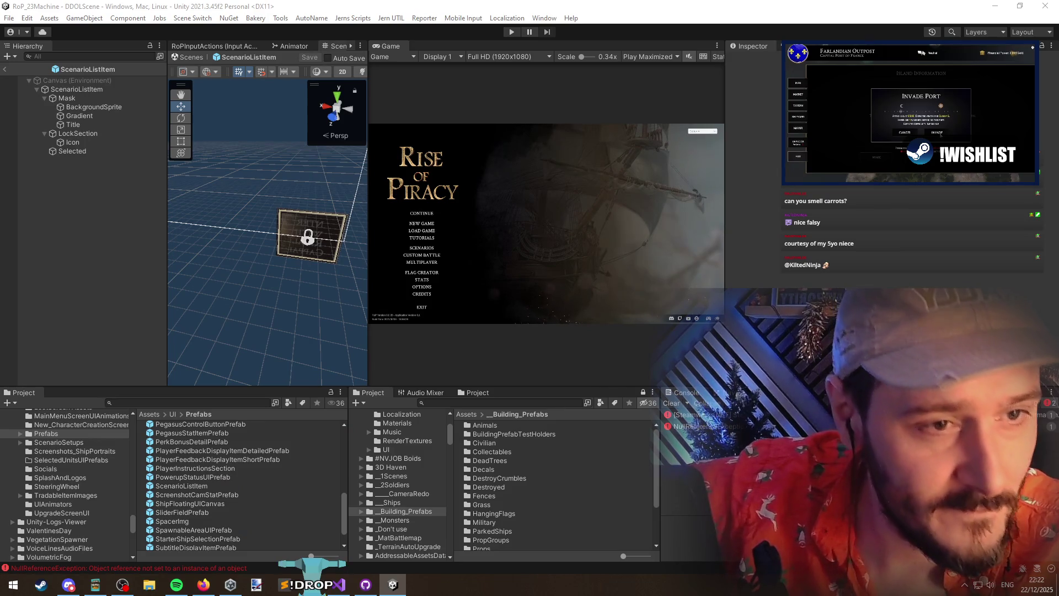
key("alt+Tab")
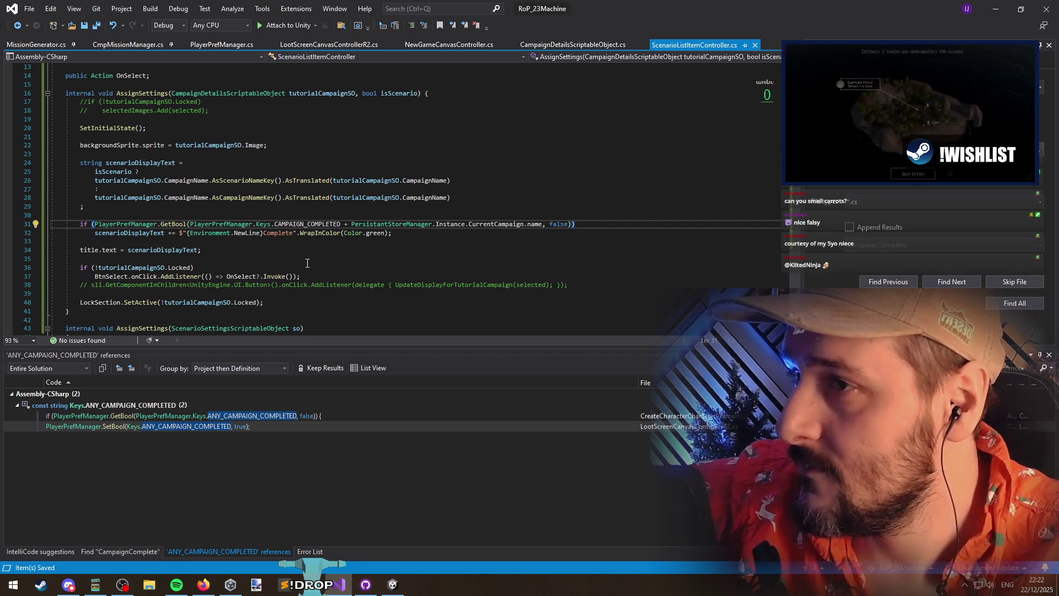
On line 31, replace PersistantStoreManager.Instance.CurrentCampaign.name with tutorialCampaignSO.CampaignName
left_click_drag(350, 225, 521, 225)
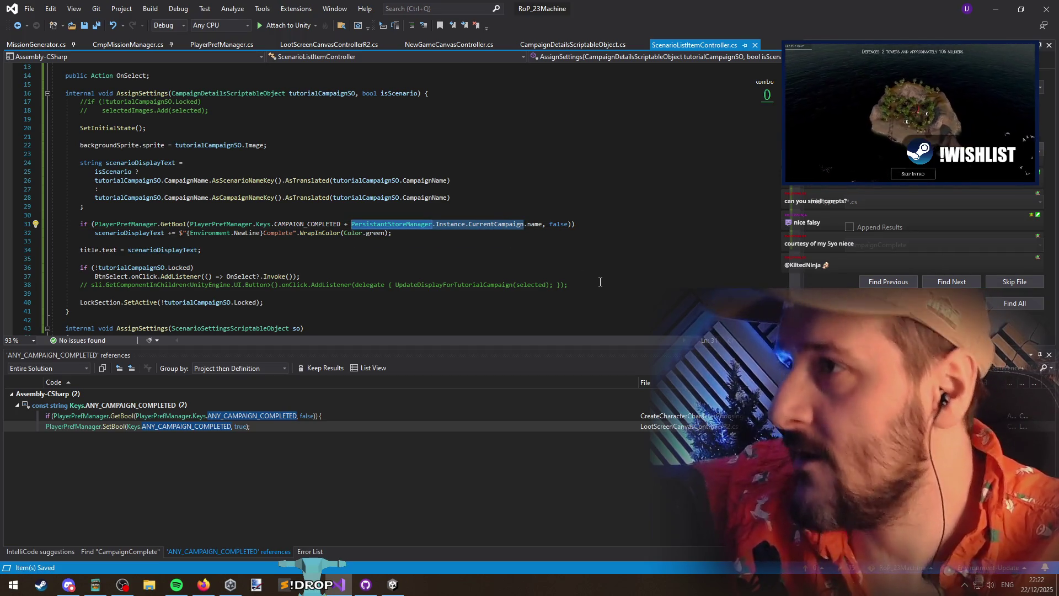
type("tutorial")
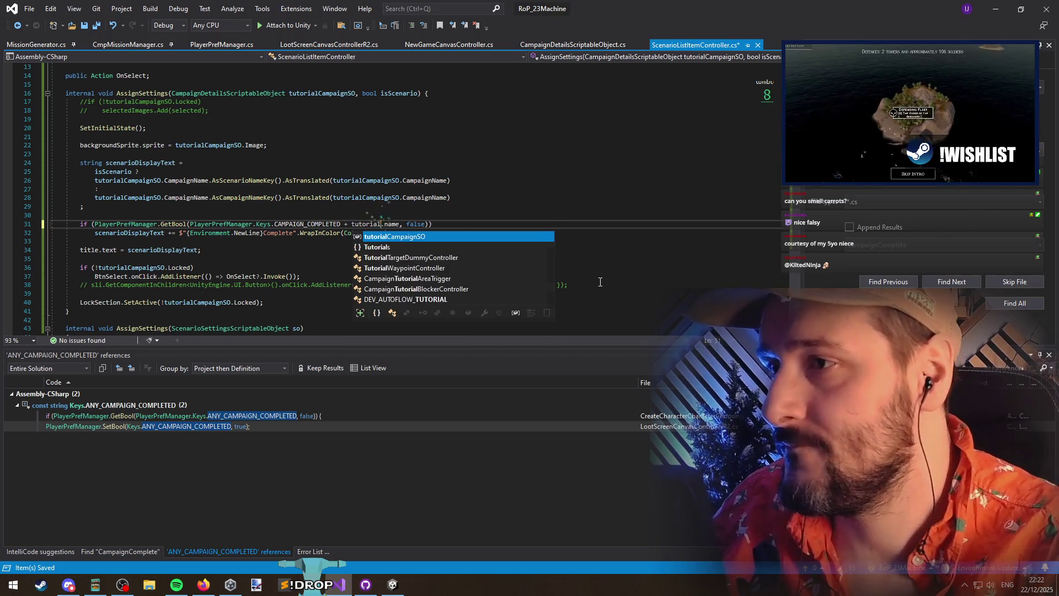
key("Tab")
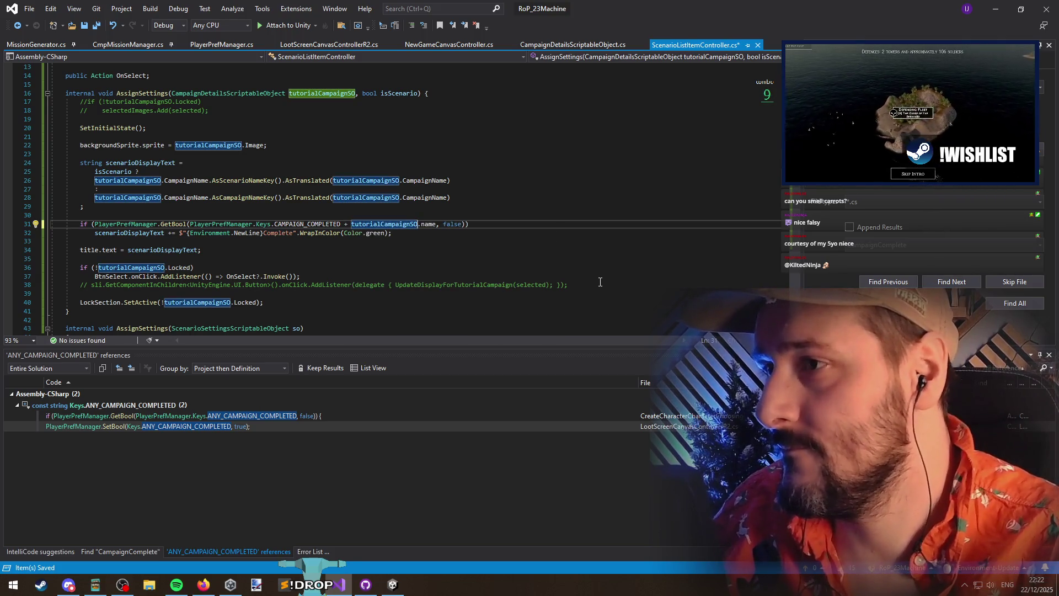
left_click(400, 225)
key("ctrl+s")
key("ctrl+Tab")
key("ctrl+Tab")
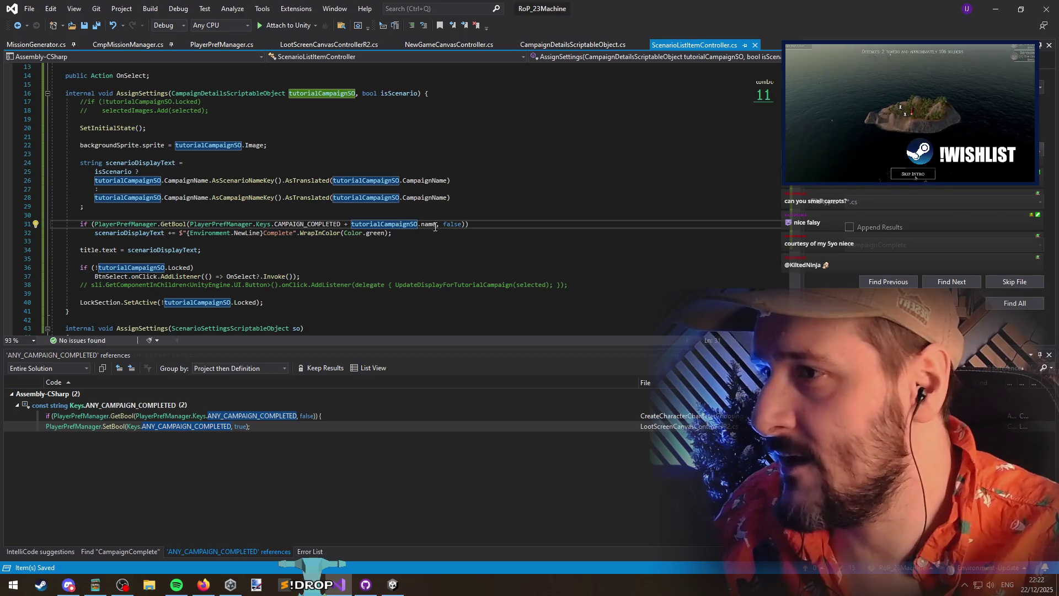
left_click(437, 225)
key("BackSpace")
type("e")
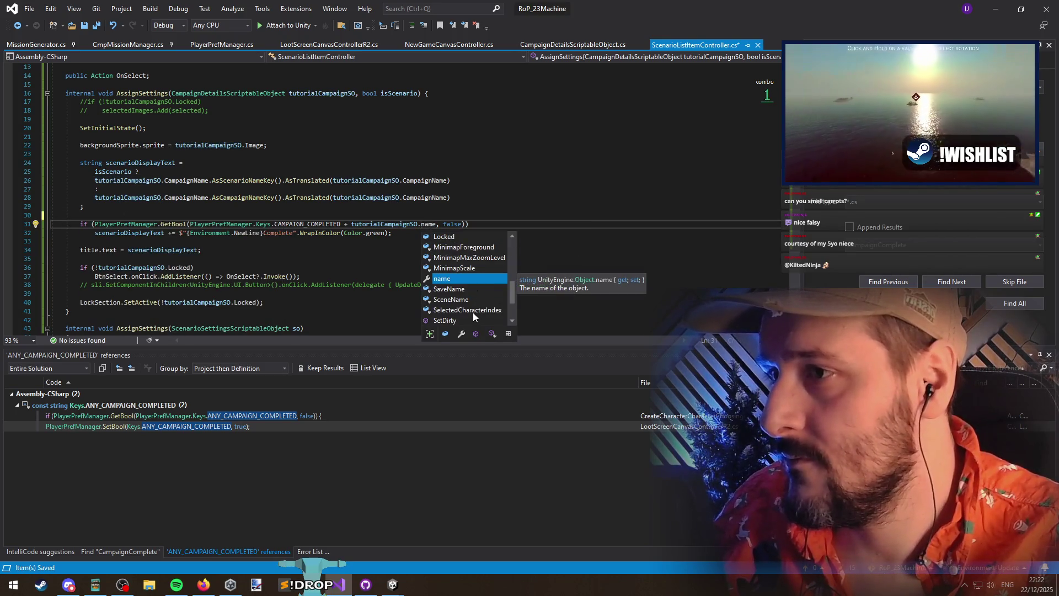
scroll(468, 293, "up", 5)
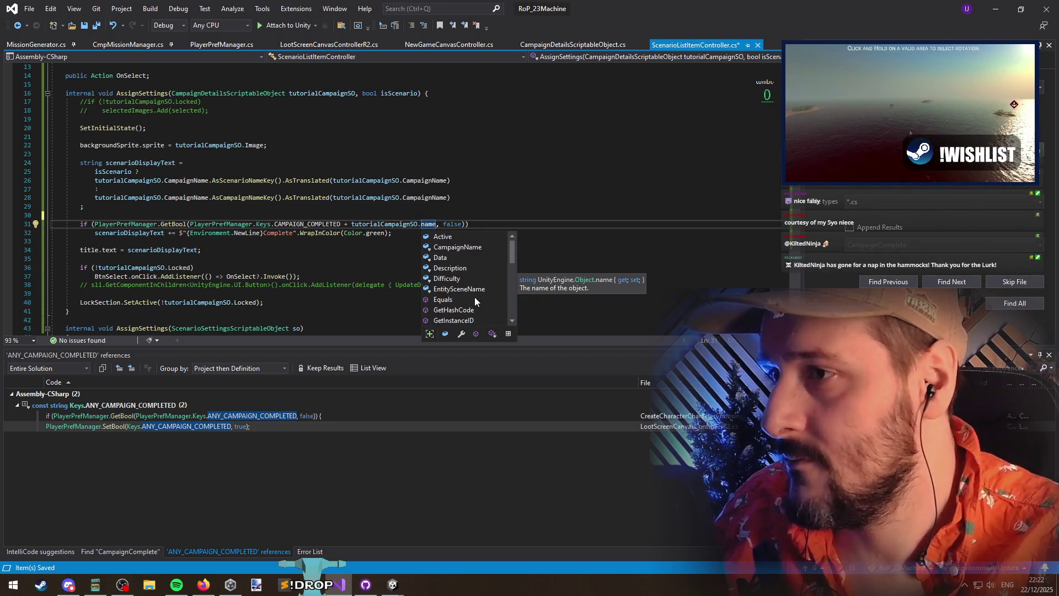
double_click(463, 247)
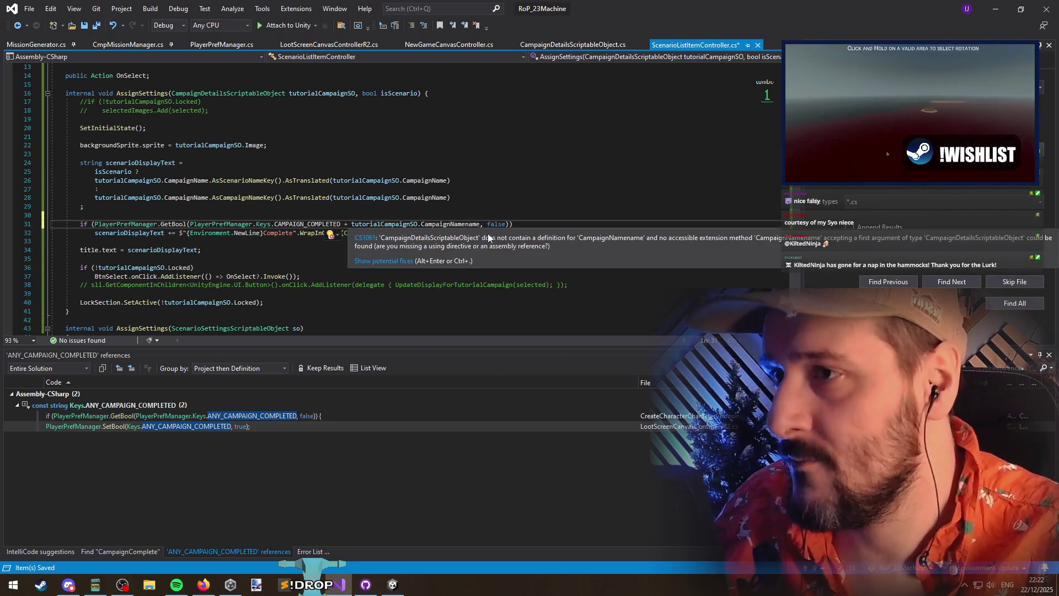
Find all references to CAMPAIGN_COMPLETED, save, and select the loot screen reference
right_click(327, 225)
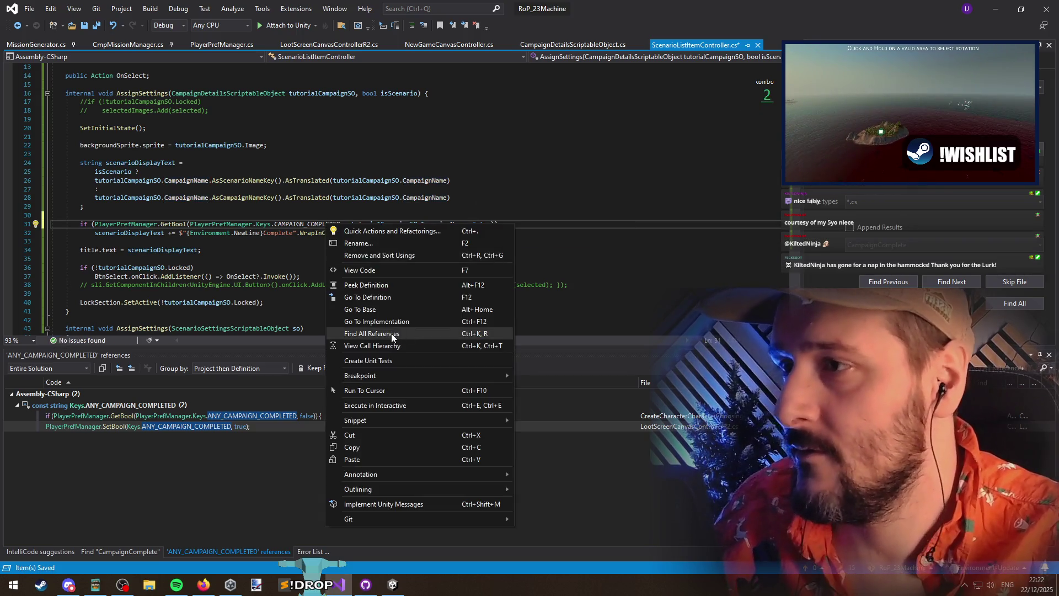
left_click(394, 334)
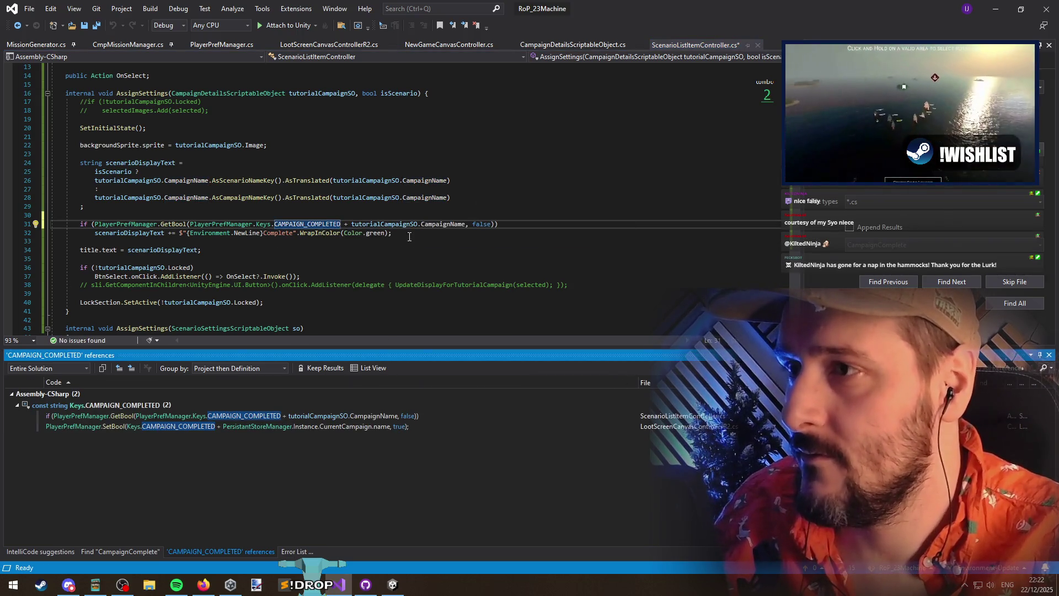
left_click(441, 224)
key("ctrl+s")
left_click(365, 426)
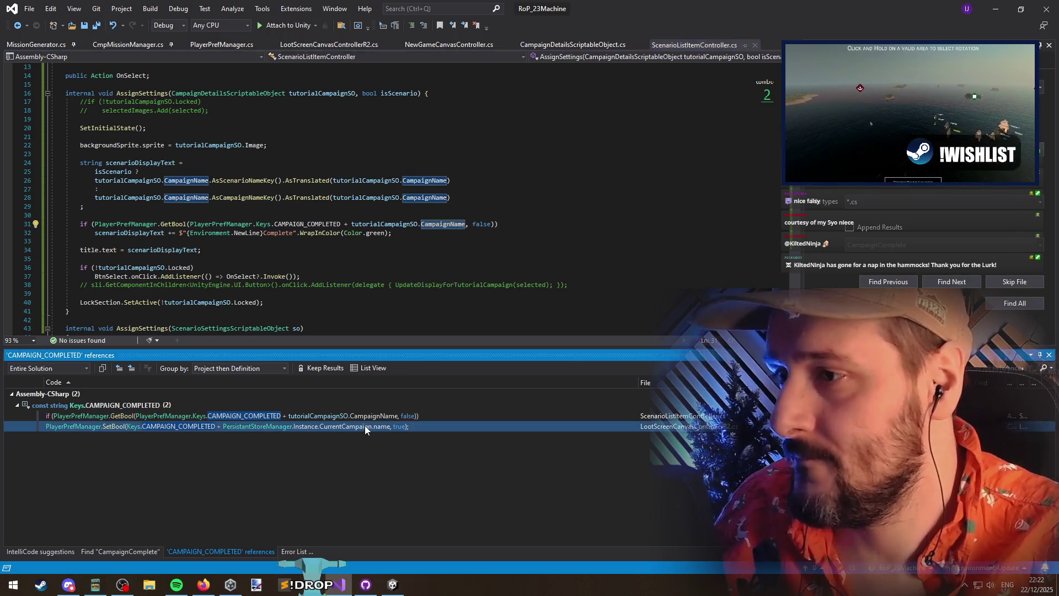
Change .name to .CampaignName on line 161 of LootScreenCanvasControllerR2.cs, save, and minimize Visual Studio
double_click(365, 427)
double_click(503, 204)
type("CampaignName")
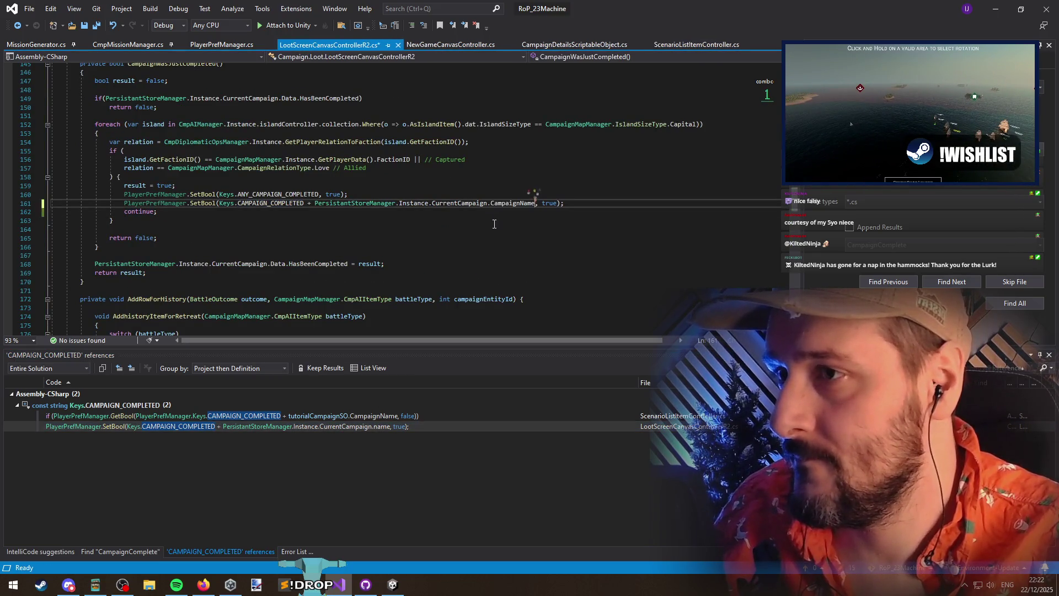
key("ctrl+s")
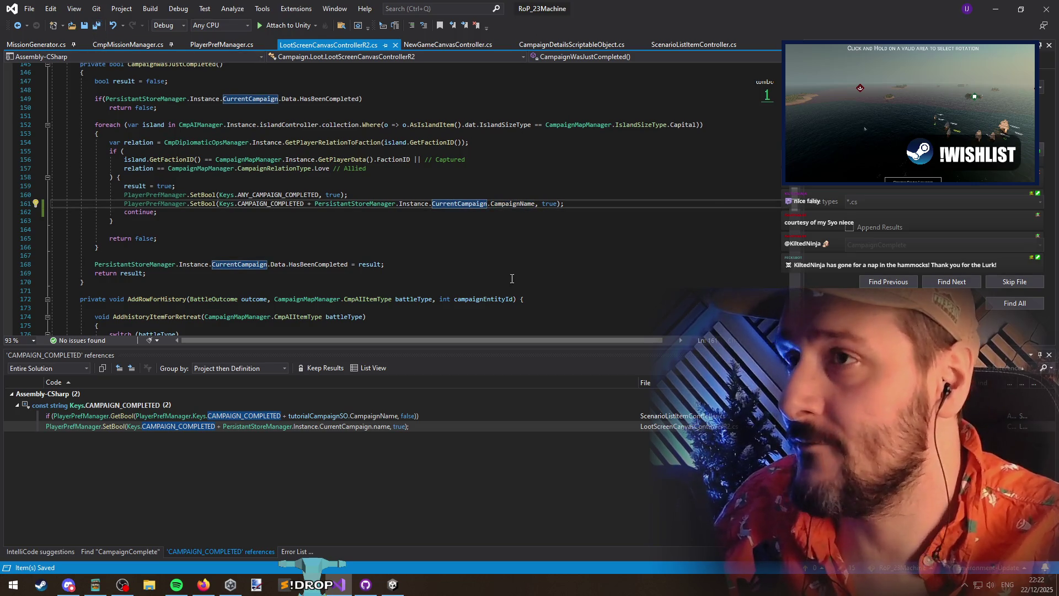
key("ctrl+Tab")
left_click(503, 215)
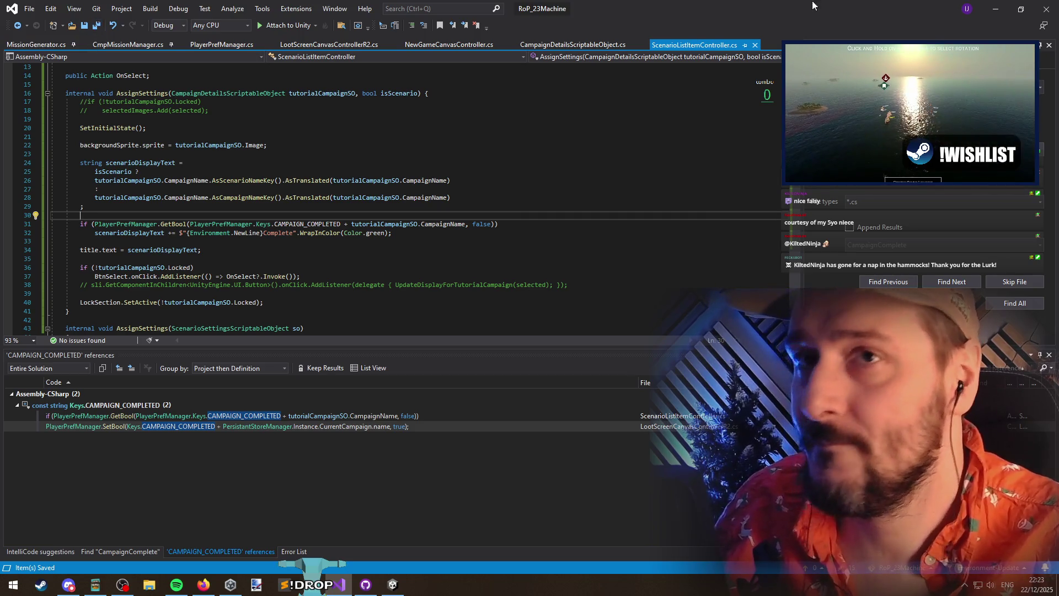
left_click(995, 7)
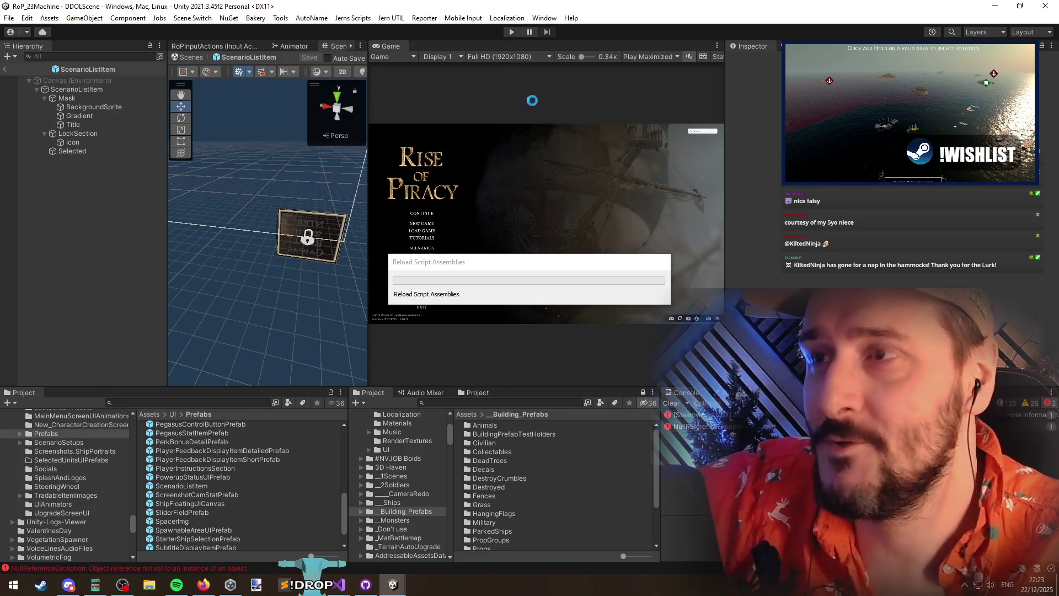
Restore Visual Studio from the taskbar and minimize it again while Unity enters Play Mode
left_click(344, 590)
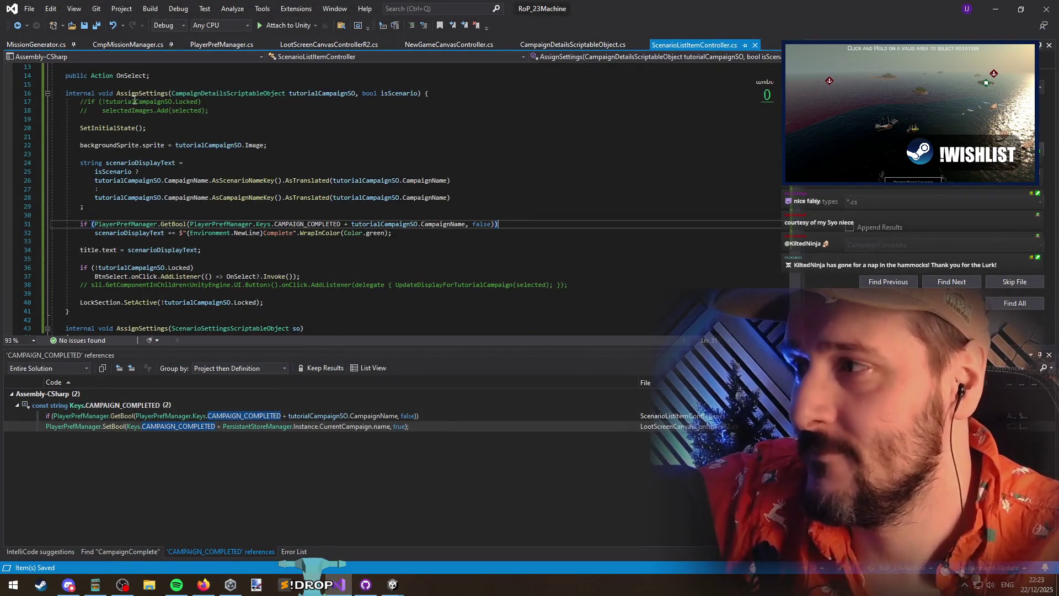
left_click(996, 8)
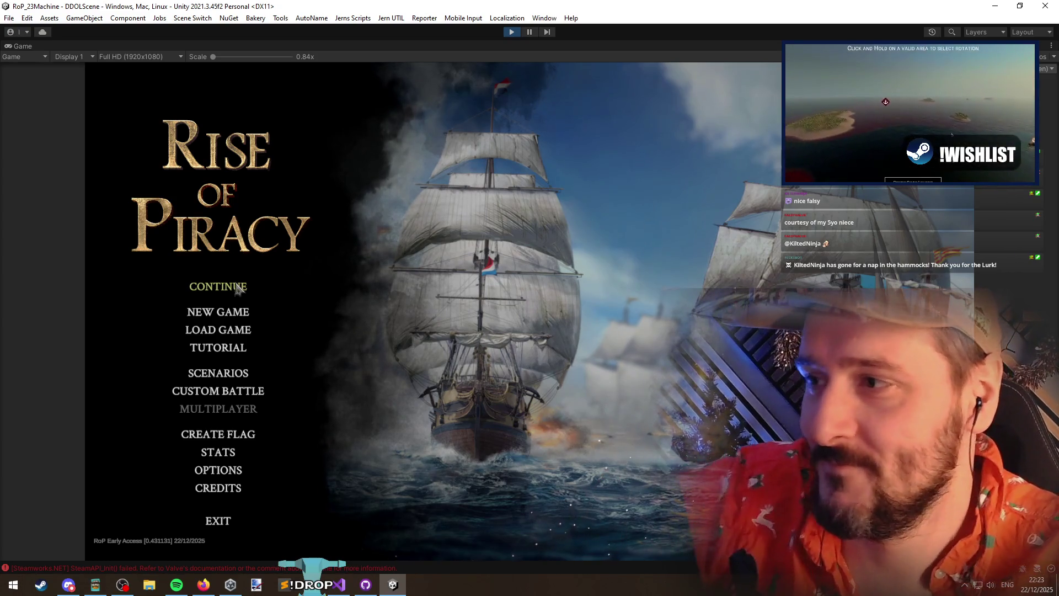
From the main menu, open and close the Tutorial panel, then open the New Campaign screen
left_click(228, 349)
left_click(494, 448)
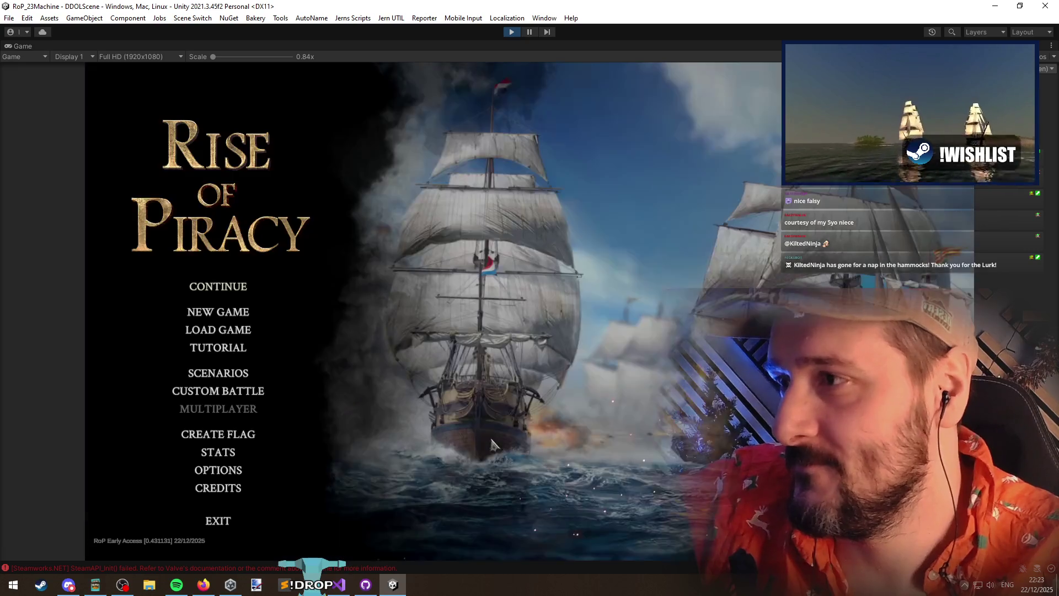
left_click(216, 313)
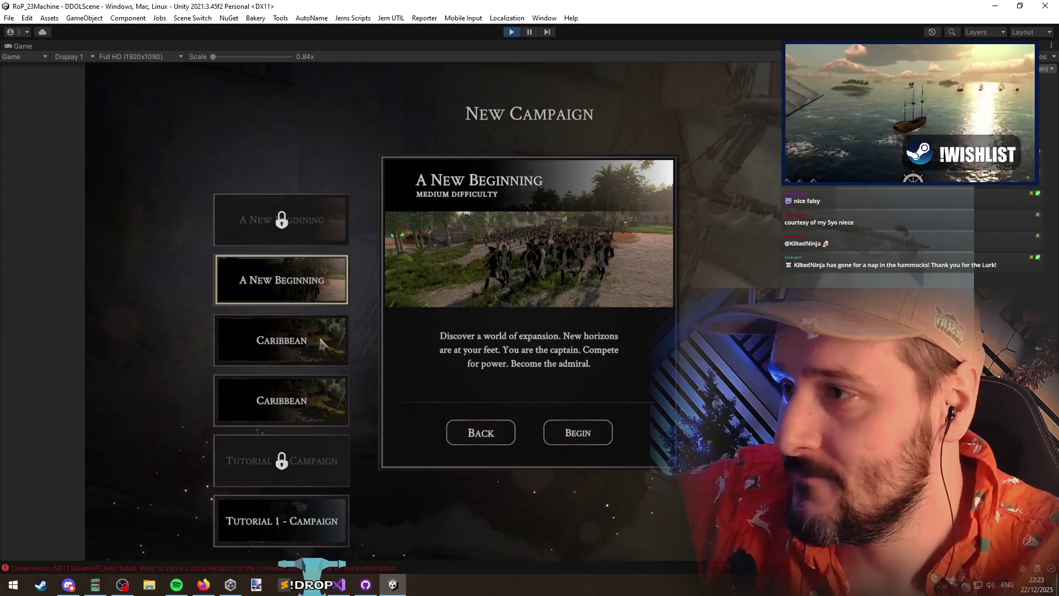
Select Caribbean, Tutorial 1 - Campaign and A New Beginning in turn to compare their details
left_click(306, 400)
left_click(312, 502)
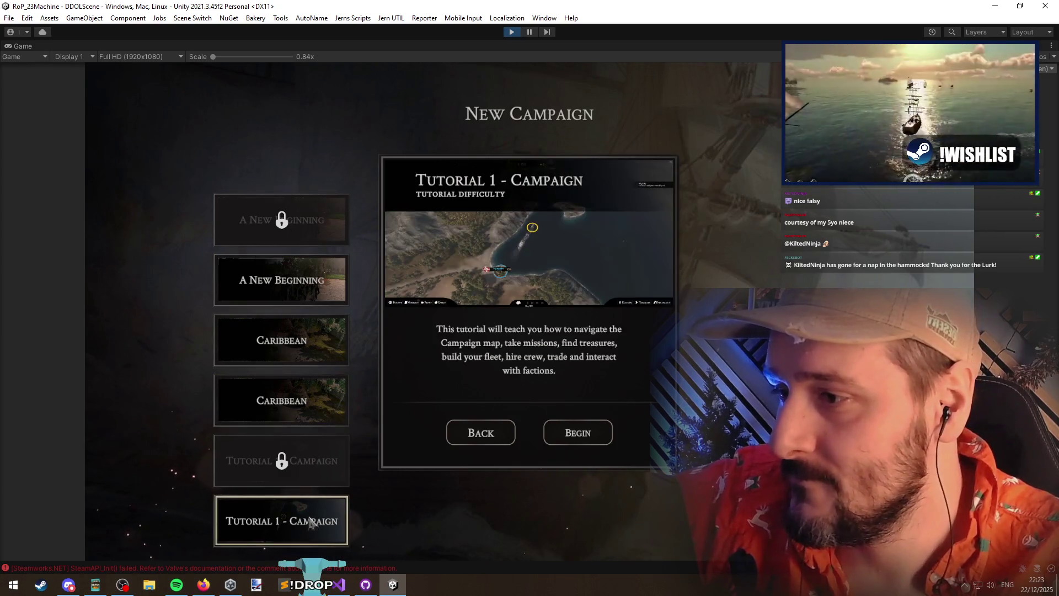
left_click(323, 409)
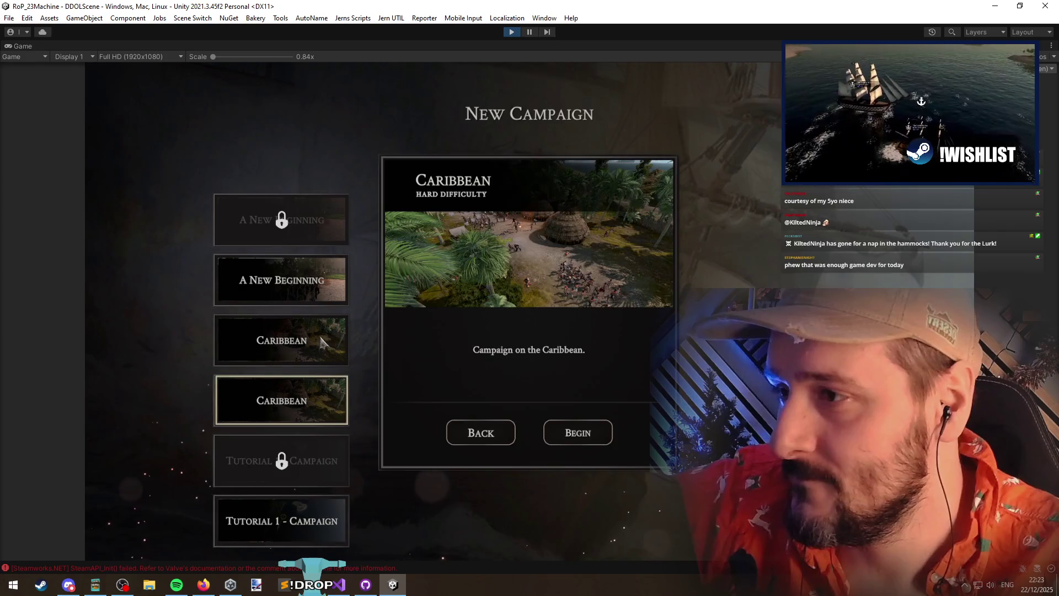
left_click(325, 334)
left_click(318, 415)
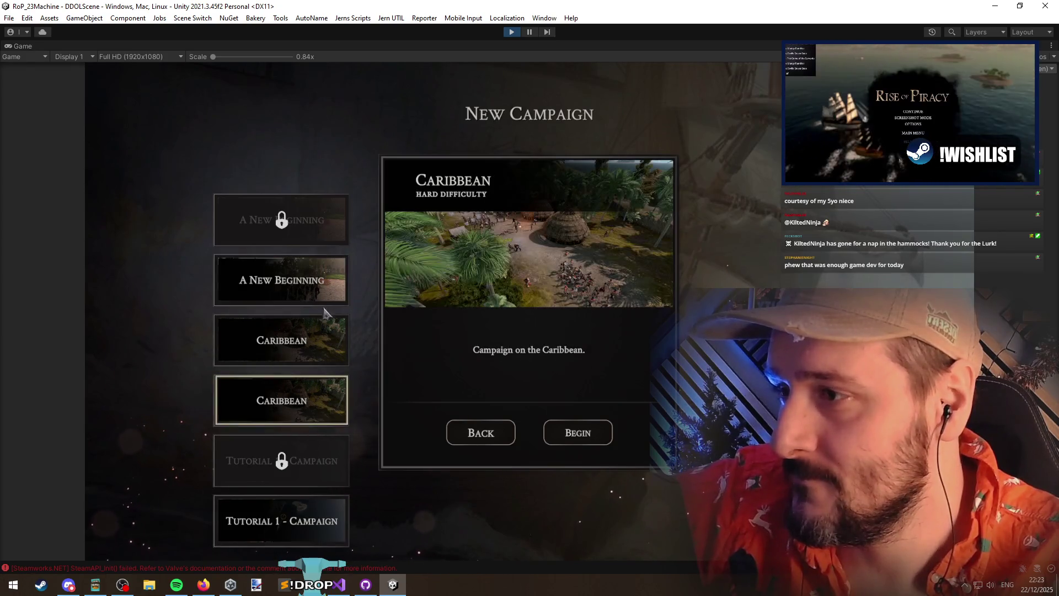
left_click(326, 299)
left_click(318, 393)
Keep switching between A New Beginning, Caribbean and Tutorial 1 - Campaign, then return to Visual Studio
left_click(328, 295)
left_click(317, 396)
left_click(326, 294)
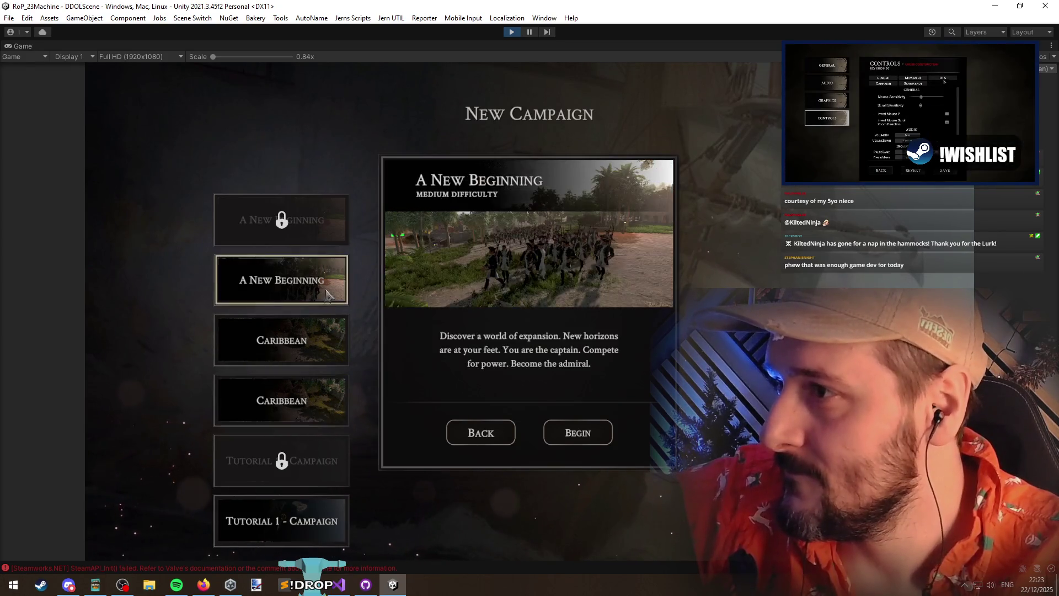
left_click(334, 413)
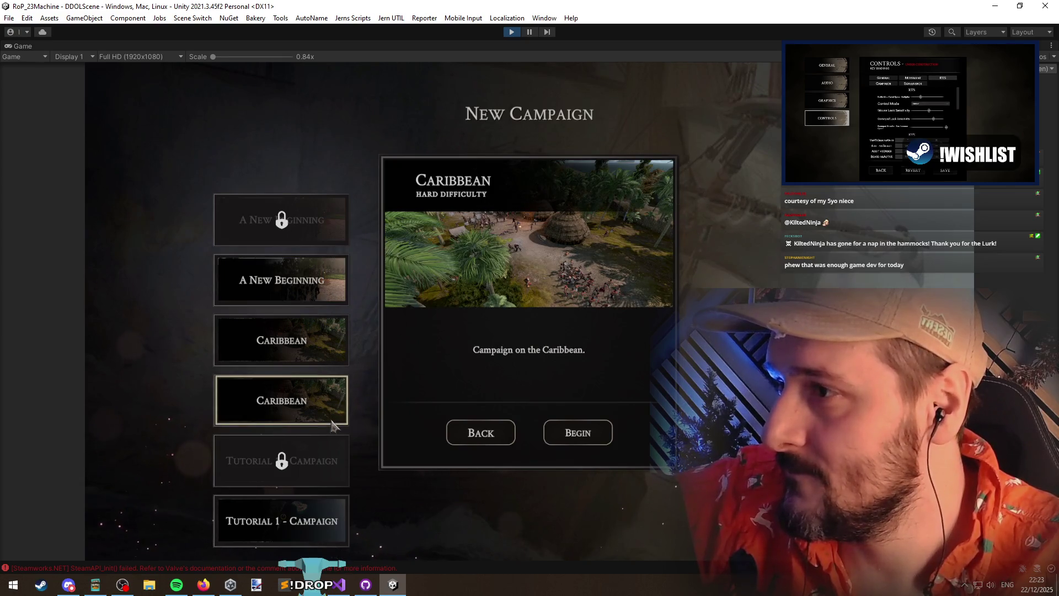
left_click(316, 519)
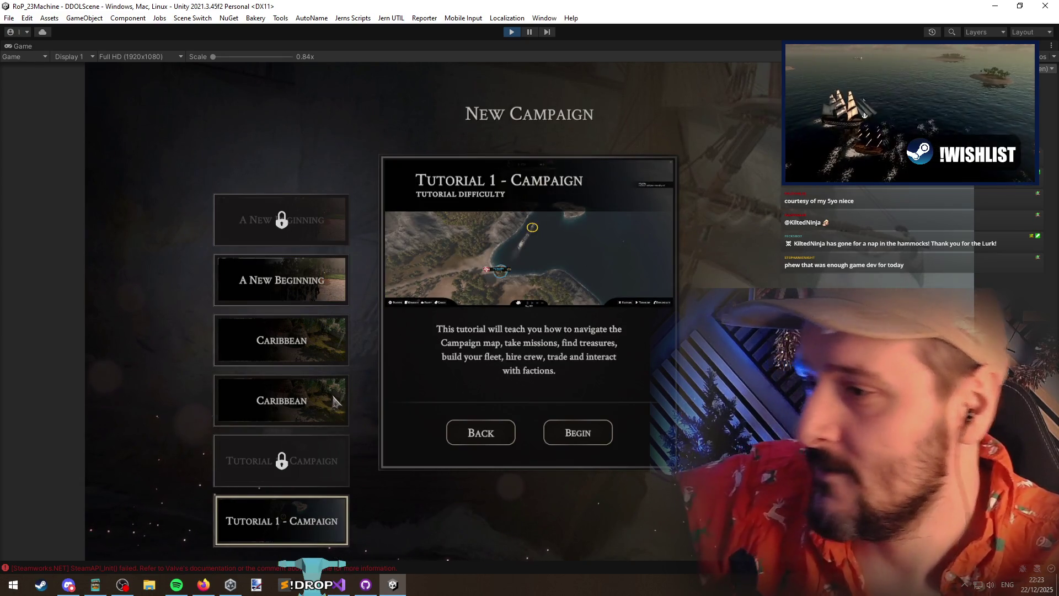
left_click(334, 401)
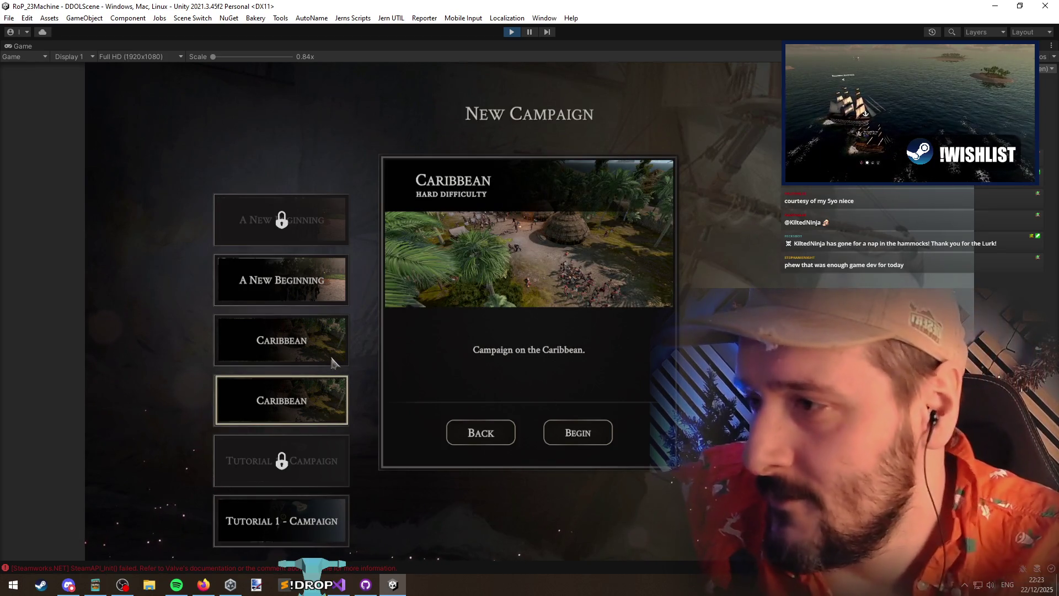
left_click(317, 274)
left_click(338, 584)
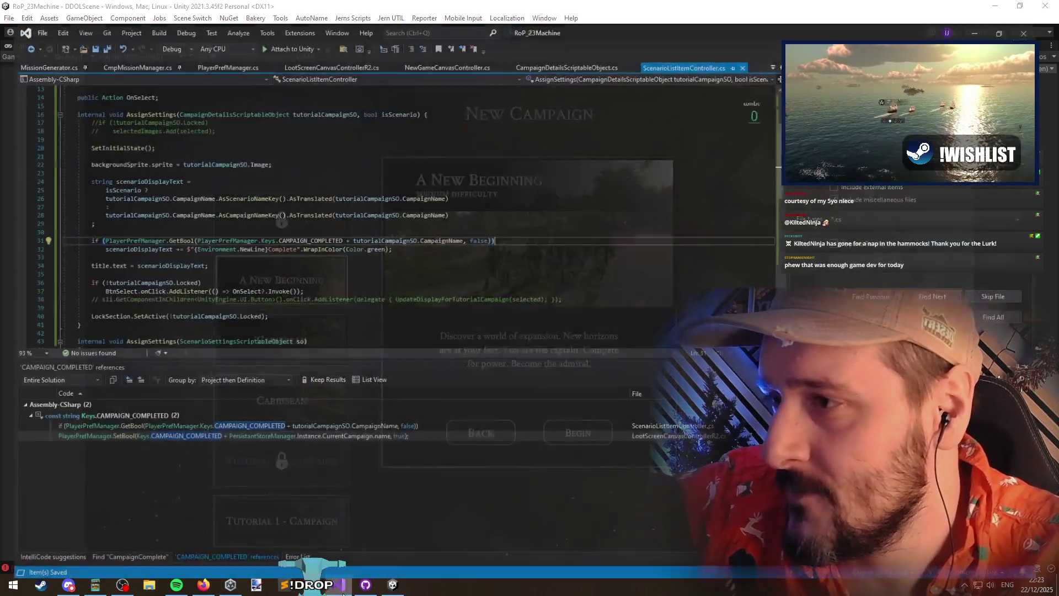
Re-maximize Visual Studio and show the NewGameCanvasController.cs campaign loop and every CampaignList usage
left_click(171, 217)
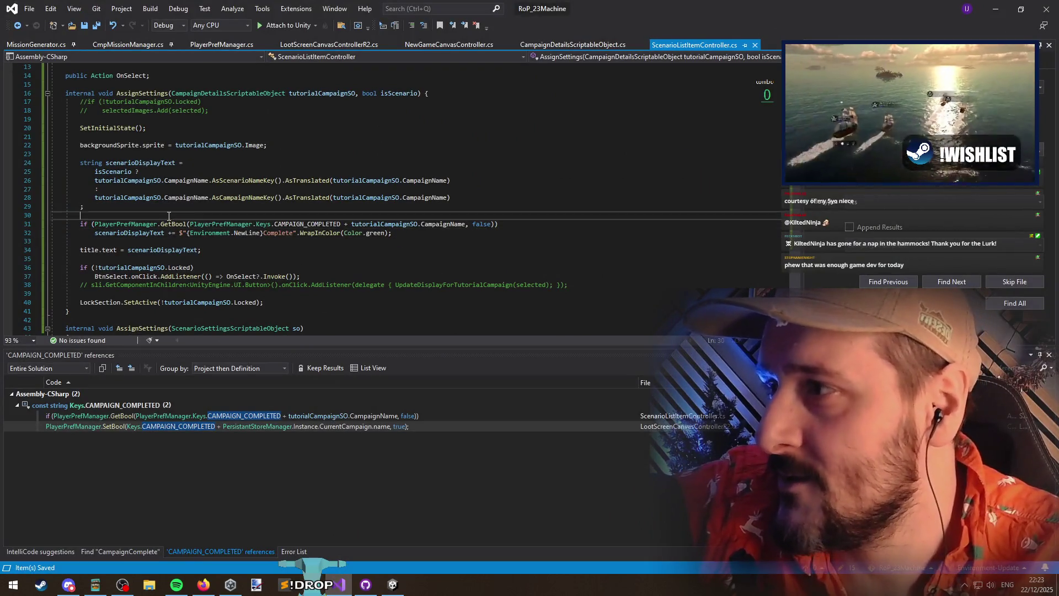
mouse_move(638, 8)
left_mouse_down()
mouse_move(761, 286)
mouse_move(767, 507)
mouse_move(638, 4)
mouse_move(650, 426)
mouse_move(579, 425)
mouse_move(579, 311)
left_mouse_up()
mouse_move(459, 304)
left_mouse_down()
mouse_move(613, 177)
mouse_move(612, 3)
left_mouse_up()
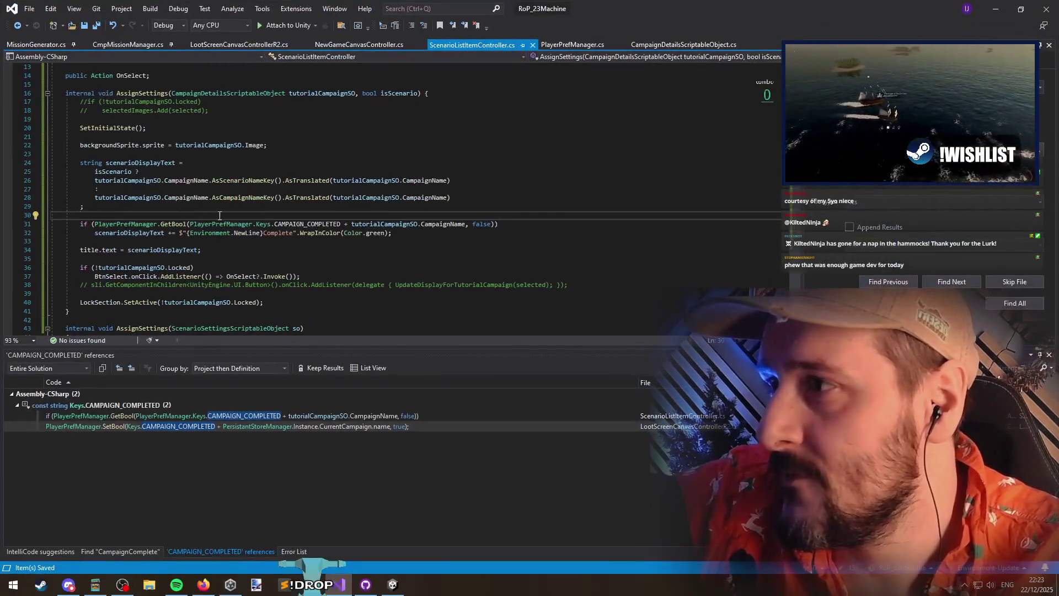
left_click(205, 153)
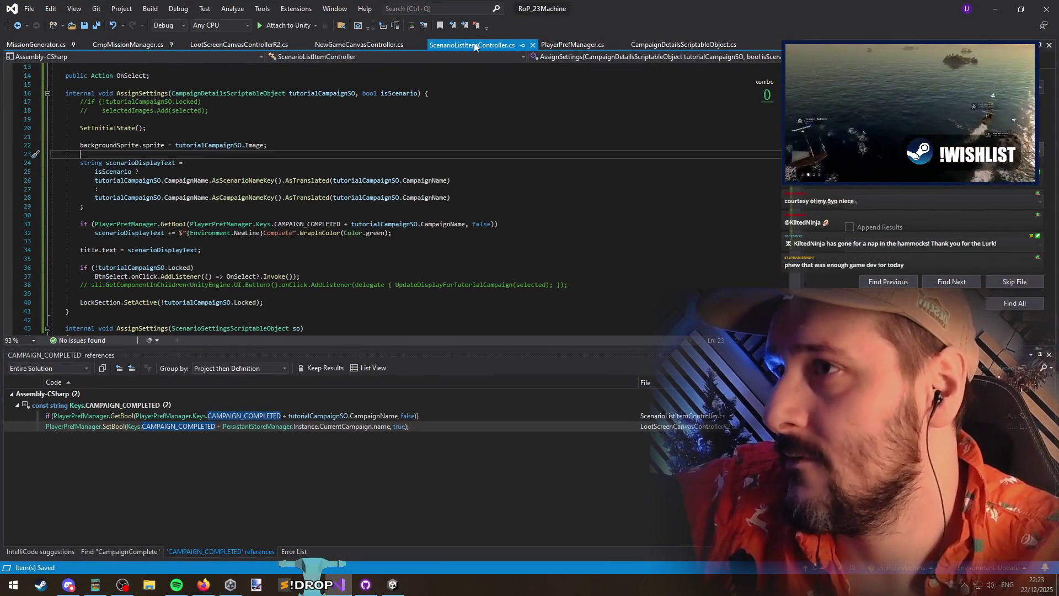
left_click(359, 45)
left_click(141, 148)
left_click(282, 153)
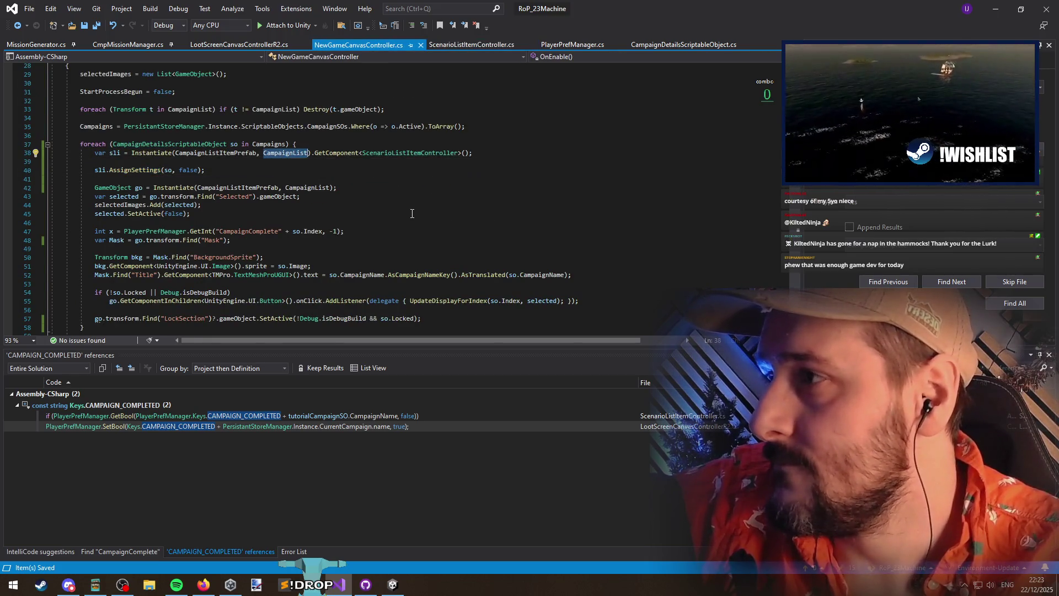
left_click(266, 108)
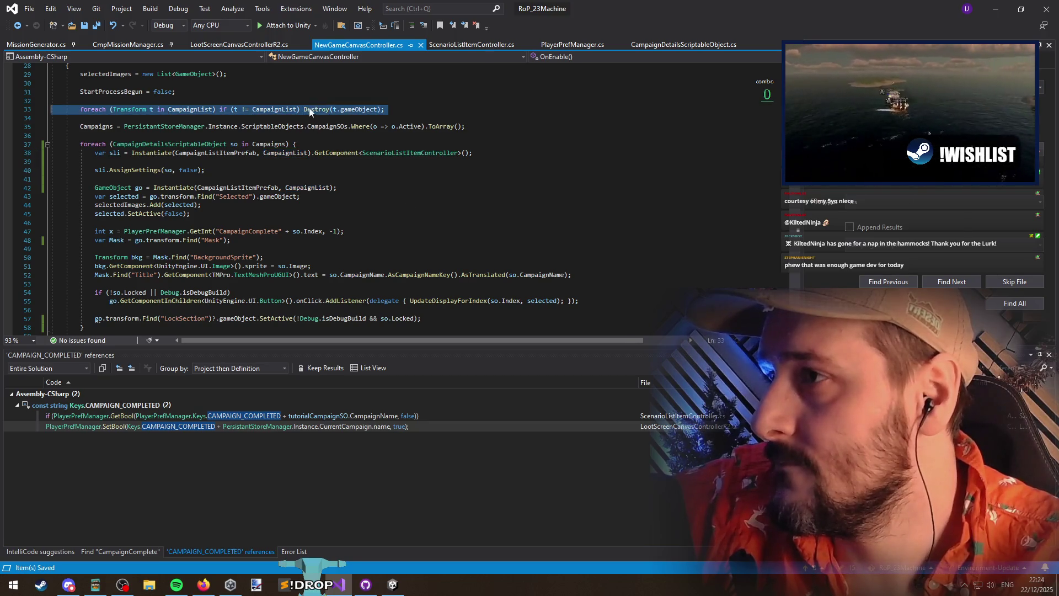
triple_click(133, 108)
key("Escape")
key("ctrl+Return")
type("CampaignL")
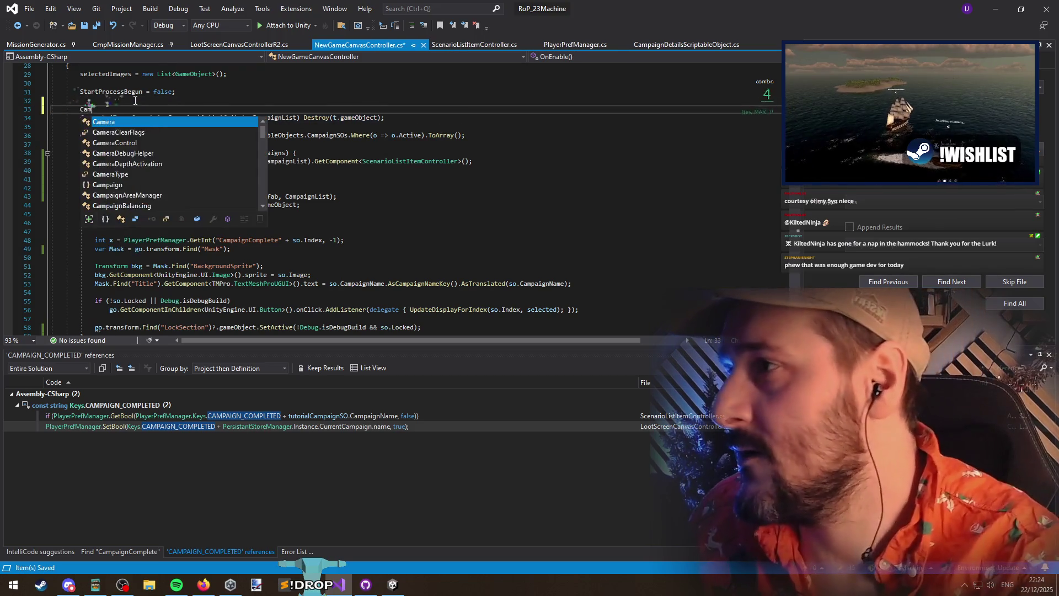
type("ist.DestroyChildren")
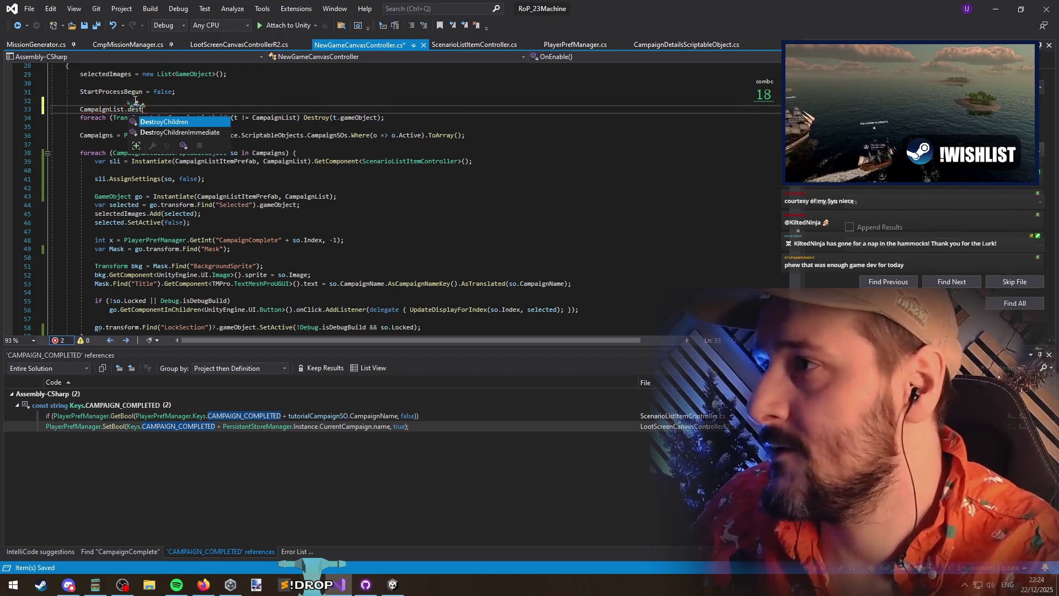
key("Down")
key("ctrl+shift+l")
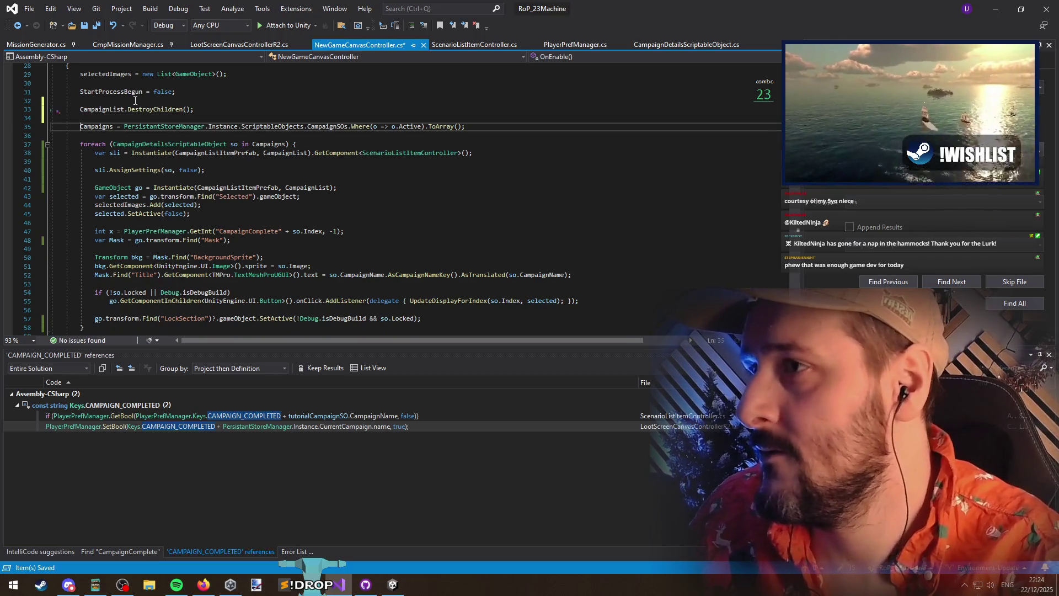
key("Down")
left_click(321, 129)
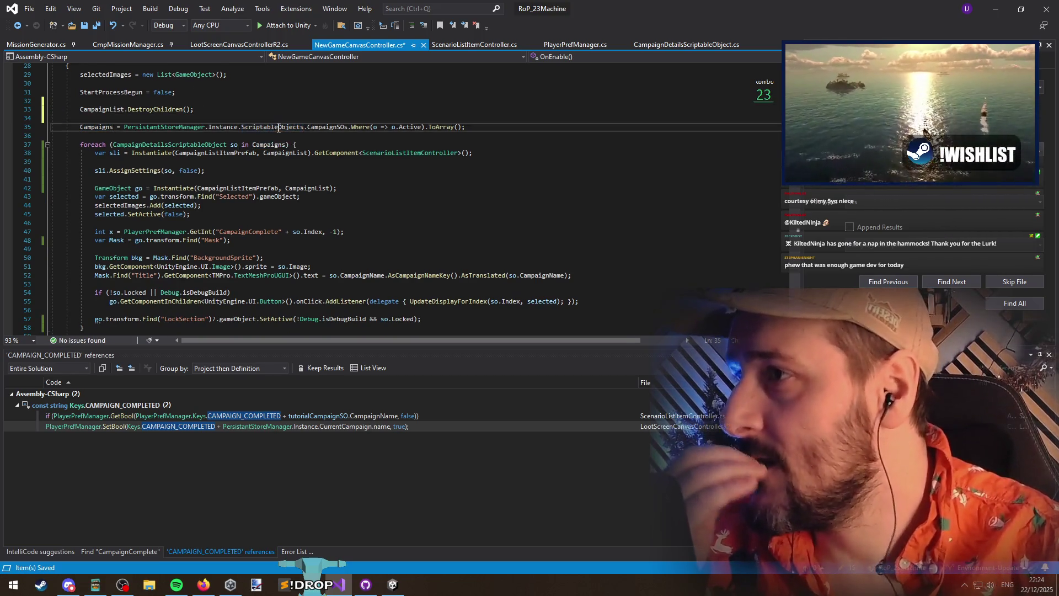
key("Right")
key("Right")
key("Right")
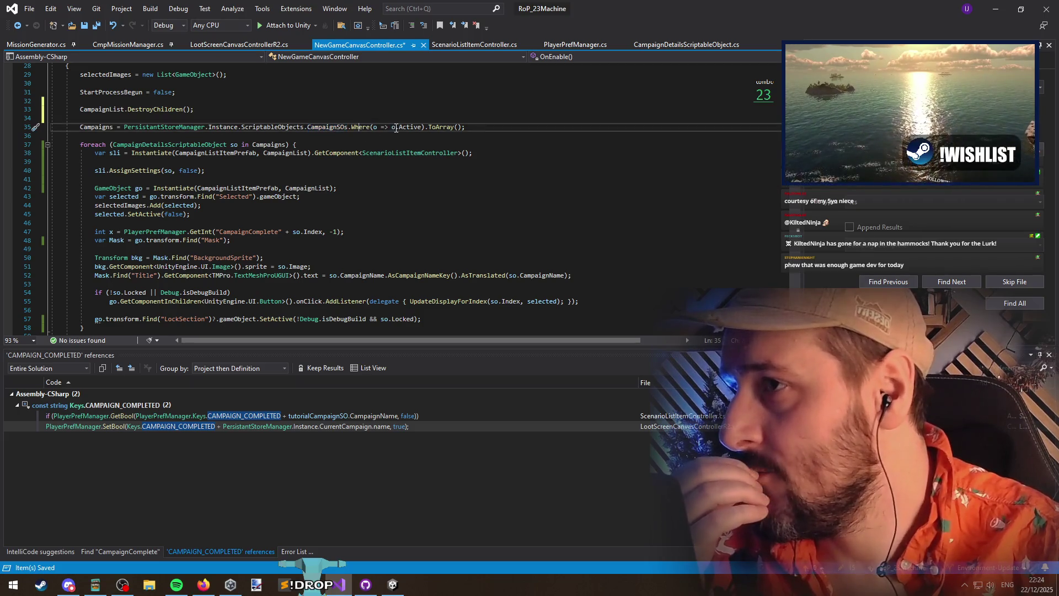
left_click(452, 130)
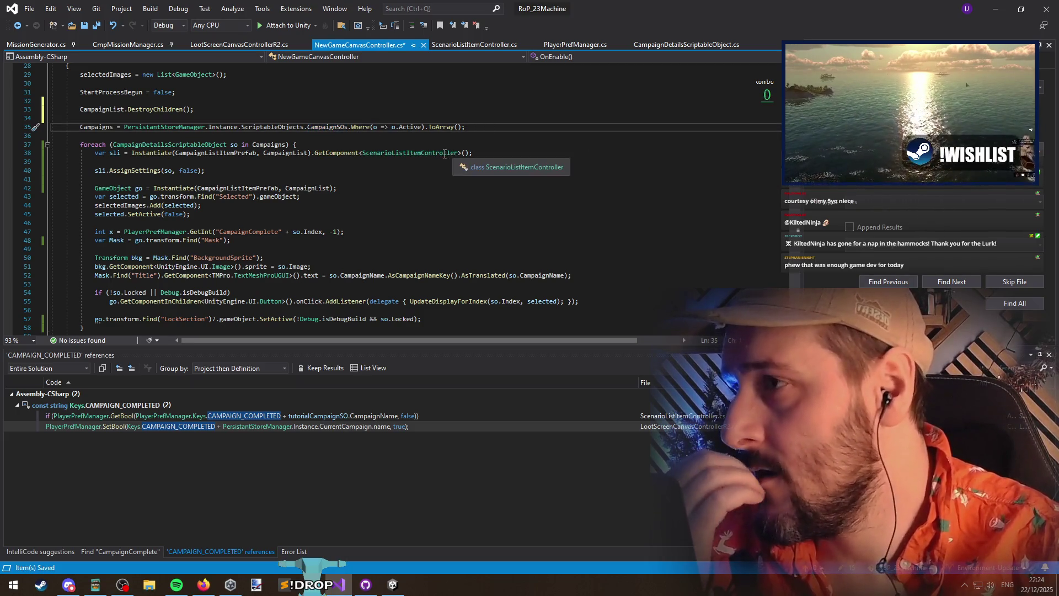
left_click(266, 145)
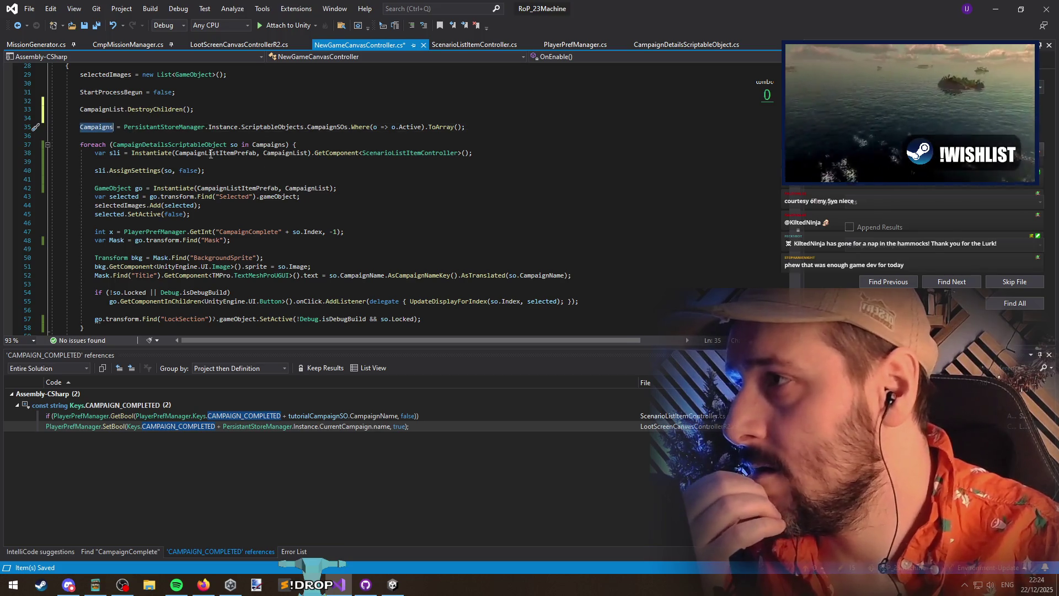
scroll(348, 209, "down", 8)
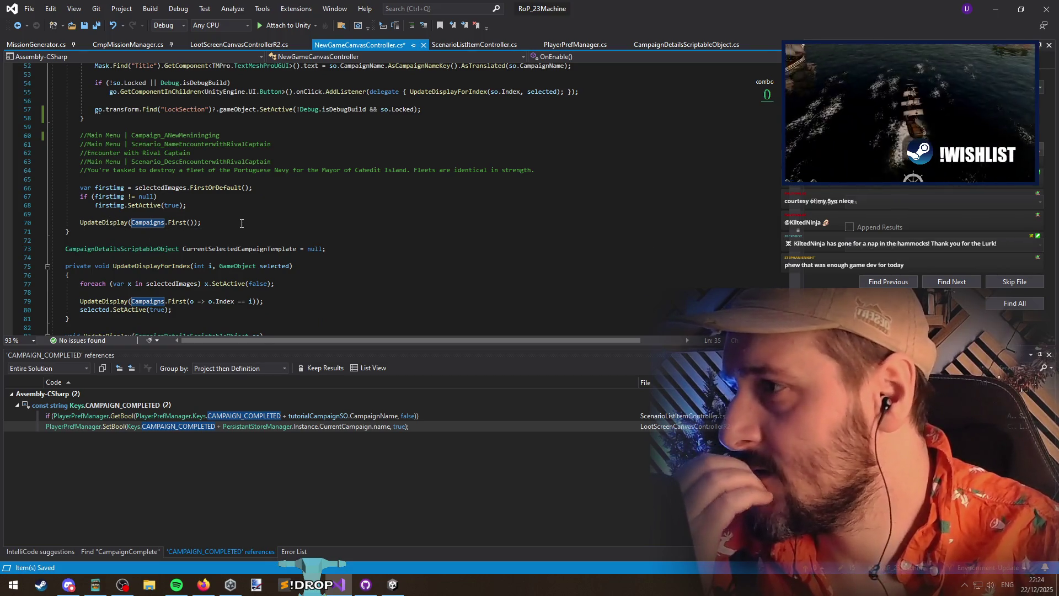
scroll(242, 223, "up", 8)
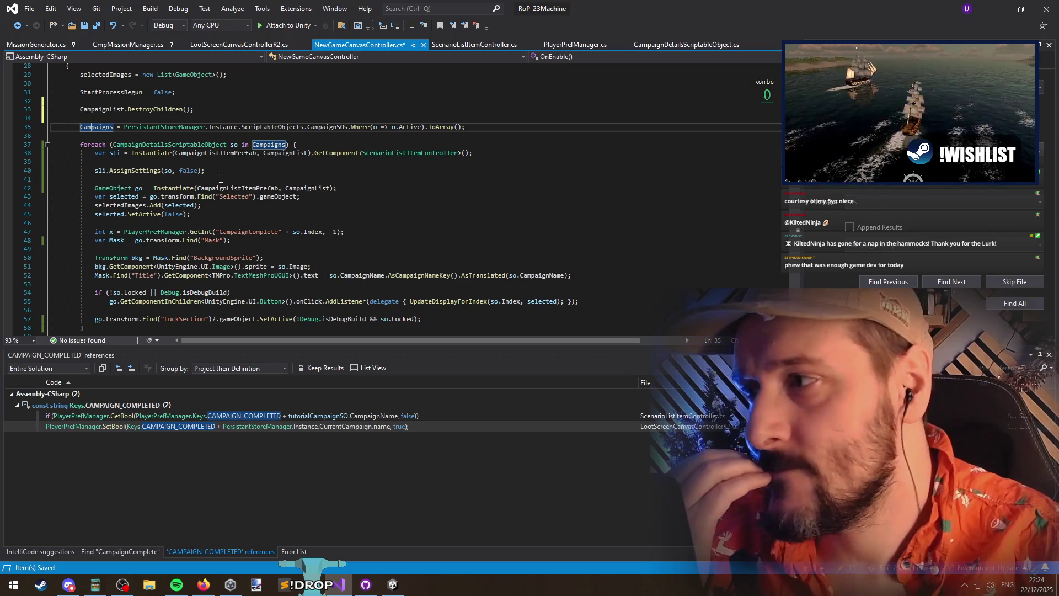
scroll(221, 178, "down", 5)
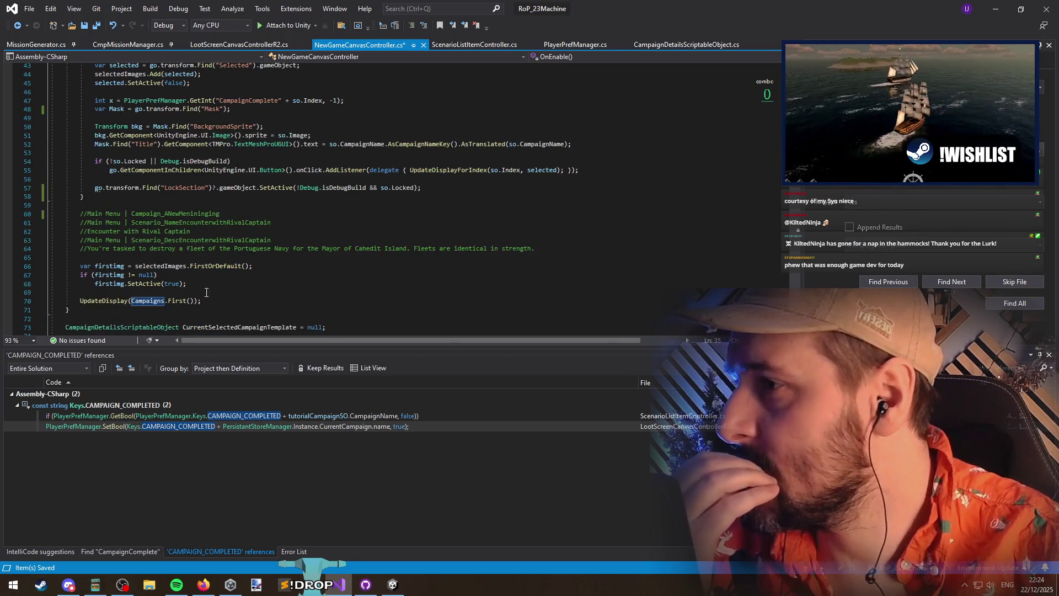
left_click_drag(201, 300, 85, 301)
left_click(193, 306)
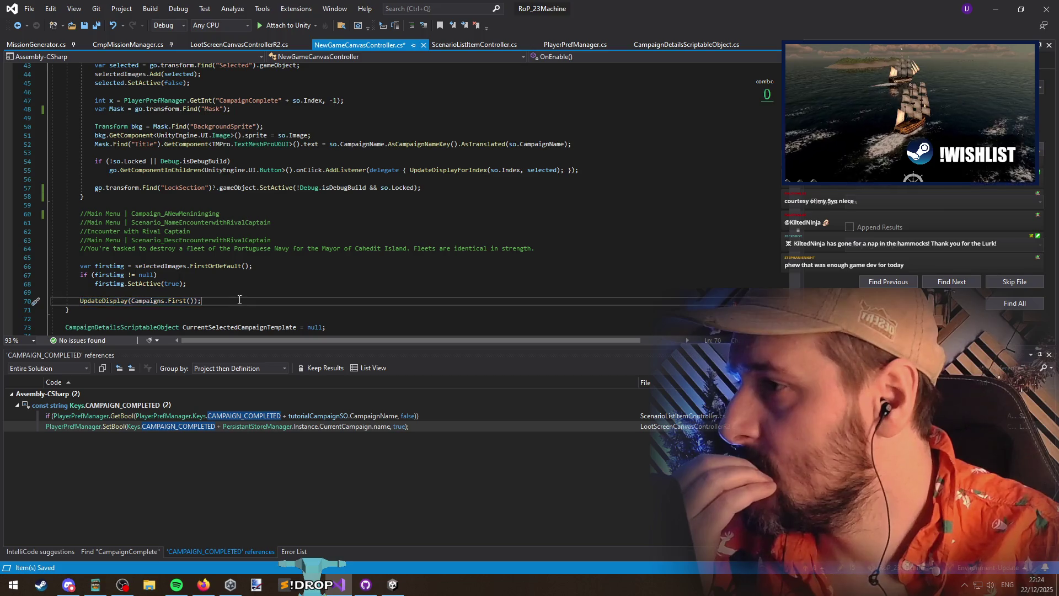
scroll(193, 220, "up", 5)
left_click(208, 127)
key("Home")
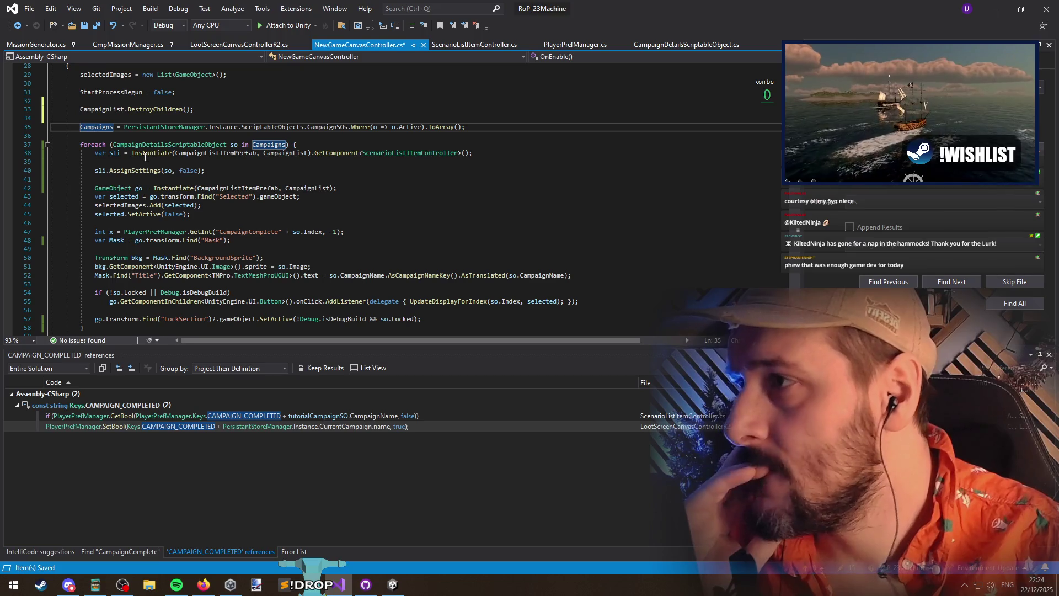
left_click(370, 180)
scroll(370, 179, "down", 2)
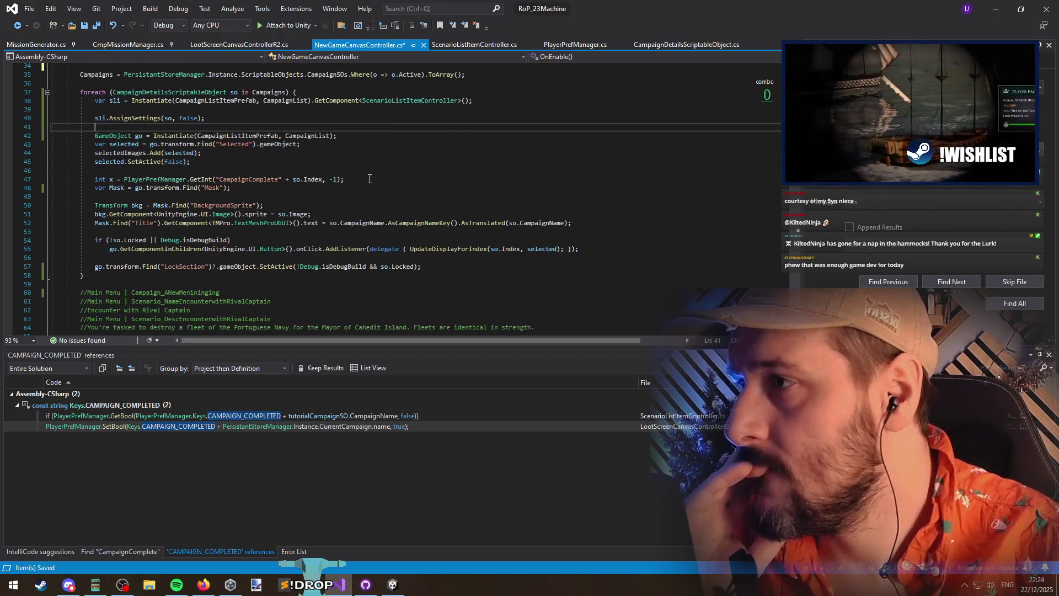
Comment out the old per-item setup code on lines 42–57 with Ctrl+K, Ctrl+C
scroll(241, 272, "up", 1)
mouse_move(422, 292)
left_mouse_down()
mouse_move(111, 289)
mouse_move(33, 248)
mouse_move(1, 154)
left_mouse_up()
key("ctrl+k")
key("ctrl+c")
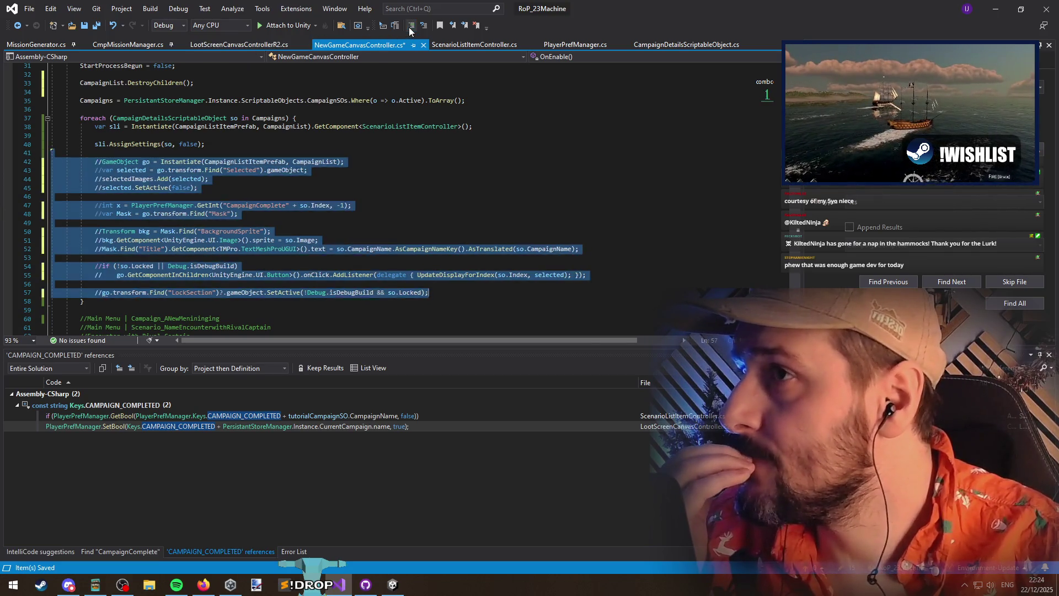
left_click(145, 156)
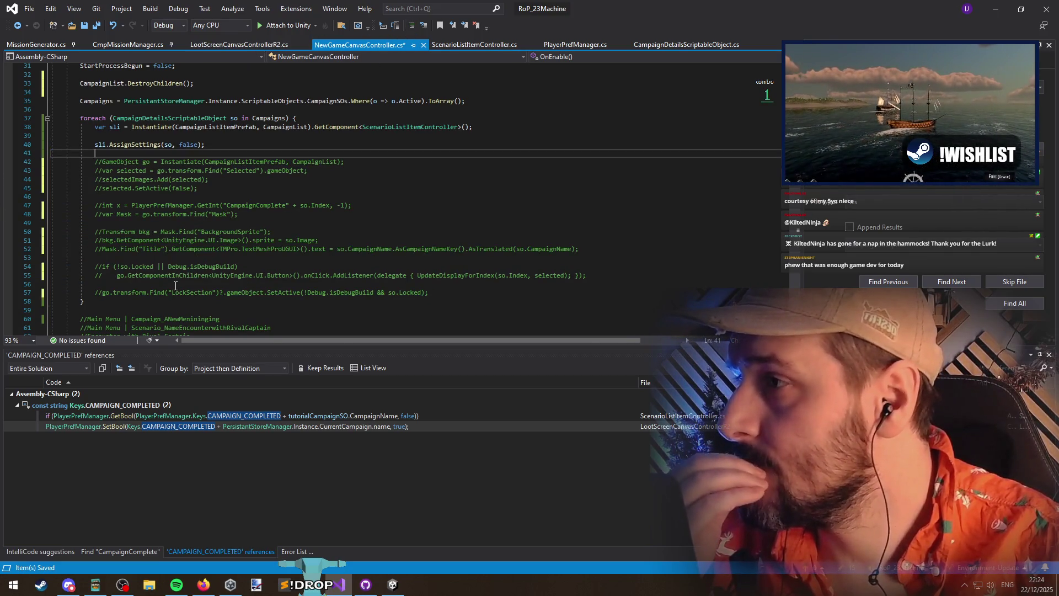
Inspect the AssignSettings definition and its OnSelect invocation, then navigate back to the campaign loop
left_click(127, 144)
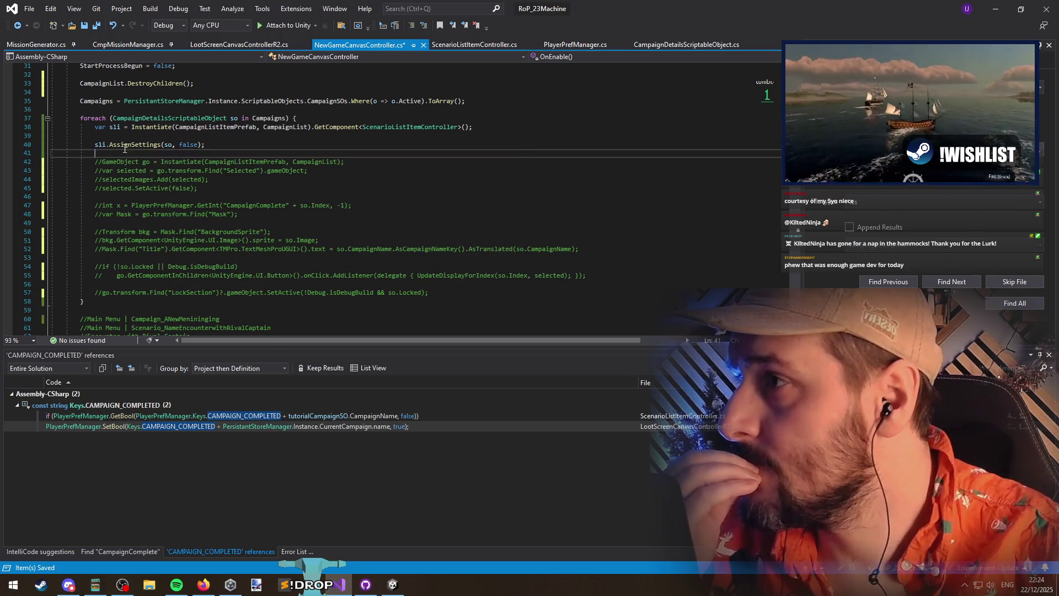
key("F12")
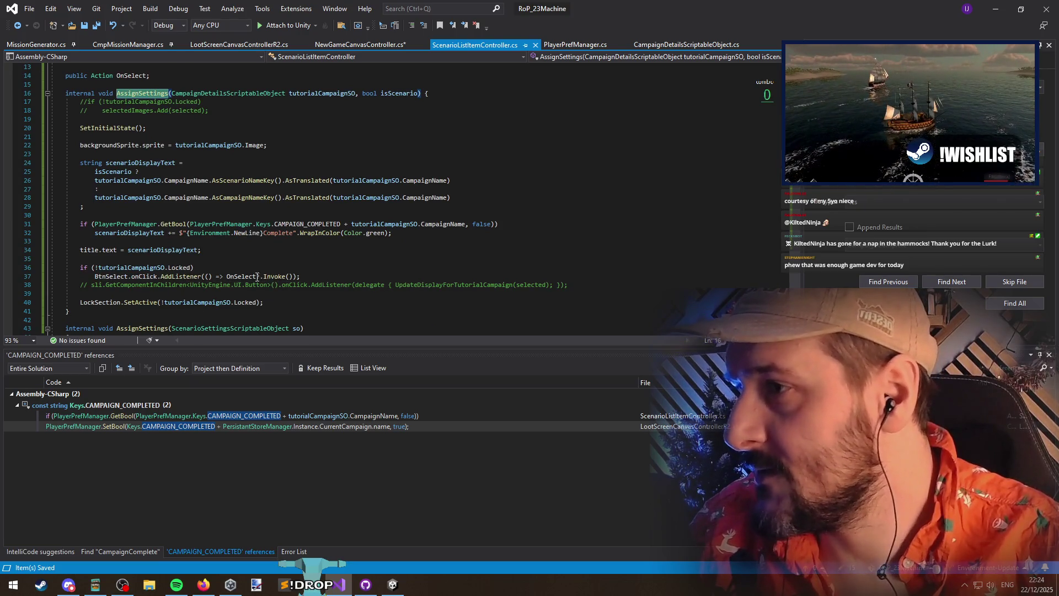
left_click(240, 264)
left_click(18, 26)
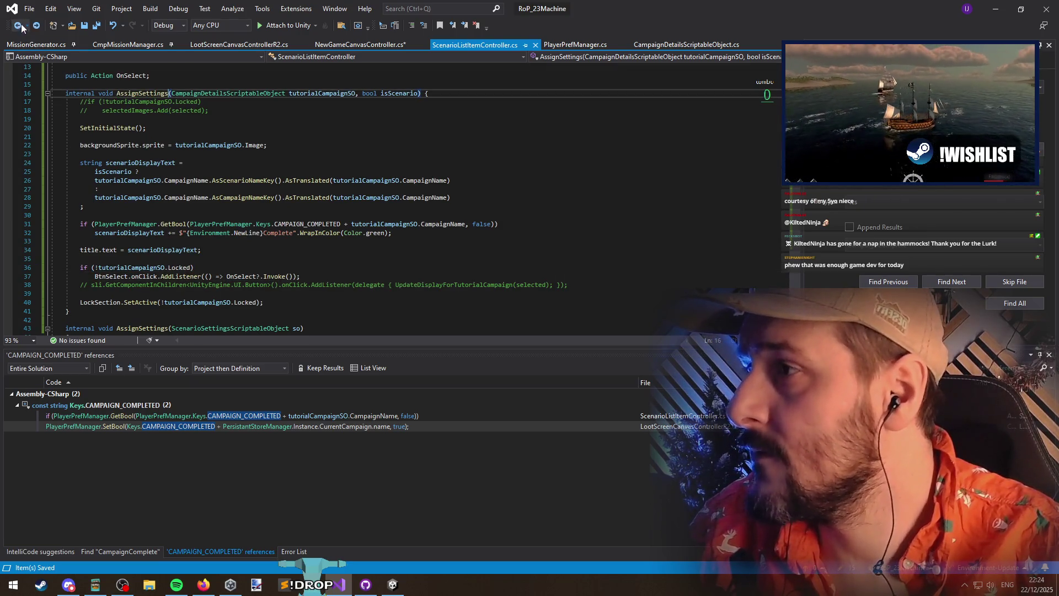
left_click(26, 26)
left_click(111, 64)
Add 'sli.OnSelect +=' and paste the UpdateDisplayForIndex delegate copied from line 57
key("Down")
key("Down")
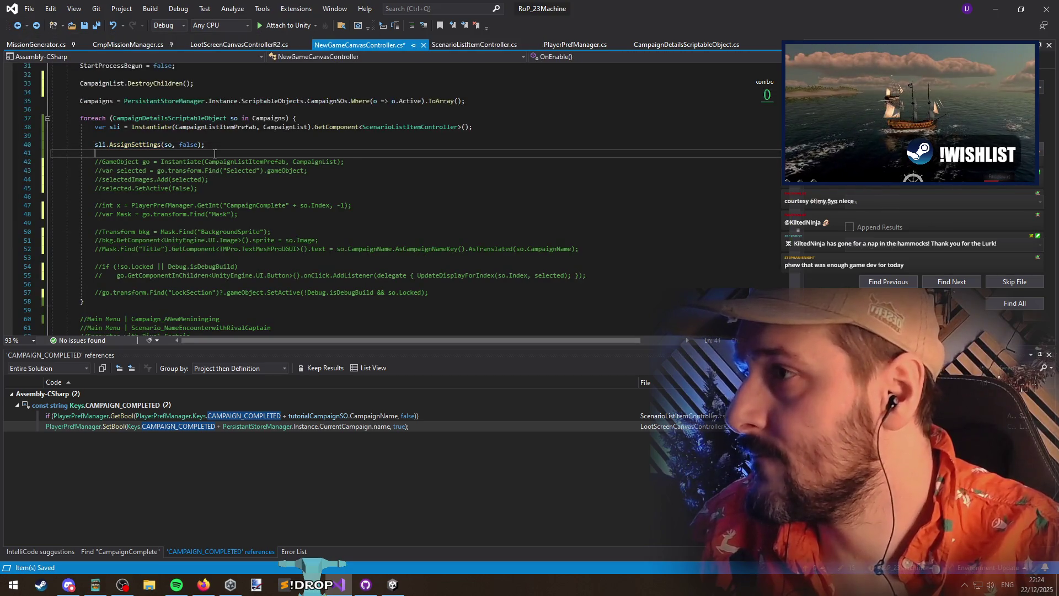
type("sli.oncl")
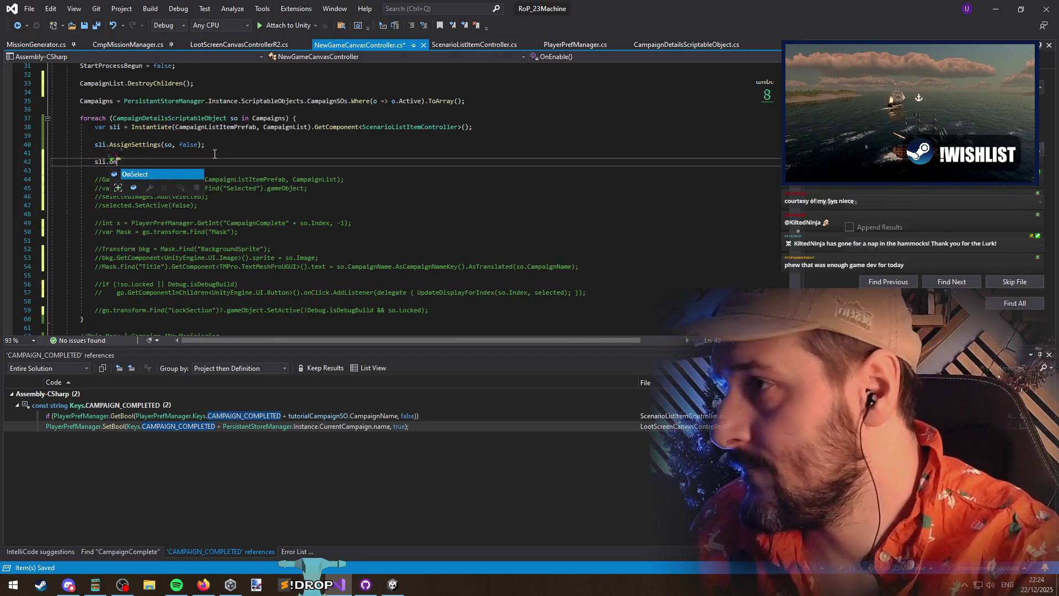
key("Tab")
type("=")
key("BackSpace")
type("+=")
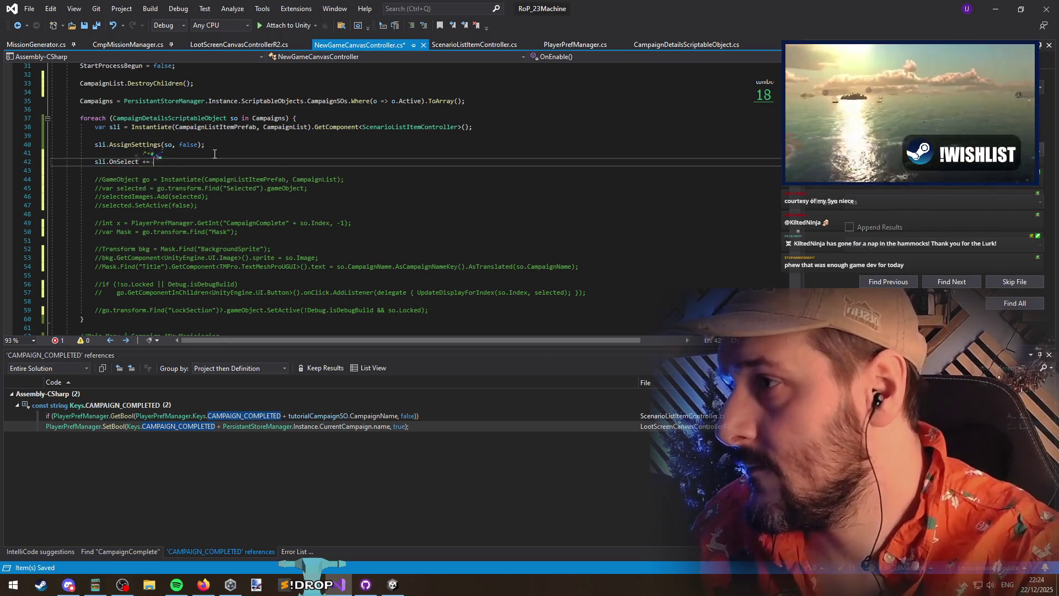
scroll(283, 286, "down", 2)
scroll(331, 281, "up", 1)
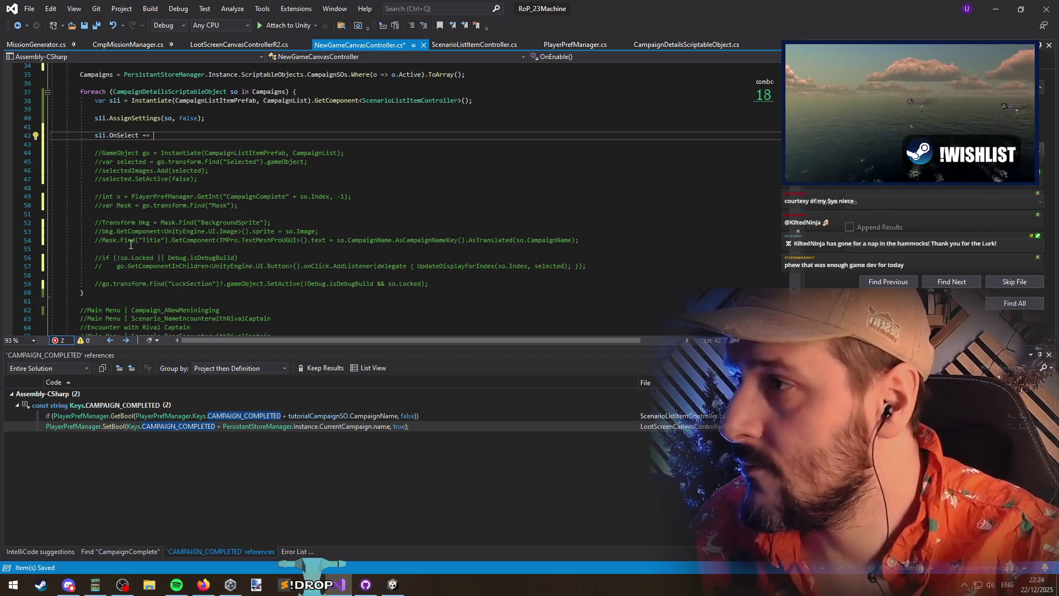
mouse_move(377, 265)
left_mouse_down()
mouse_move(366, 267)
mouse_move(578, 268)
left_mouse_up()
scroll(470, 294, "up", 2)
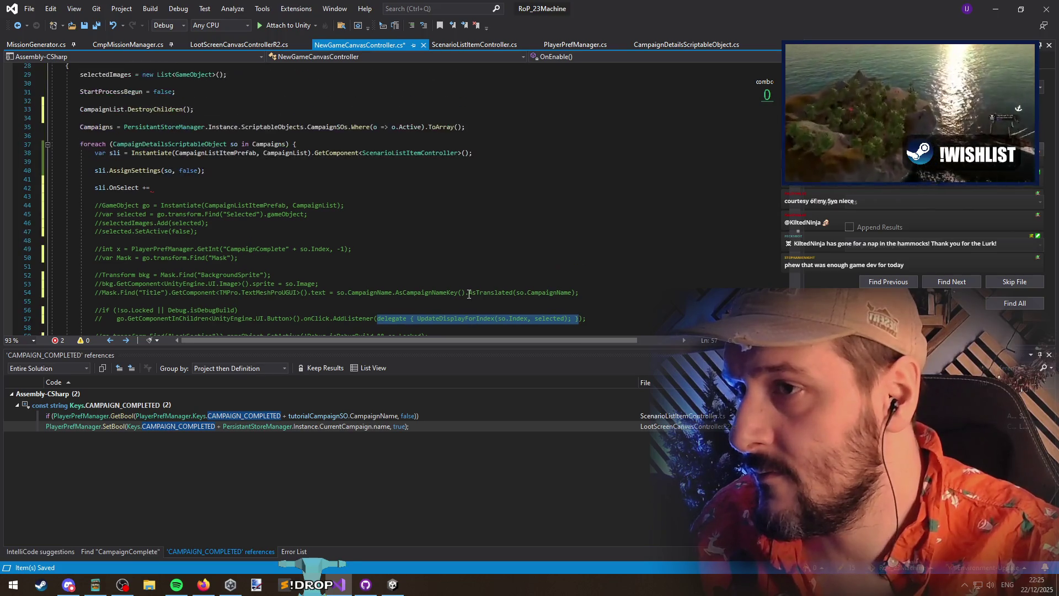
left_click(209, 189)
key("ctrl+v")
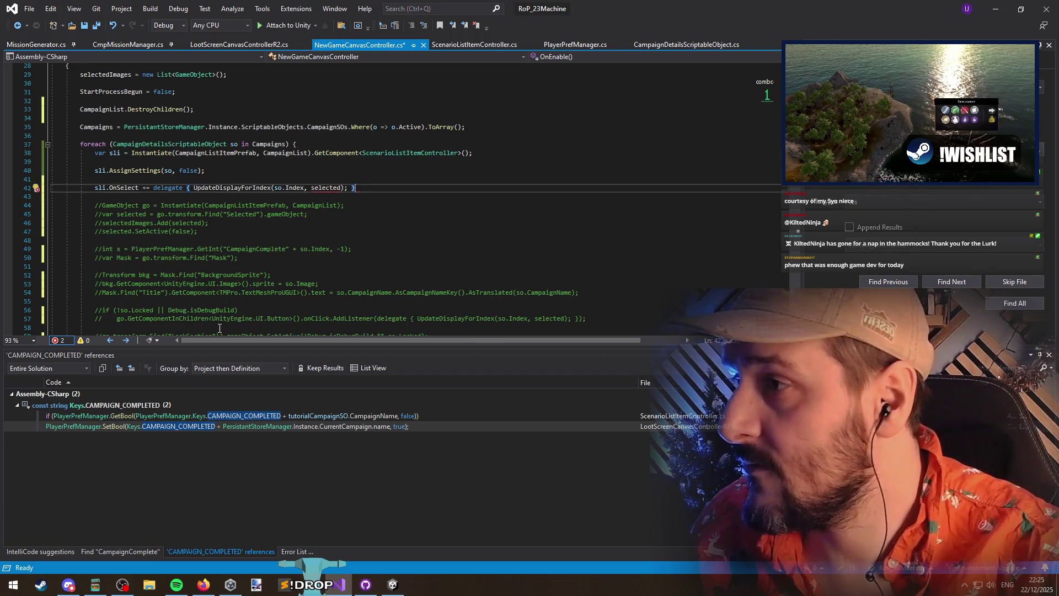
Find and review every occurrence of Index in the file
double_click(518, 319)
key("ctrl+f")
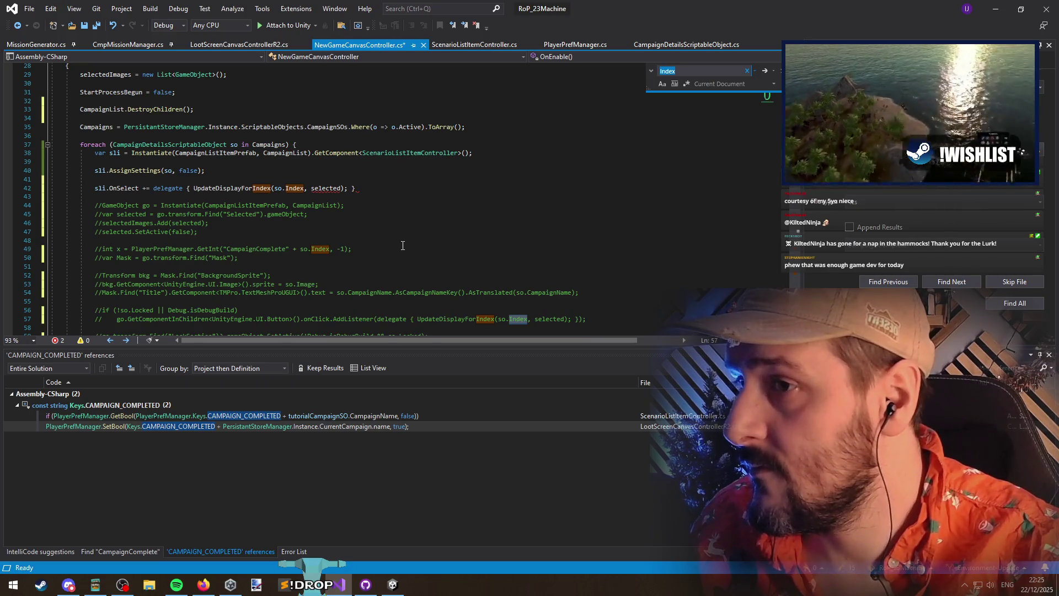
scroll(402, 245, "down", 4)
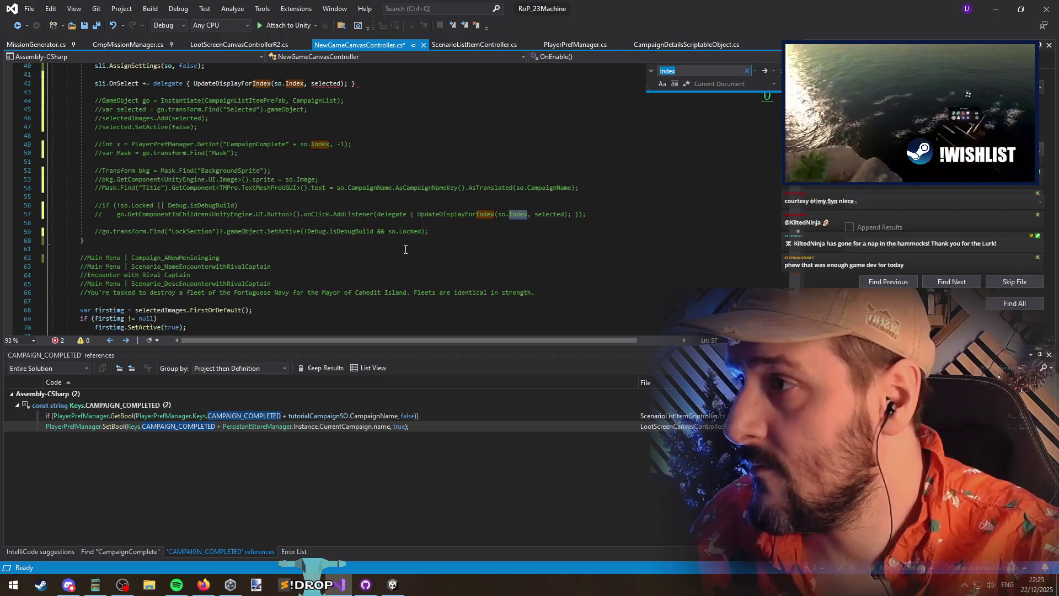
scroll(406, 249, "up", 7)
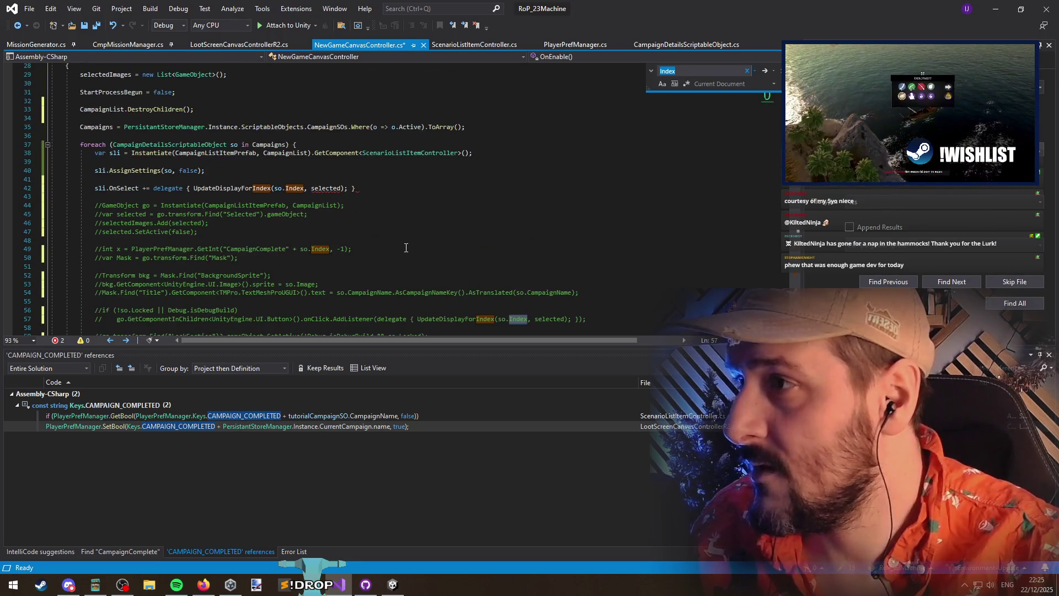
scroll(362, 252, "down", 1)
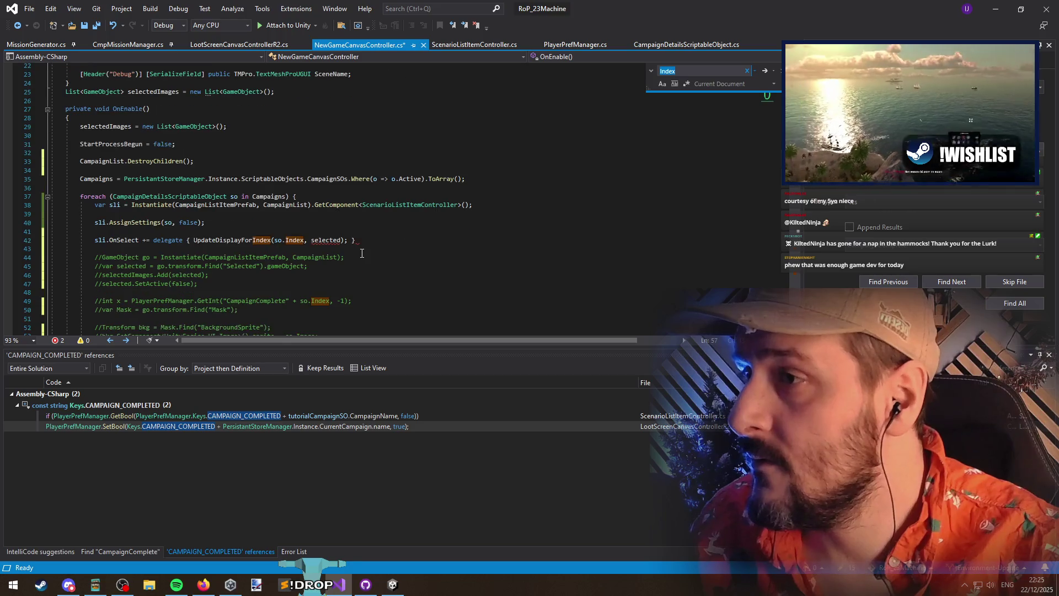
scroll(335, 287, "down", 2)
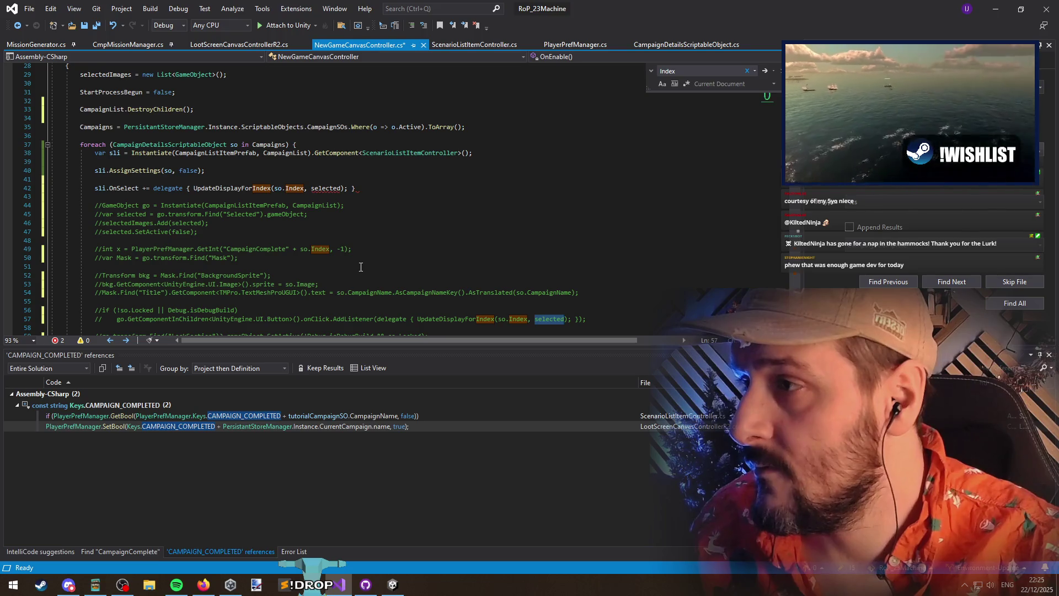
scroll(359, 267, "up", 2)
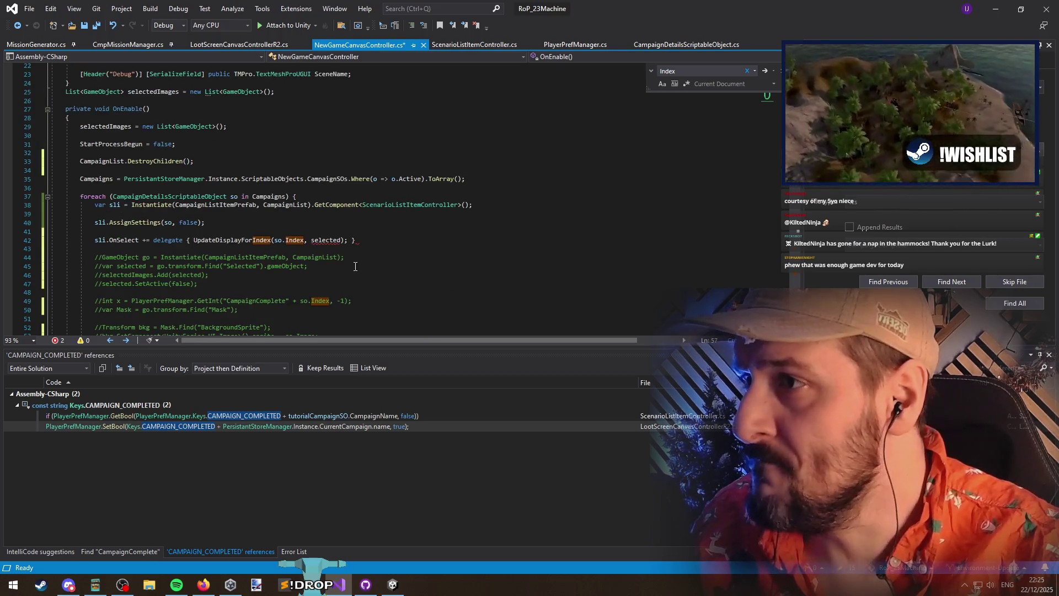
left_click(346, 241)
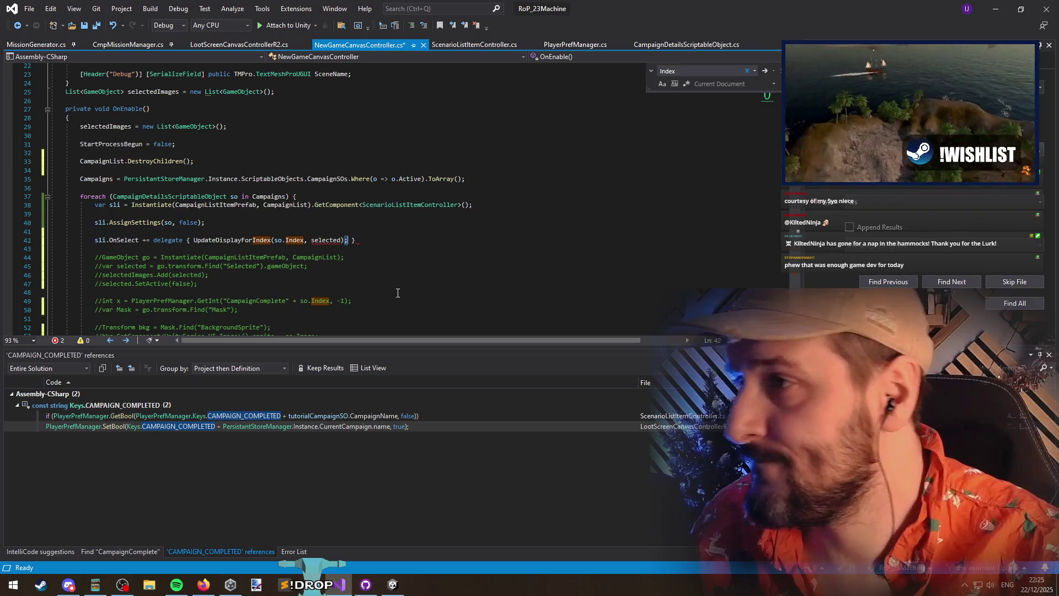
Fix the delegate's semicolon and reduce the UpdateDisplayForIndex call to just so.Index
key("BackSpace")
key("Delete")
type(";")
key("Down")
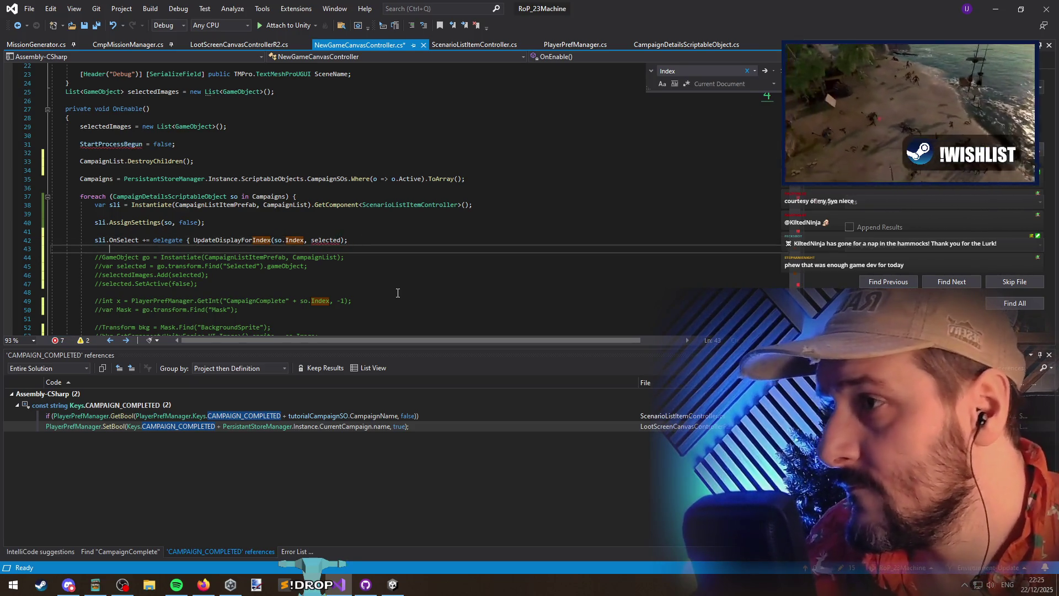
double_click(329, 240)
key("Left")
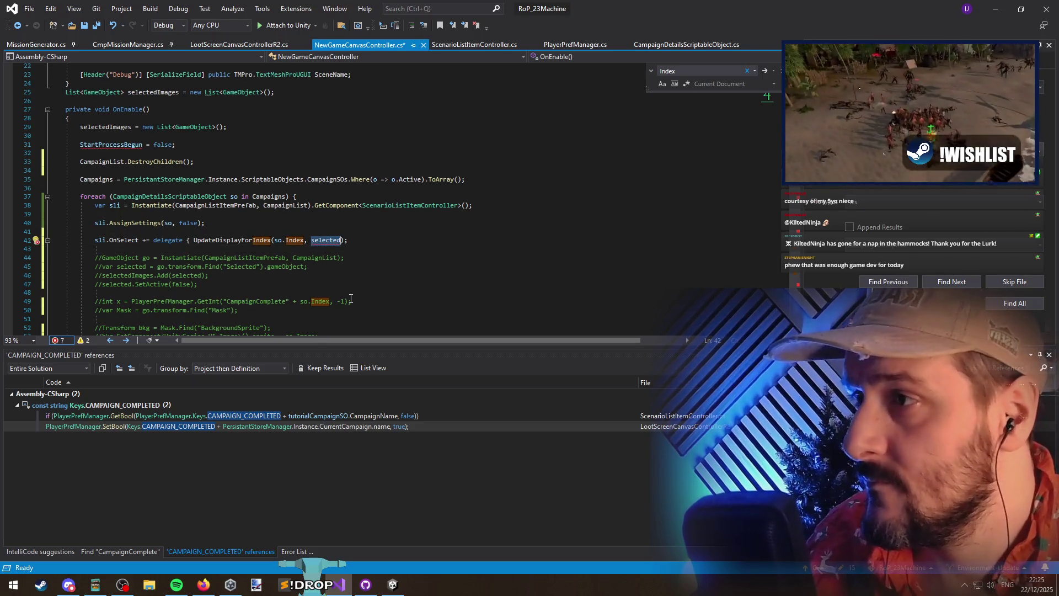
type("sli.")
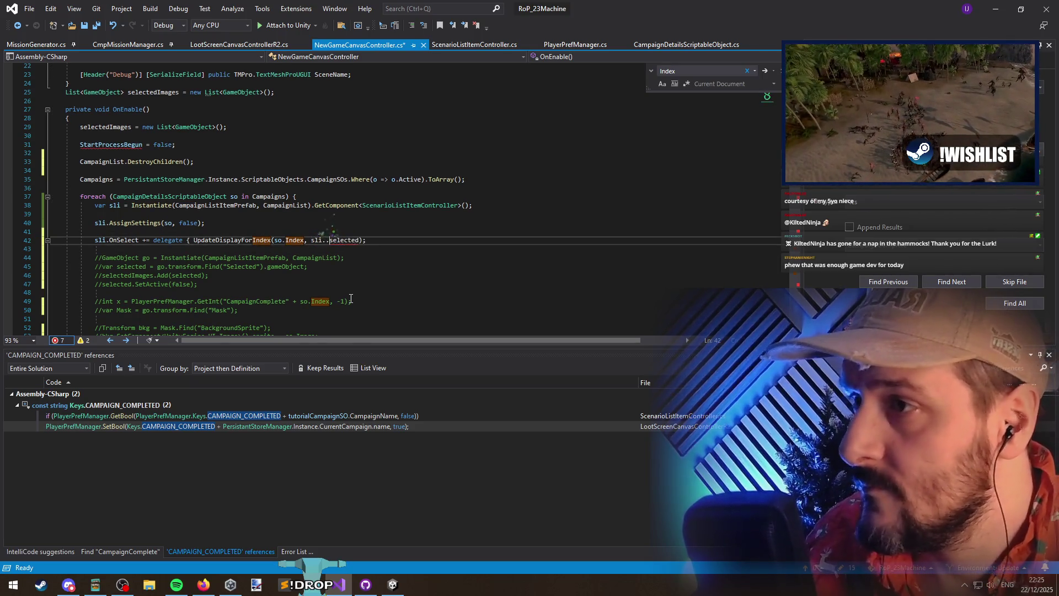
type("gameob")
key("Tab")
type("selected")
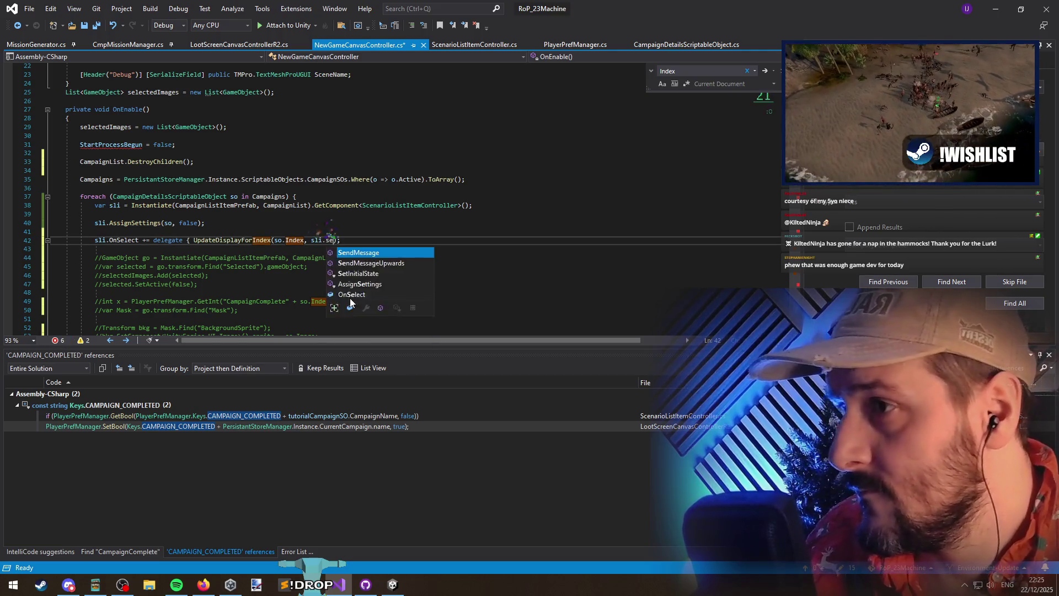
key("ctrl+BackSpace")
key("ctrl+BackSpace")
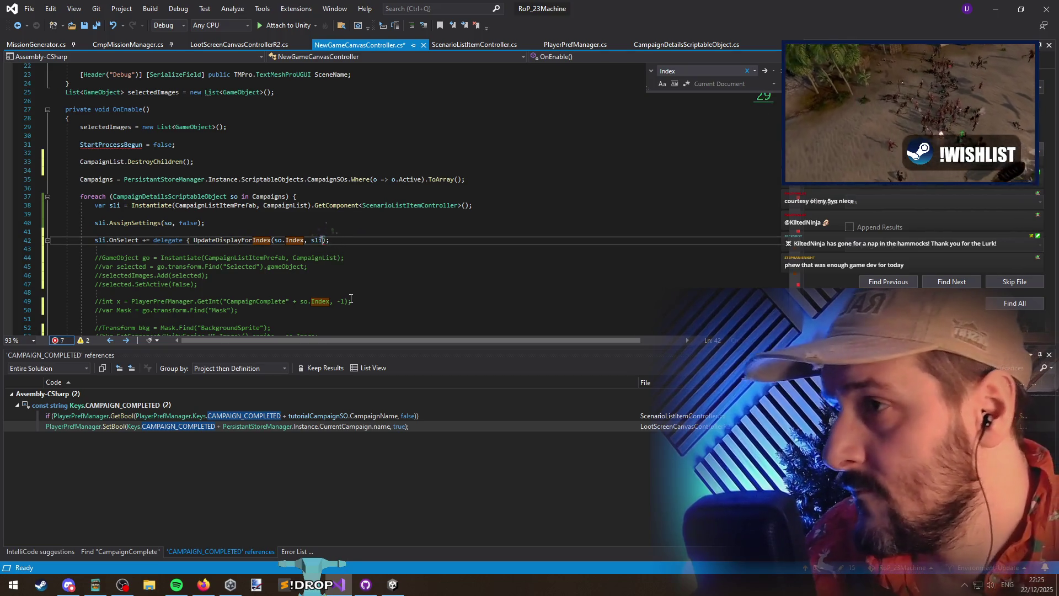
key("BackSpace")
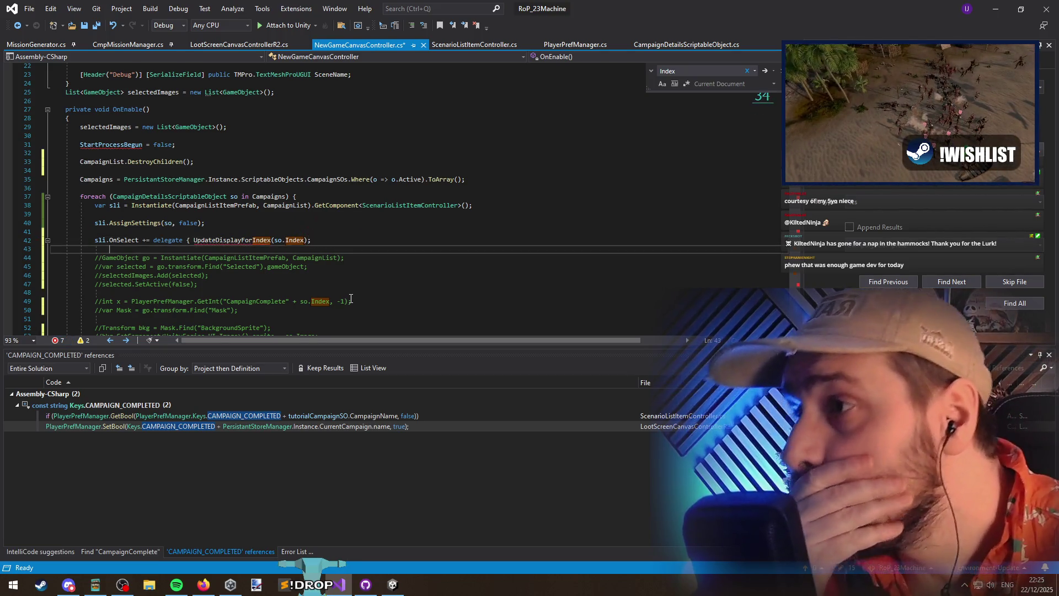
Check the UpdateDisplayForIndex definition and its UpdateDisplay call, then navigate back to line 42
double_click(217, 240)
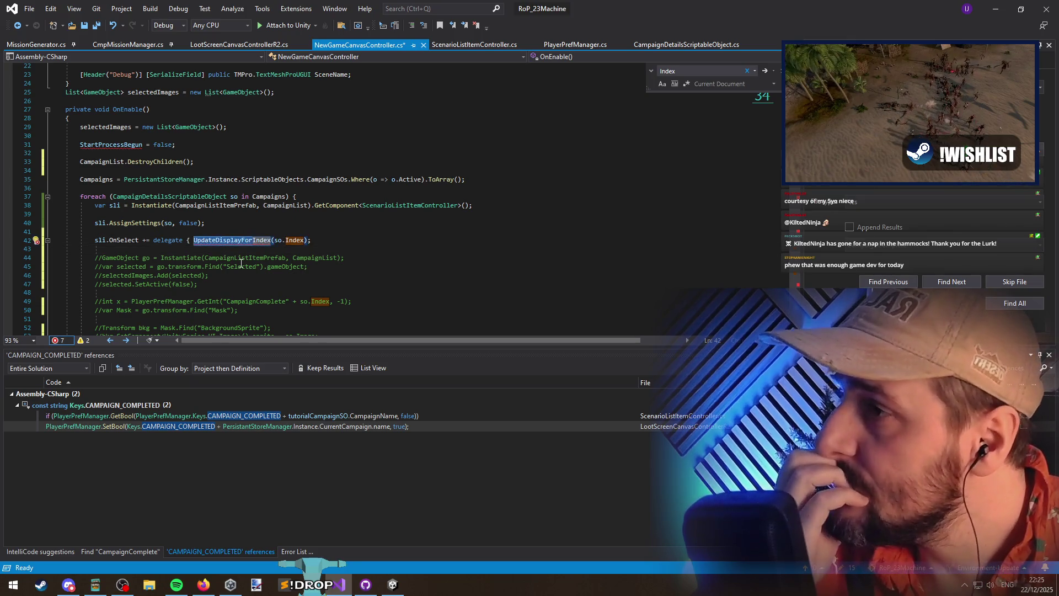
key("F12")
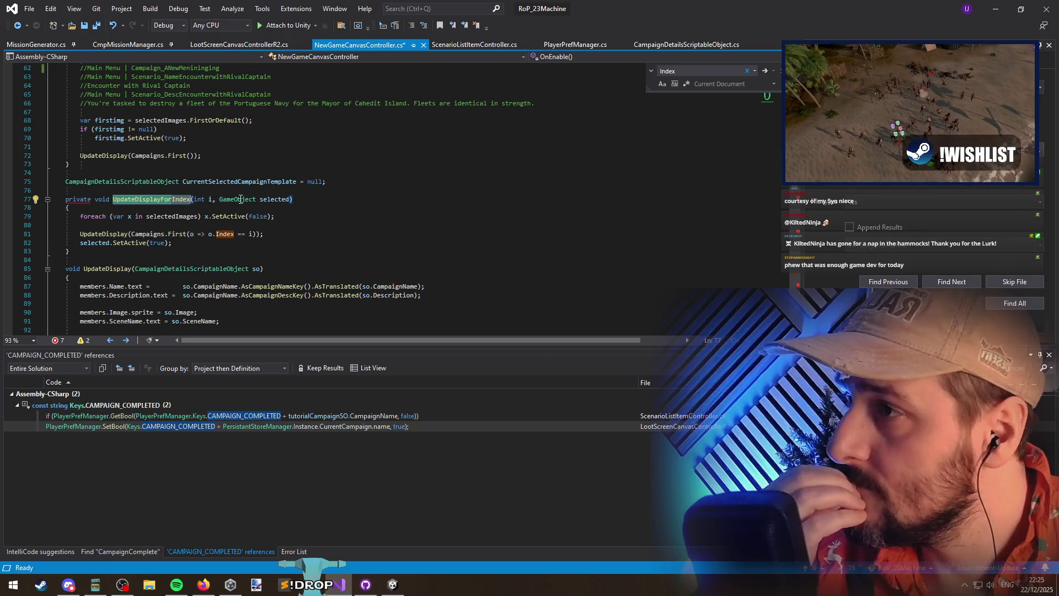
left_click(109, 233)
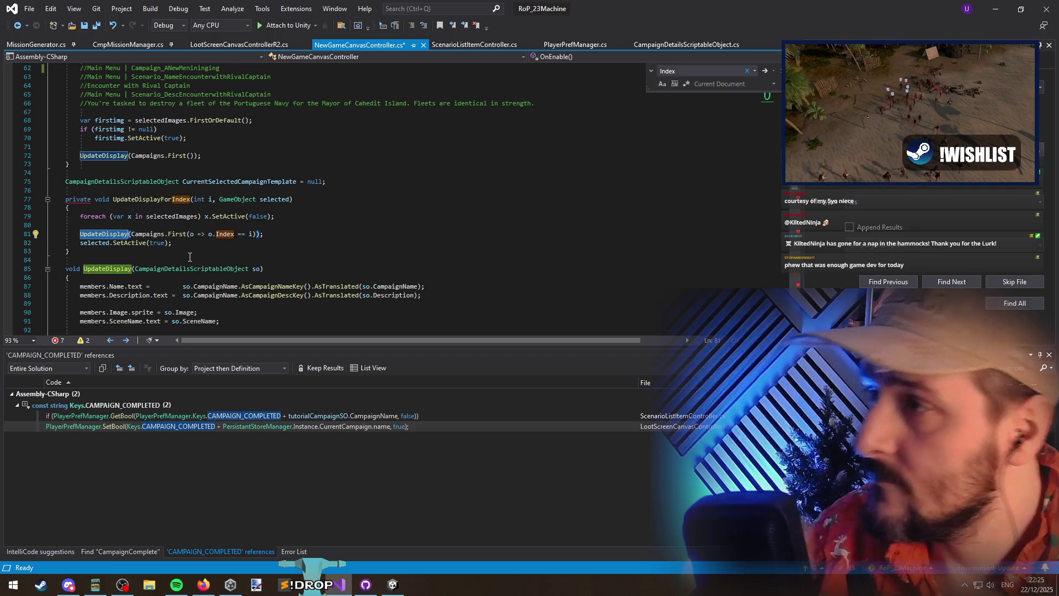
scroll(193, 253, "down", 1)
key("ctrl+minus")
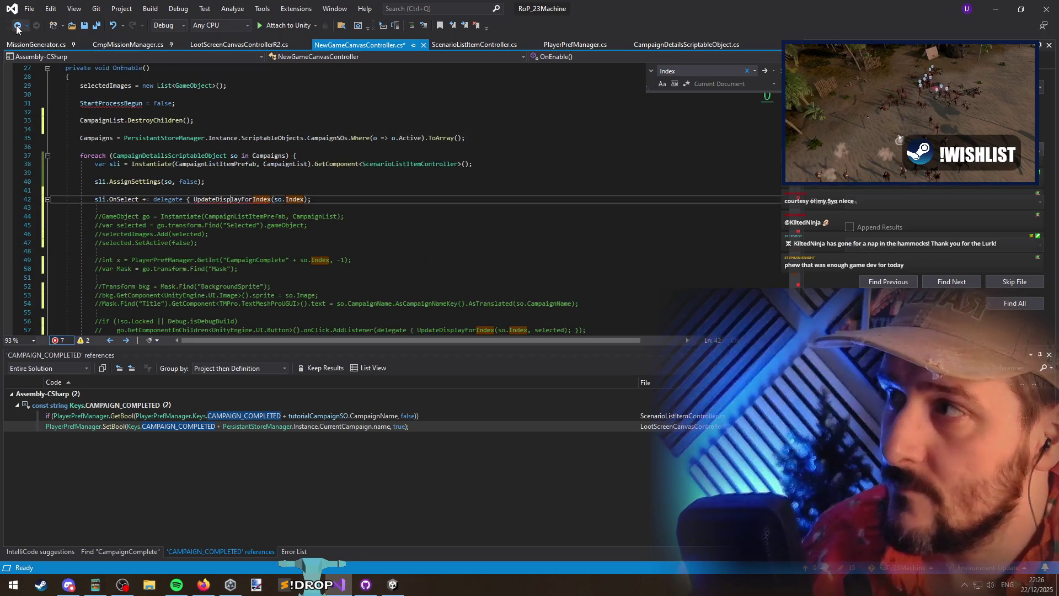
Replace the delegate on line 42 with 'UpdateDisplay(so);'
double_click(216, 200)
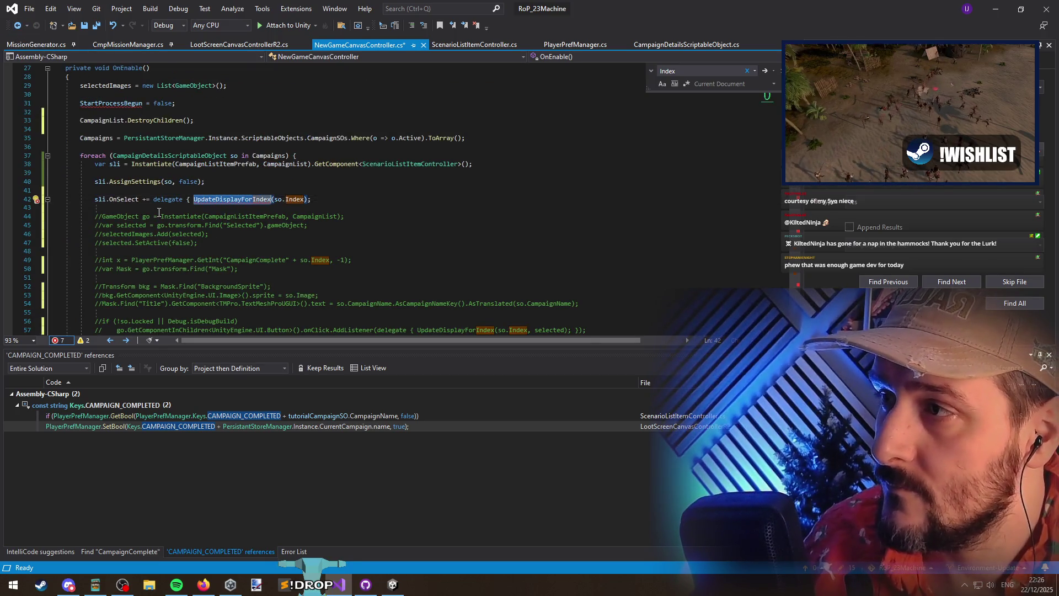
left_click(153, 199)
left_click(317, 199, "shift")
type("UpdateDisplay(")
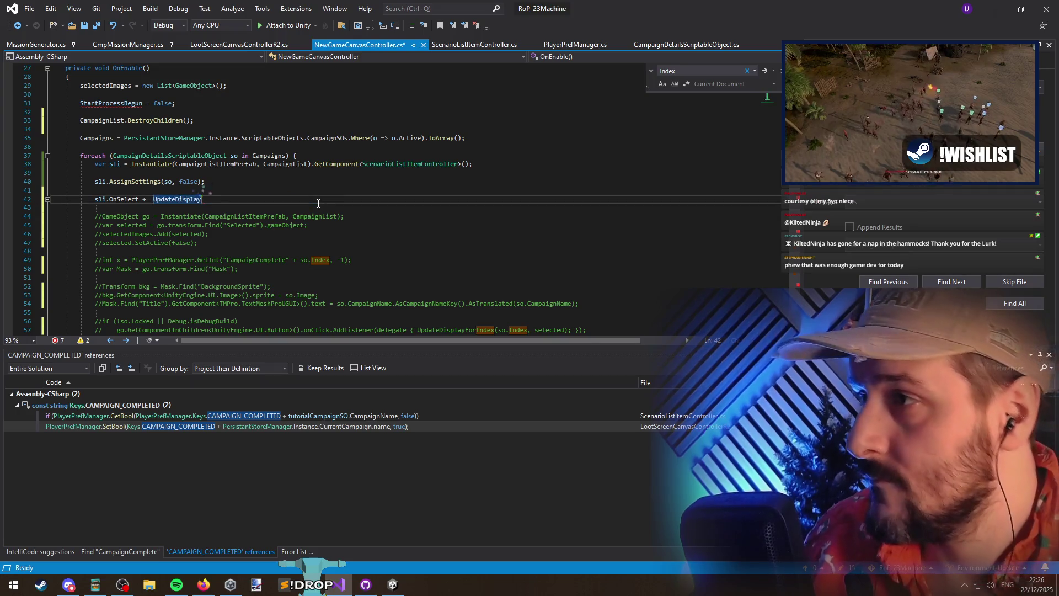
type("so);")
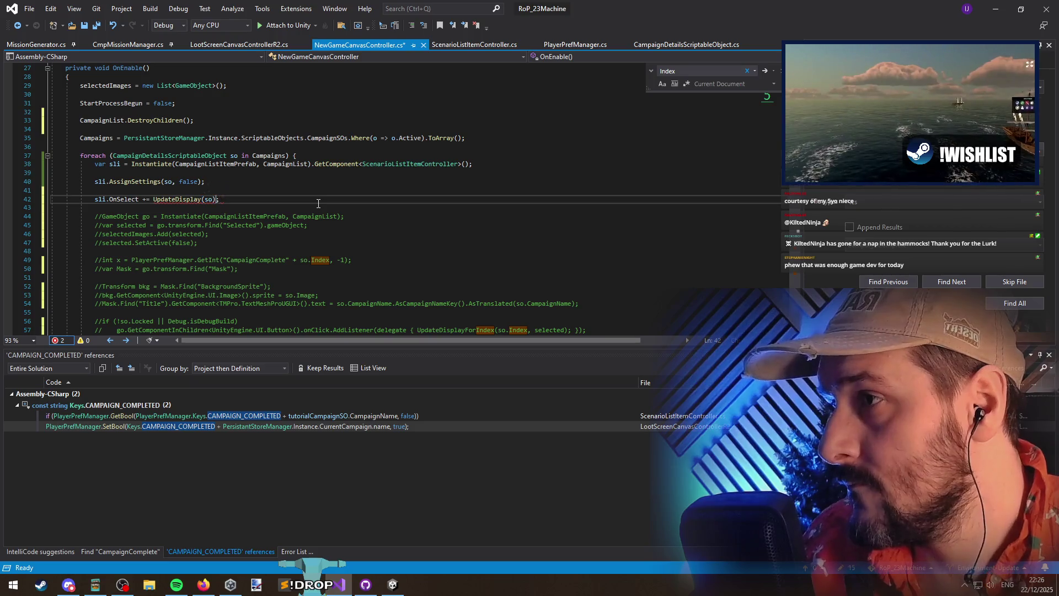
key("Down")
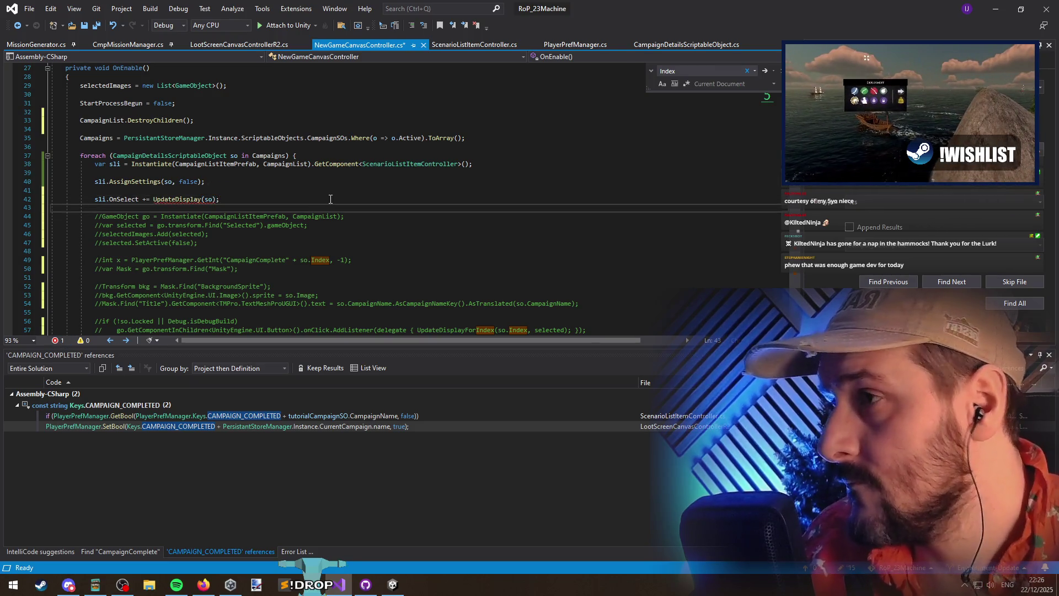
Verify the UpdateDisplay definition, add the '() =>' lambda prefix, and save the script
mouse_move(189, 203)
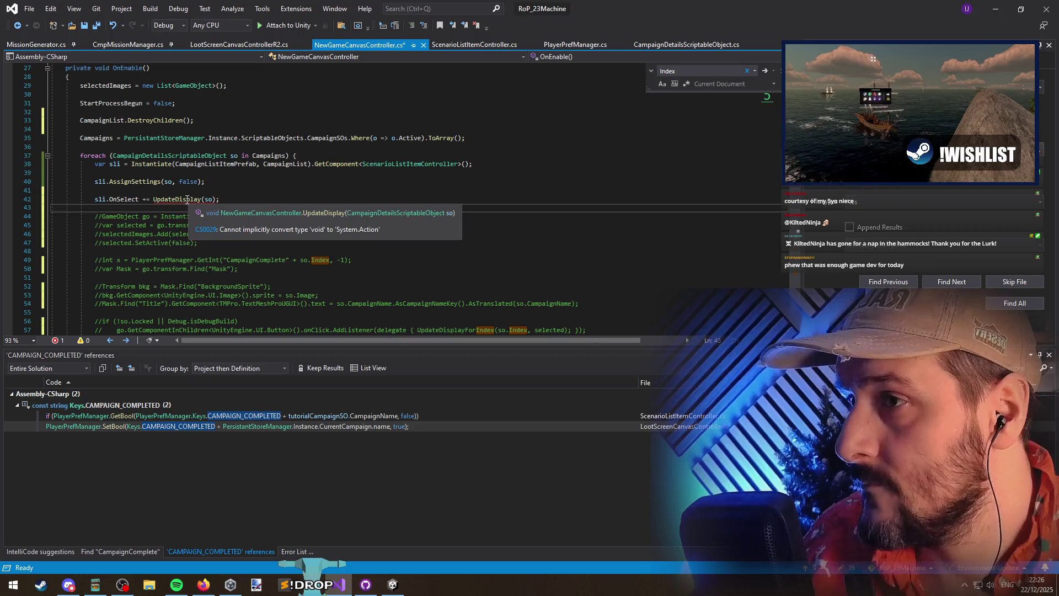
left_click(187, 200)
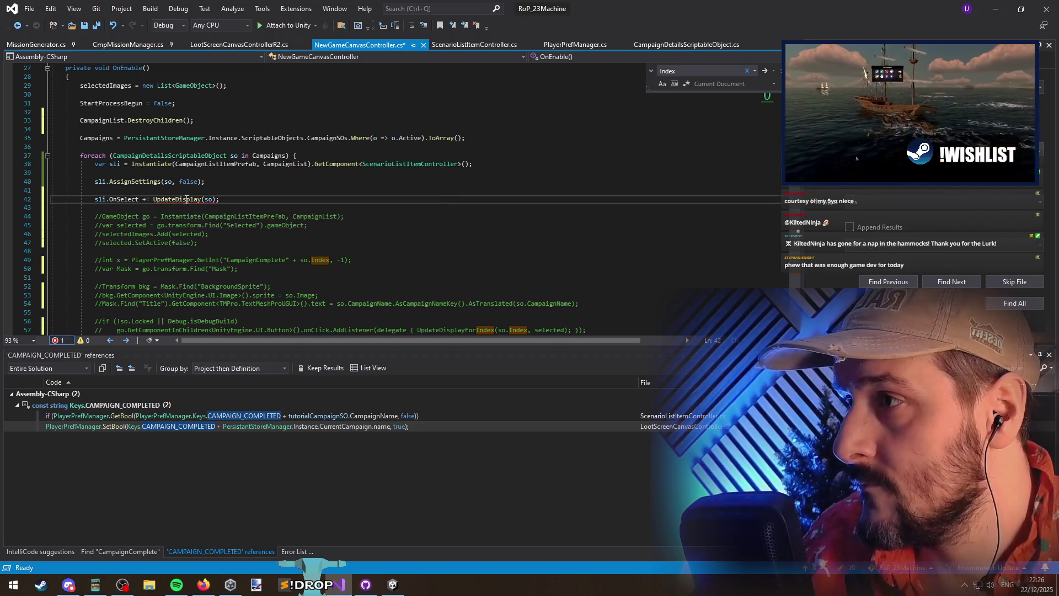
key("F12")
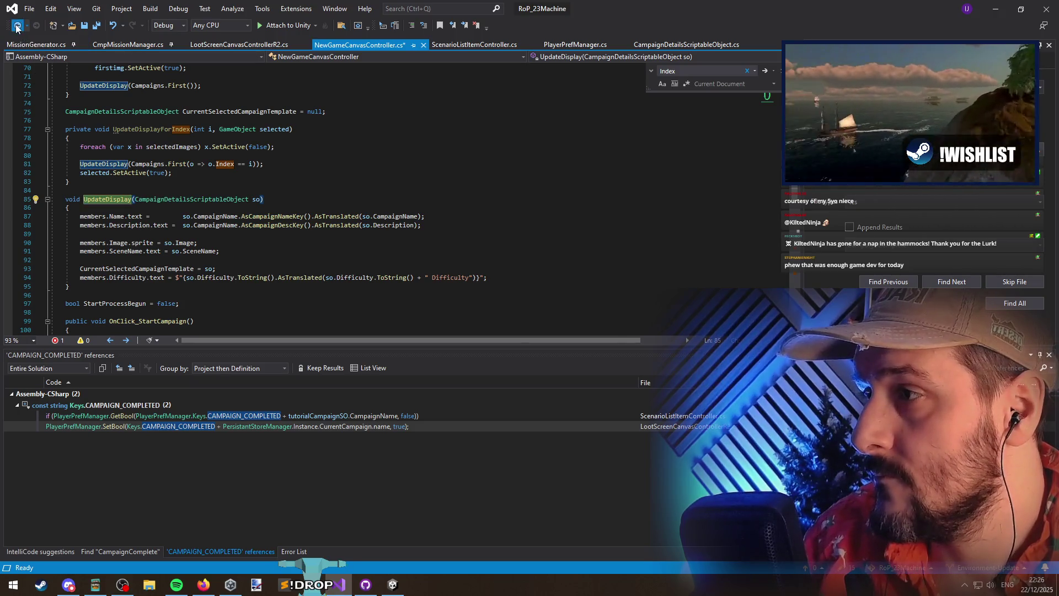
left_click(17, 25)
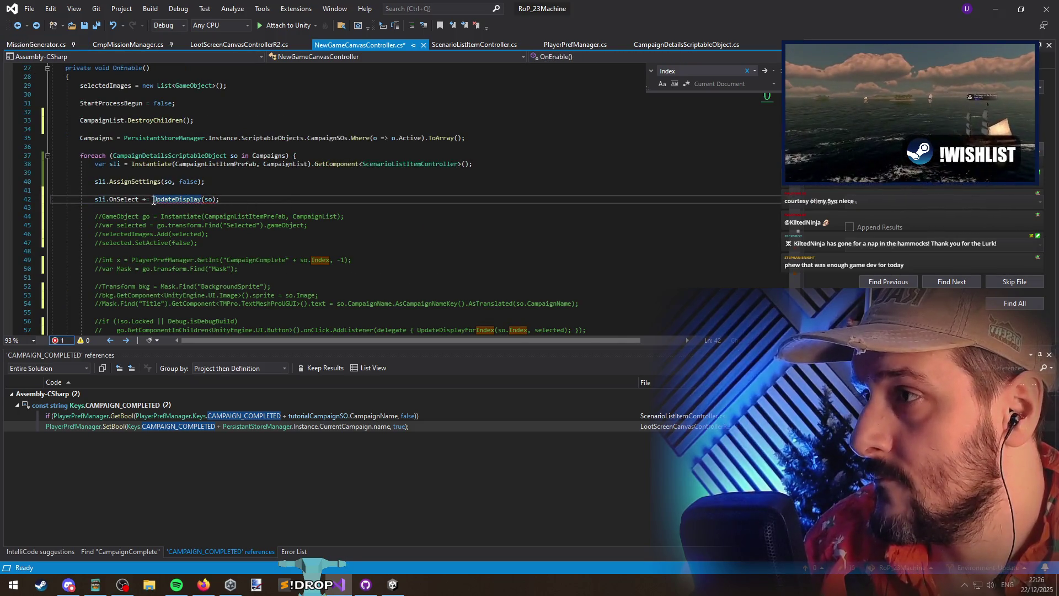
type("() =>")
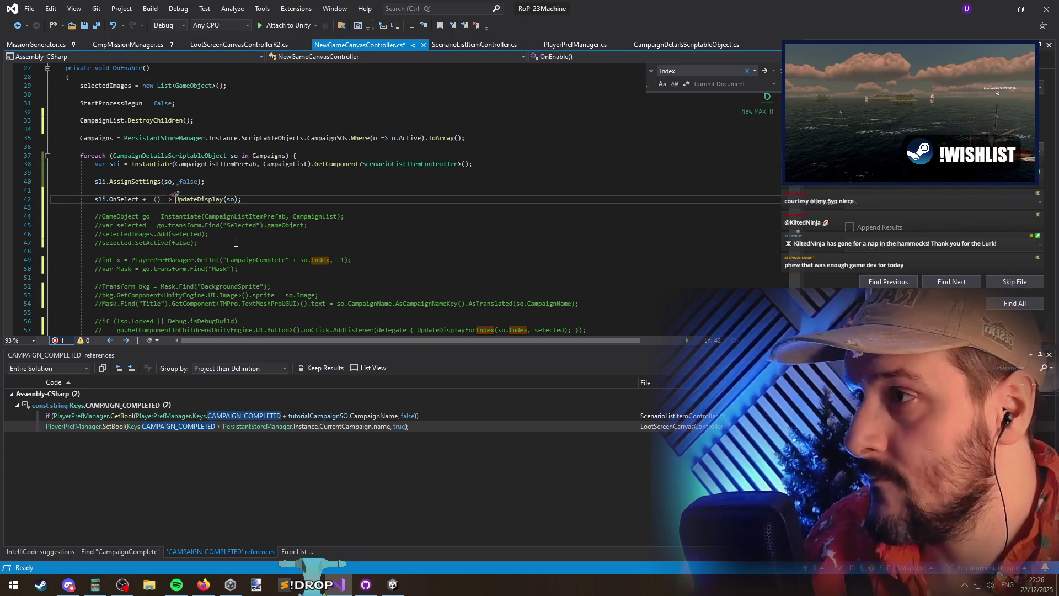
key("Down")
key("ctrl+s")
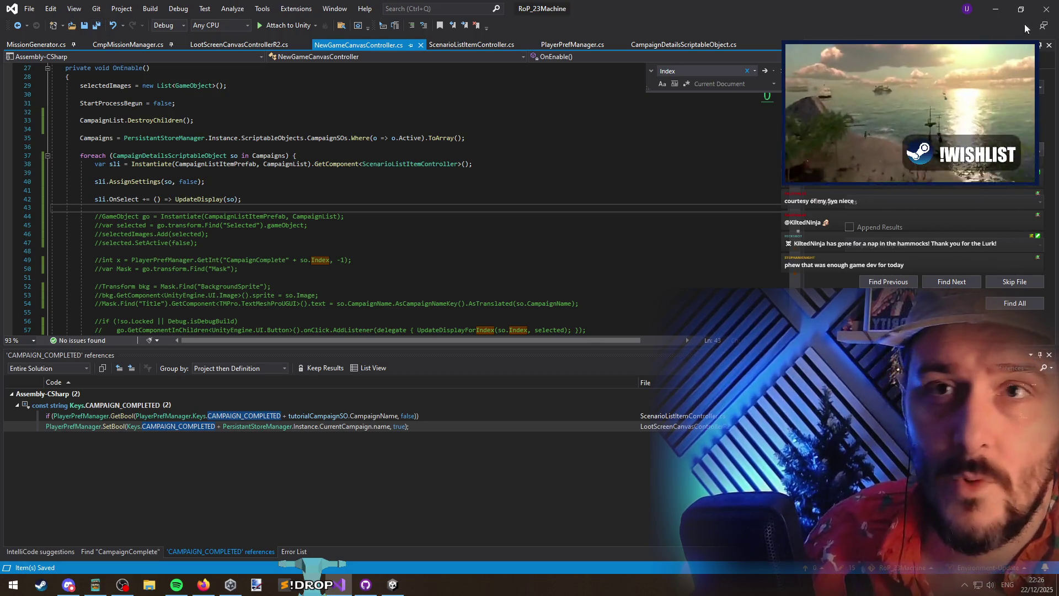
key("alt+Tab")
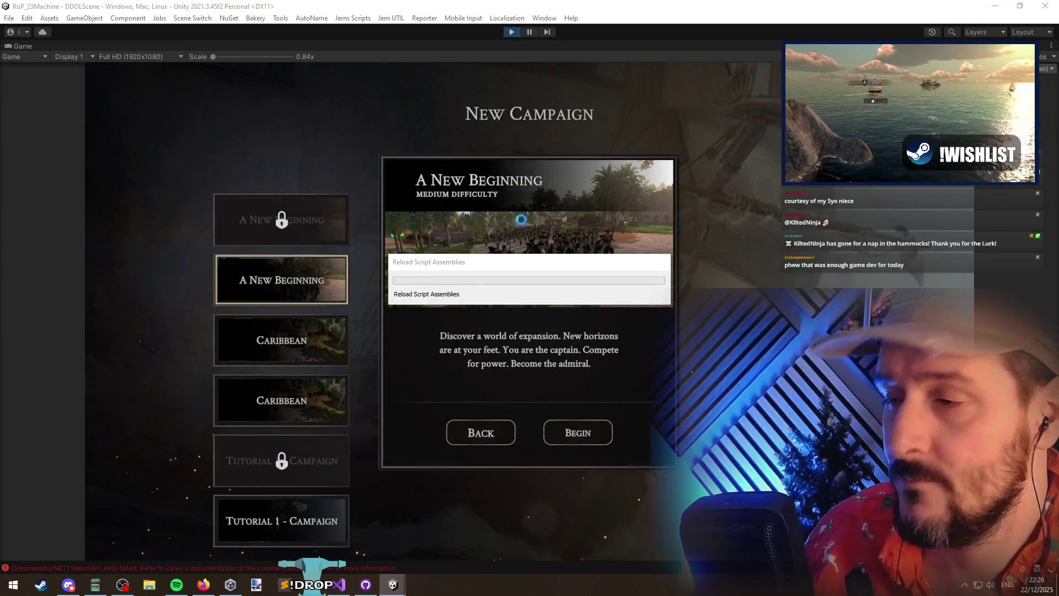
Restart Play mode, check A New Beginning and Tutorial 1 - Campaign on New Campaign, then go back
key("alt+Tab")
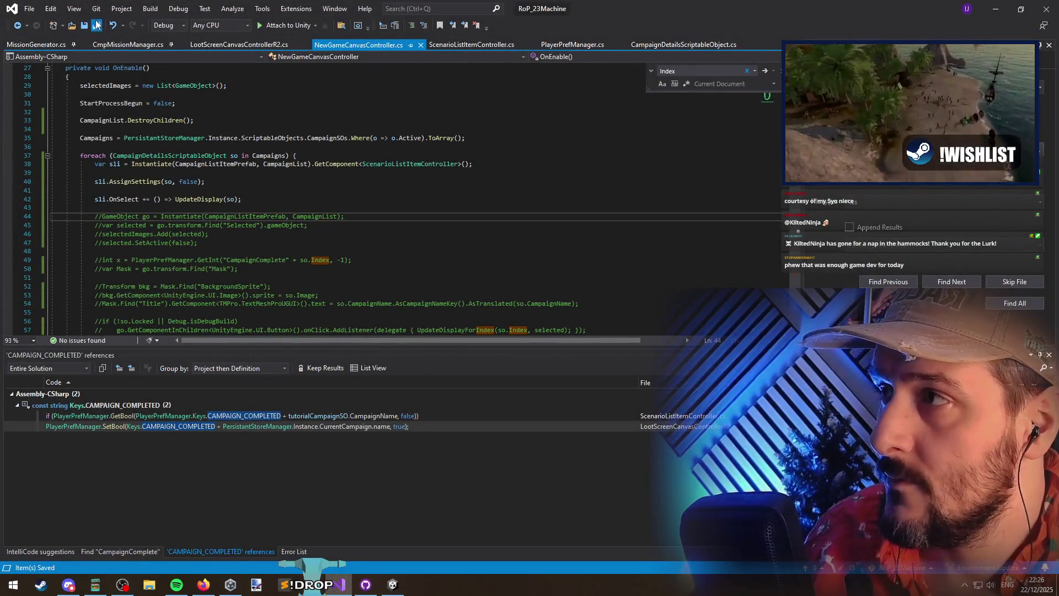
key("alt+Tab")
left_click(511, 32)
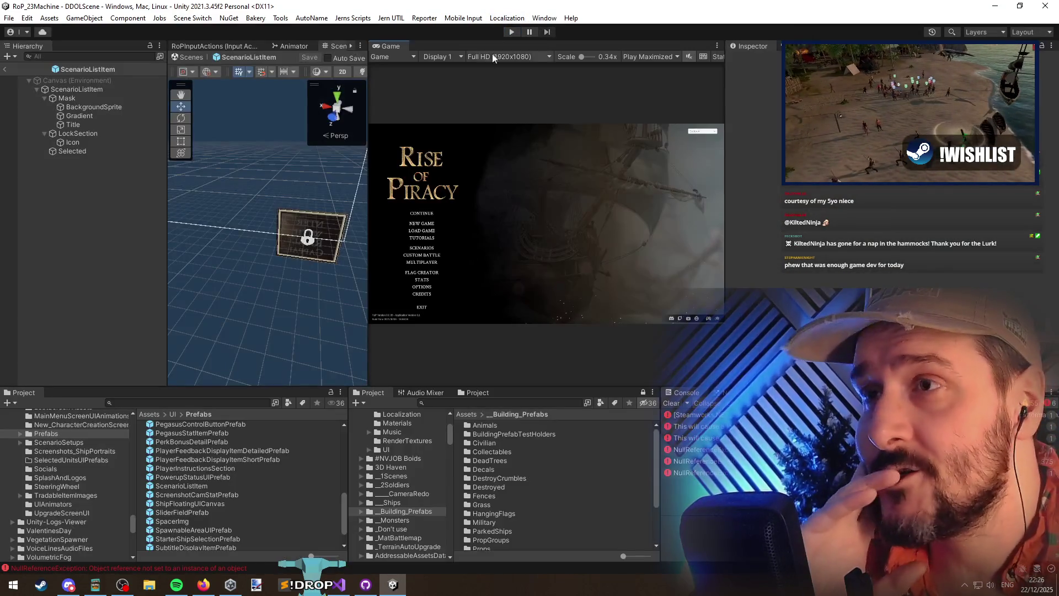
left_click(511, 32)
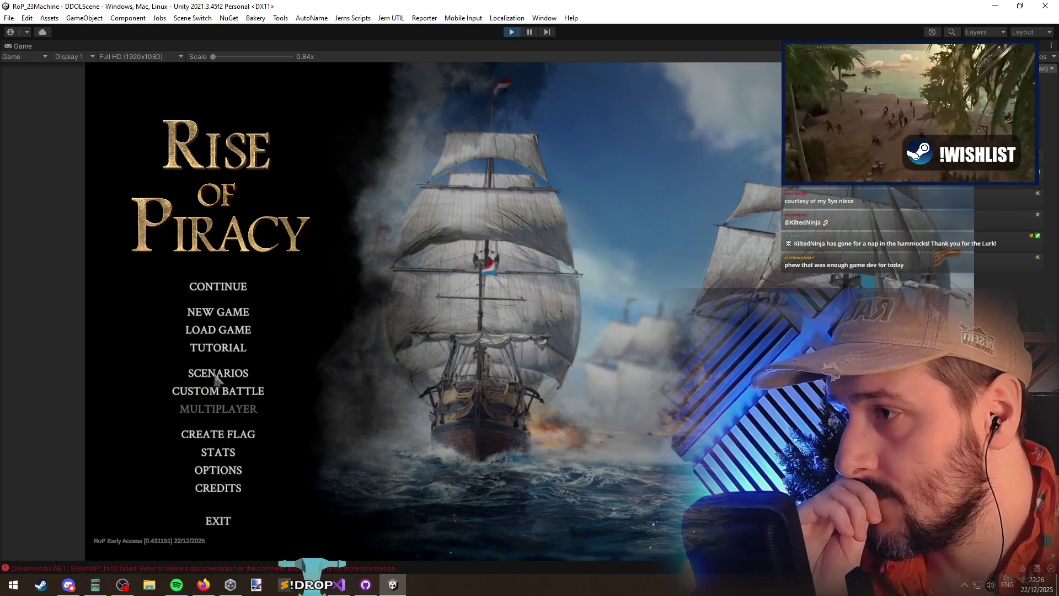
left_click(222, 313)
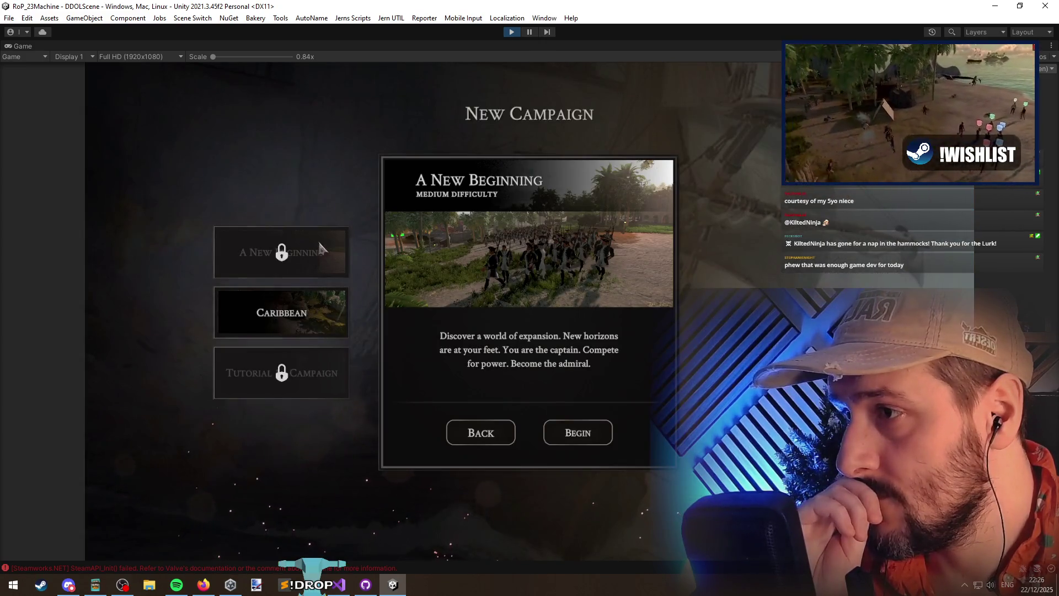
mouse_move(315, 388)
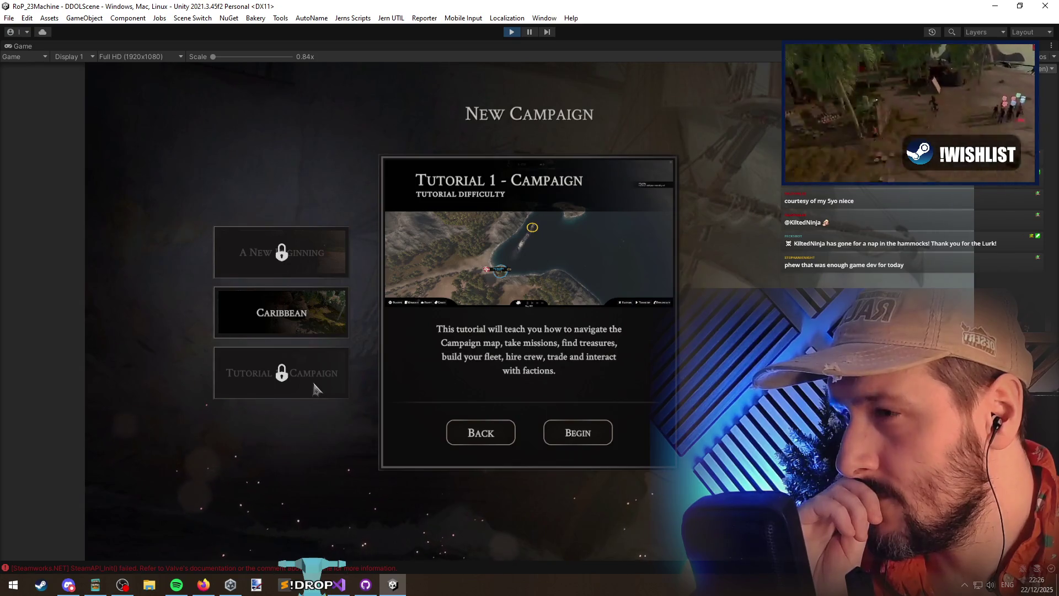
mouse_move(325, 263)
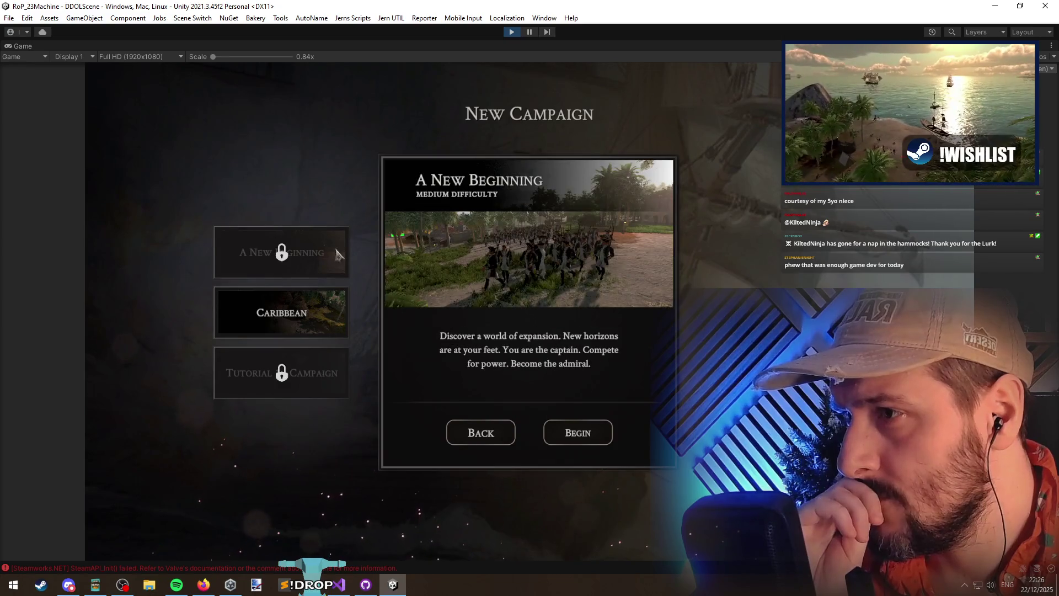
left_click(457, 430)
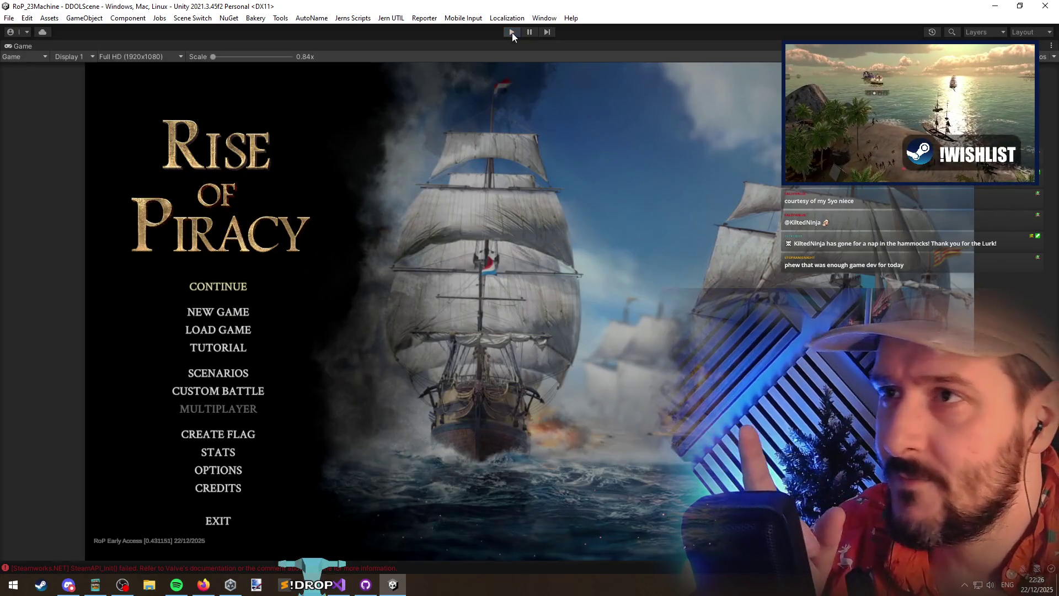
left_click(338, 584)
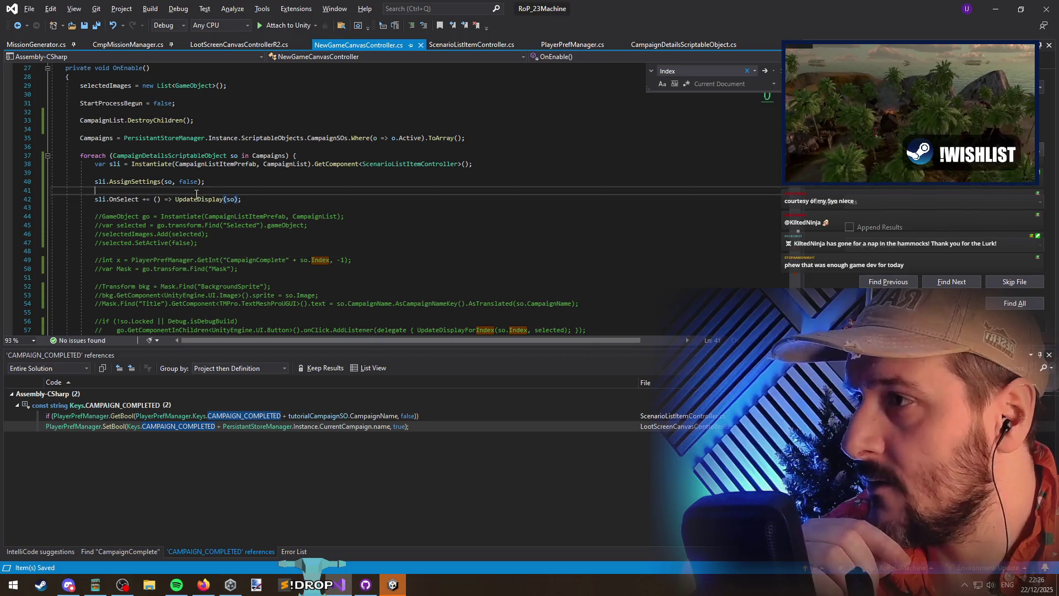
Rename AssignSettings' tutorialCampaignSO parameter to 'so' via Ctrl+R,R and save ScenarioListItemController.cs
left_click(127, 182, "ctrl")
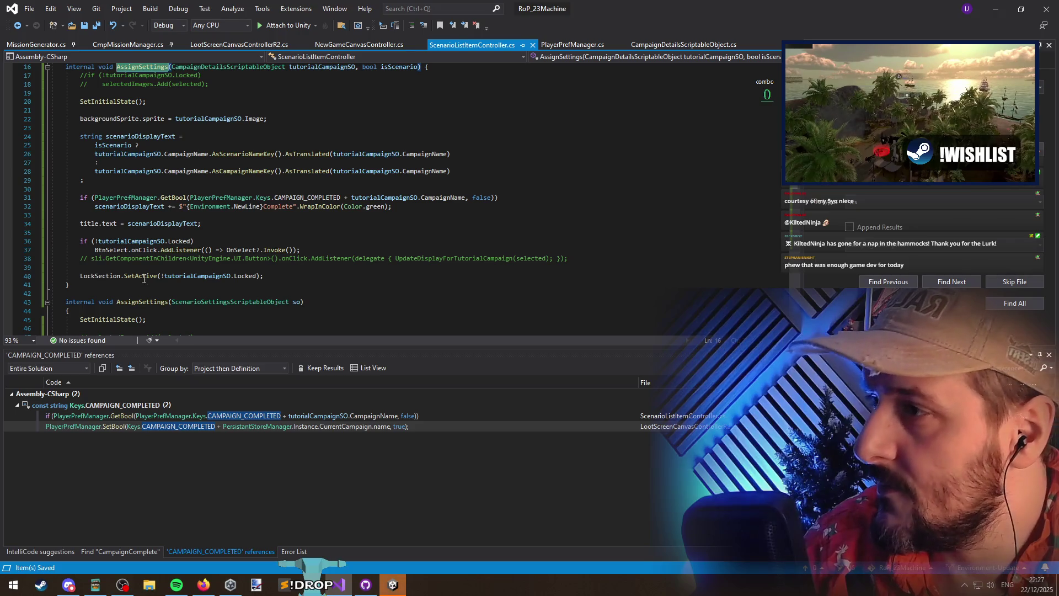
left_click(169, 277)
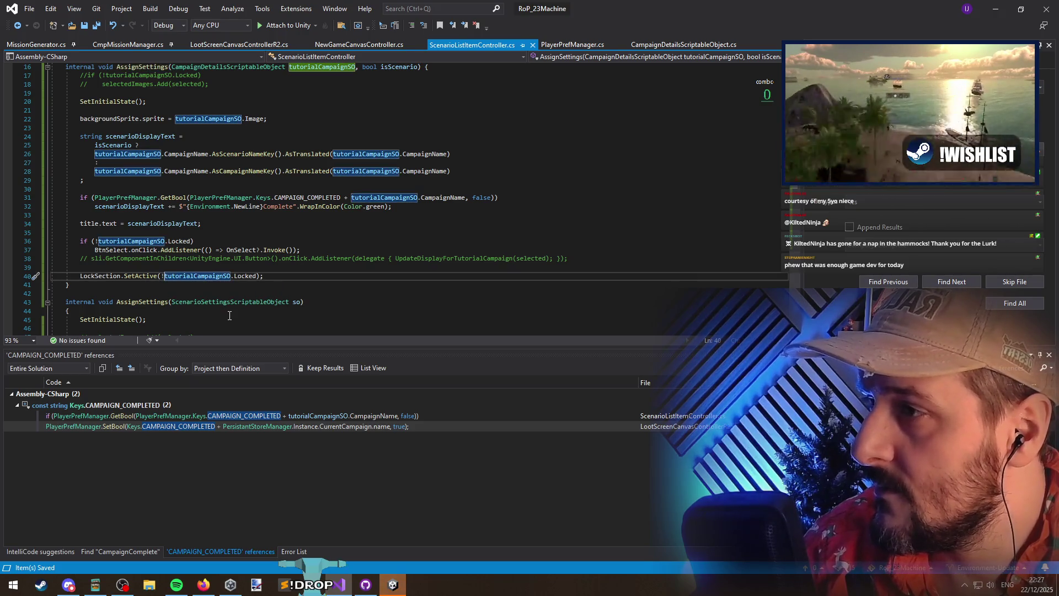
key("ctrl+r")
key("ctrl+r")
type("so")
key("Return")
key("ctrl+s")
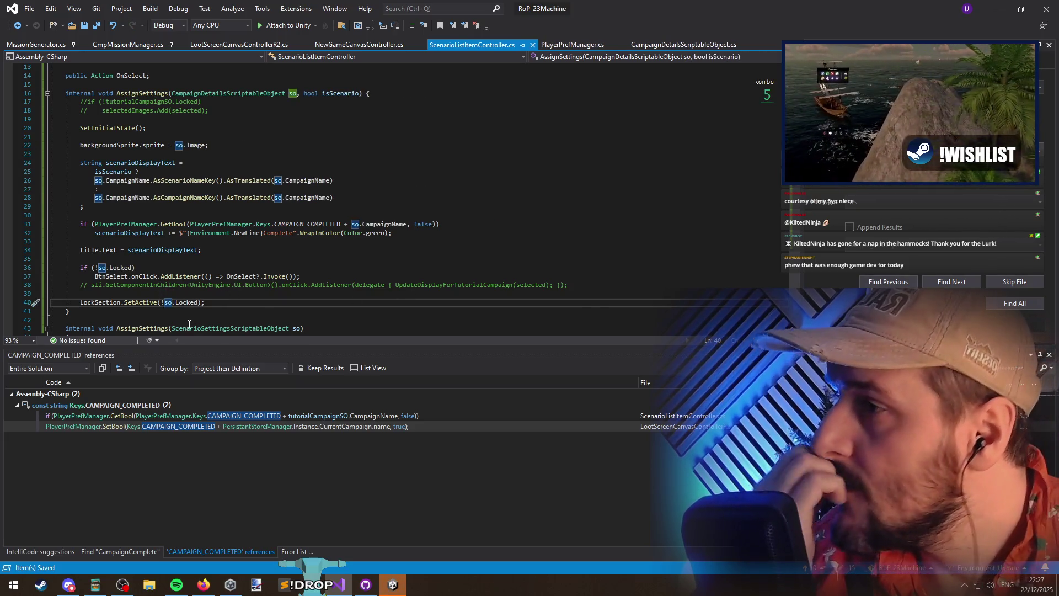
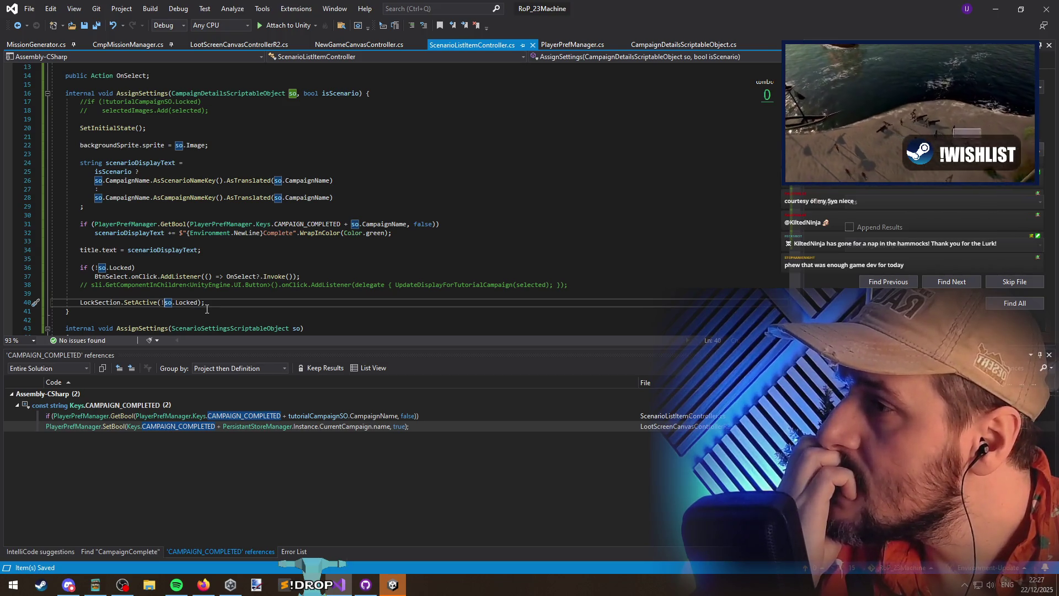
Change line 40 to LockSection.SetActive(!so.Locked) and save the controller script
key("BackSpace")
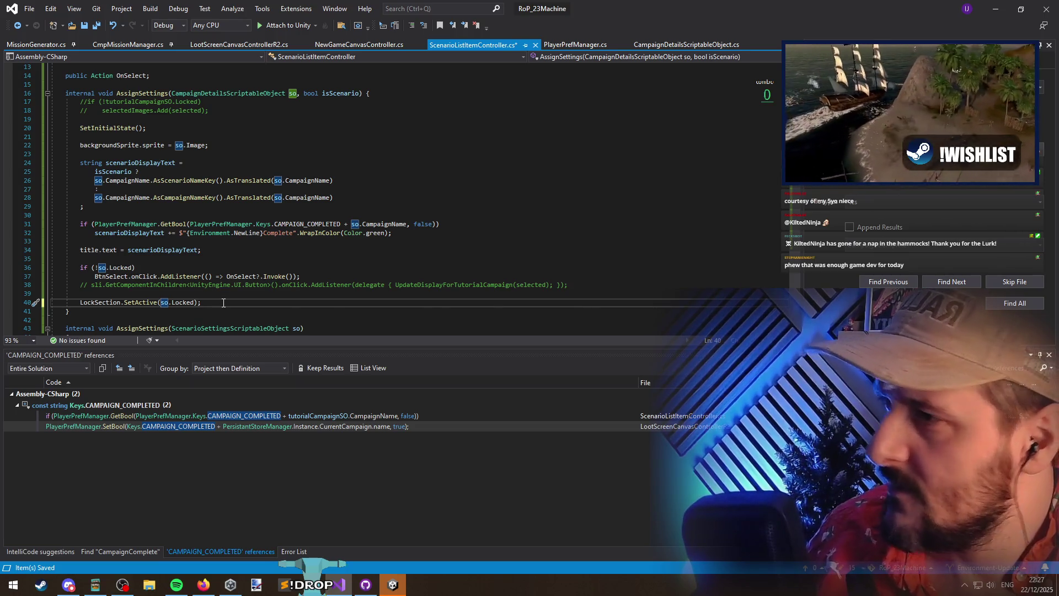
type("!")
key("ctrl+s")
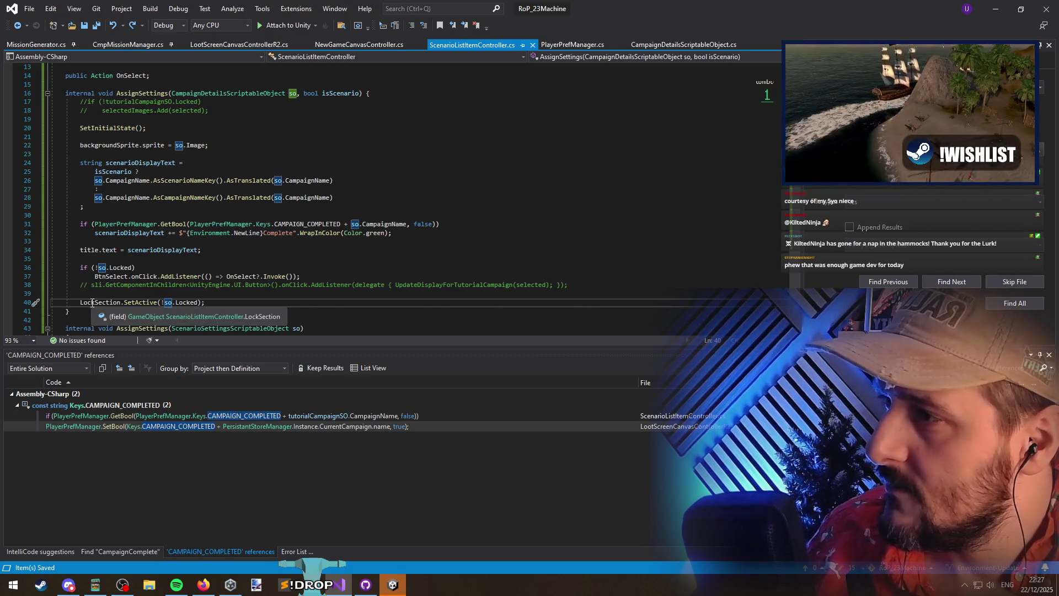
double_click(89, 302)
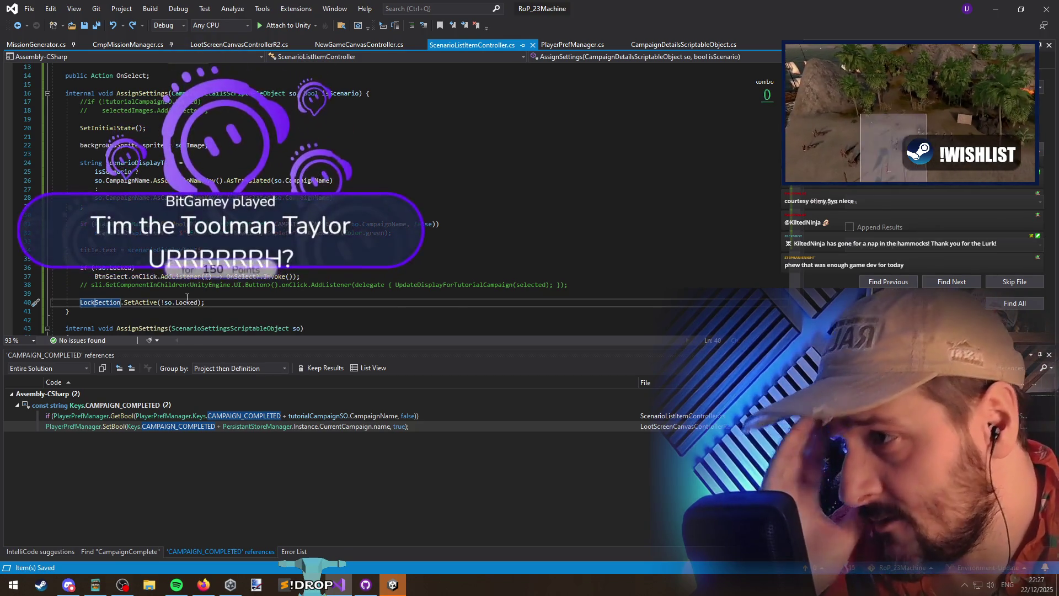
left_click_drag(259, 306, 2, 291)
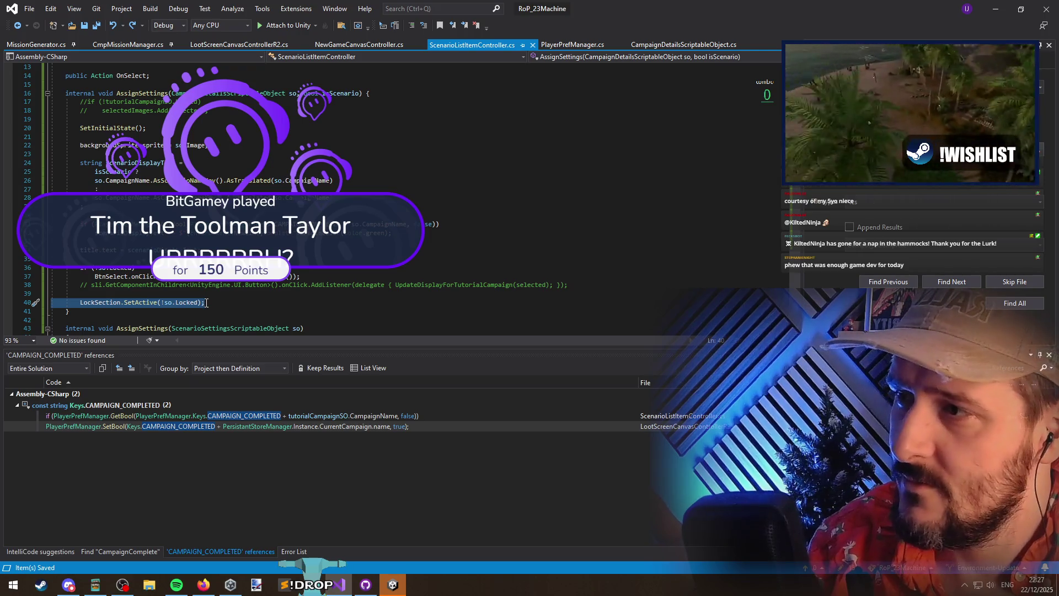
left_click_drag(204, 303, 66, 303)
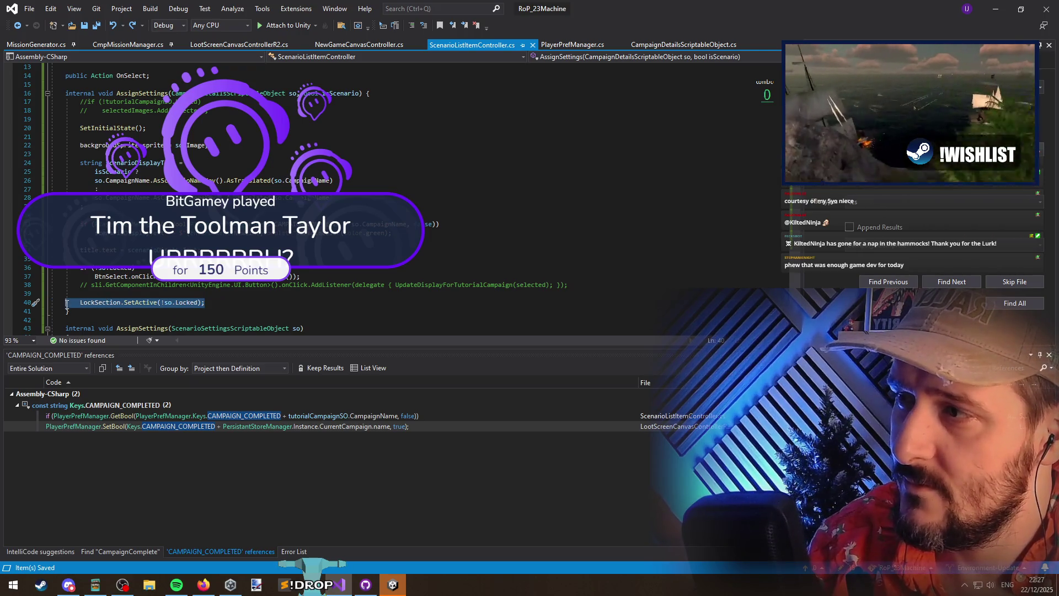
left_click(108, 294)
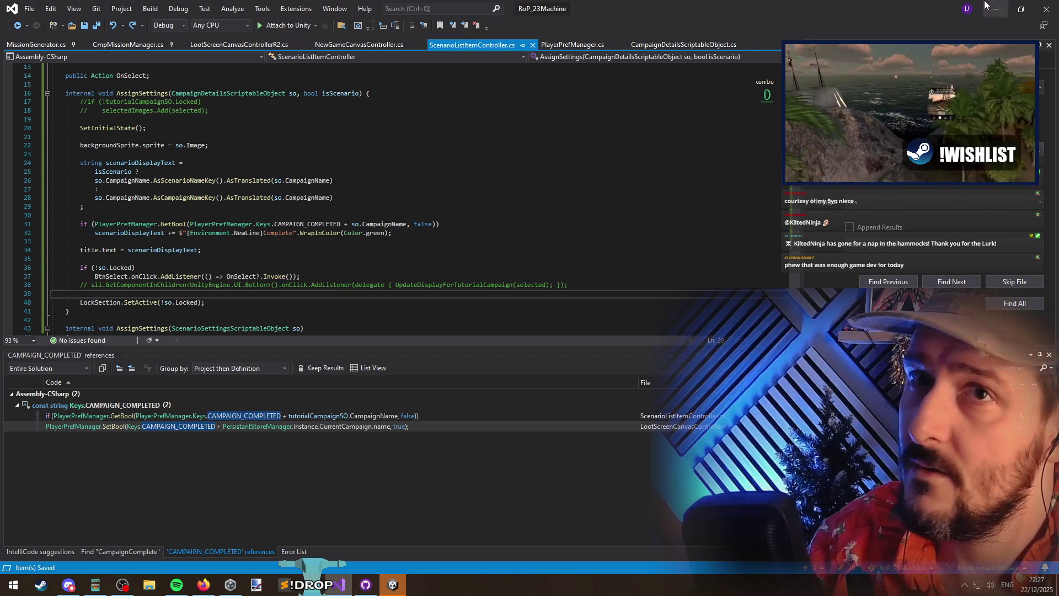
Check the ScenarioListItem prefab root in Unity, then return to the script
left_click(985, 7)
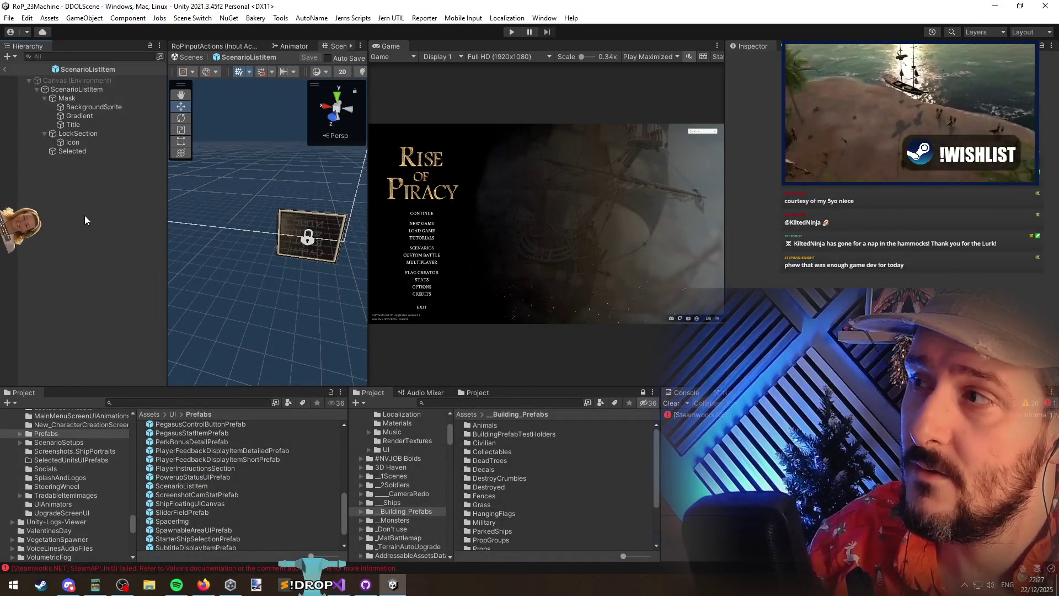
left_click(74, 89)
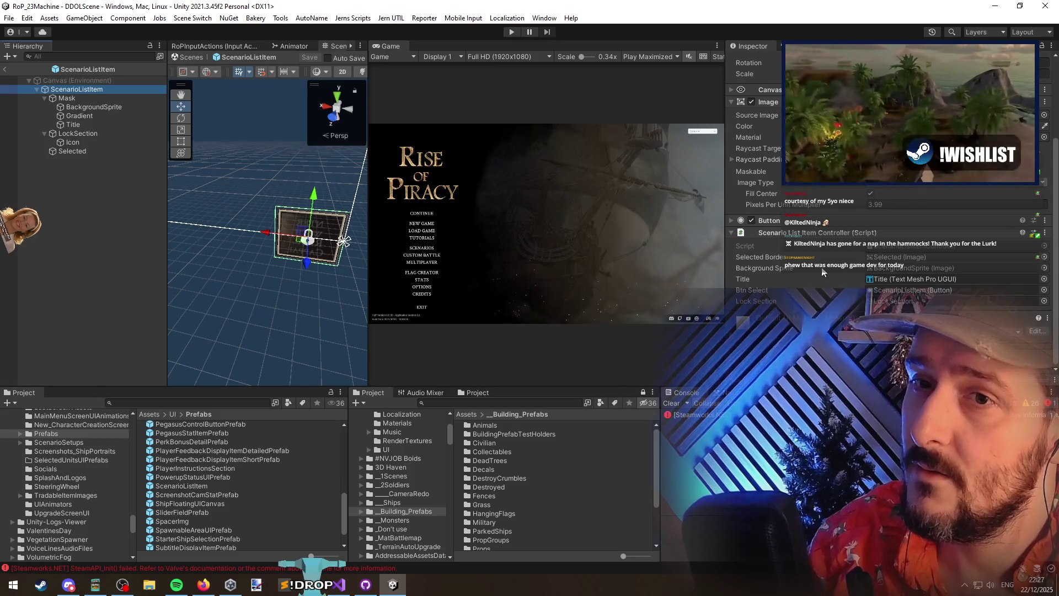
left_click(338, 584)
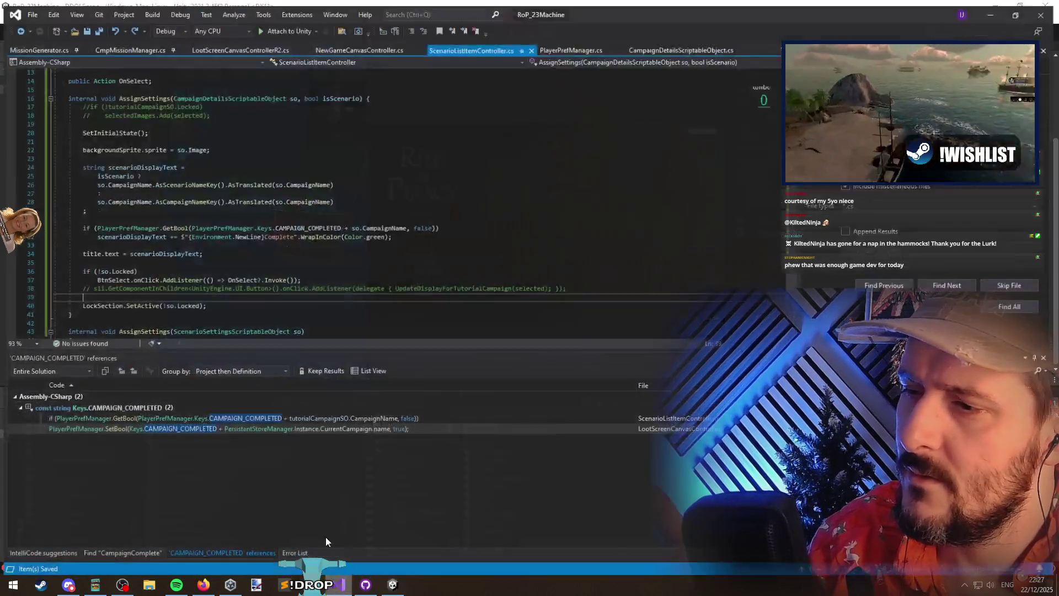
Copy the LockSection.SetActive line from AssignSettings into the SetInitialState method
left_click(112, 128)
key("F12")
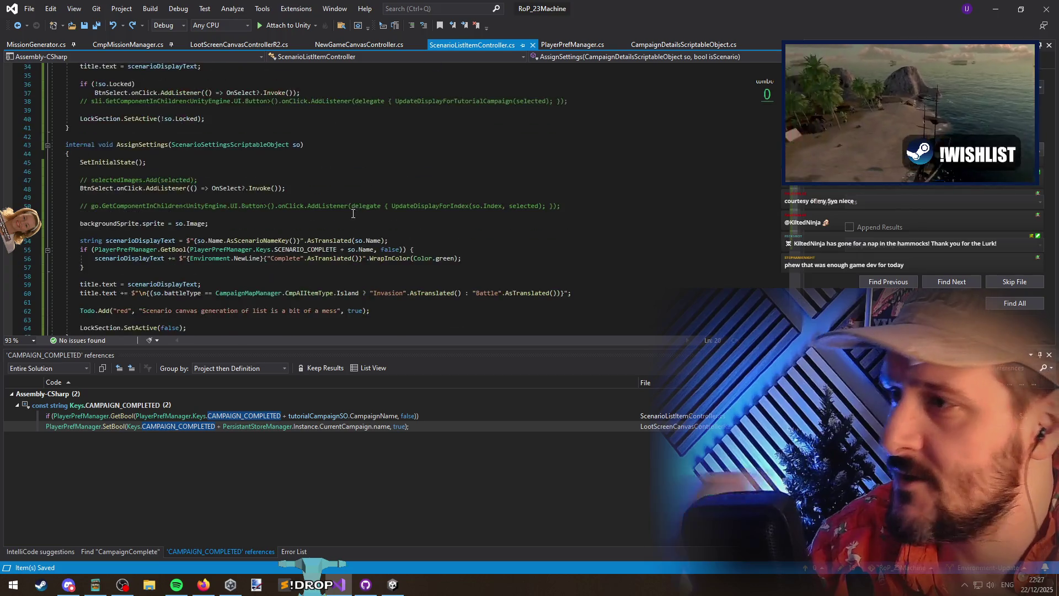
left_click(300, 234)
scroll(146, 202, "up", 8)
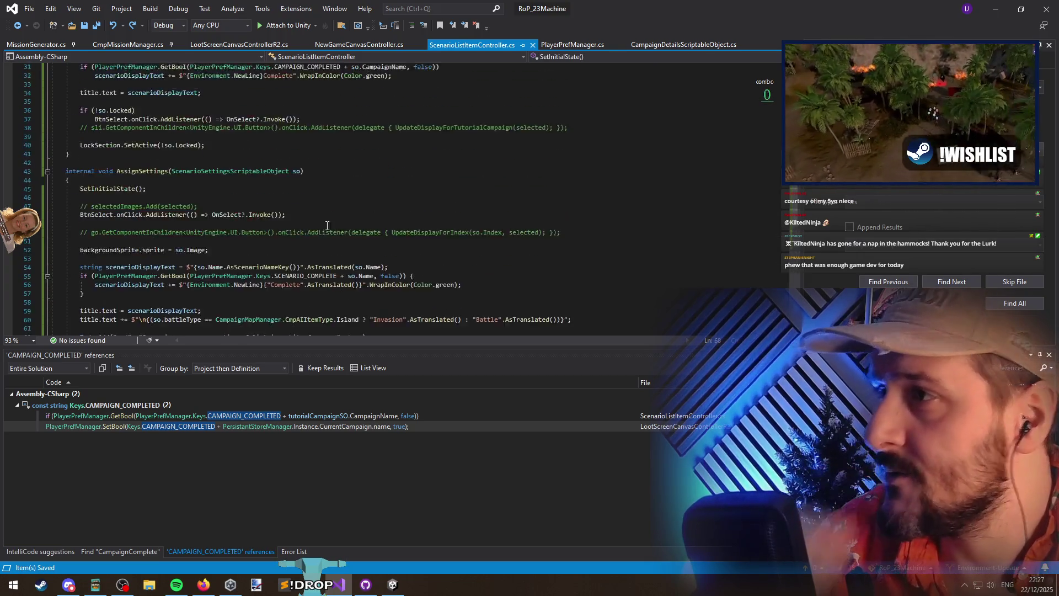
left_click(146, 202)
scroll(193, 235, "down", 8)
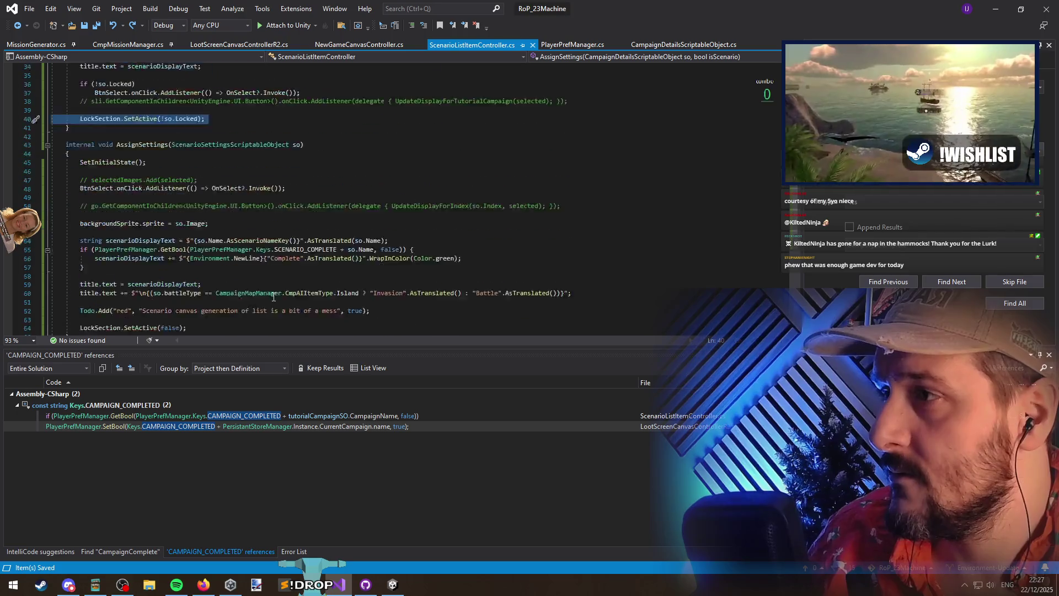
left_click(193, 235)
key("Return")
key("ctrl+v")
key("Down")
Change the pasted line's argument to false and save the script
left_click(161, 241)
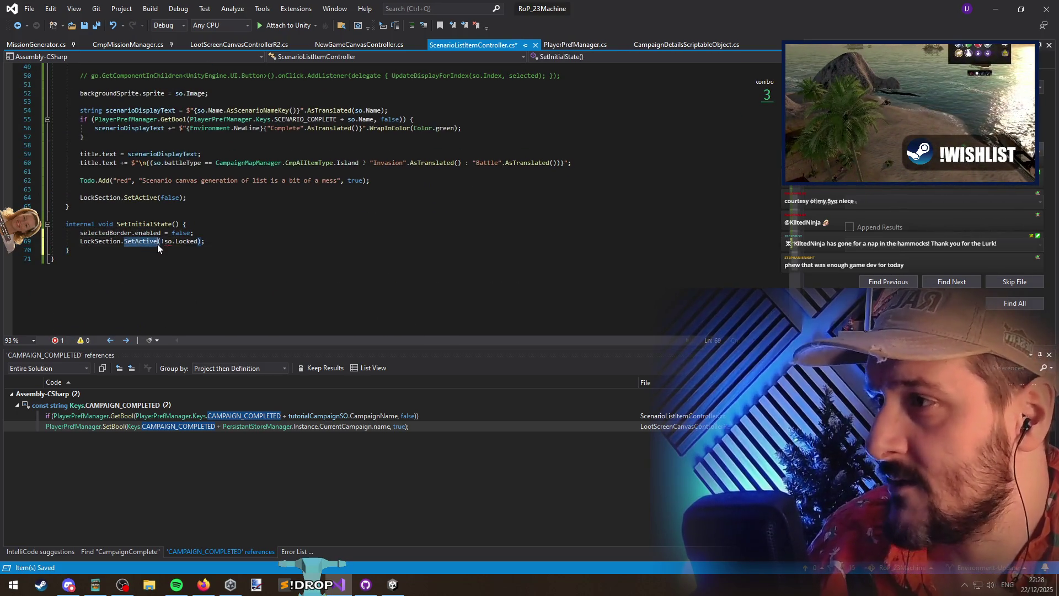
left_click_drag(161, 241, 205, 241)
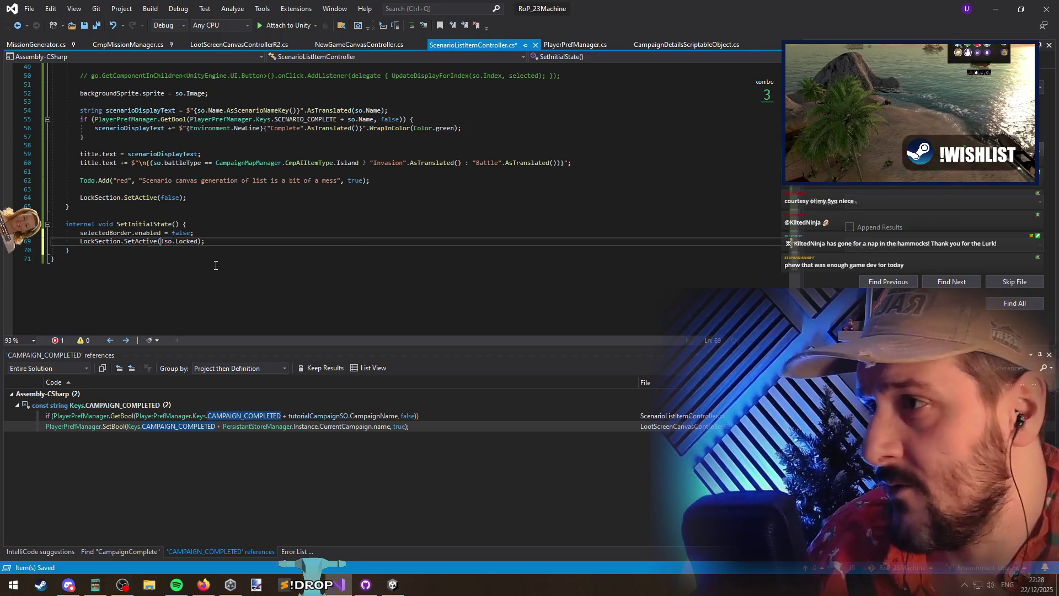
type("false")
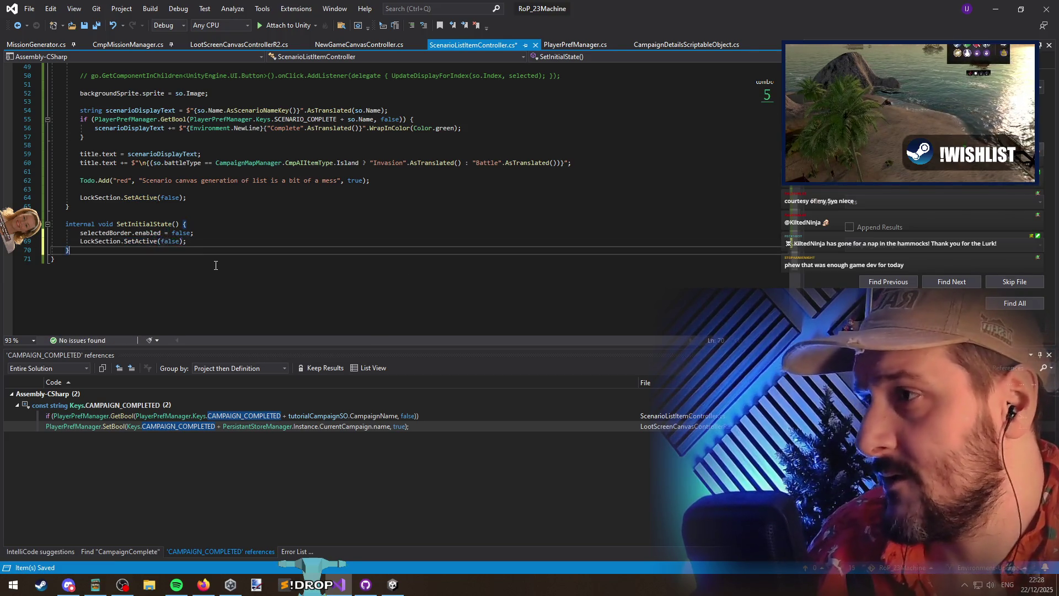
key("ctrl+s")
Back in AssignSettings, start a new line above LockSection.SetActive beginning with 'so.'
scroll(247, 240, "up", 10)
scroll(247, 240, "up", 1)
left_click(237, 303)
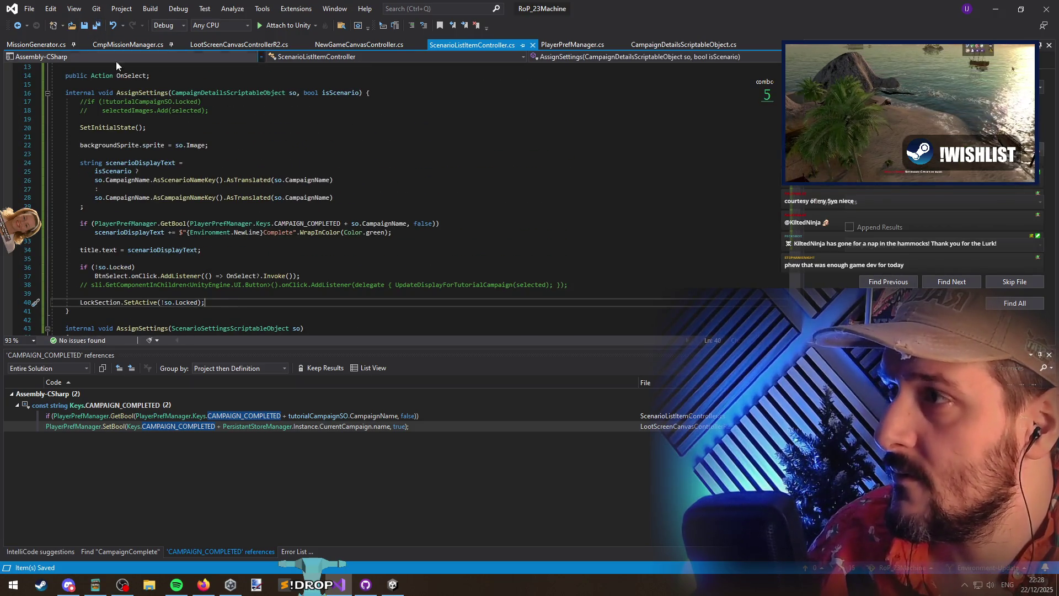
key("Up")
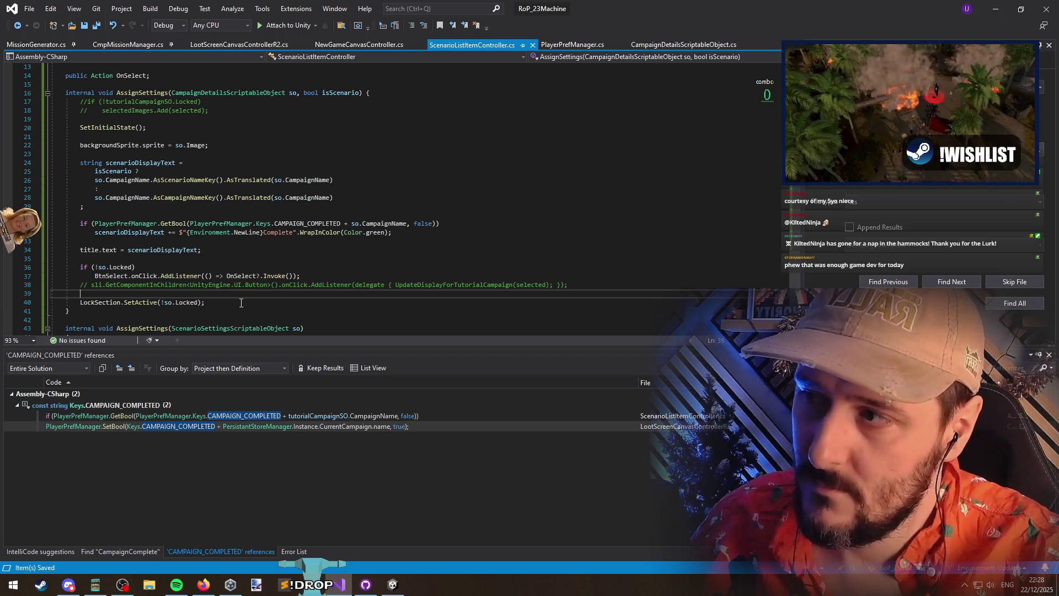
key("Return")
type("so.")
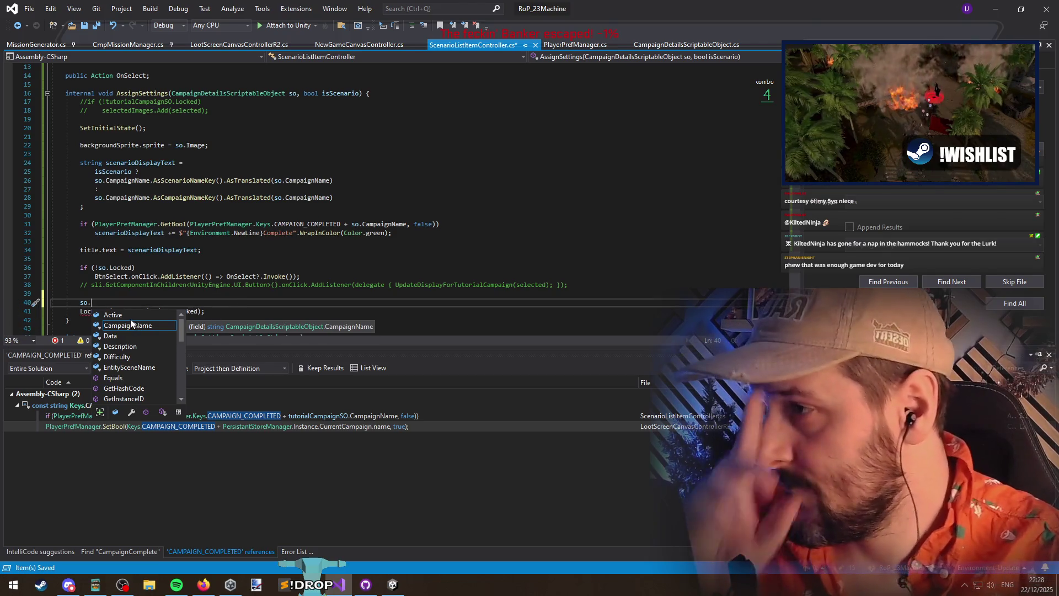
Complete so.Locked, view the Locked field's definition, and navigate back to the controller
left_click_drag(180, 336, 186, 398)
scroll(132, 352, "up", 2)
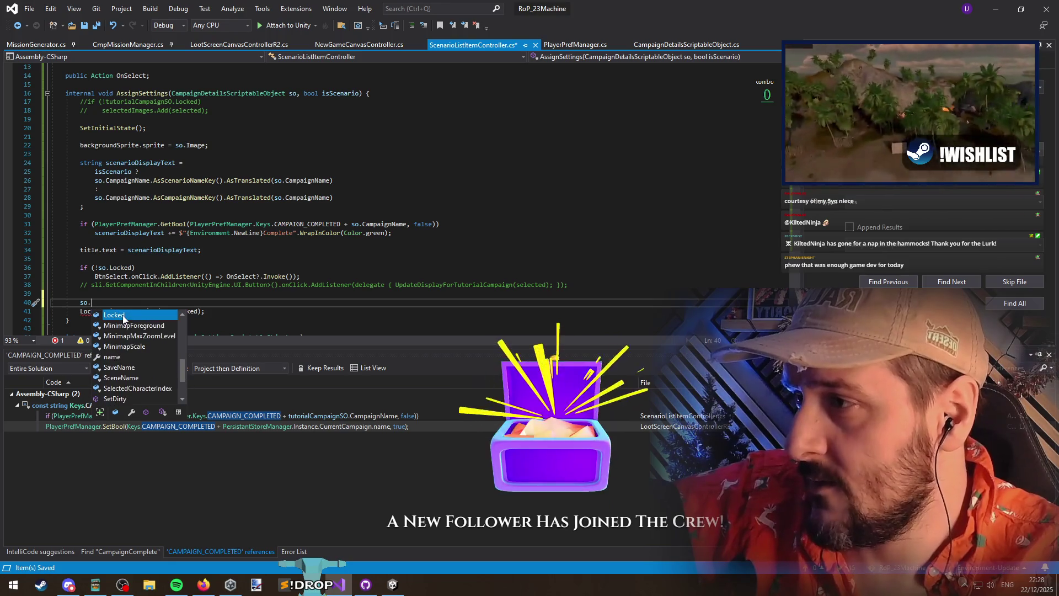
left_click(137, 319)
double_click(138, 319)
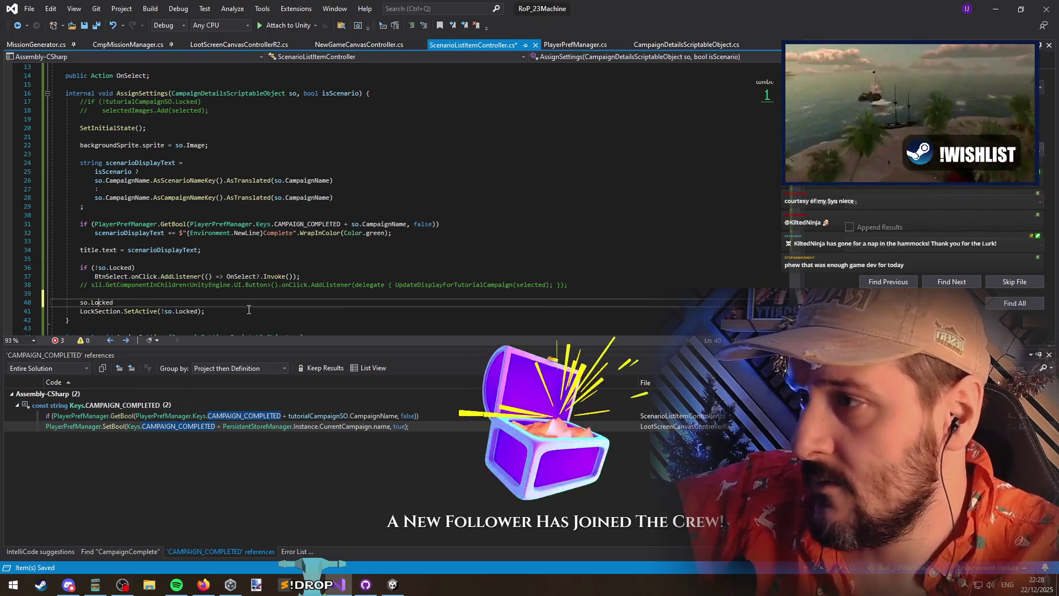
key("F12")
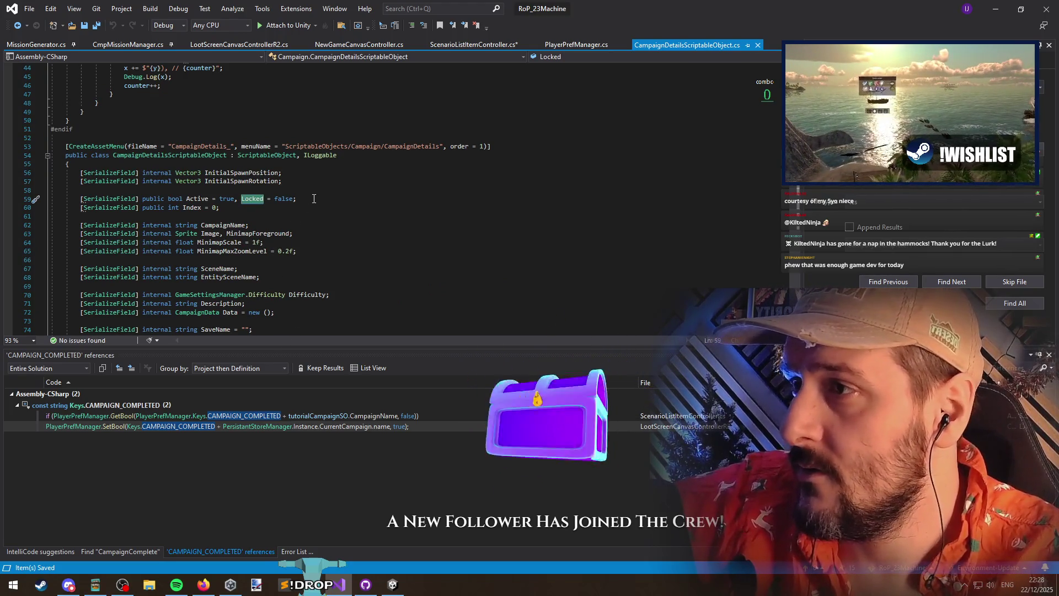
left_click(17, 26)
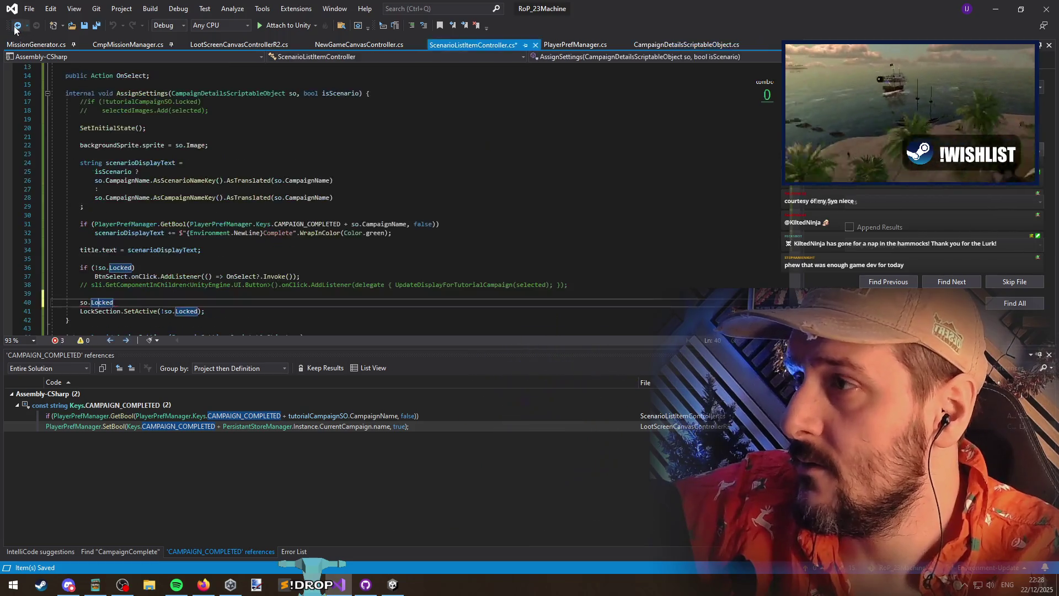
Delete the temporary so.Locked line and the commented-out selectedImages and onClick listener lines, then save
key("ctrl+x")
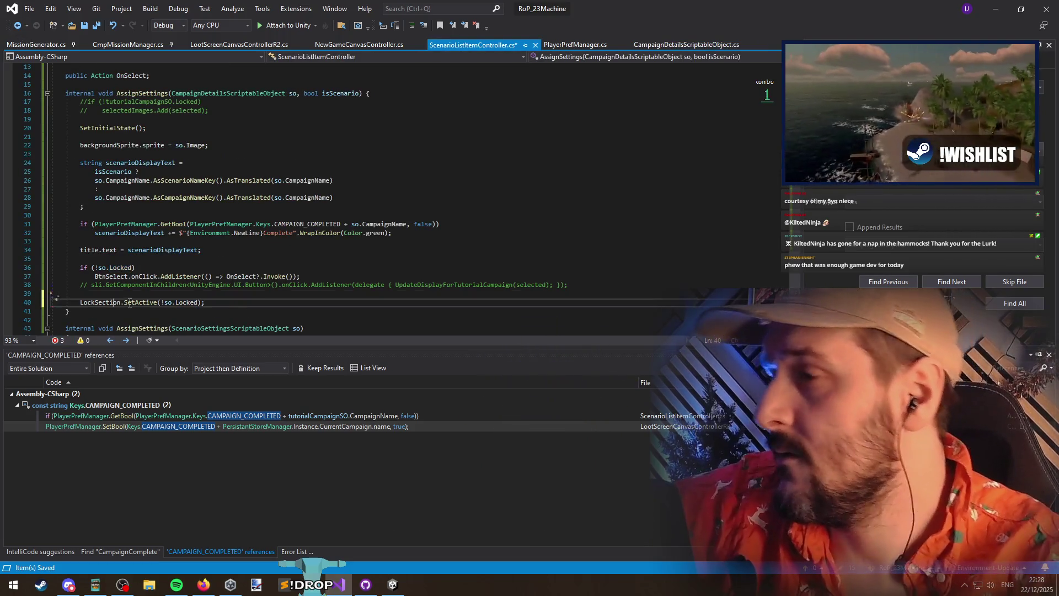
key("End")
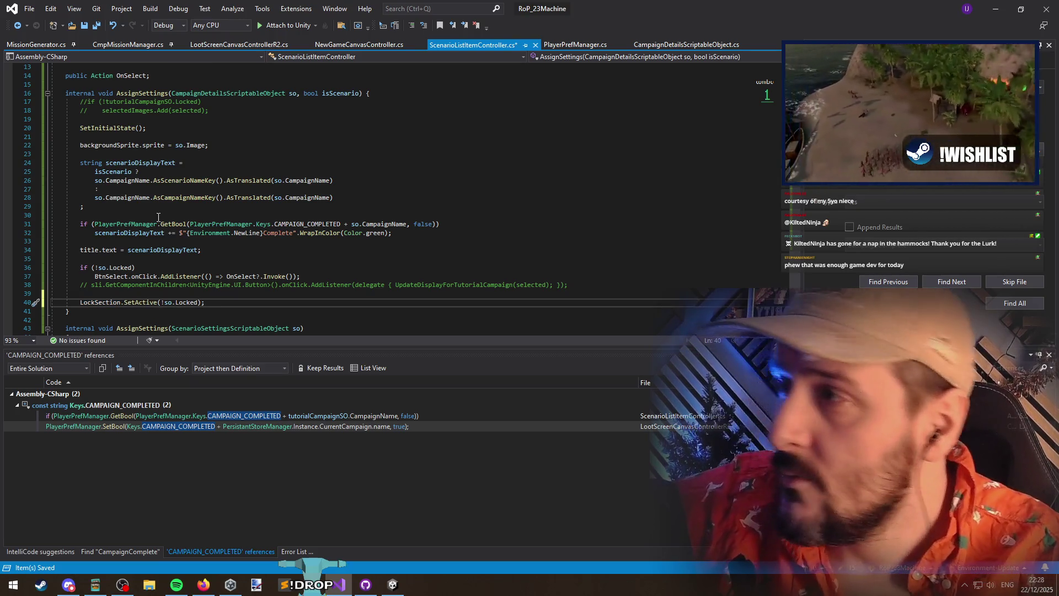
left_click(267, 106)
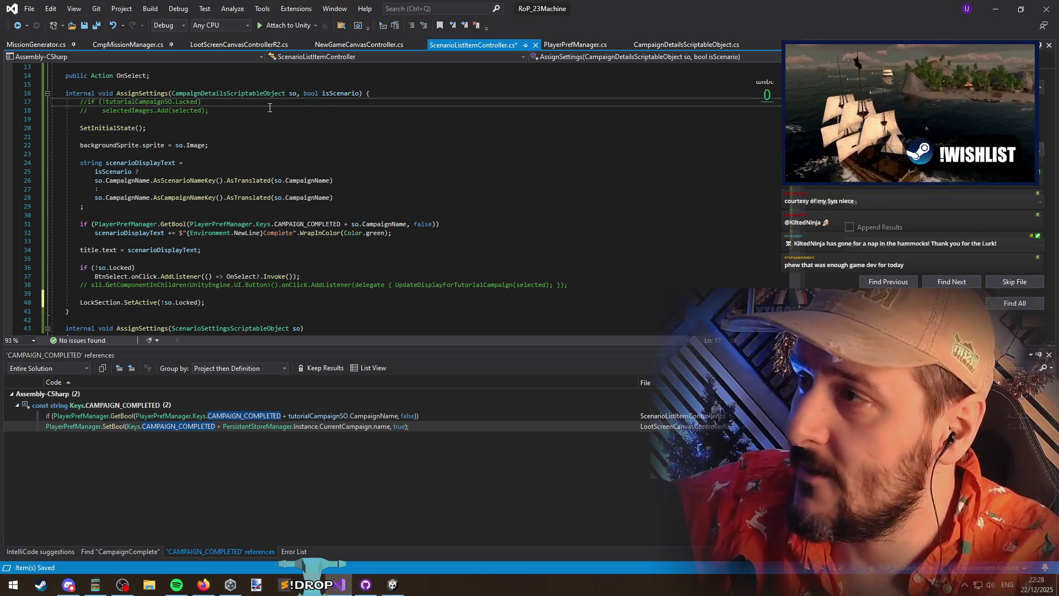
key("ctrl+x")
key("ctrl+x")
key("ctrl+x")
key("Down")
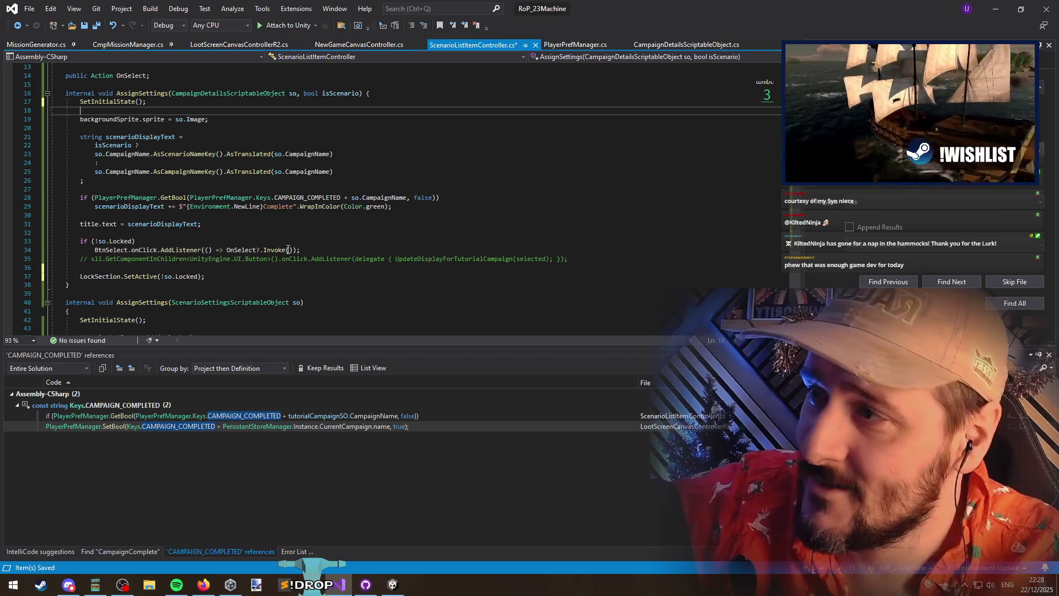
left_click(237, 263)
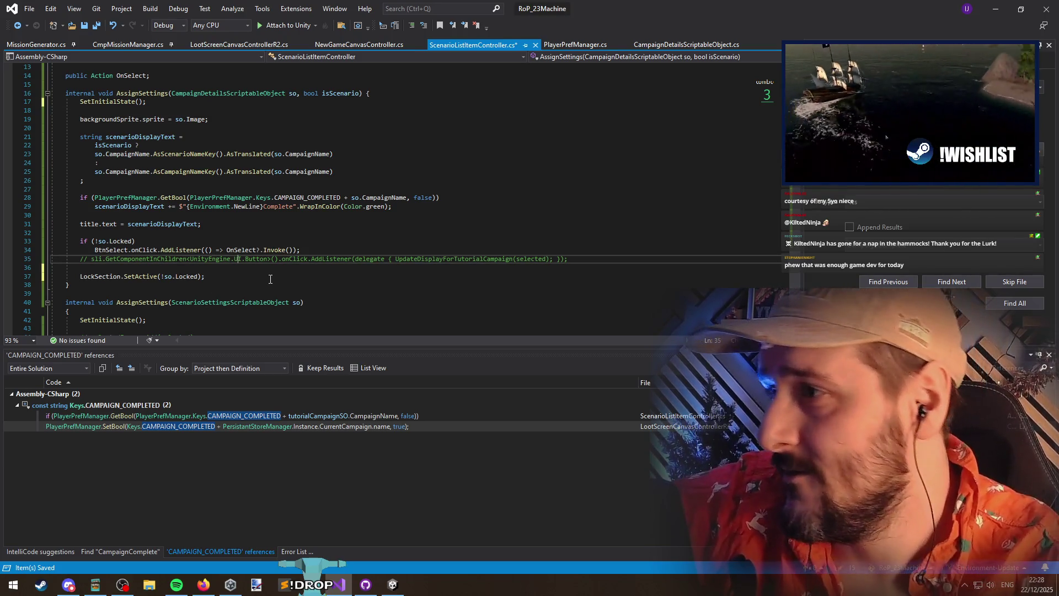
key("ctrl+x")
left_click(96, 25)
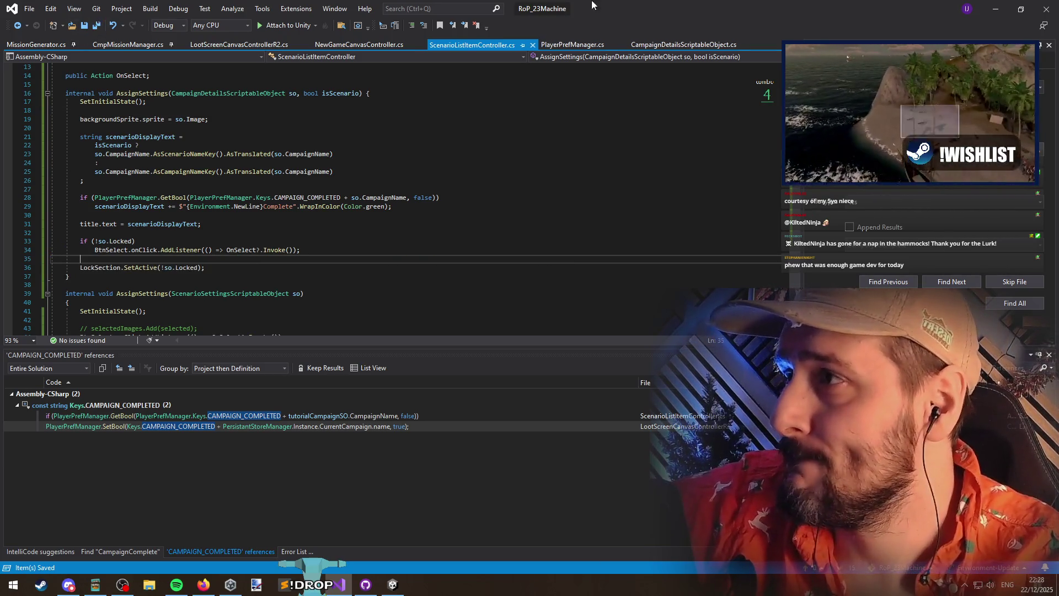
key("alt+Tab")
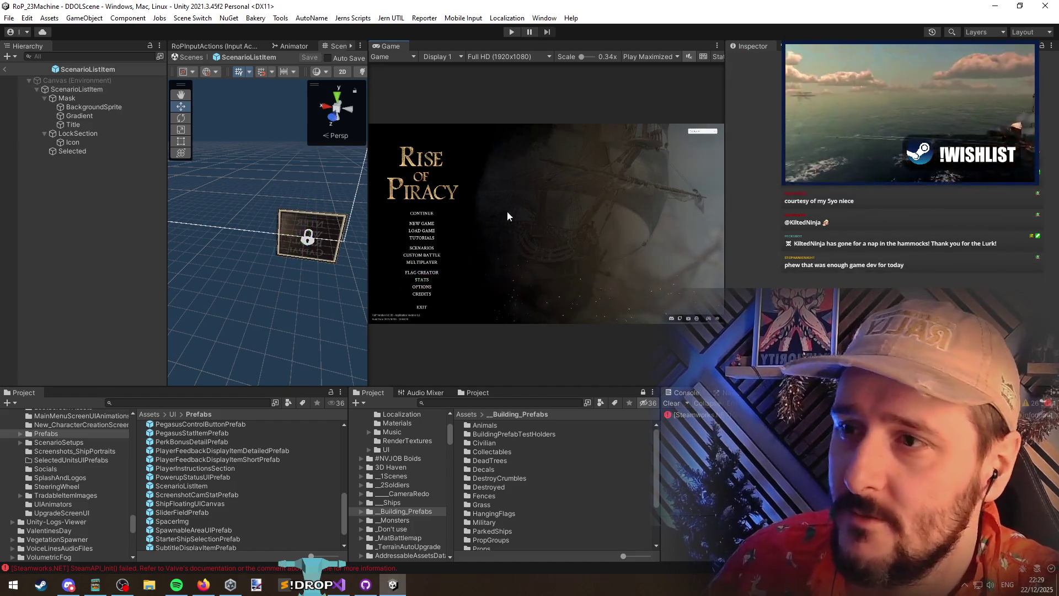
Play-test the New Campaign screen's lock icons, stop play mode, and return to Visual Studio
left_click(511, 32)
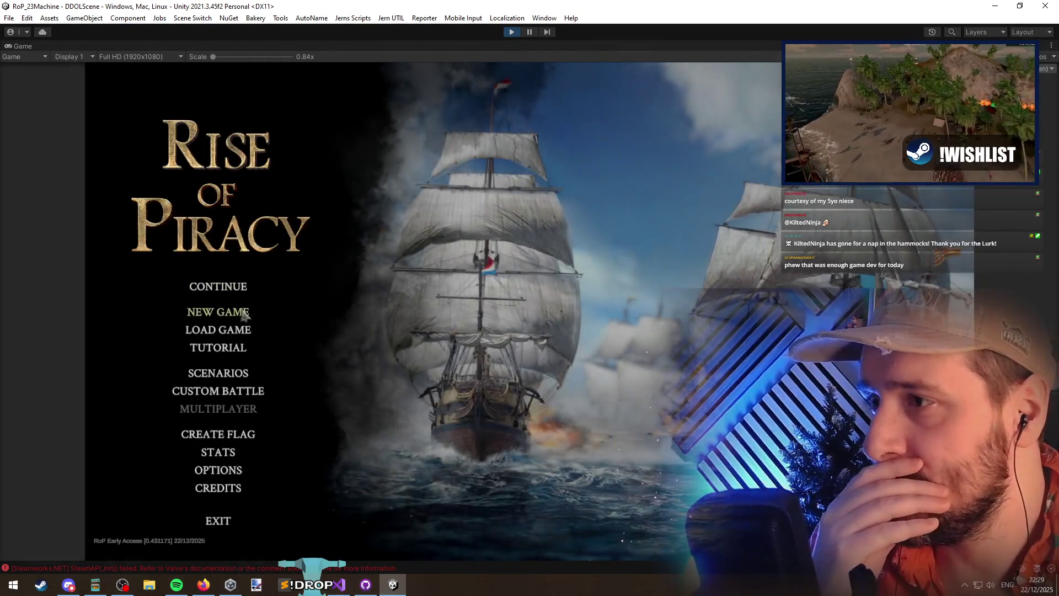
left_click(237, 313)
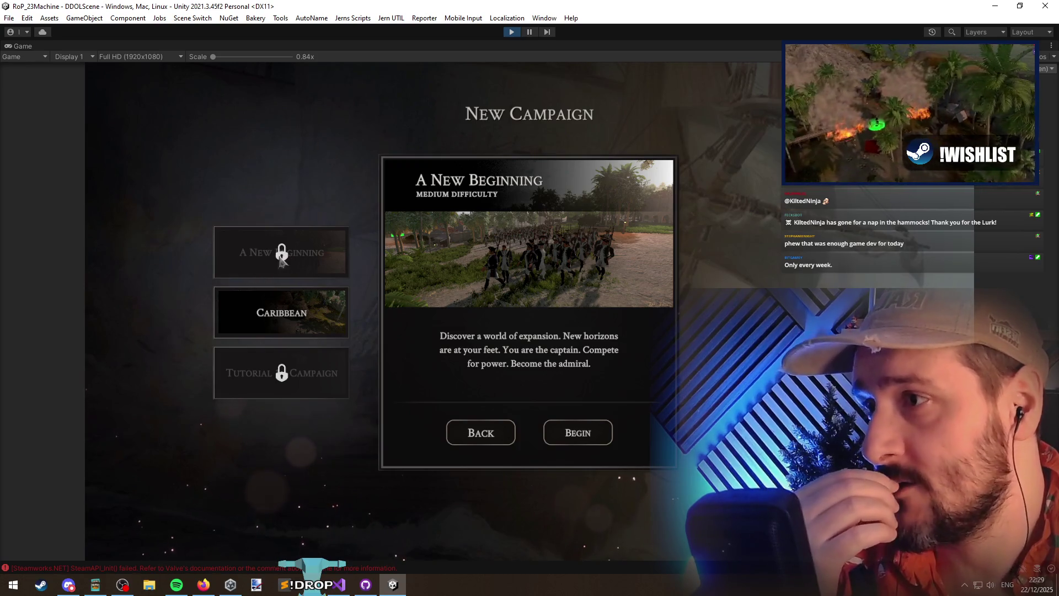
key("ctrl+shift+p")
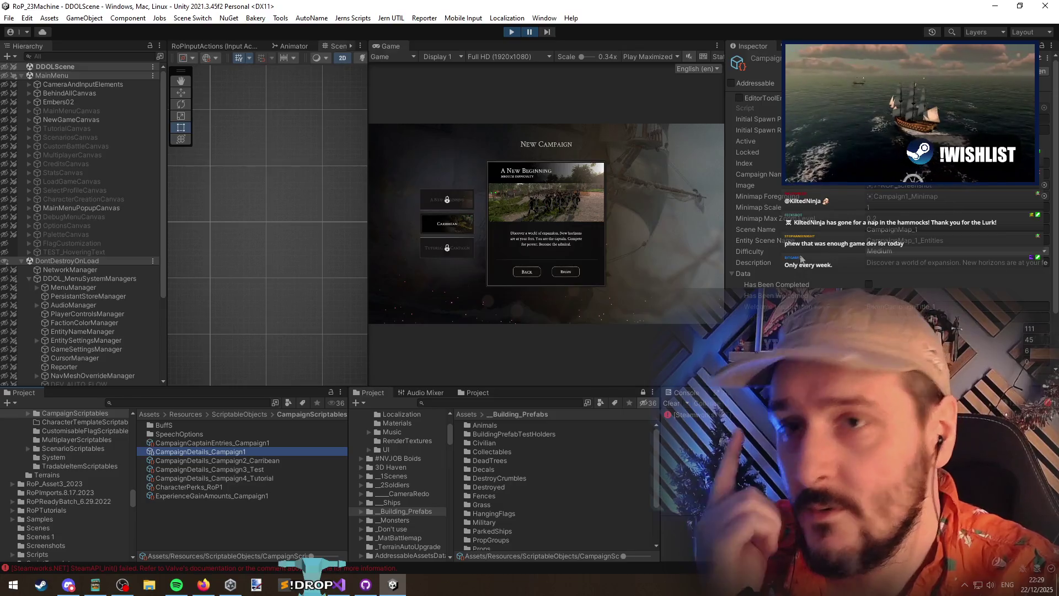
left_click(484, 264)
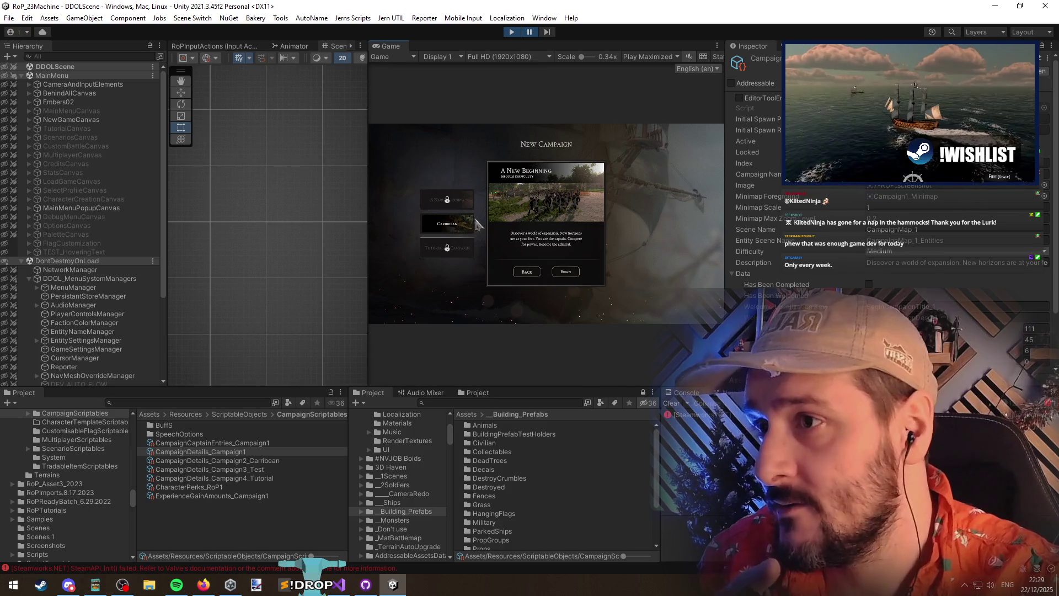
left_click(513, 32)
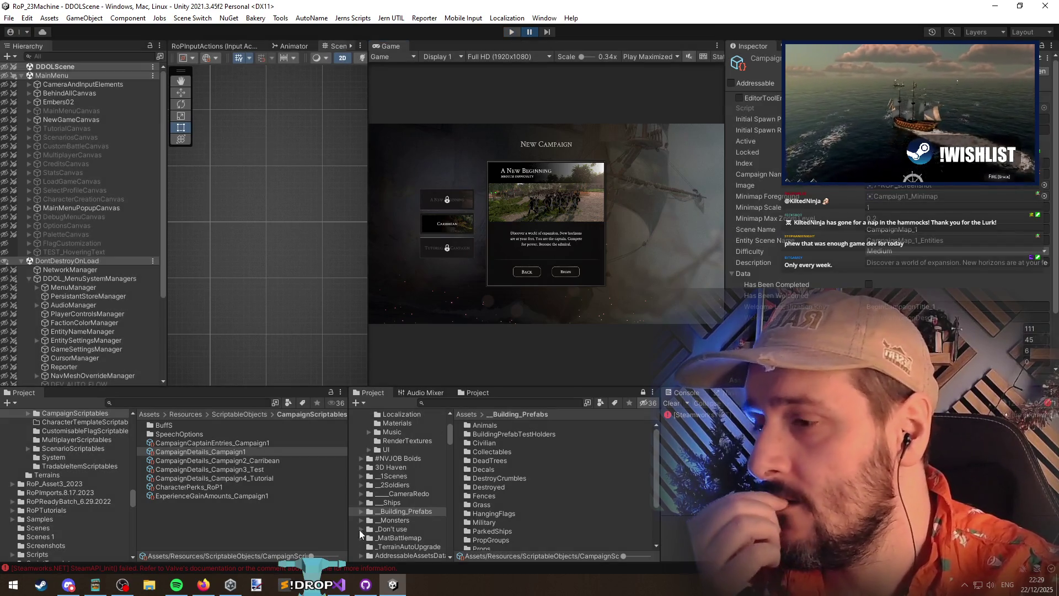
key("alt+Tab")
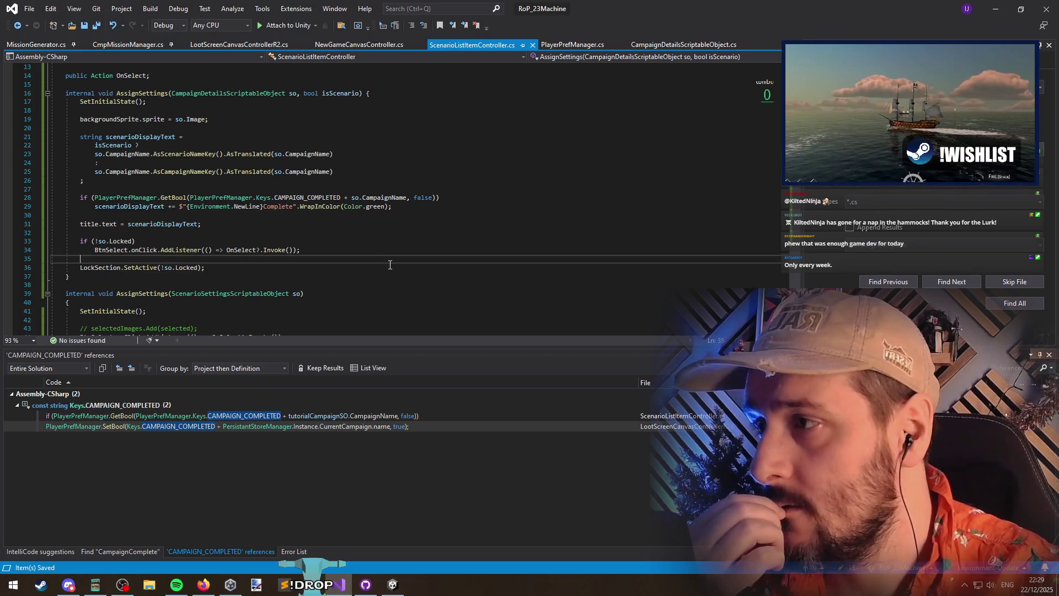
Look up the Locked field's definition, then switch to NewGameCanvasController.cs
double_click(115, 269)
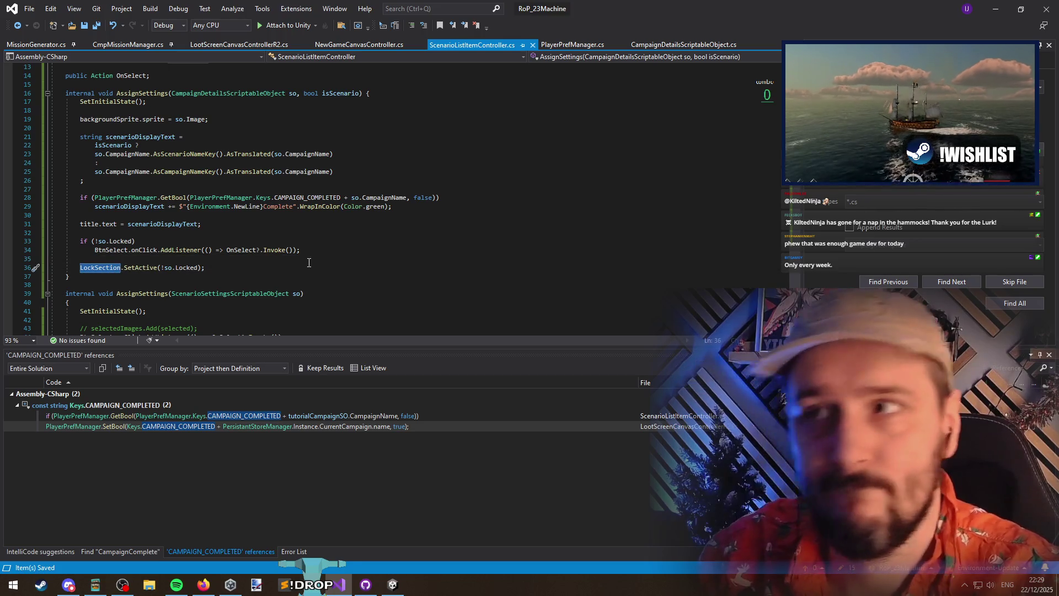
left_click(113, 103)
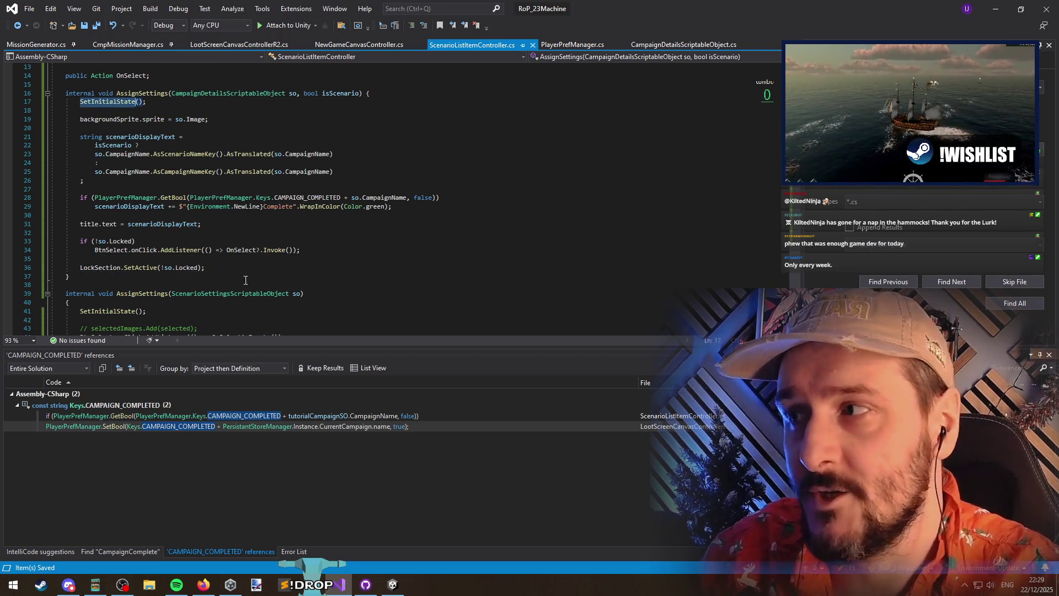
left_click(192, 268)
key("F12")
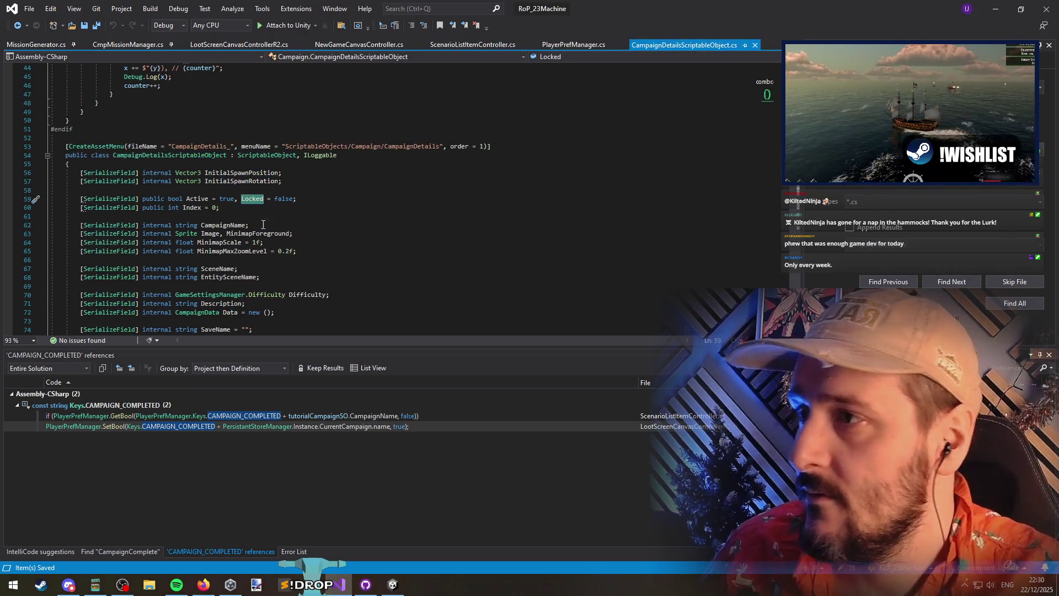
key("ctrl+Tab")
key("ctrl+Tab")
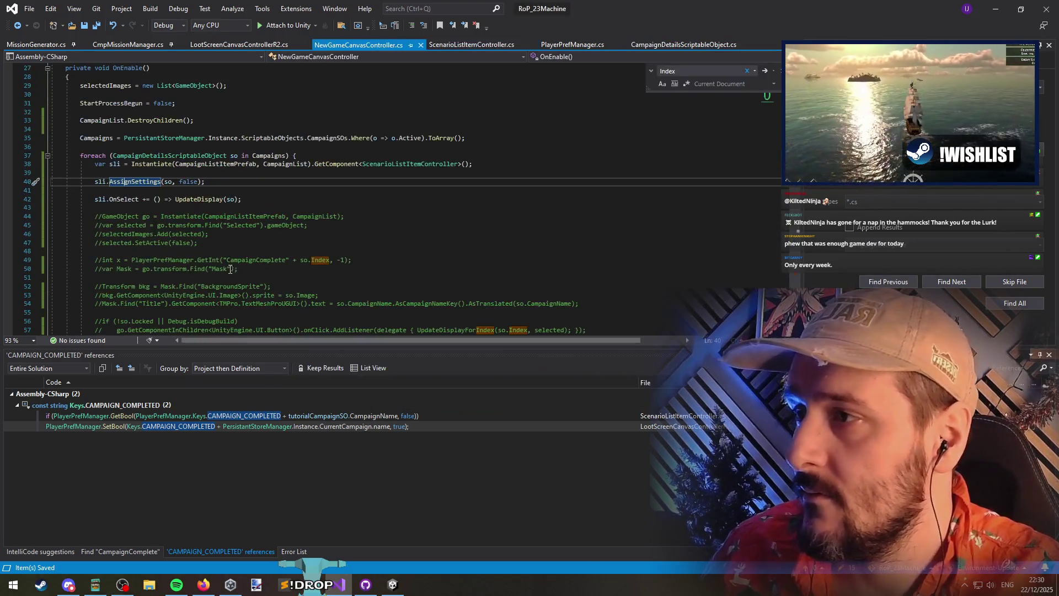
After checking UpdateDisplay usages, comment out the unused UpdateDisplayForIndex method
left_click(302, 199)
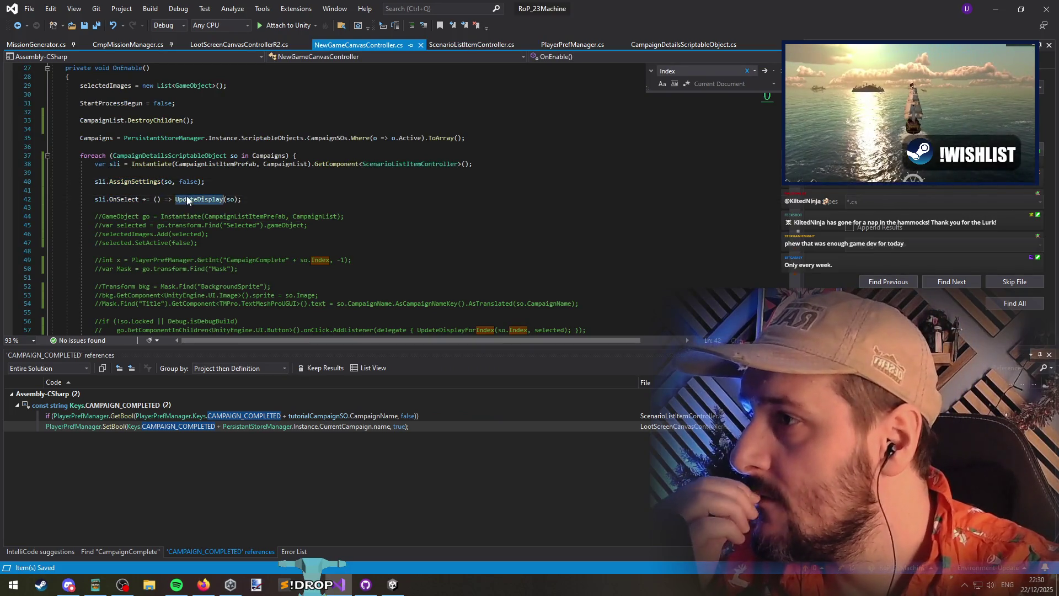
scroll(303, 199, "down", 8)
mouse_move(198, 207)
left_mouse_down()
mouse_move(204, 244)
mouse_move(238, 252)
mouse_move(83, 249)
left_mouse_up()
left_click(238, 252)
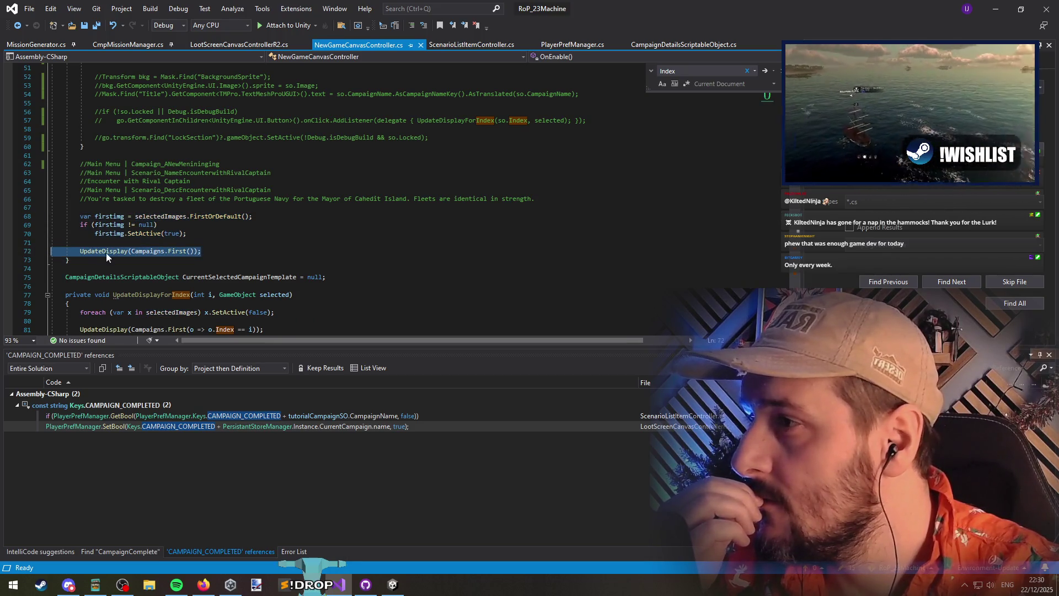
double_click(105, 253)
scroll(358, 261, "down", 4)
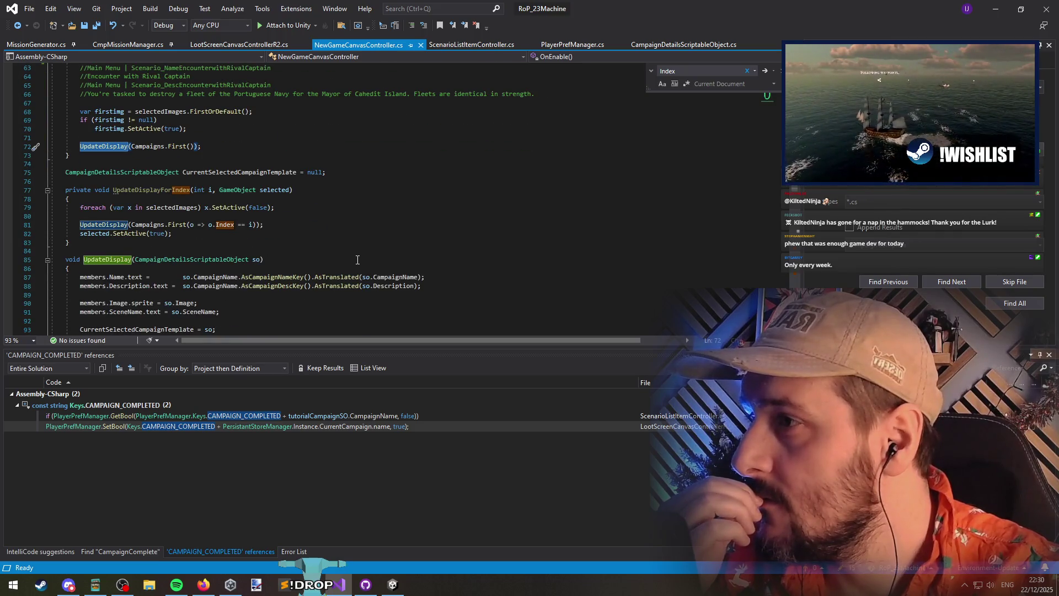
left_click(157, 190)
left_click_drag(125, 182, 139, 254)
key("ctrl+k")
key("ctrl+c")
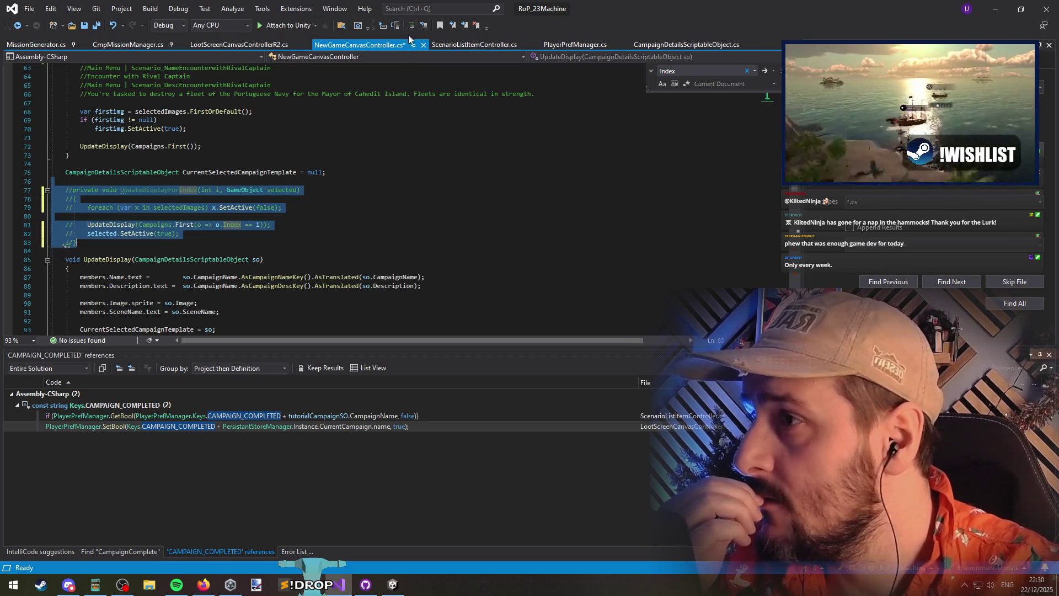
left_click(253, 164)
Review CurrentSelectedCampaignTemplate usages through the file and save all edited files
left_click(252, 172)
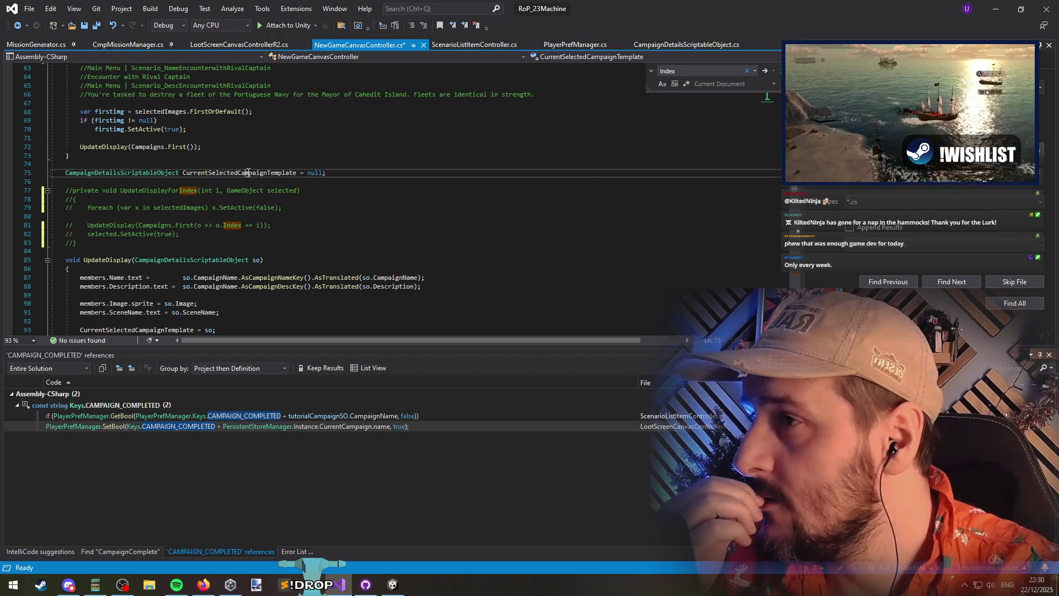
scroll(331, 246, "down", 2)
scroll(331, 246, "up", 1)
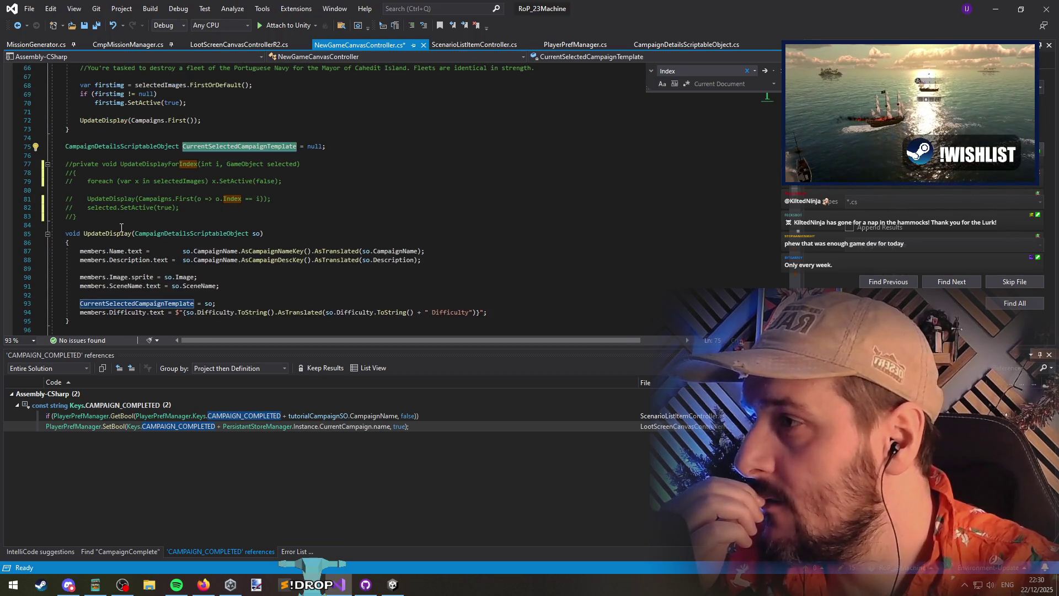
left_click(175, 295)
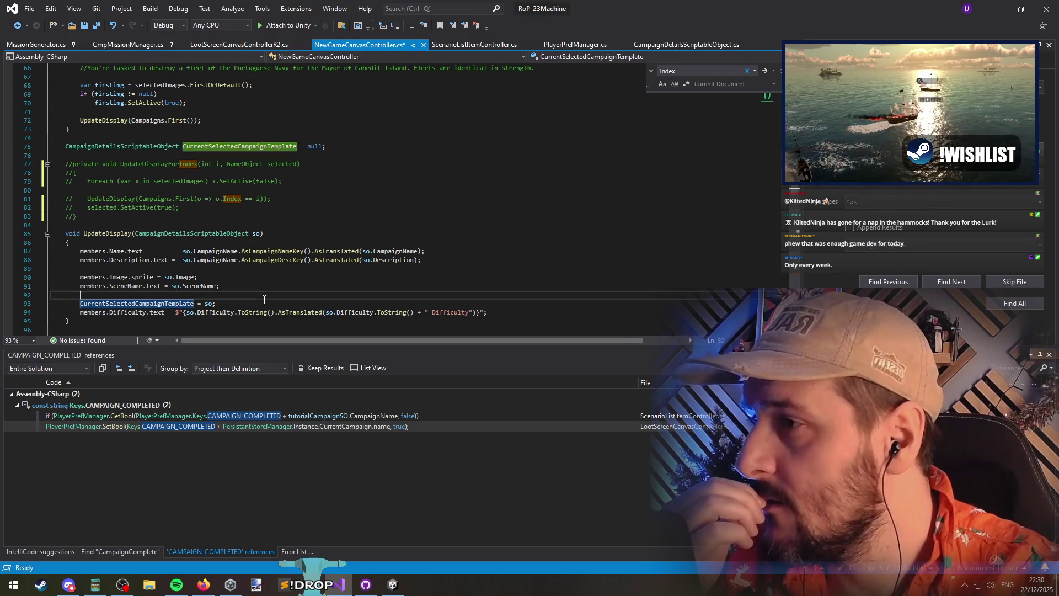
scroll(264, 296, "down", 7)
scroll(266, 296, "down", 13)
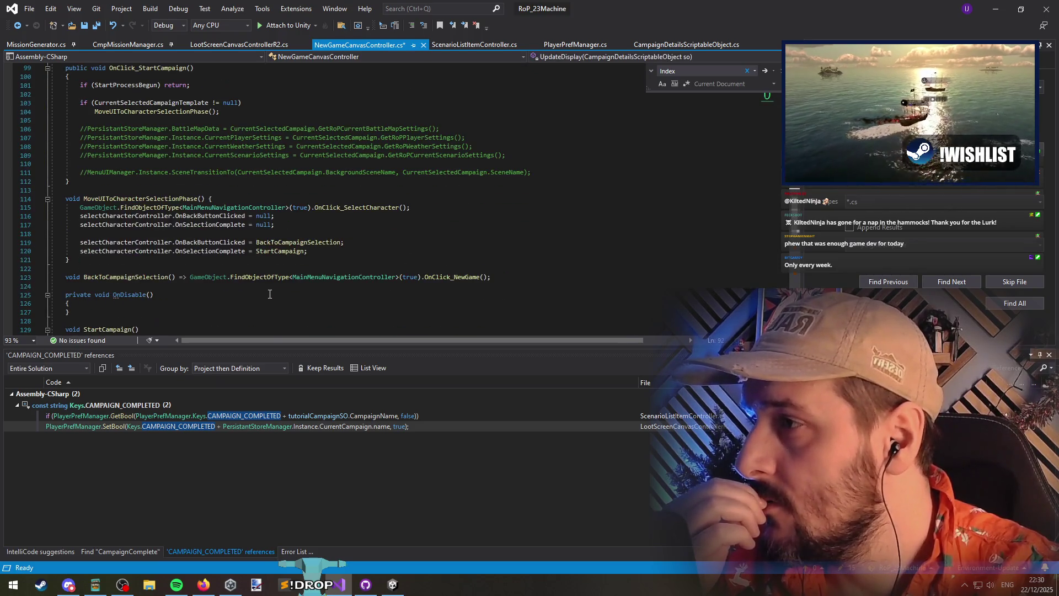
scroll(271, 289, "down", 3)
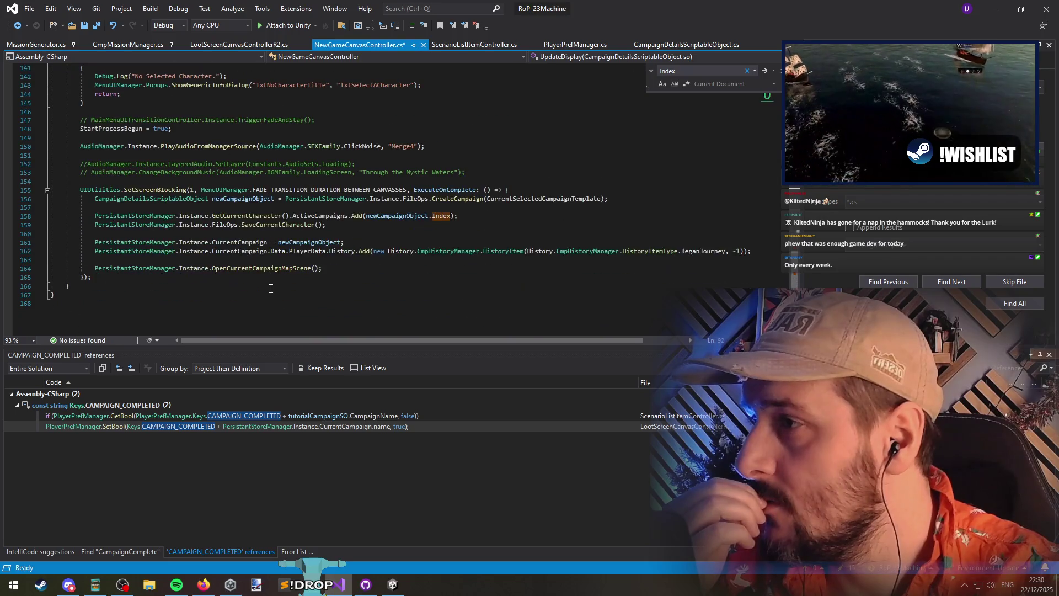
scroll(269, 281, "up", 4)
scroll(269, 280, "up", 8)
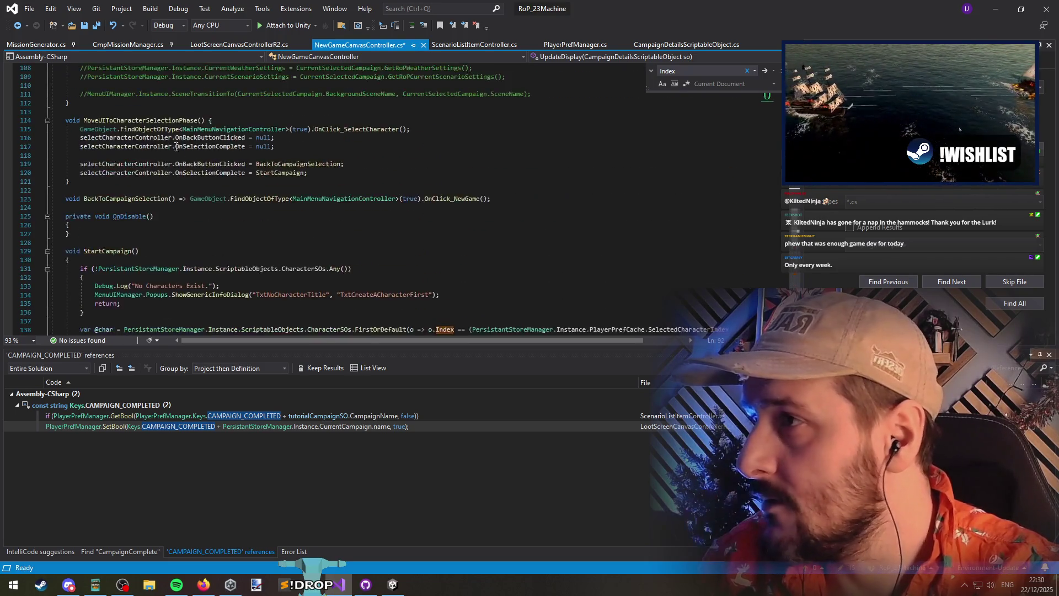
scroll(223, 204, "up", 10)
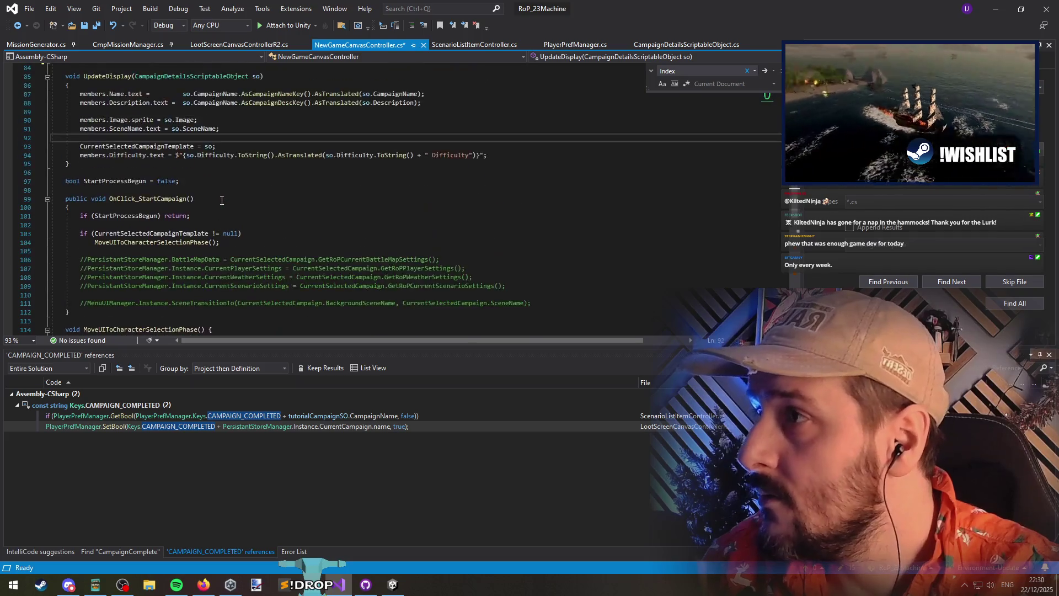
scroll(222, 200, "up", 7)
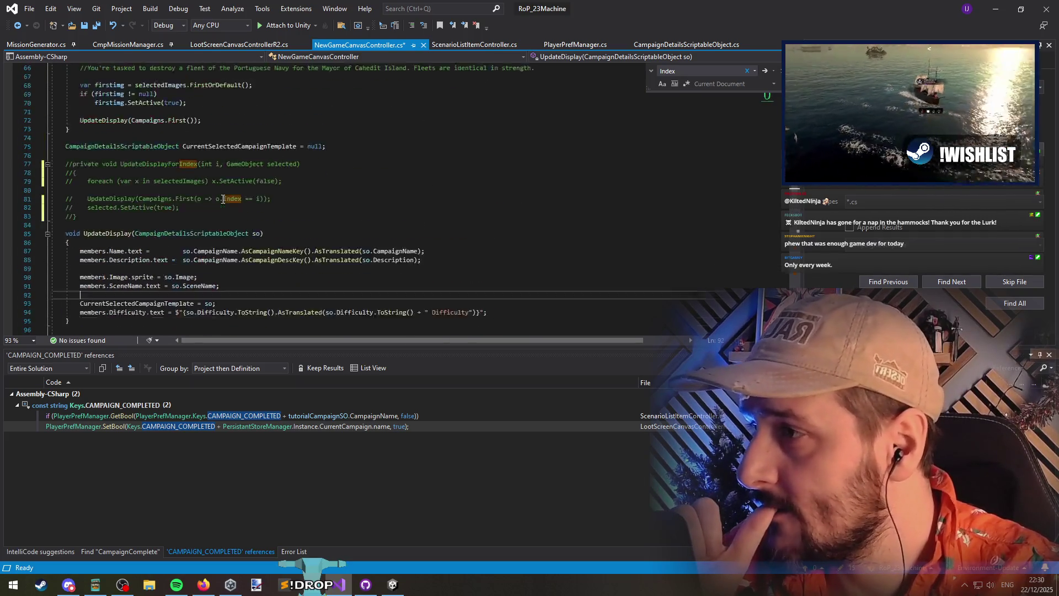
scroll(226, 200, "up", 10)
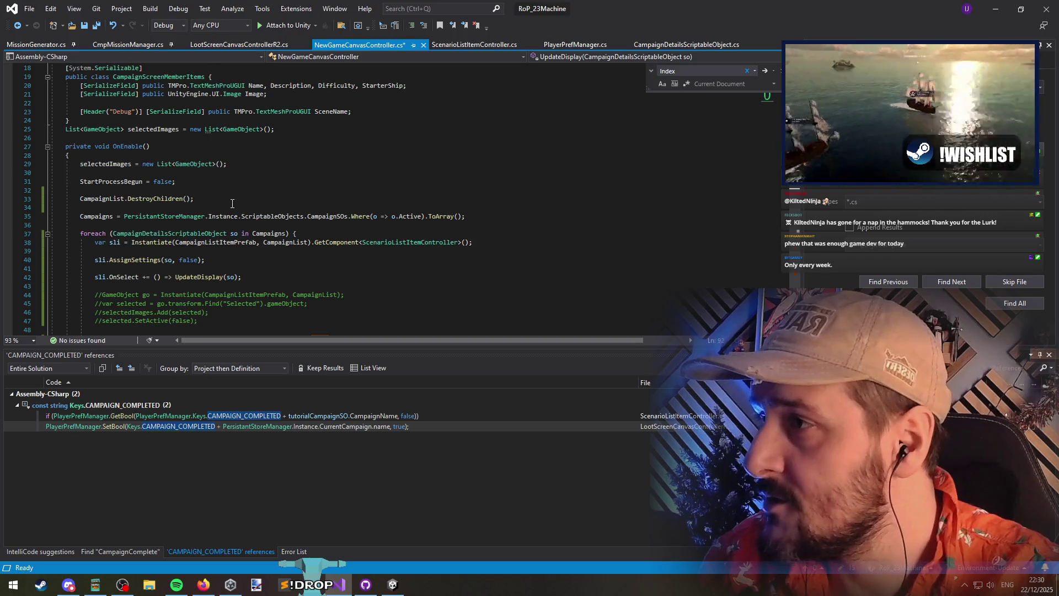
scroll(232, 204, "up", 5)
scroll(231, 200, "down", 7)
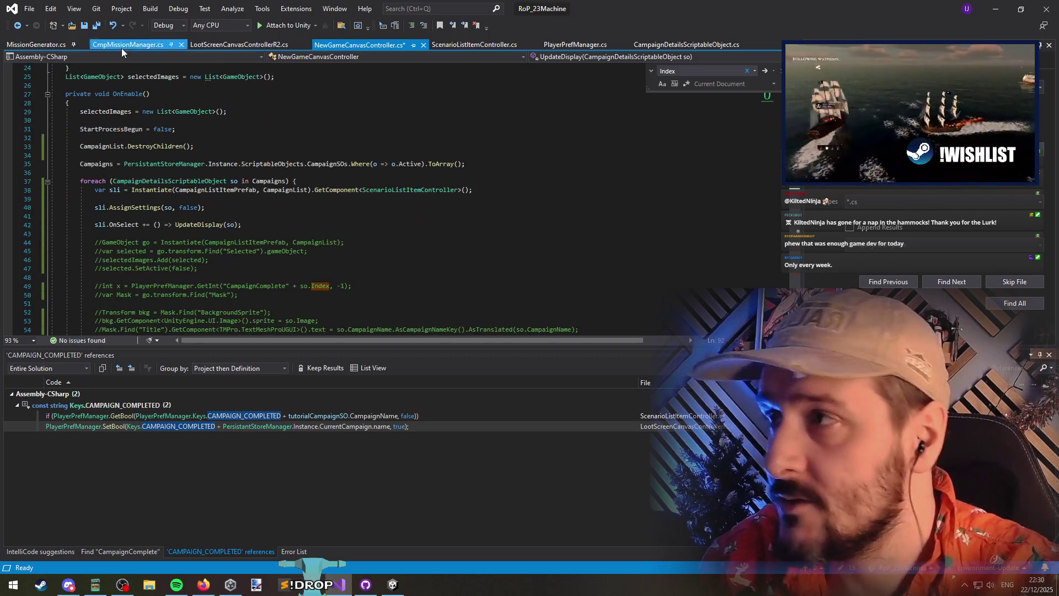
left_click(96, 26)
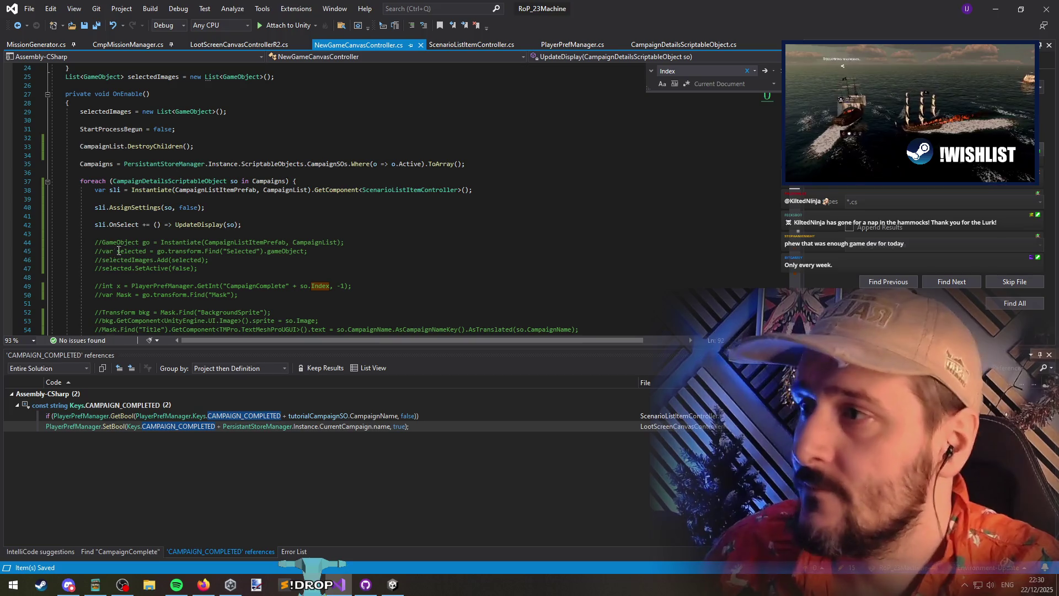
left_click(131, 208)
Add a Debug.Log above LockSection.SetActive reporting campaign name, Locked and LockSection.activeInHierarchy
key("F12")
scroll(166, 206, "down", 5)
left_click(170, 207)
key("Return")
type("Debug.Log(")
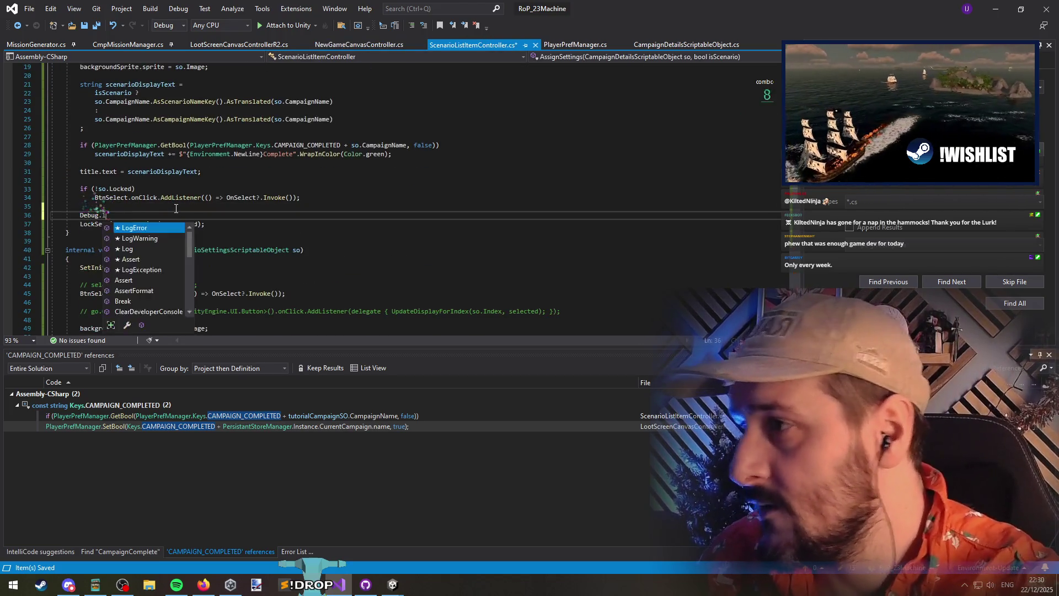
type("\"")
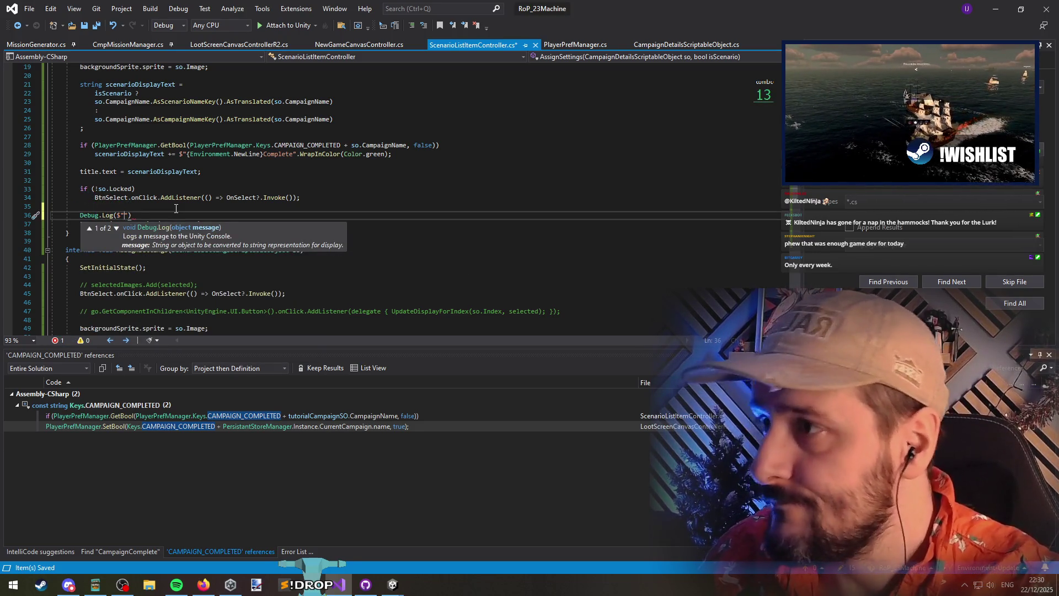
type("P{")
type("o.CampaignName} is Locked? {")
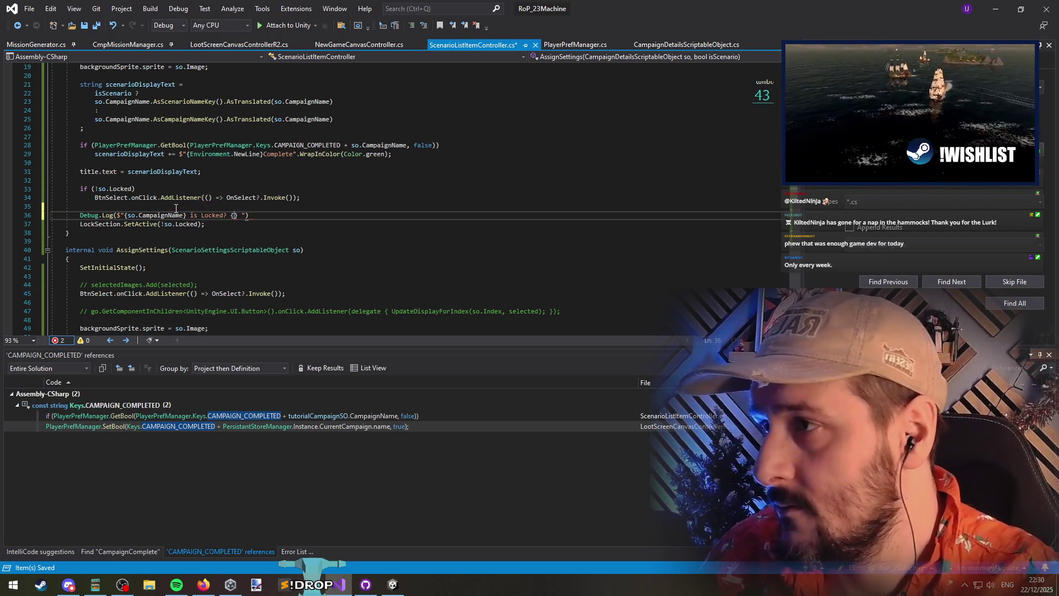
type("o.Locked")
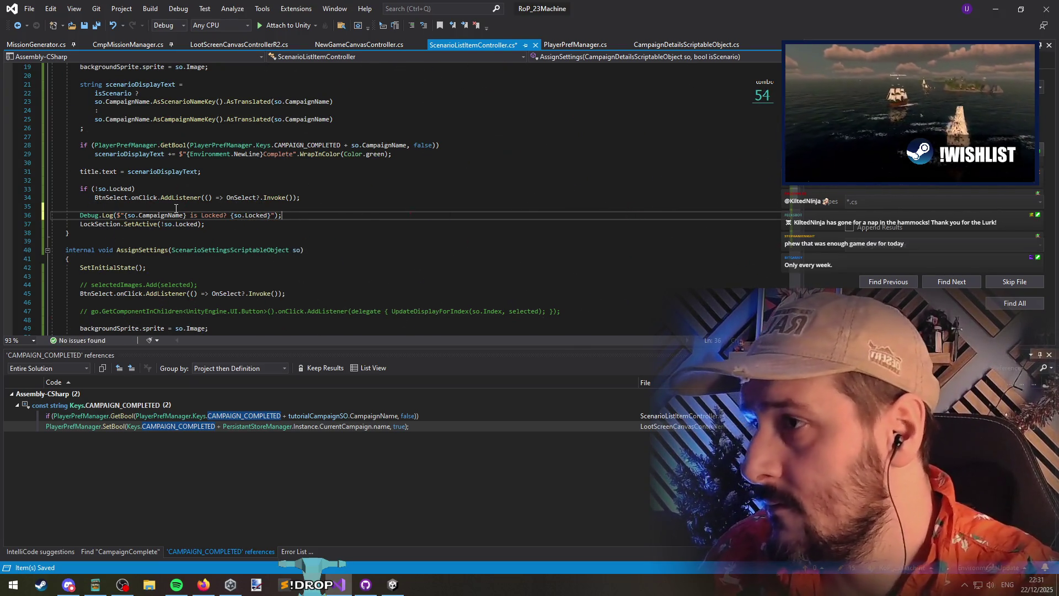
key("Right")
key("Right")
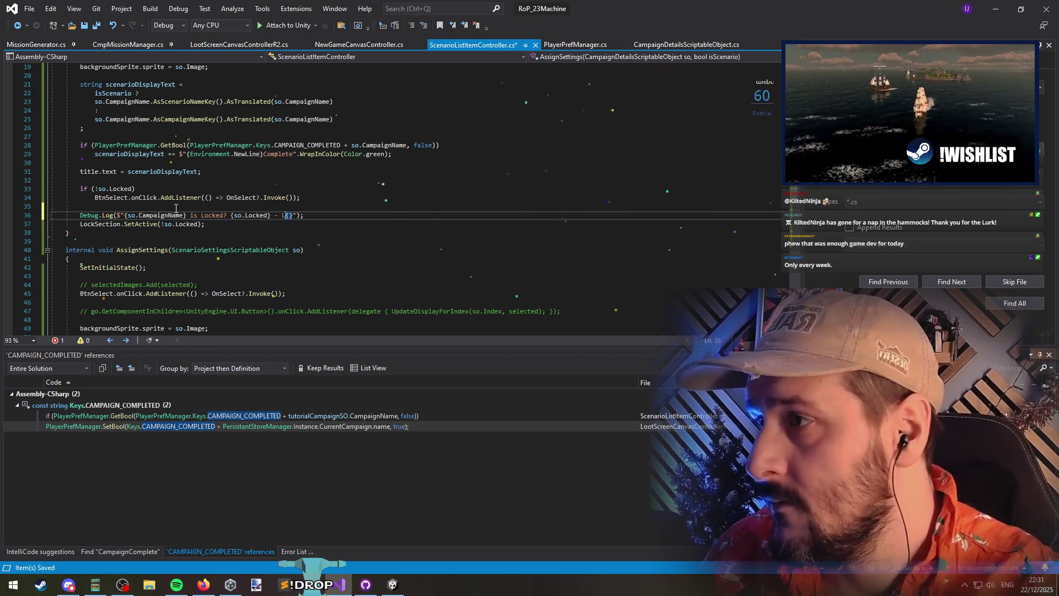
type("ockSectionActive? {")
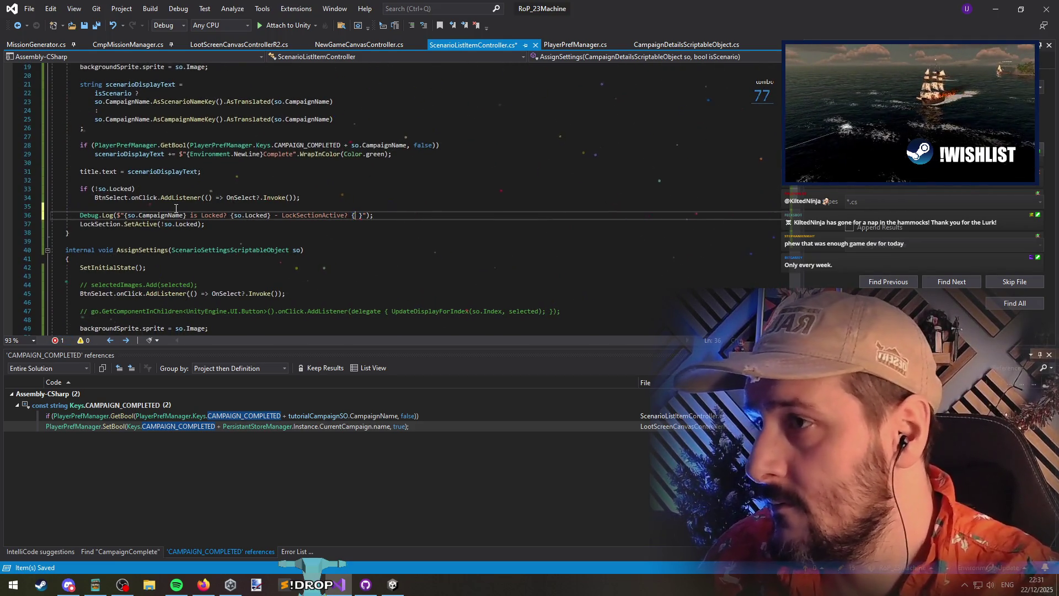
type("LockSection")
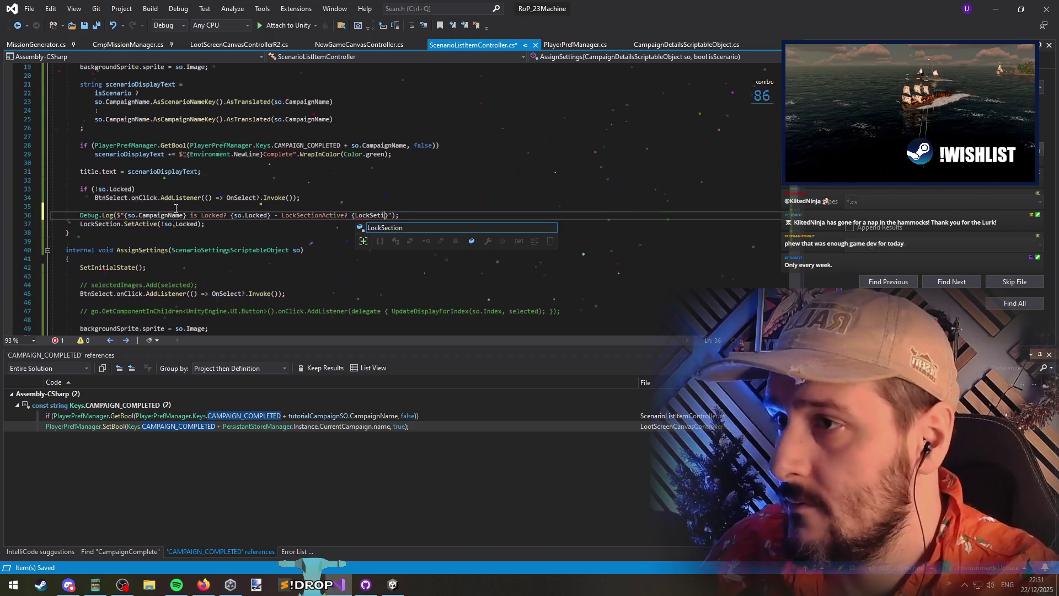
type(".ac")
key("Down")
key("Tab")
key("Down")
key("ctrl+s")
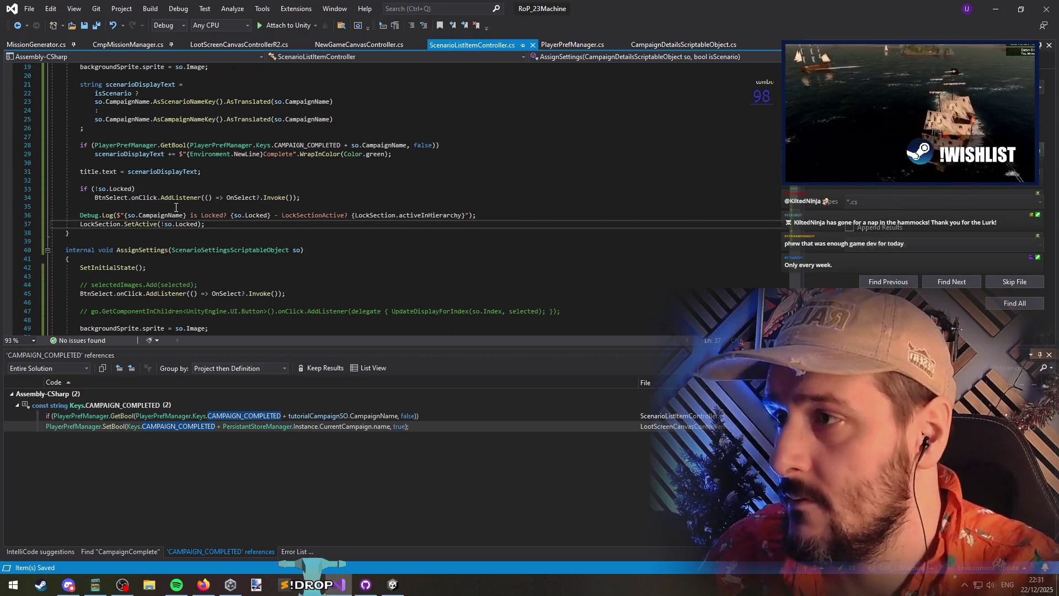
Duplicate the log below SetActive with a '>' prefix, save, and minimize Visual Studio
key("Up")
key("ctrl+c")
key("Down")
key("End")
key("Return")
key("ctrl+v")
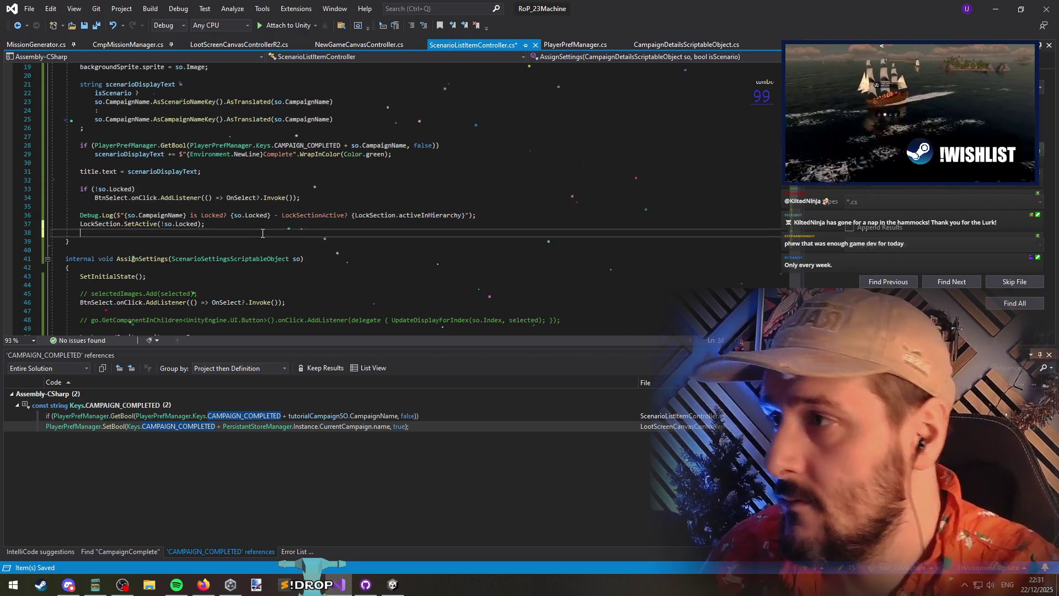
key("Up")
key("ctrl+Right")
key("ctrl+Right")
type(">")
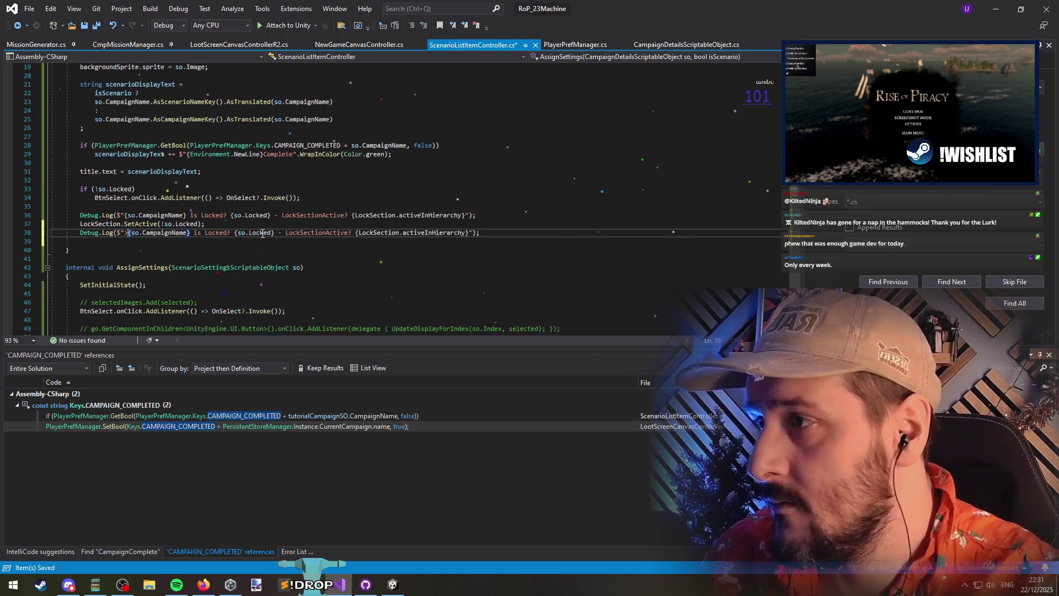
key("Down")
key("BackSpace")
key("ctrl+s")
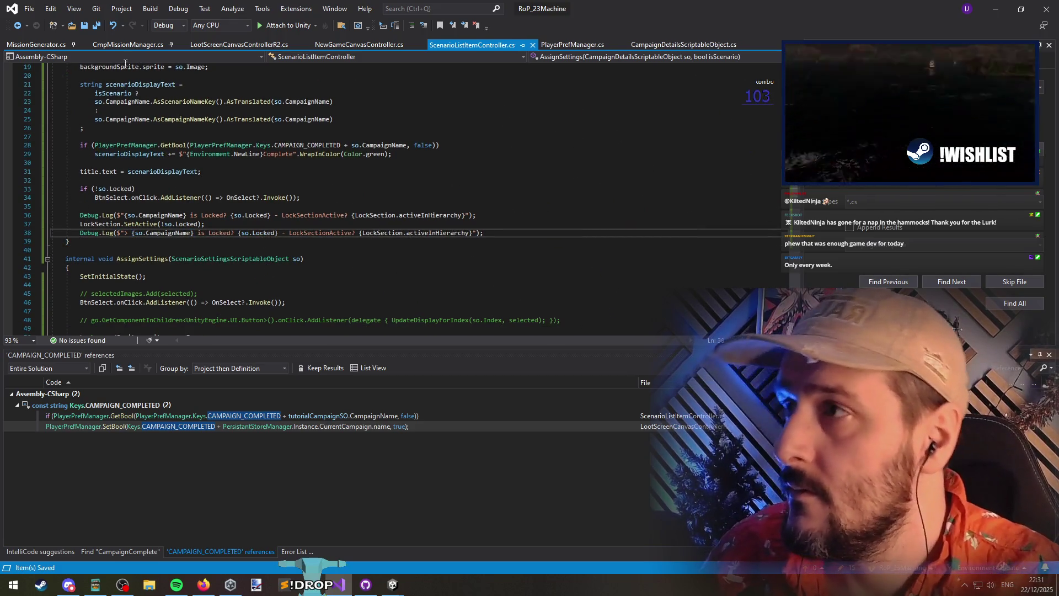
left_click(600, 163)
key("super+Down")
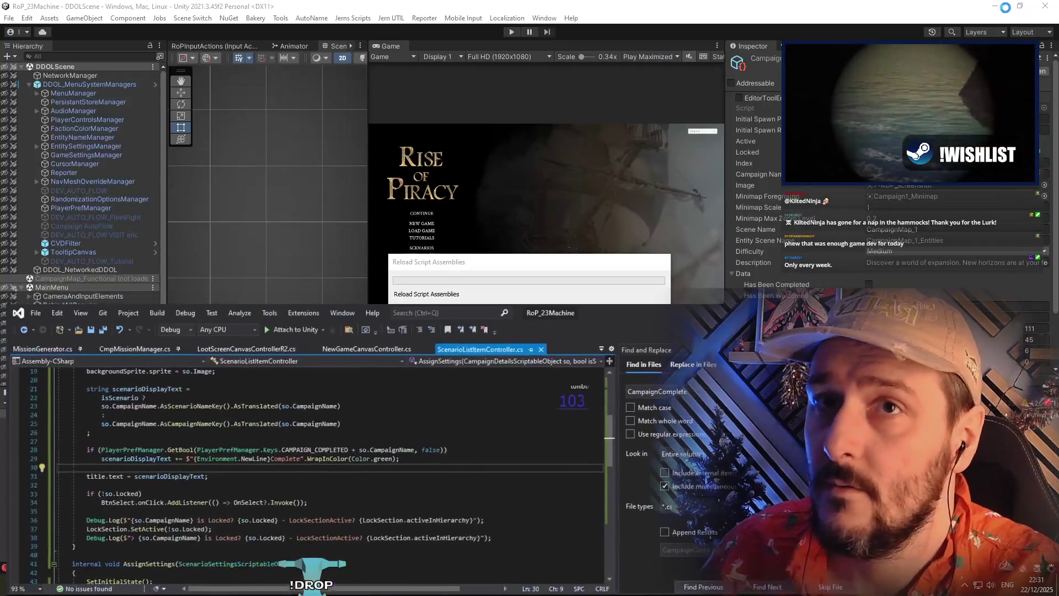
After the script reload, play the game, choose NEW GAME, and open the Console's errors
left_click(510, 36)
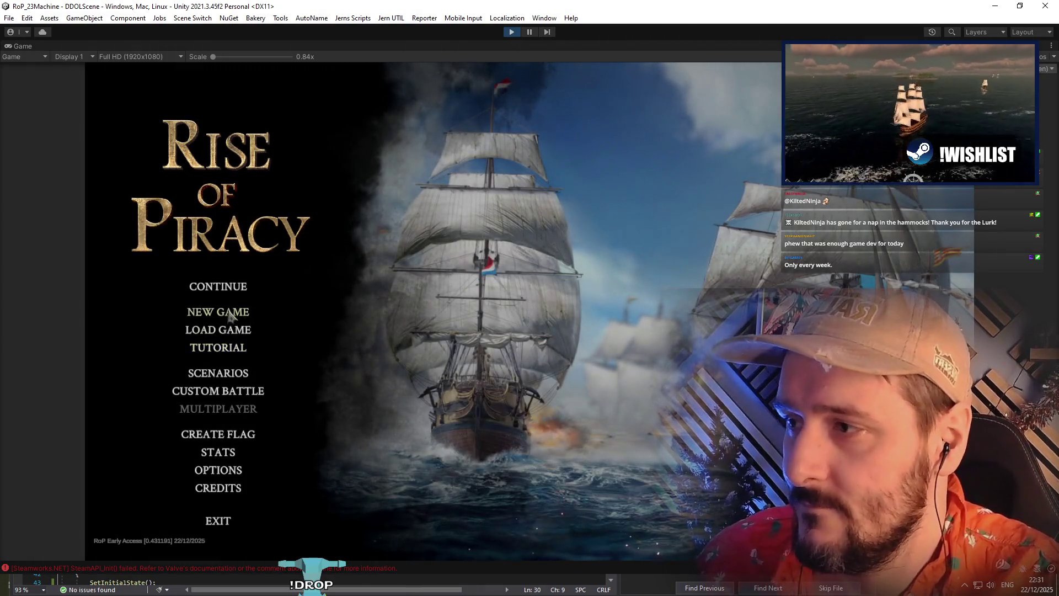
left_click(230, 316)
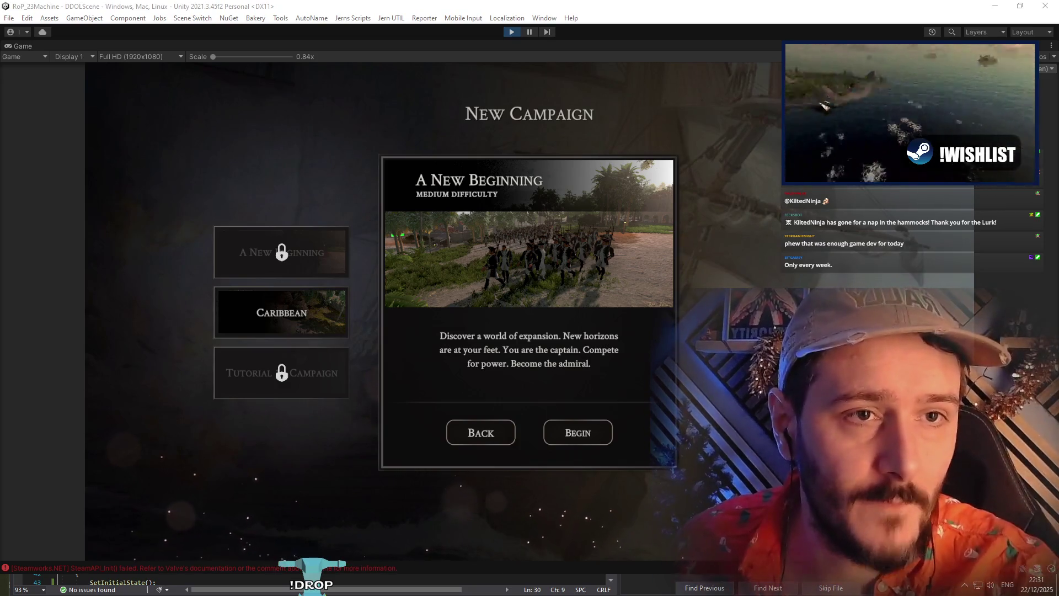
left_click(166, 568)
left_click(286, 178)
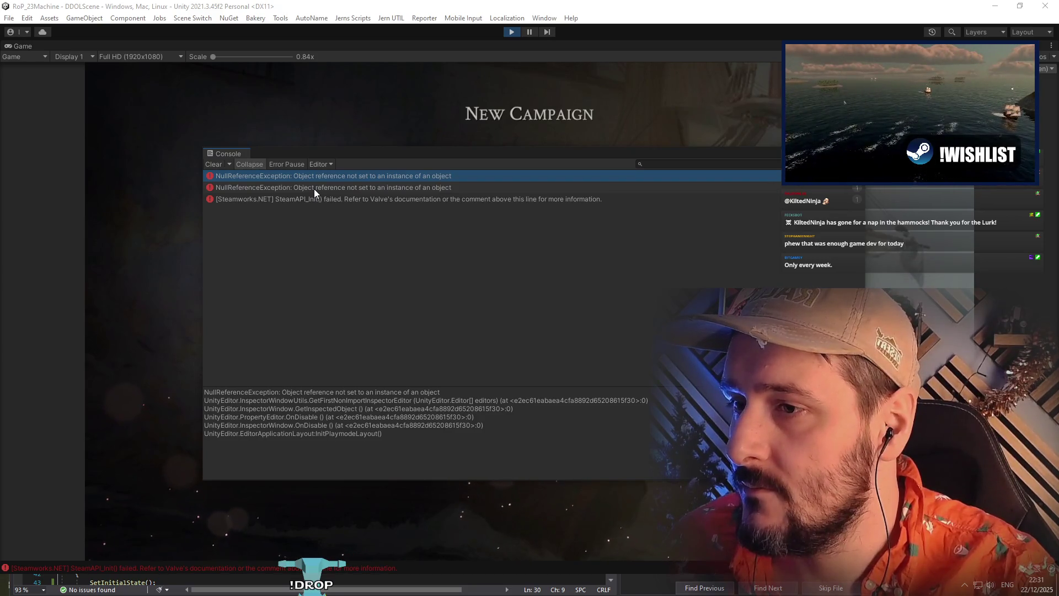
Filter the Console by 'new b' and open the A New Beginning lock log's source line
left_click(313, 188)
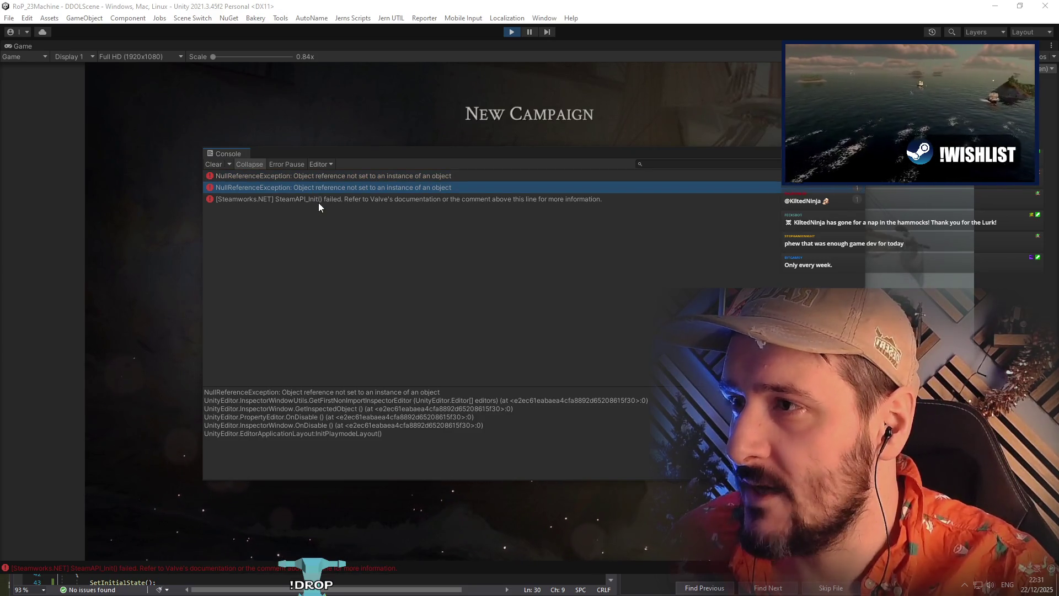
left_click(361, 199)
key("Up")
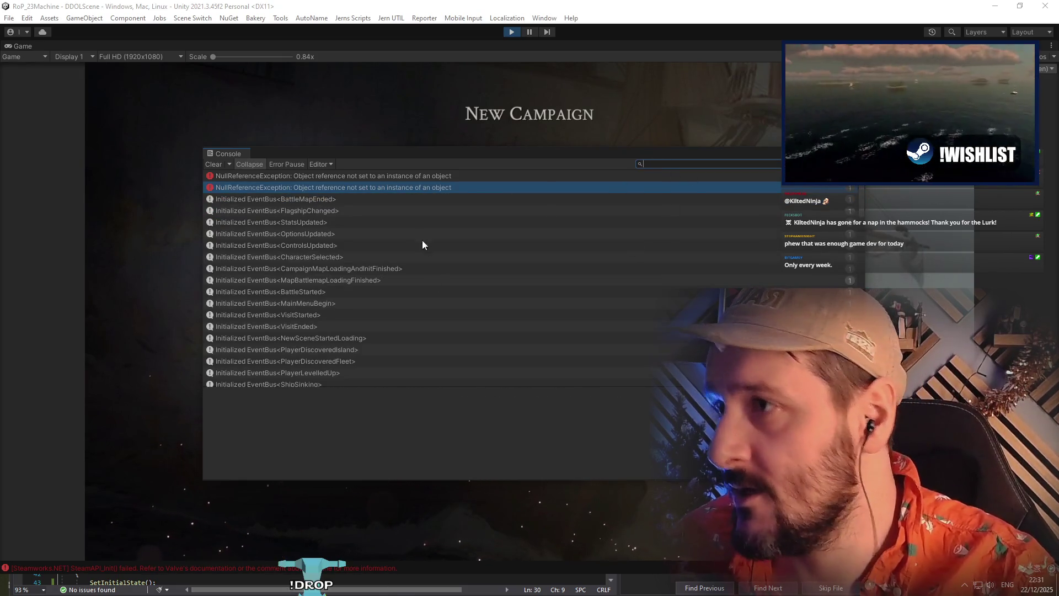
type("new b")
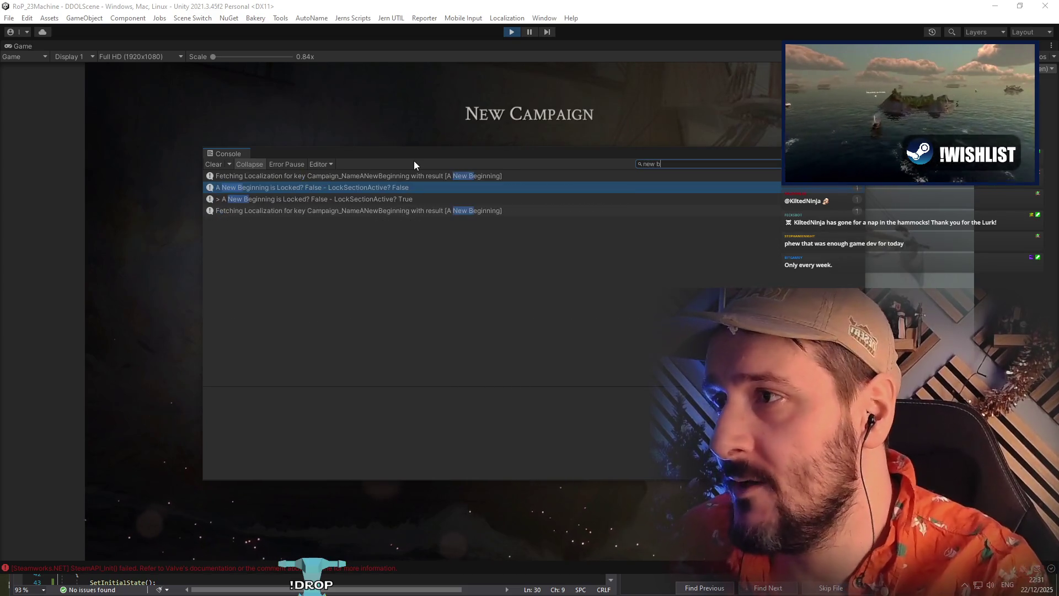
left_click(377, 188)
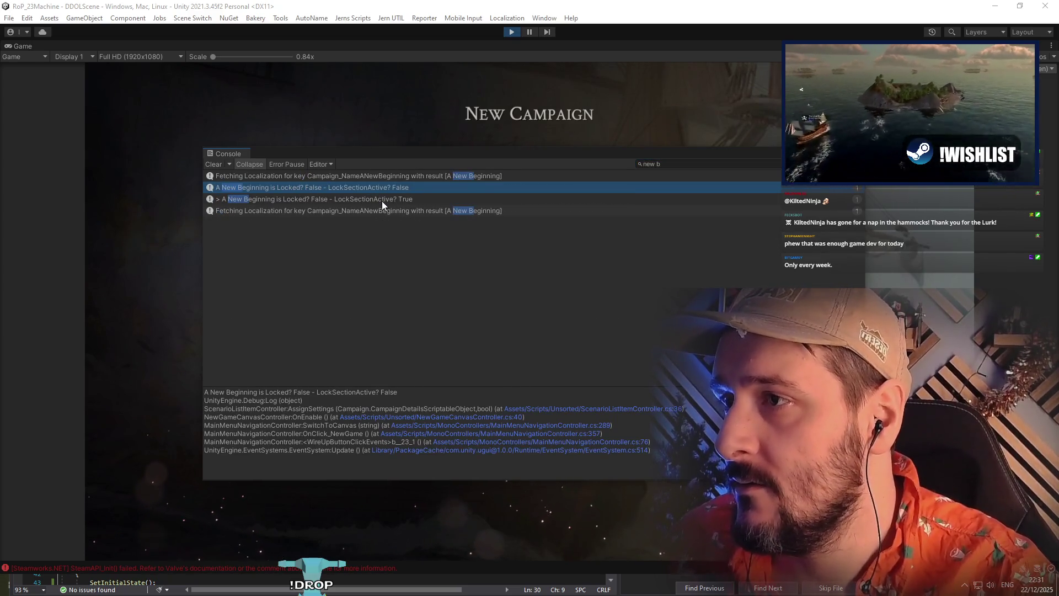
left_click(381, 200)
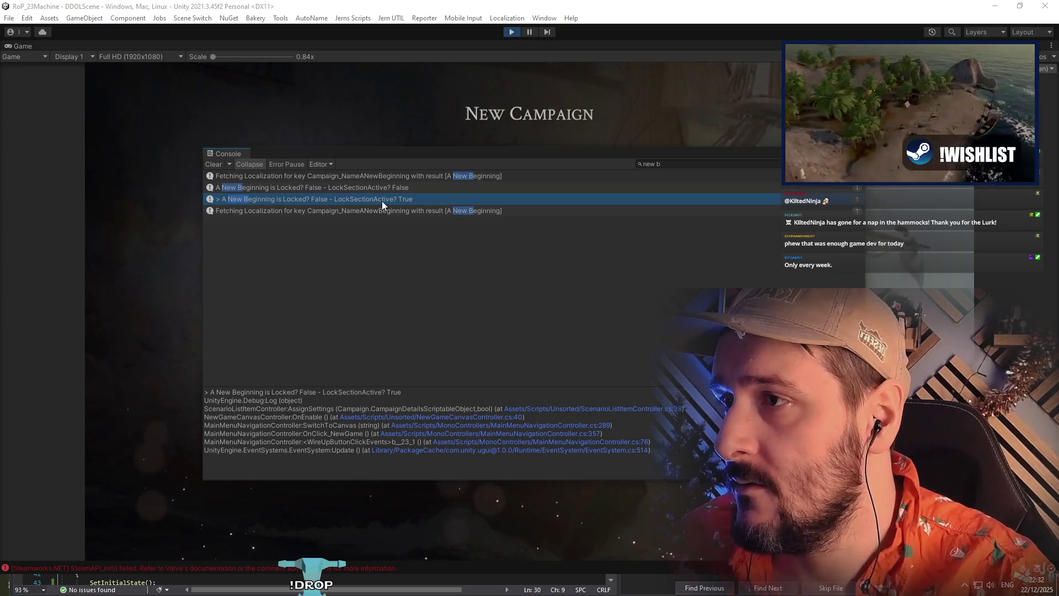
double_click(381, 201)
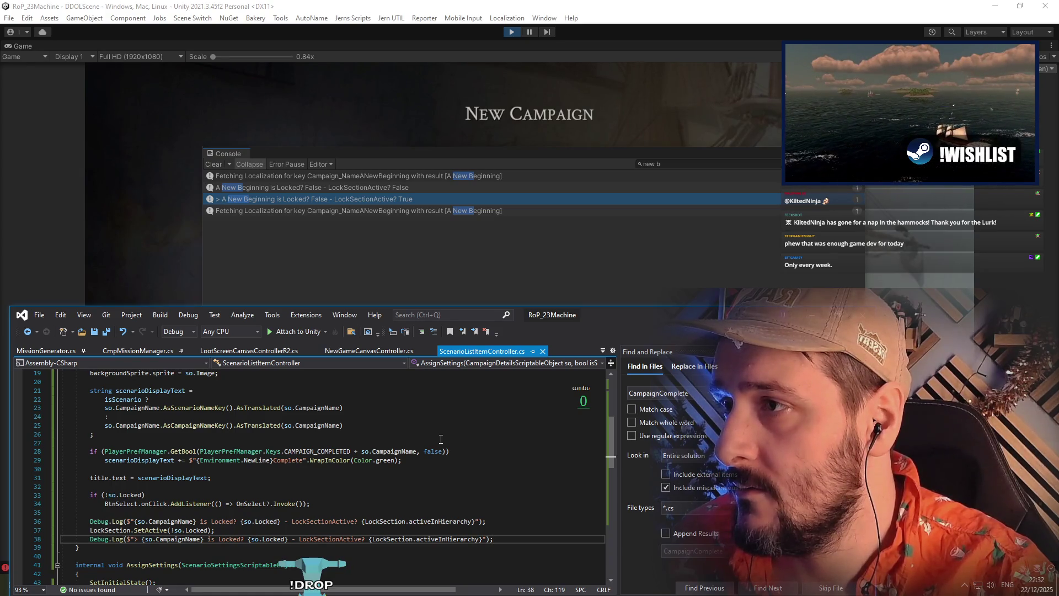
left_click(172, 530)
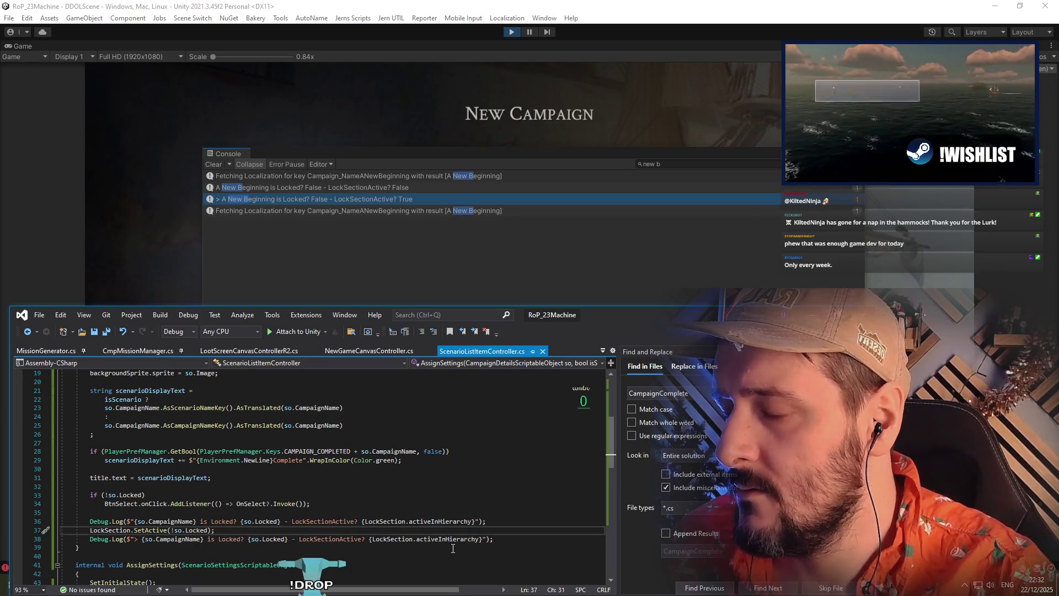
Change the call to LockSection.SetActive(so.Locked) and delete both Debug.Log lines around it
key("Delete")
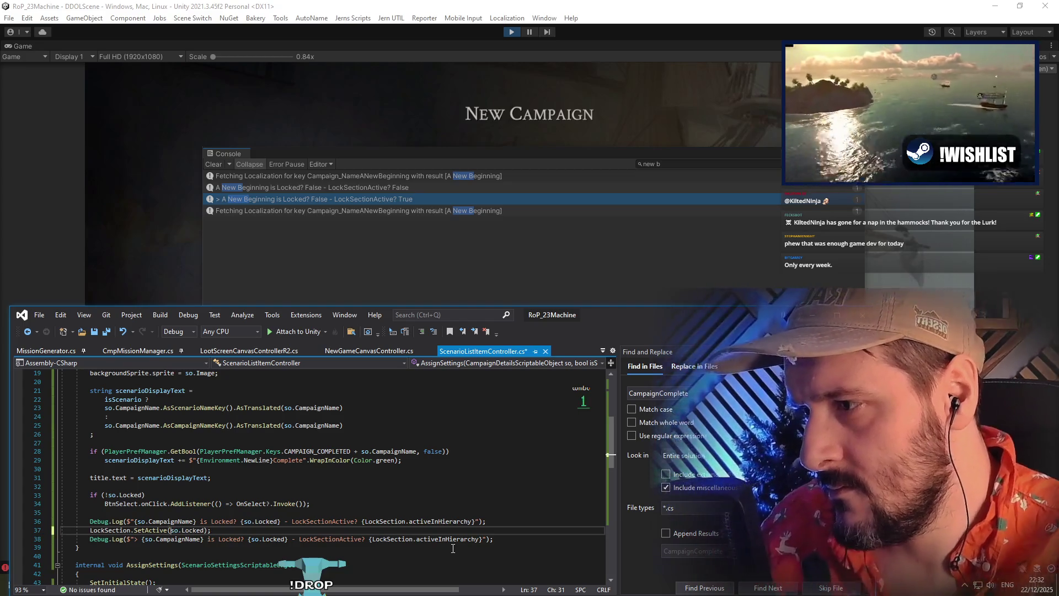
key("Up")
key("ctrl+shift+l")
key("Down")
key("ctrl+shift+l")
key("Up")
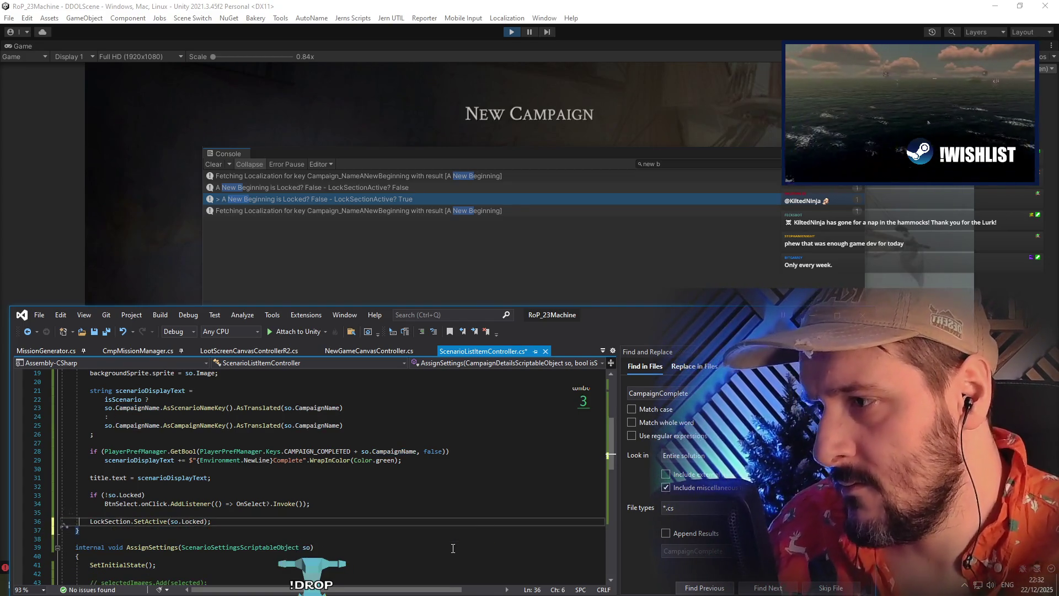
left_click(430, 228)
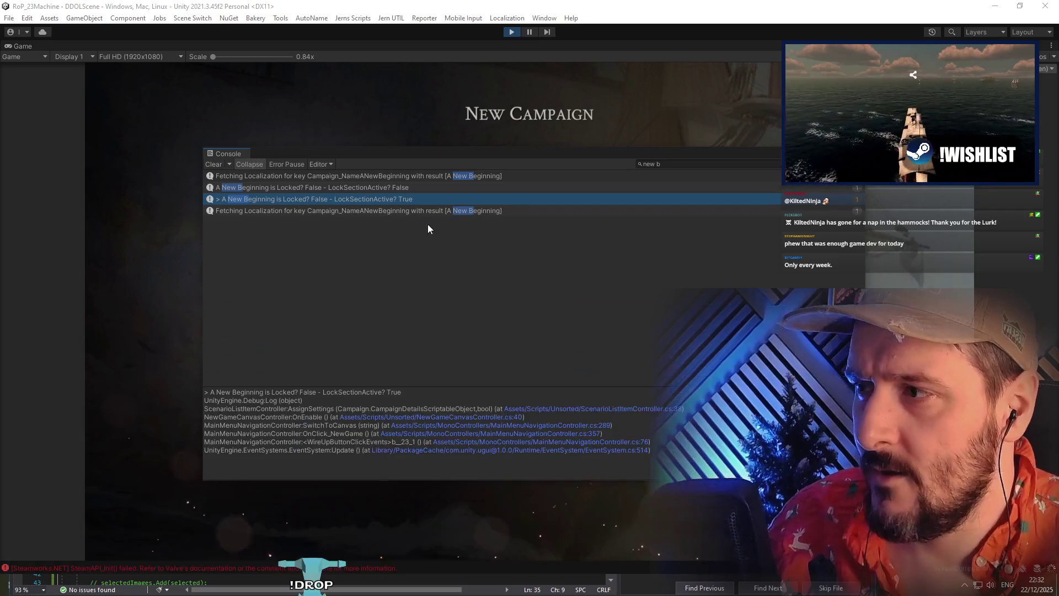
Stop play mode, select MainMenu in the Hierarchy, and play again with the updated script
left_click(510, 33)
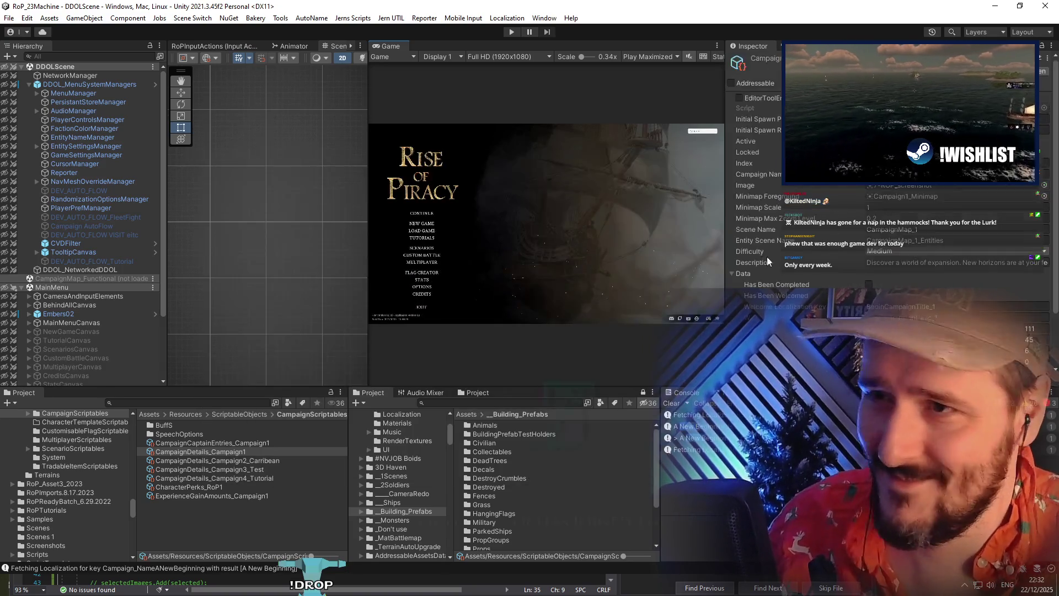
left_click(58, 287)
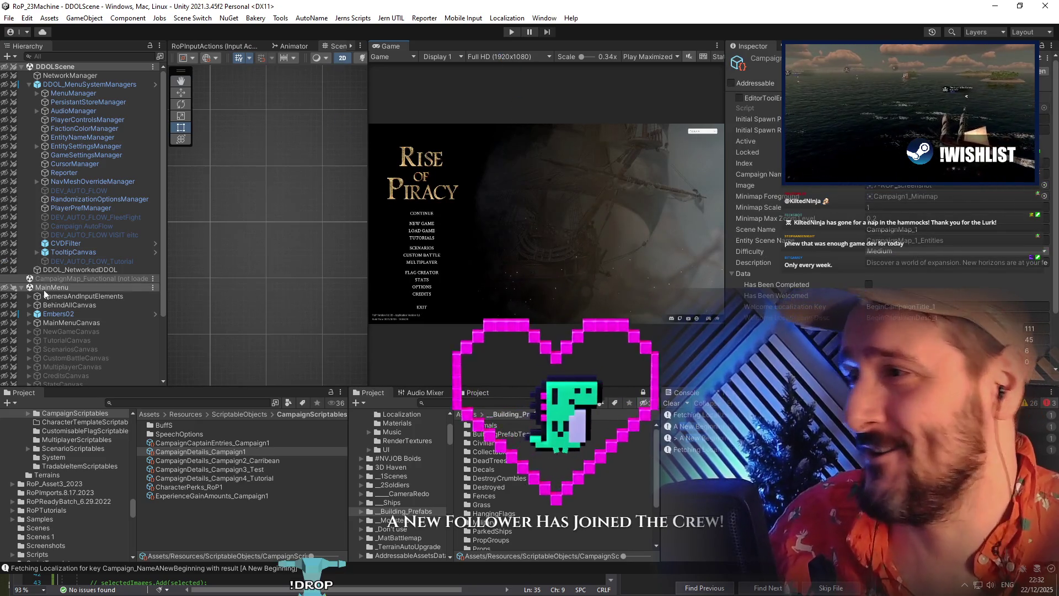
left_click(509, 33)
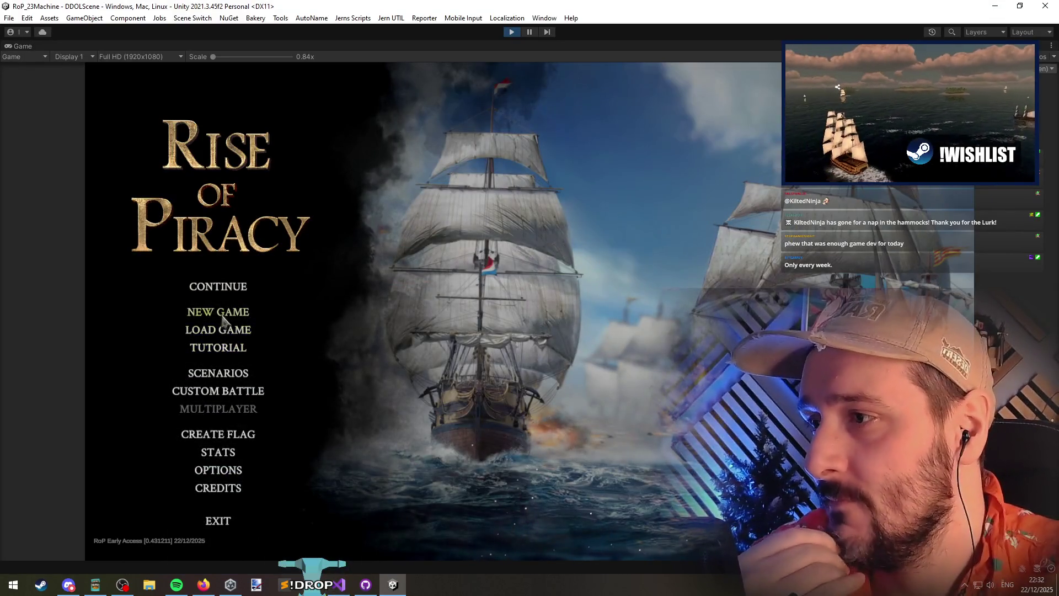
Verify via NEW GAME that only Caribbean is locked, then stop play and return to NewGameCanvasController.cs
left_click(221, 312)
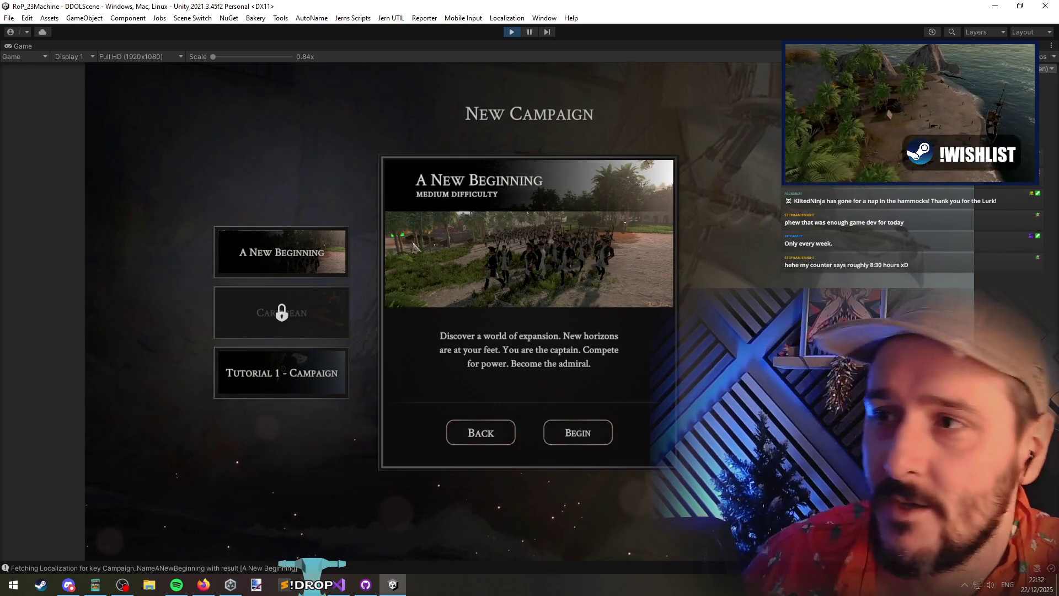
left_click(505, 31)
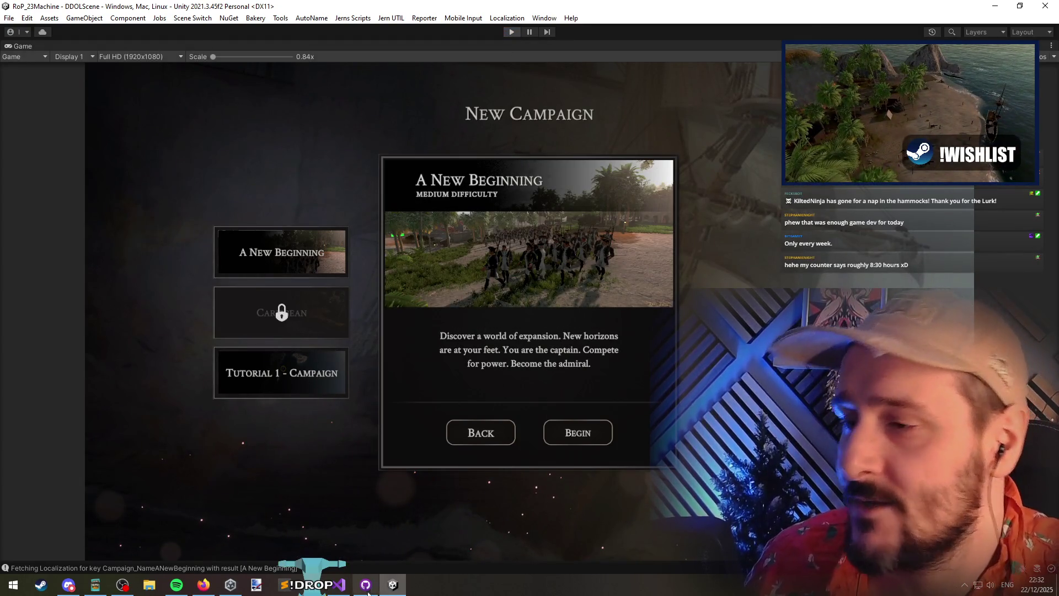
left_click(339, 584)
key("Up")
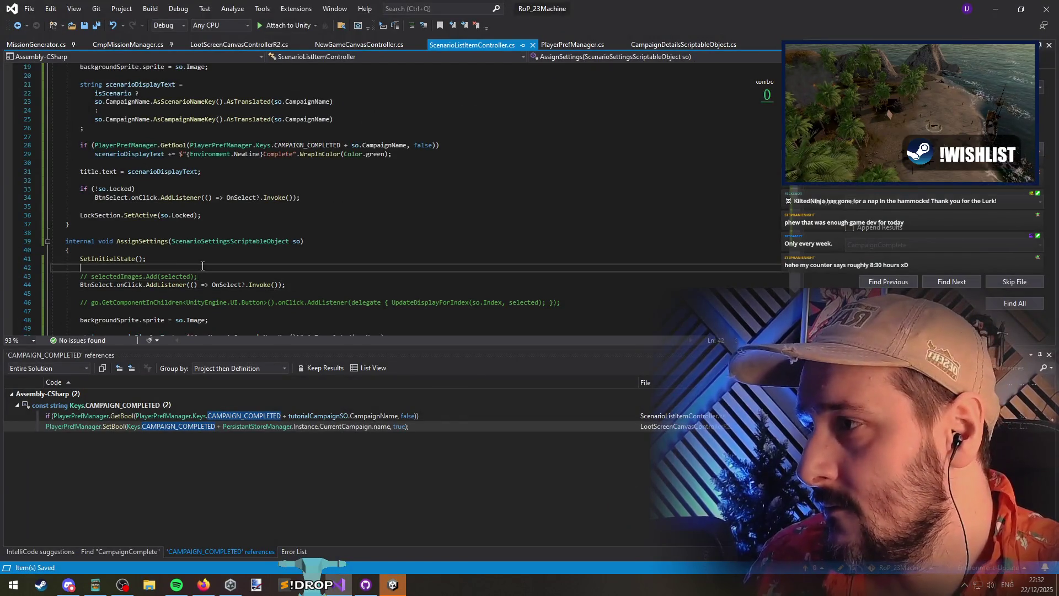
scroll(286, 275, "down", 5)
scroll(207, 285, "up", 11)
scroll(206, 285, "down", 4)
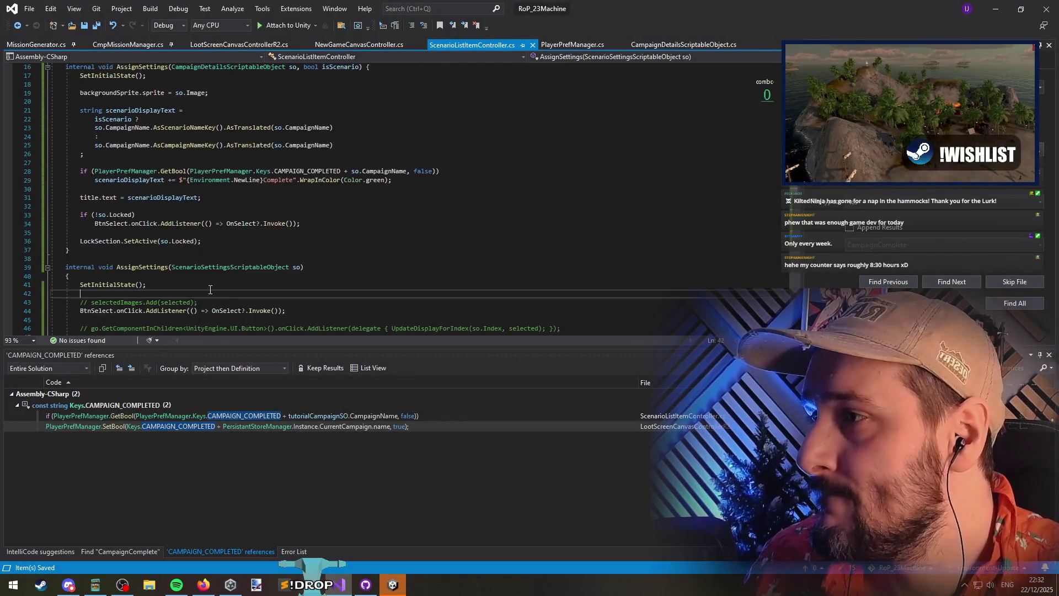
key("ctrl+Tab")
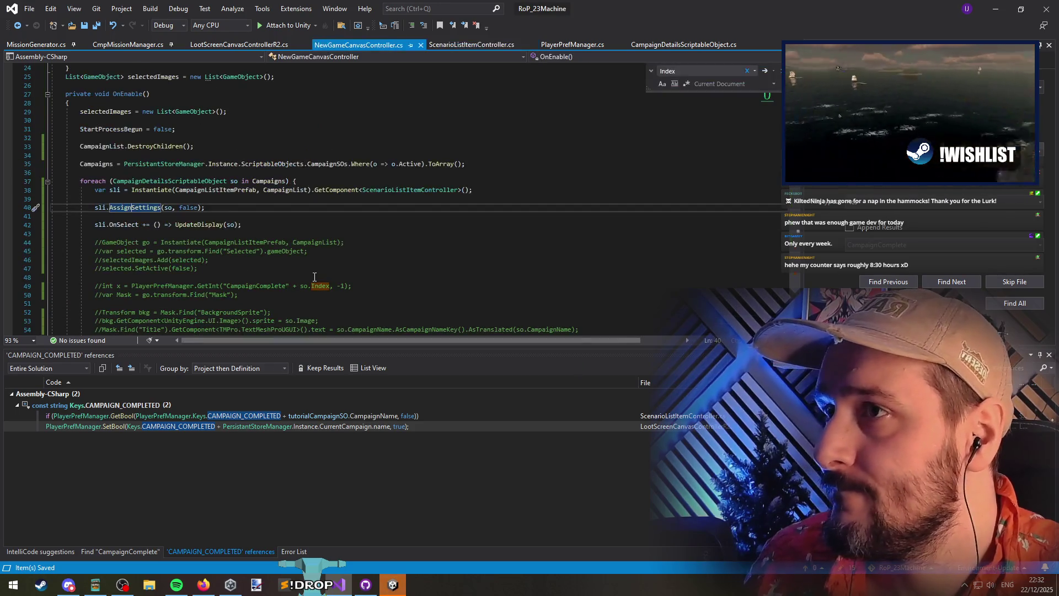
Declare a new List<CampaignDetailsScriptableObject> allDisplayListItems field initialised with new() and save
left_click(160, 216)
scroll(157, 217, "down", 4)
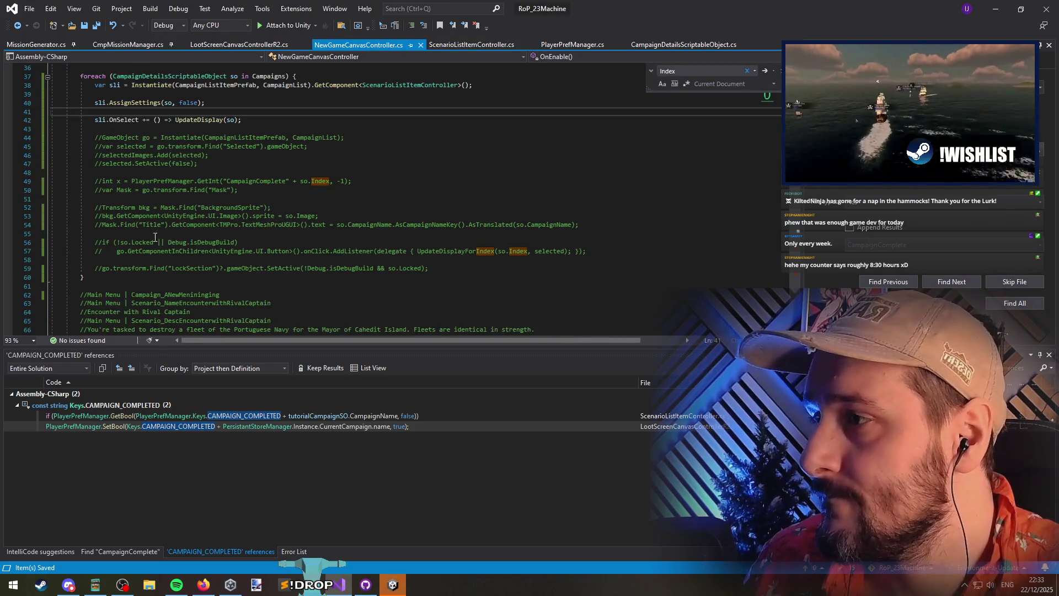
scroll(143, 225, "up", 7)
scroll(142, 227, "down", 1)
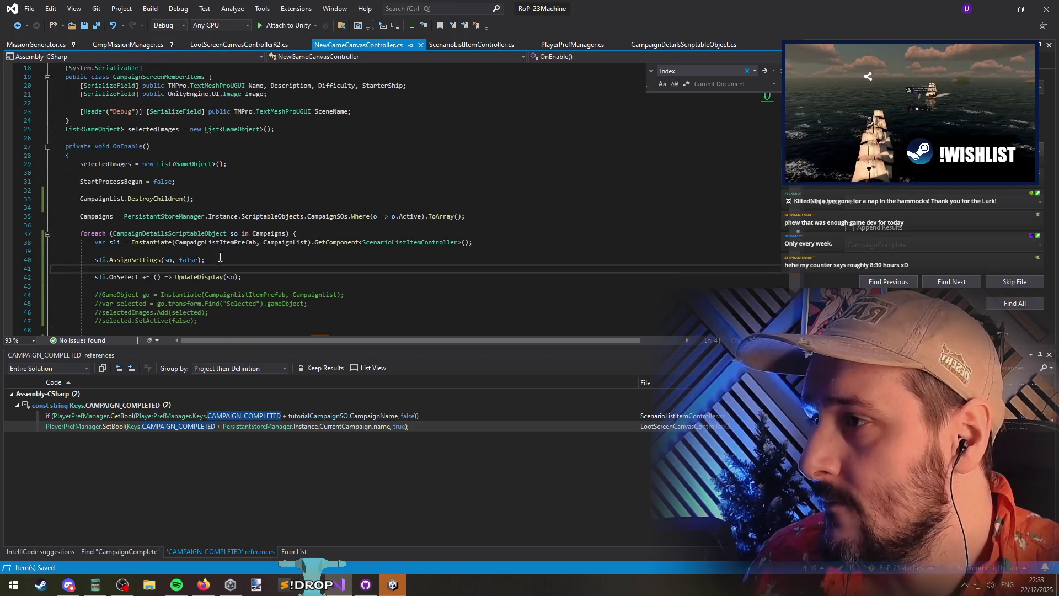
double_click(168, 233)
key("ctrl+c")
left_click(138, 139)
type("List<")
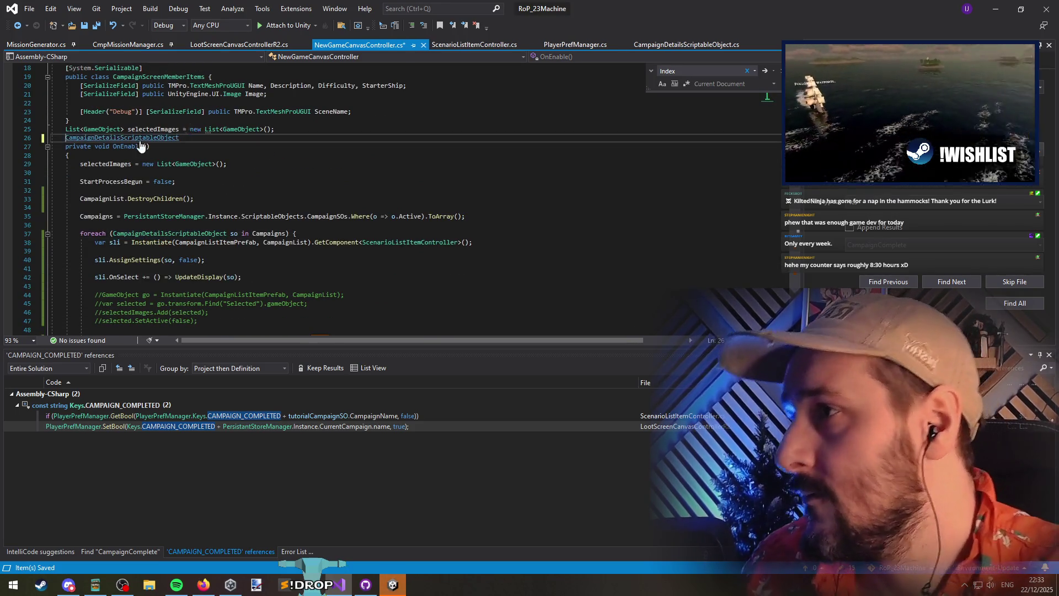
key("ctrl+v")
type("> all")
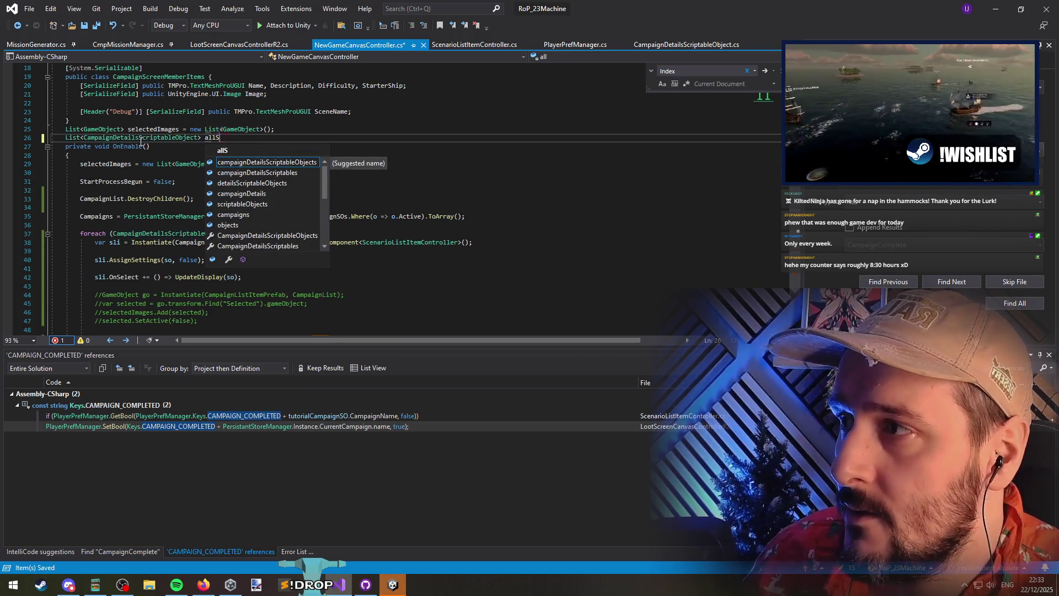
type("DisplayListItem")
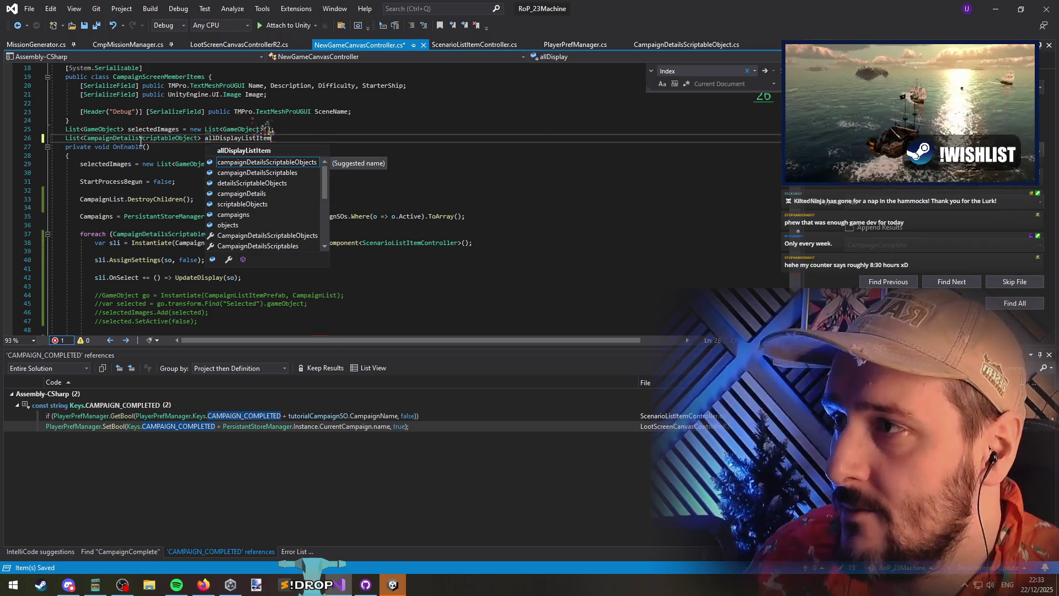
type("s =;")
type(" new()")
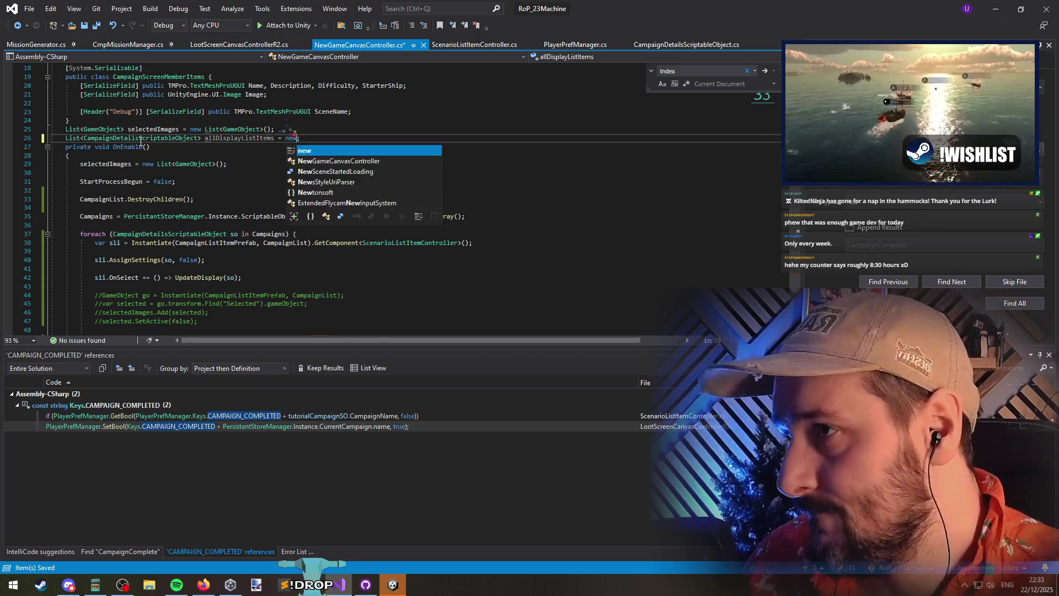
key("ctrl+s")
Remove the unused selectedImages field and add spacing around the new list field
key("Up")
key("Up")
key("Up")
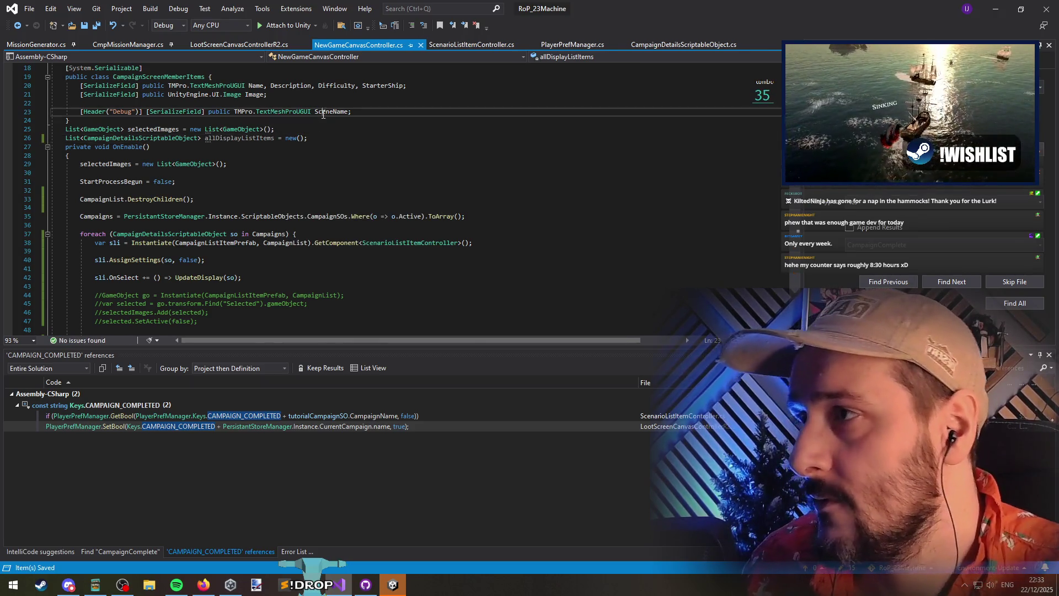
key("Down")
key("Down")
key("ctrl+x")
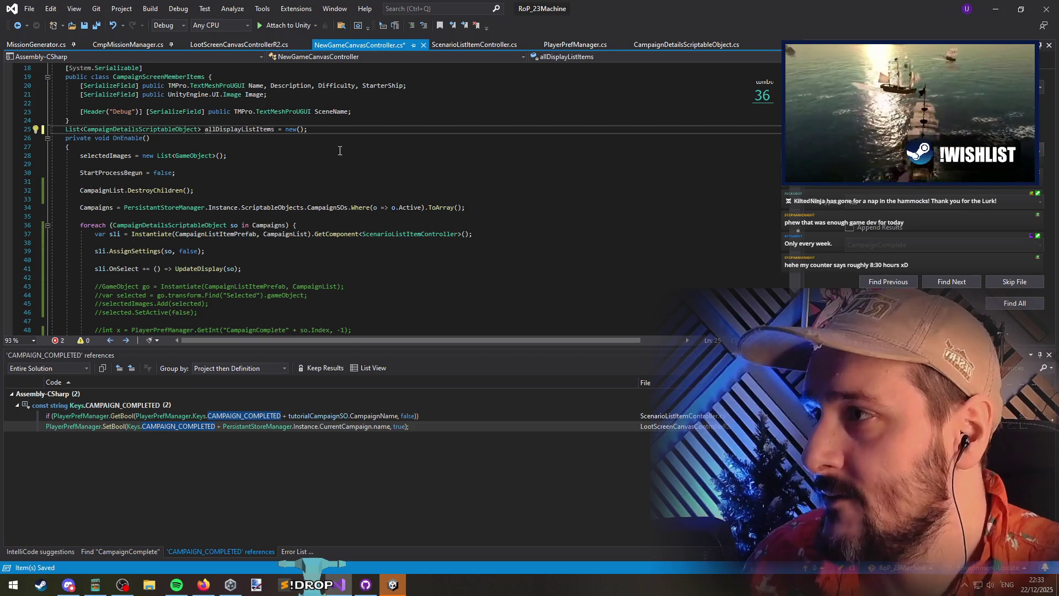
key("End")
key("Return")
key("Up")
key("ctrl+Return")
In OnEnable, replace the image reset with allDisplayListItems.Clear() and add allDisplayListItems.Add(sli) in the foreach
left_click(243, 173)
key("shift+Home")
type("allDisplayListItems.Clear();")
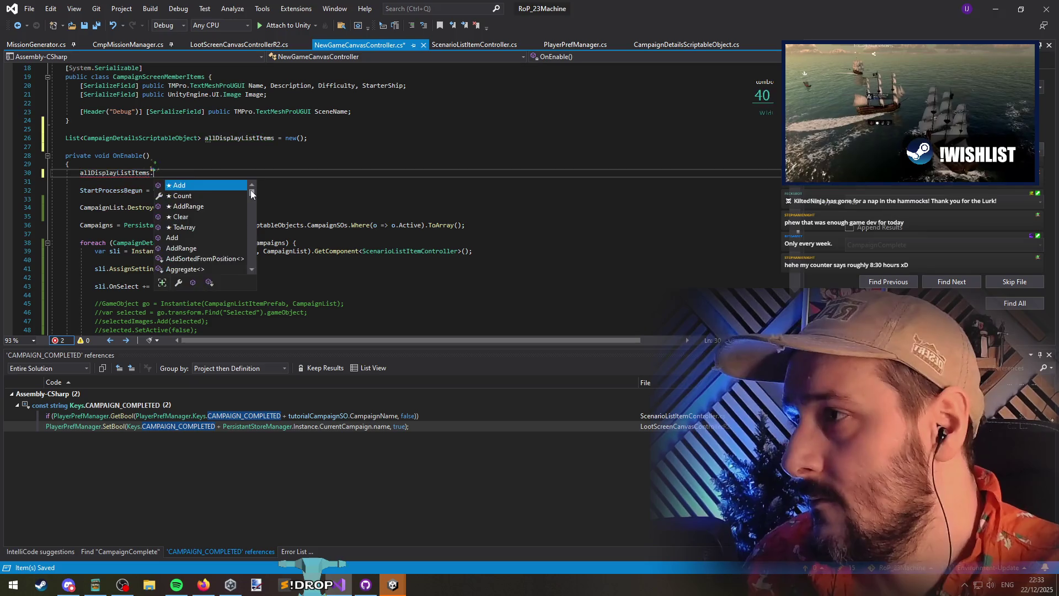
left_click(156, 295)
key("Return")
key("Return")
key("Up")
type("allDisplayListItems.ad")
key("Tab")
type("(sli);")
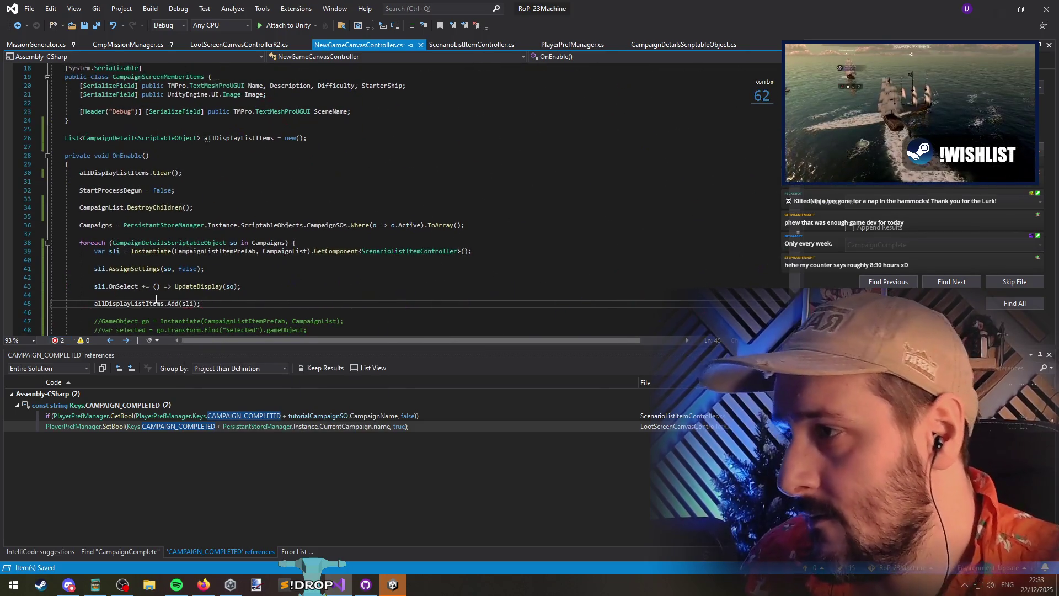
mouse_move(191, 305)
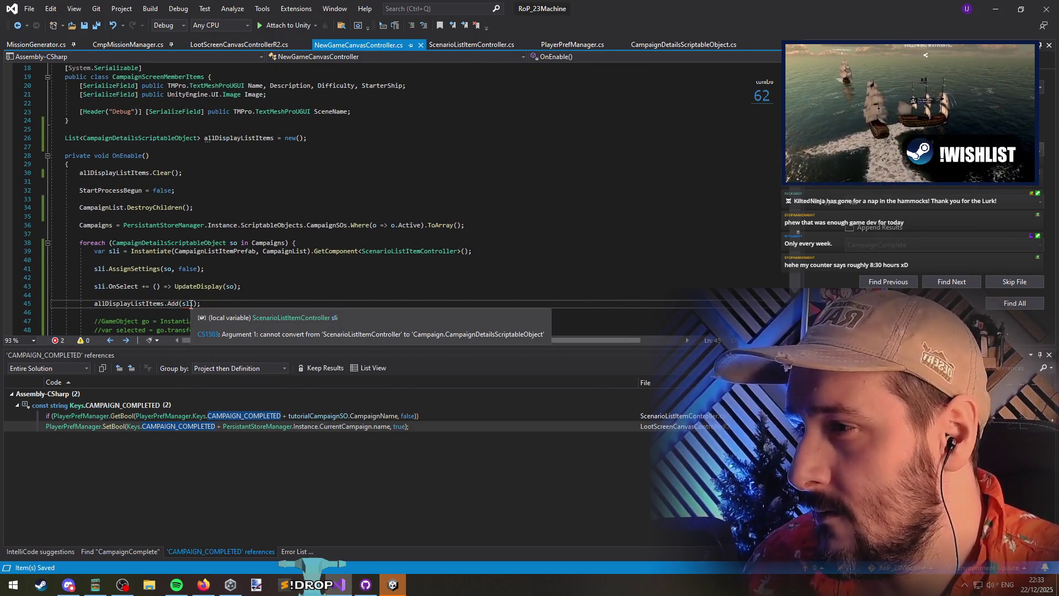
left_click(191, 304)
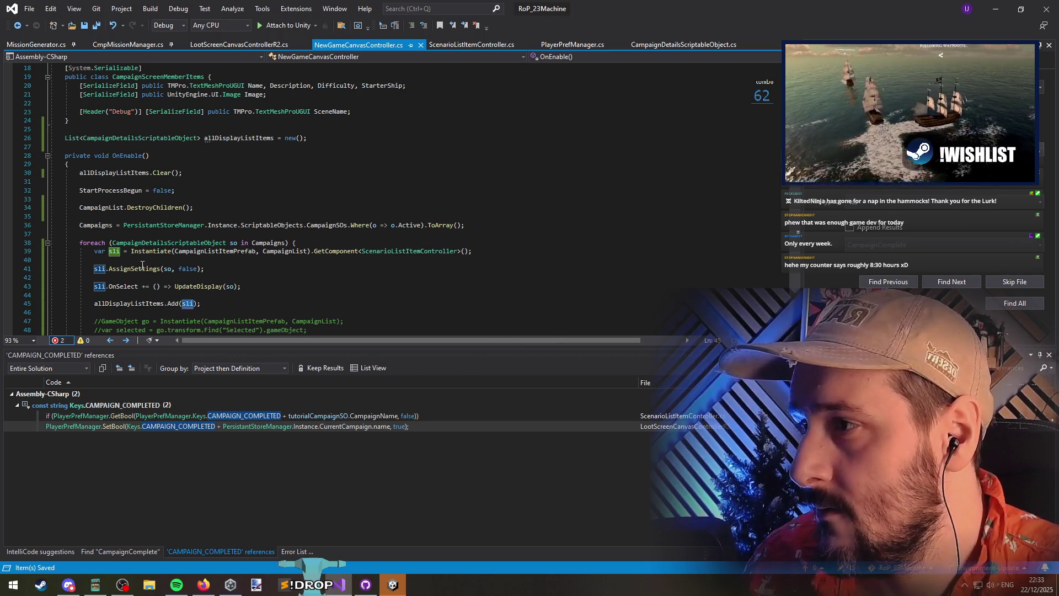
Change the list's element type to ScenarioListItemController
mouse_move(151, 254)
double_click(408, 250)
key("ctrl+c")
double_click(141, 138)
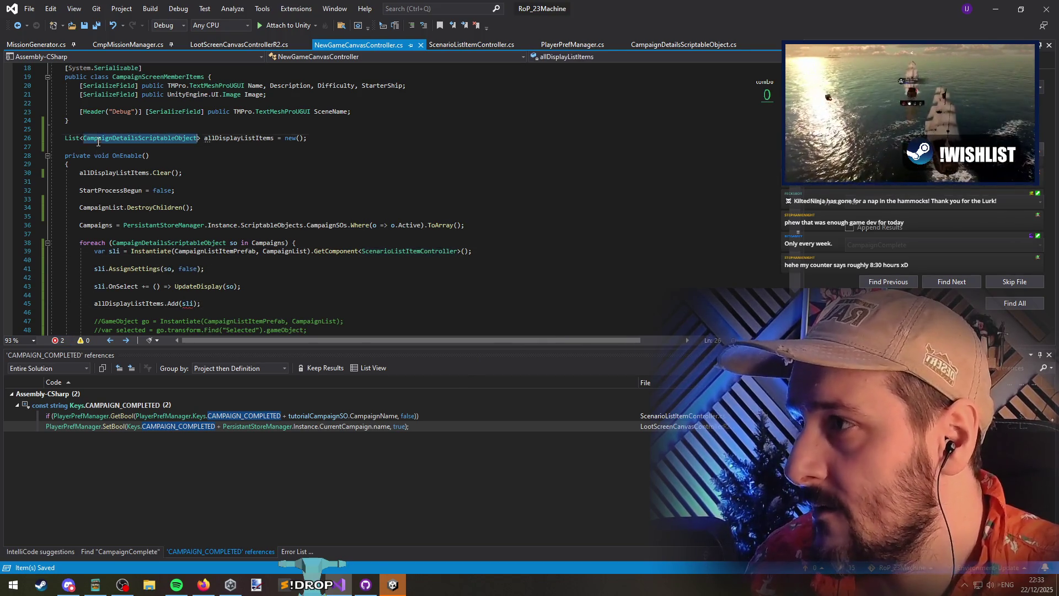
key("ctrl+v")
key("ctrl+z")
key("ctrl+z")
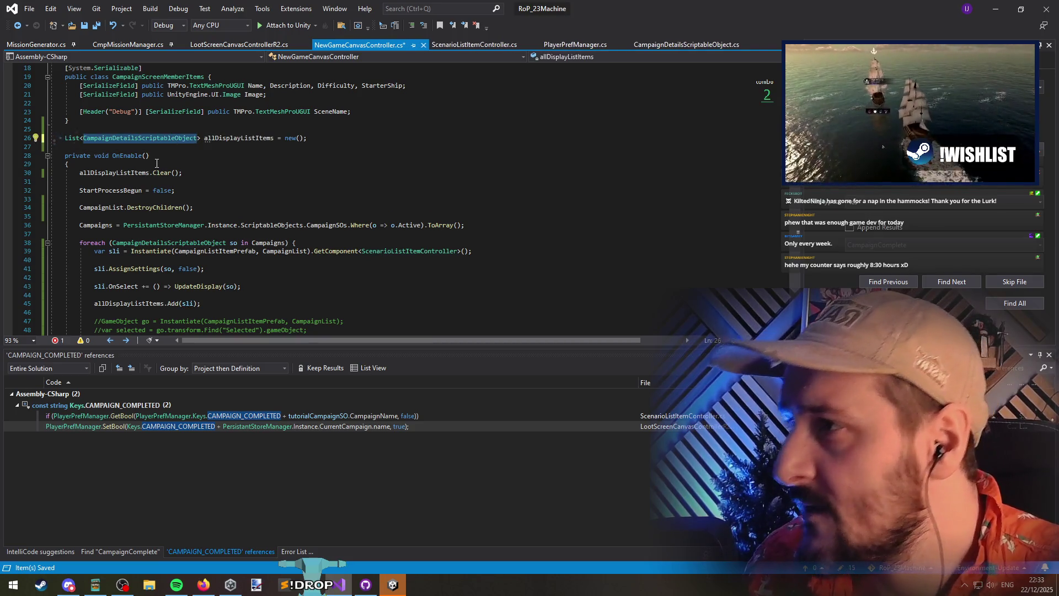
key("ctrl+y")
key("ctrl+y")
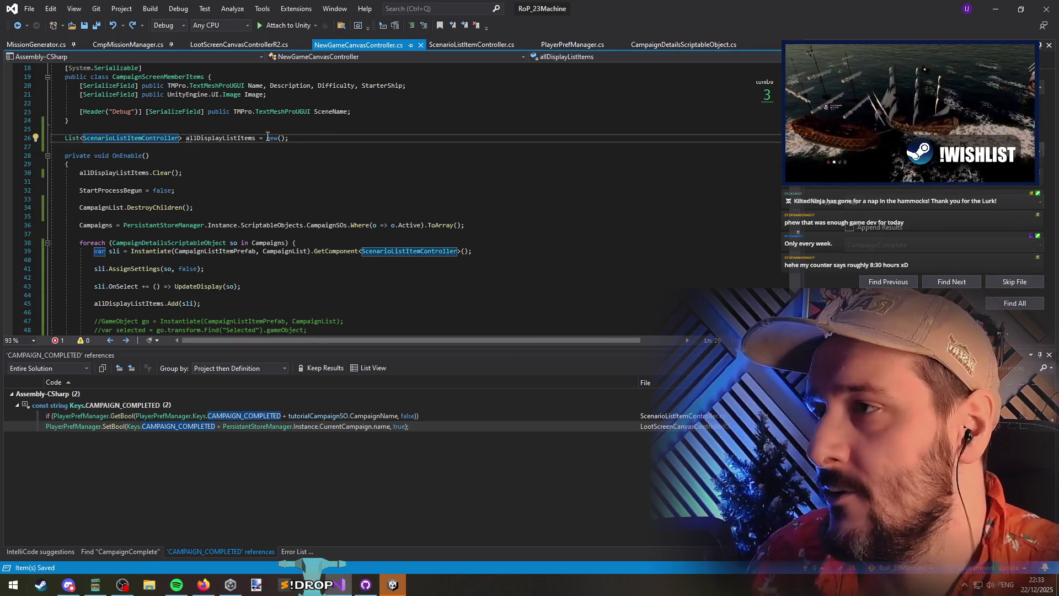
left_click(176, 307)
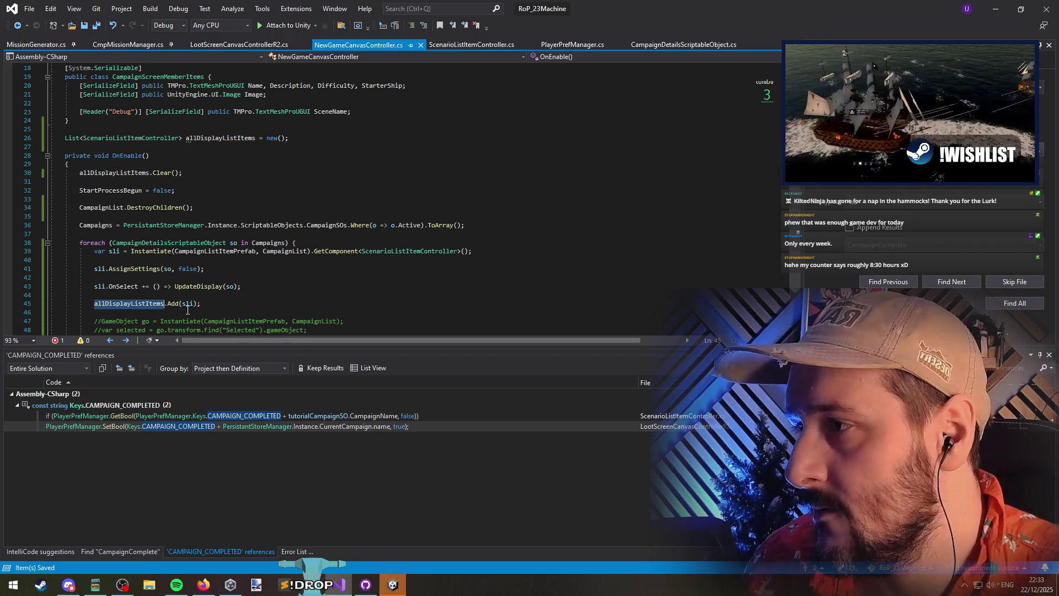
scroll(182, 276, "down", 12)
scroll(176, 232, "down", 2)
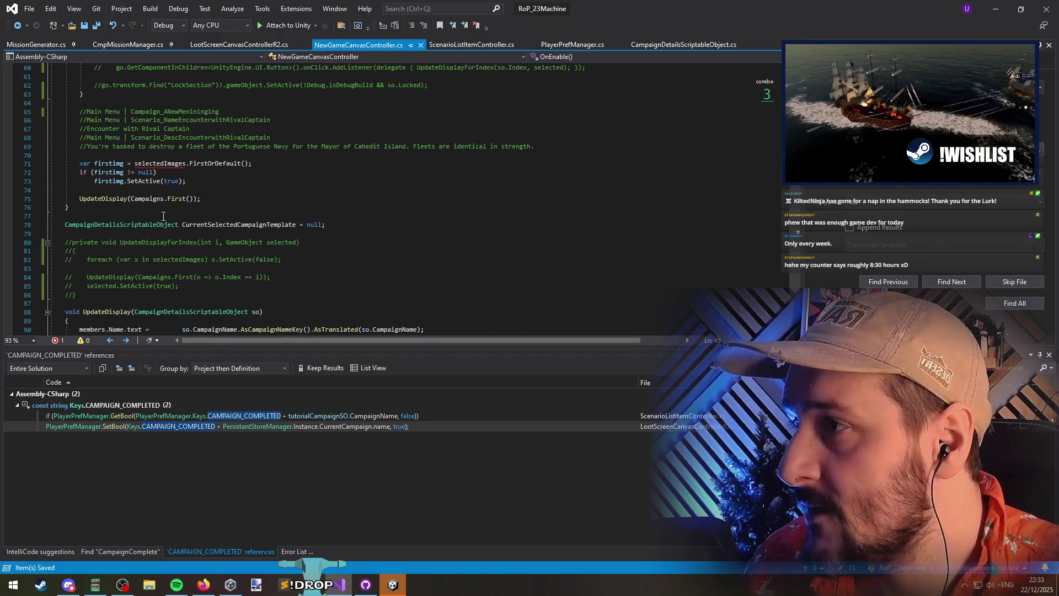
Delete the firstImg block using selectedImages, leaving UpdateDisplay(Campaigns.First()) at the end of OnEnable
triple_click(145, 166)
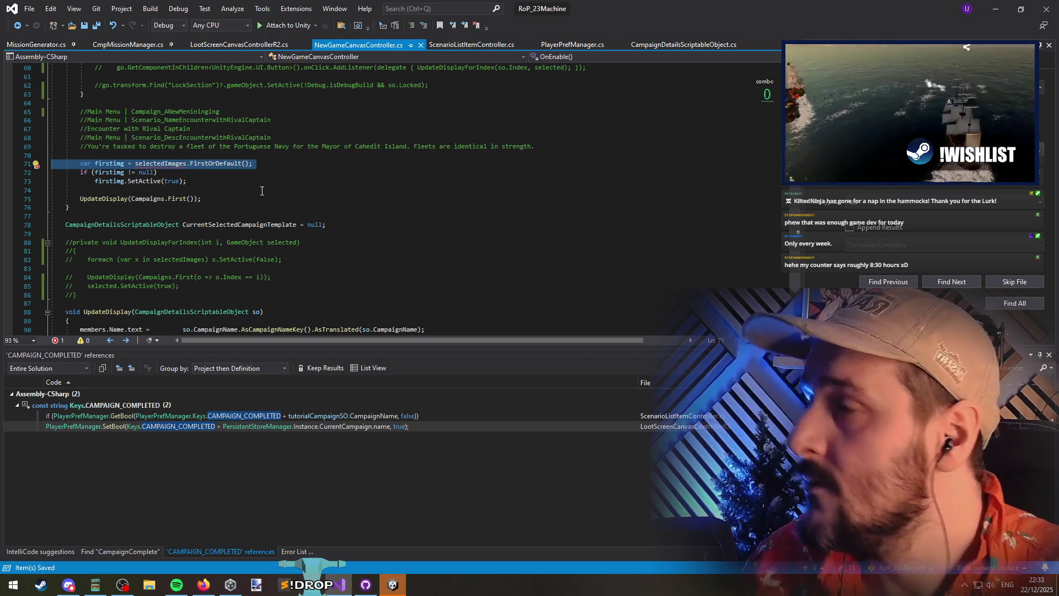
left_click(258, 191)
key("shift+Up")
key("shift+Up")
key("shift+Up")
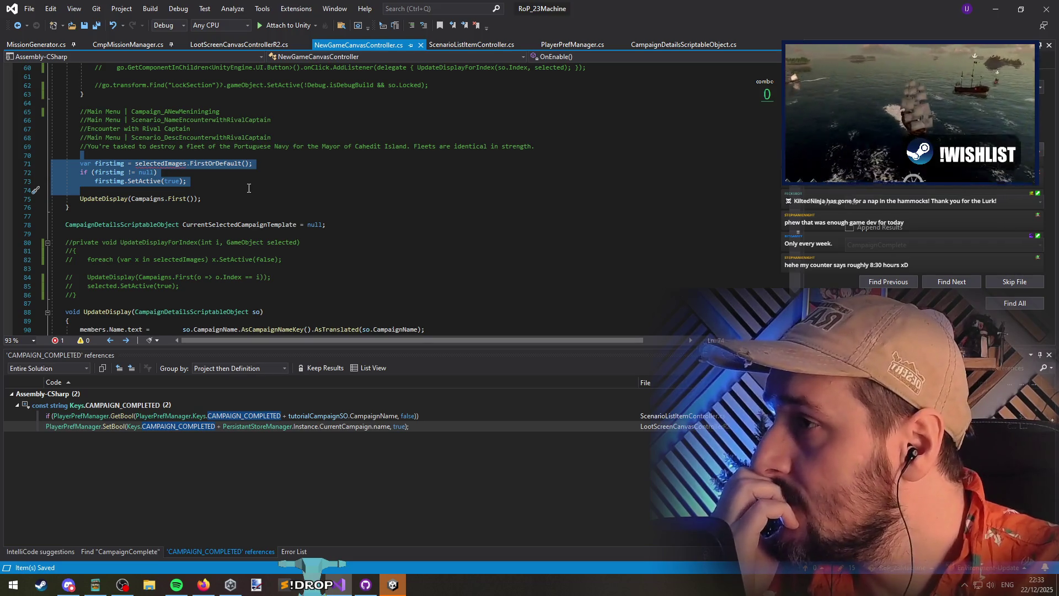
key("Delete")
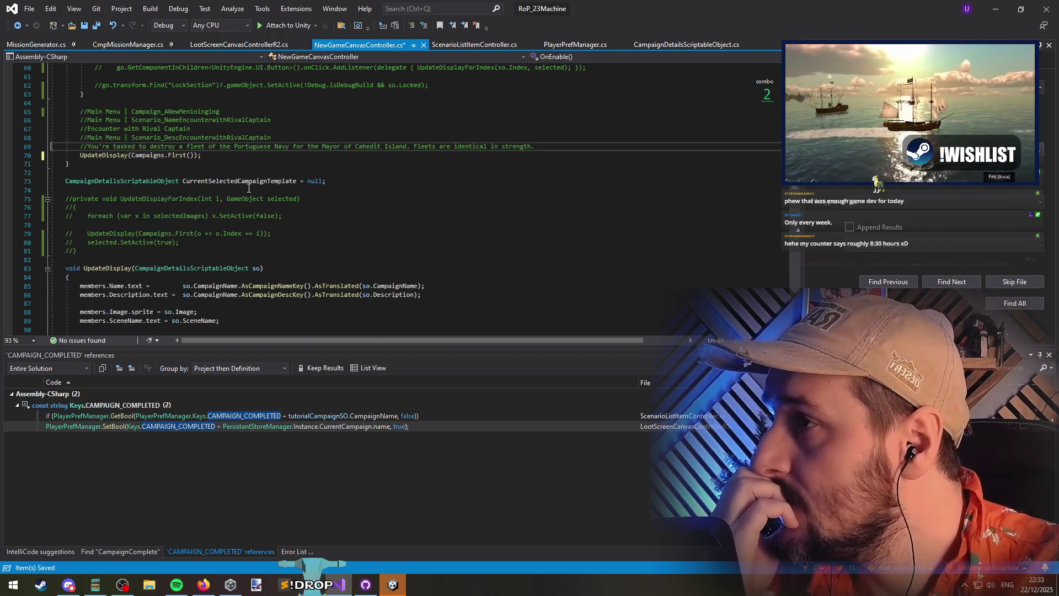
left_click(178, 164)
left_click(112, 164)
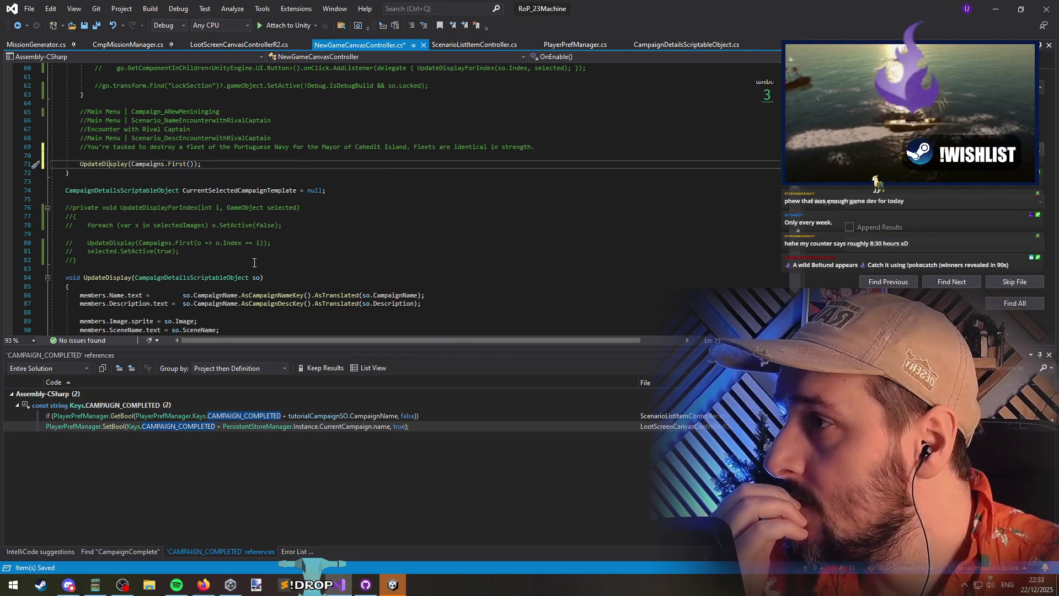
scroll(280, 264, "down", 6)
left_click(194, 199)
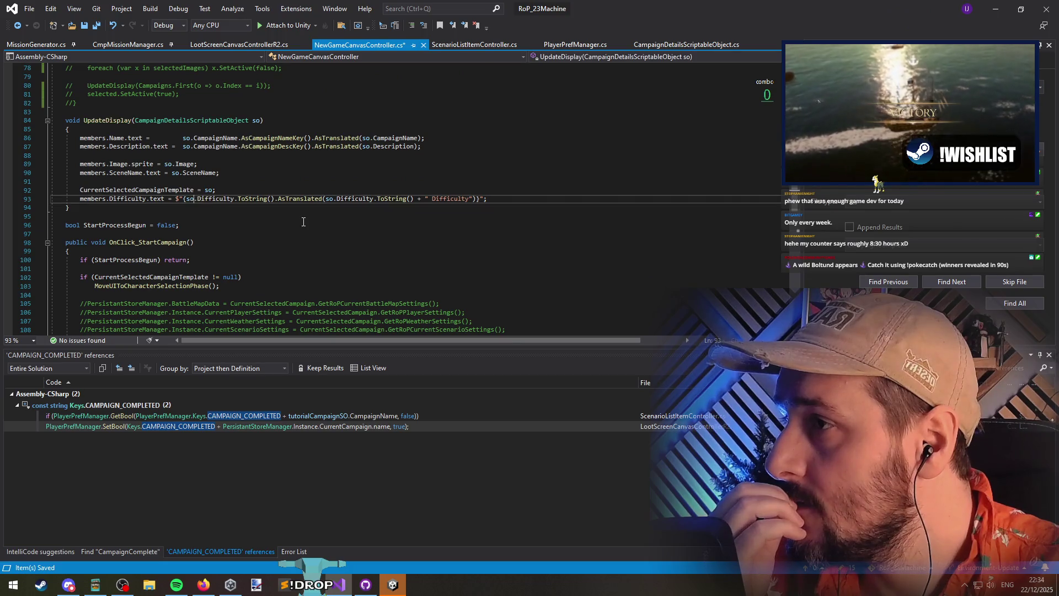
Add a foreach over allDisplayListItems calling f.SetSelectedAppearance(false) in UpdateDisplay
key("End")
key("Return")
key("Return")
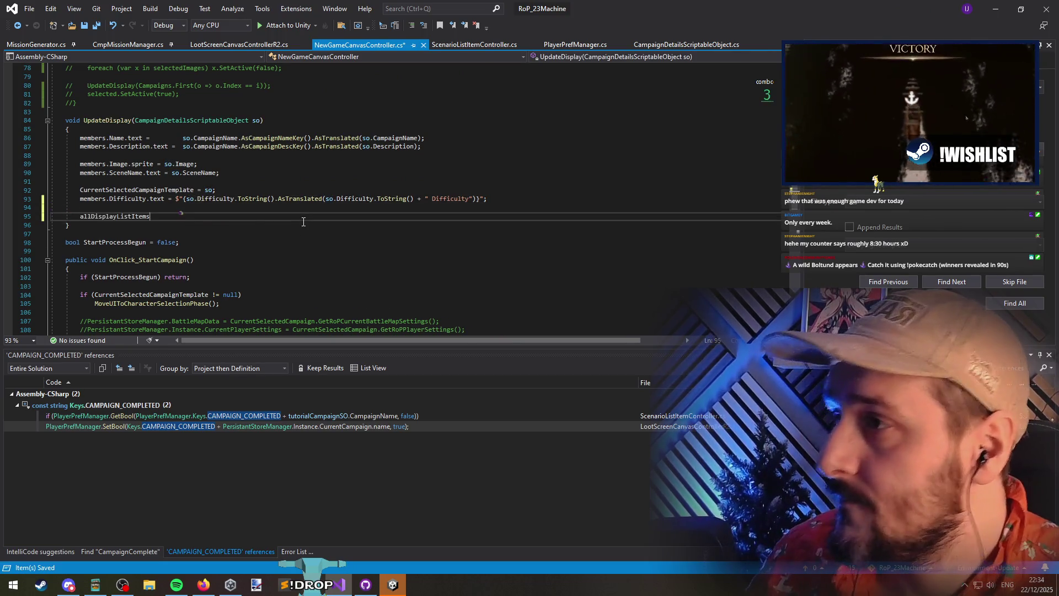
type(".")
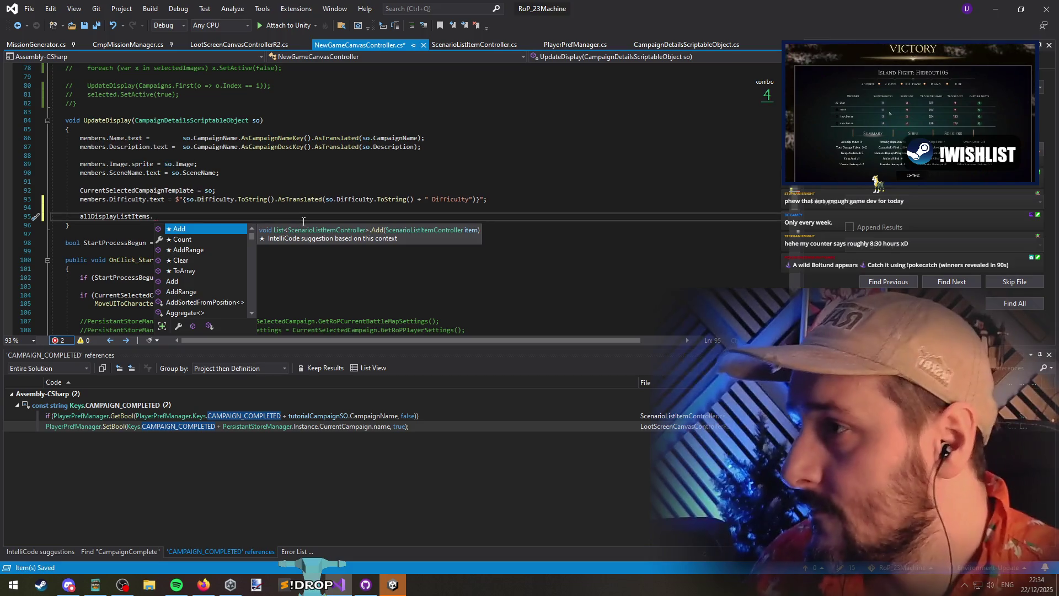
key("BackSpace")
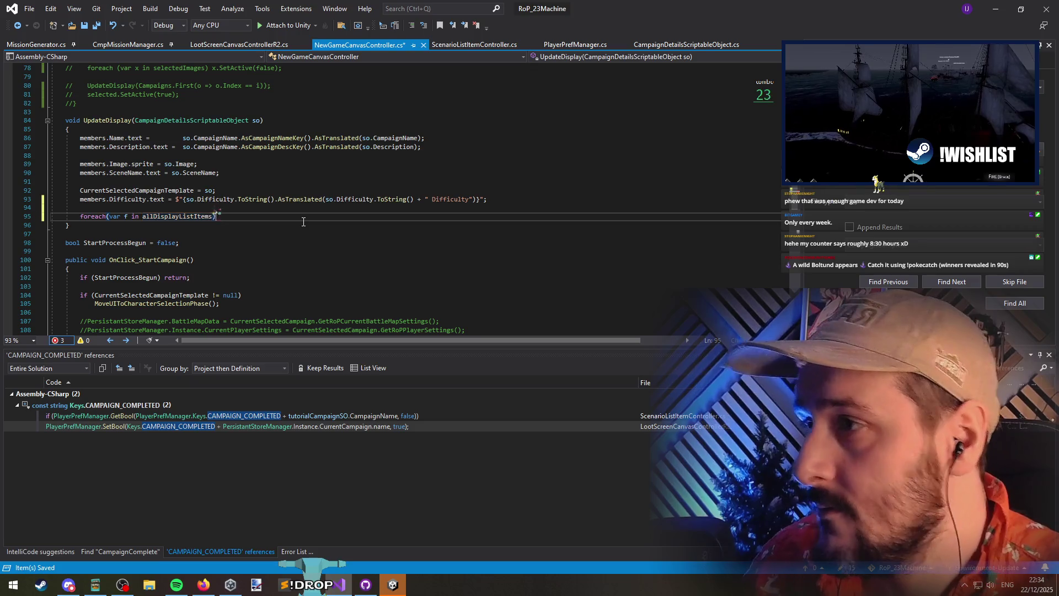
type("{")
key("Return")
type("f.")
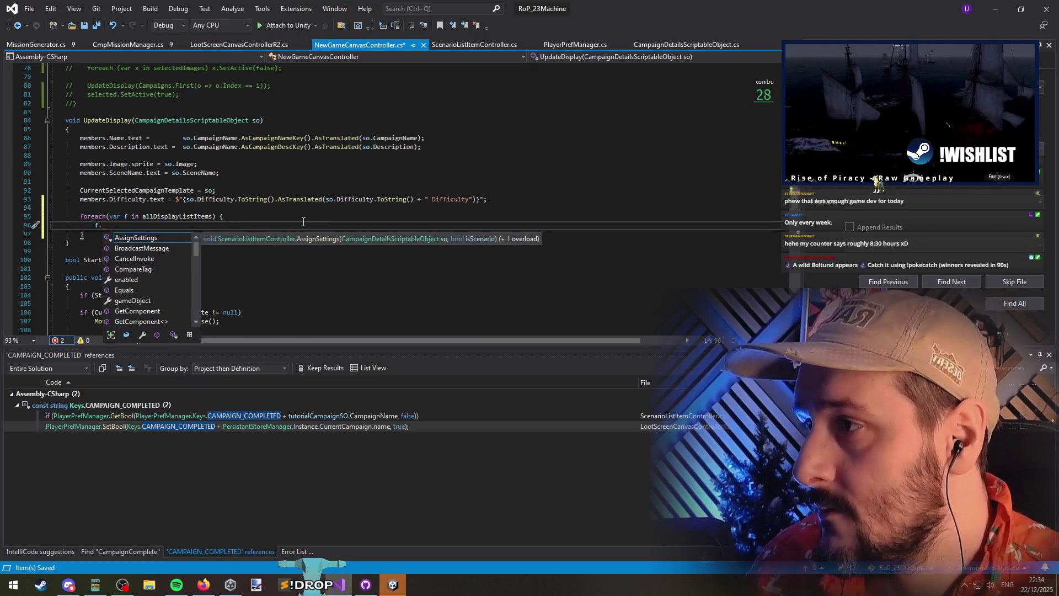
type("SetIna")
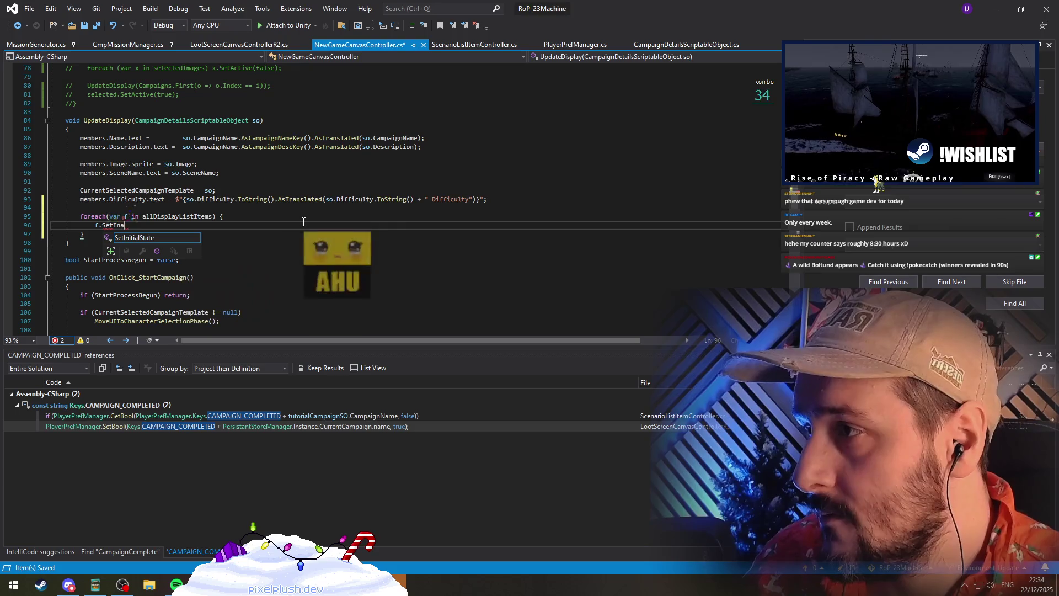
type("ctiveAppearance();")
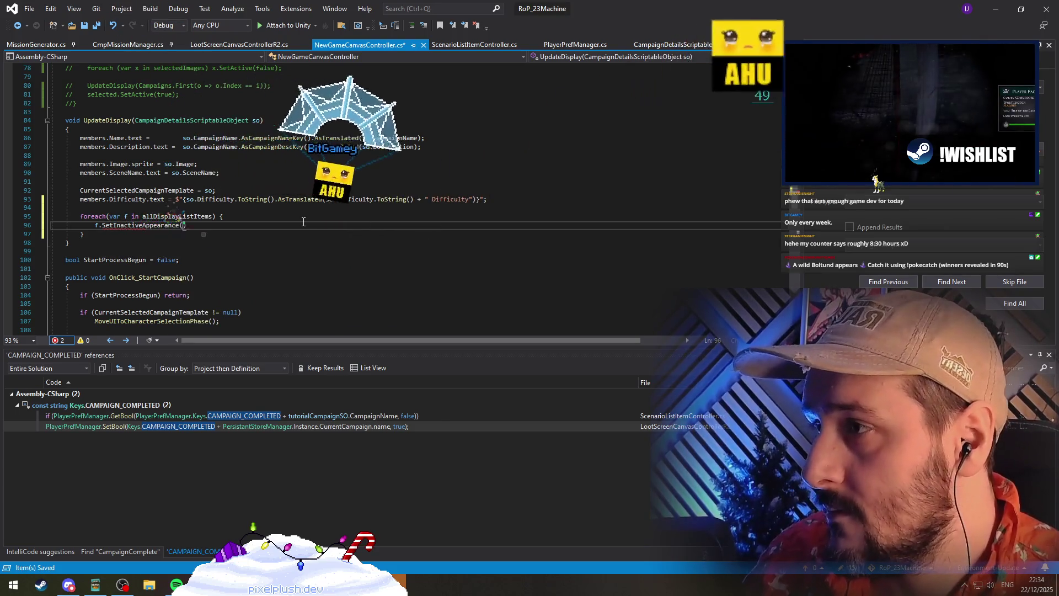
key("Left")
key("Left")
key("ctrl+BackSpace")
type("SetSelected")
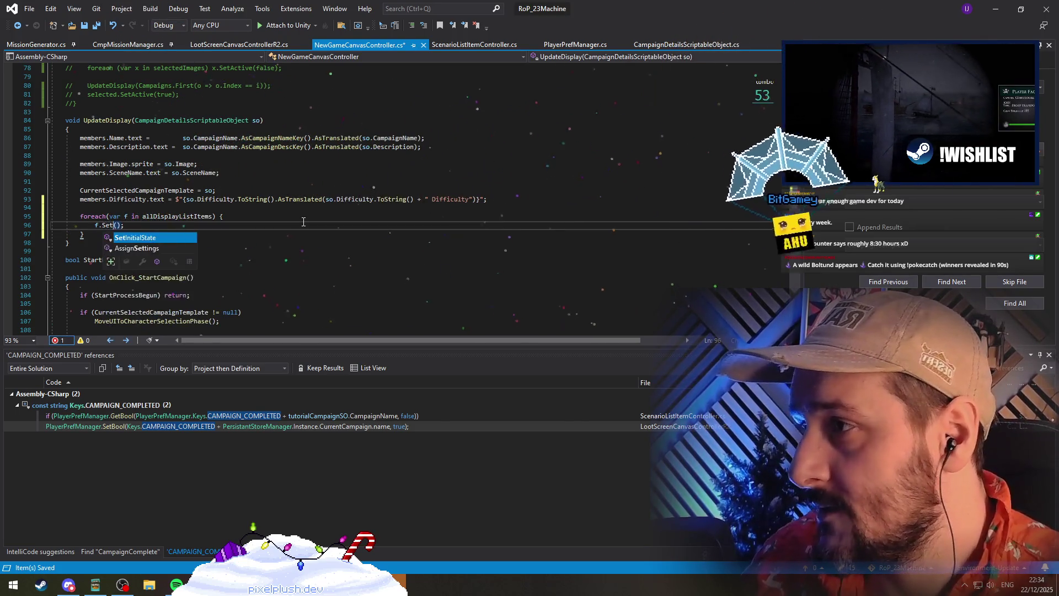
type("Appearance")
key("Right")
type("false")
key("End")
Add allDisplayListItems.Where(o => o.dat == so); after the loop and save
key("Down")
key("Return")
key("Return")
type("allDisplayListItems")
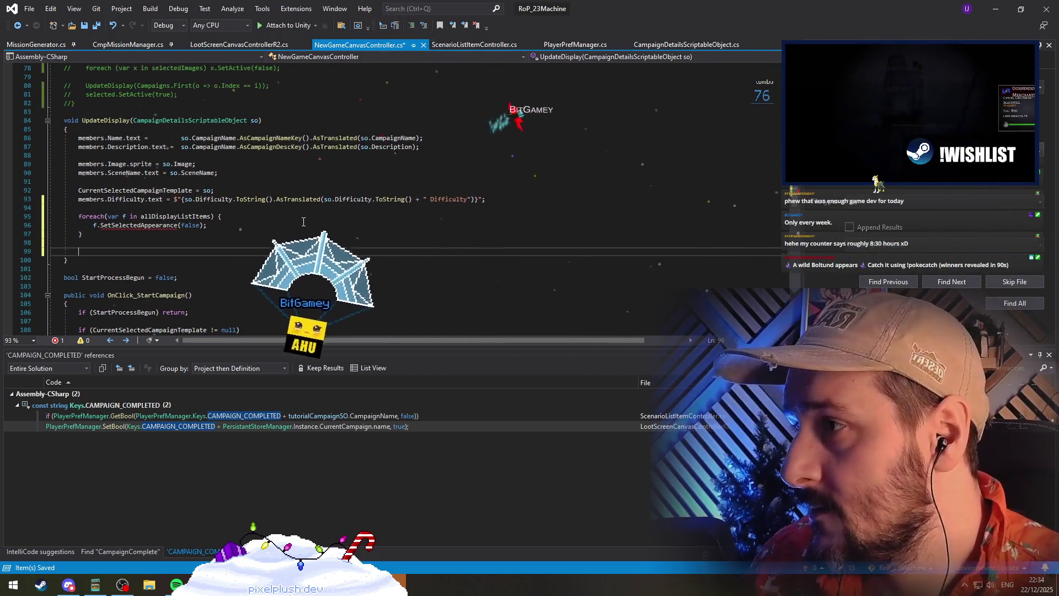
type(".Where)")
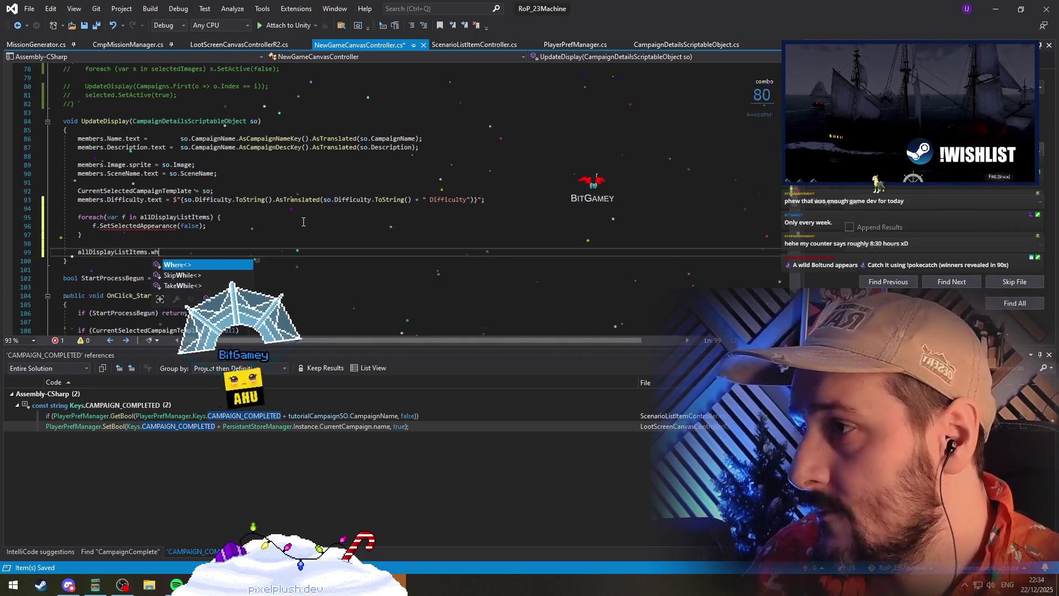
key("BackSpace")
type("(o => ")
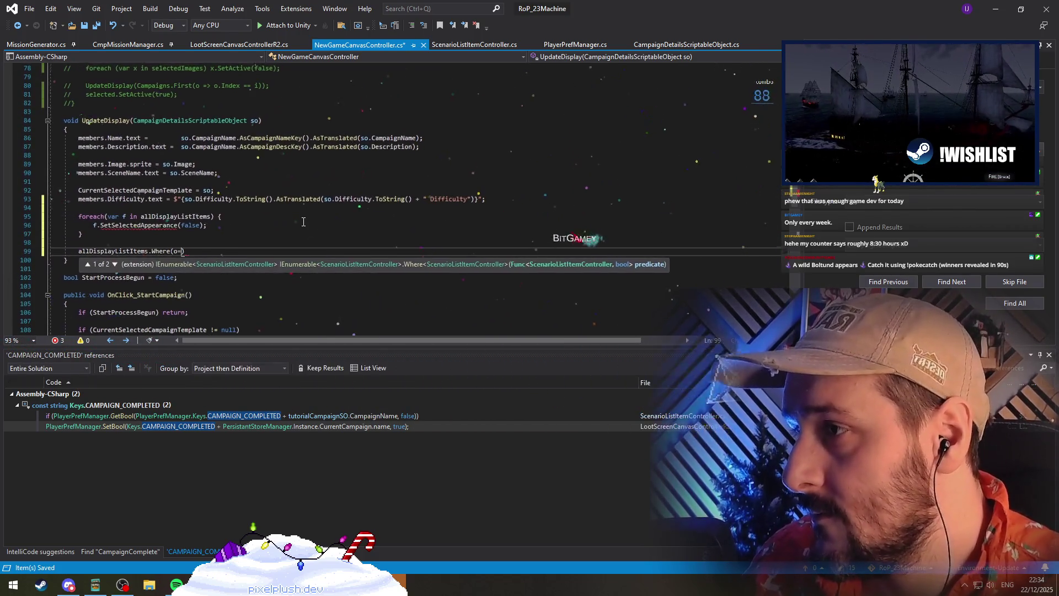
type("o.dat")
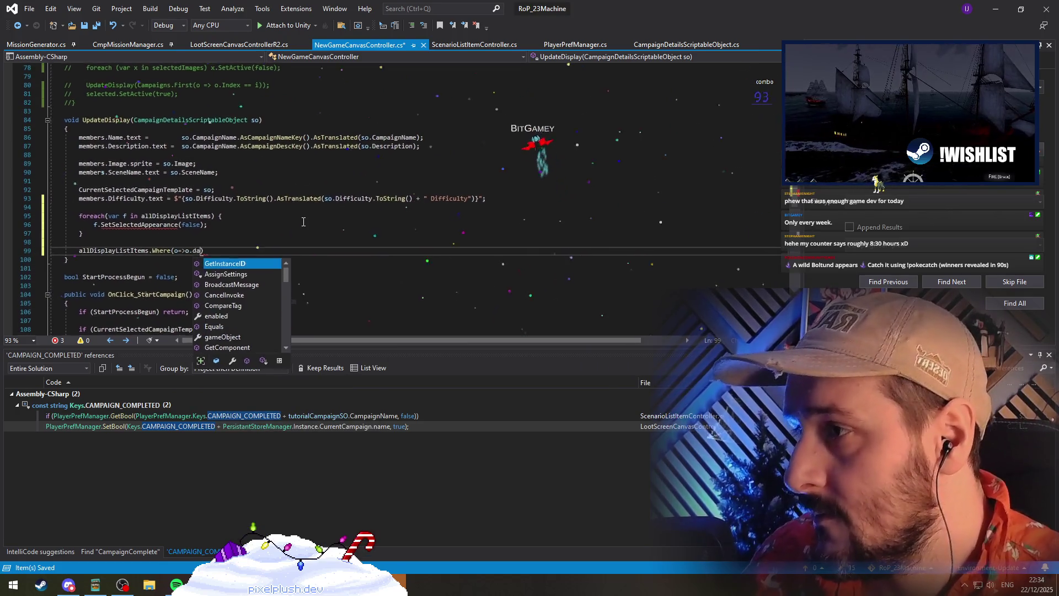
type(" == so)")
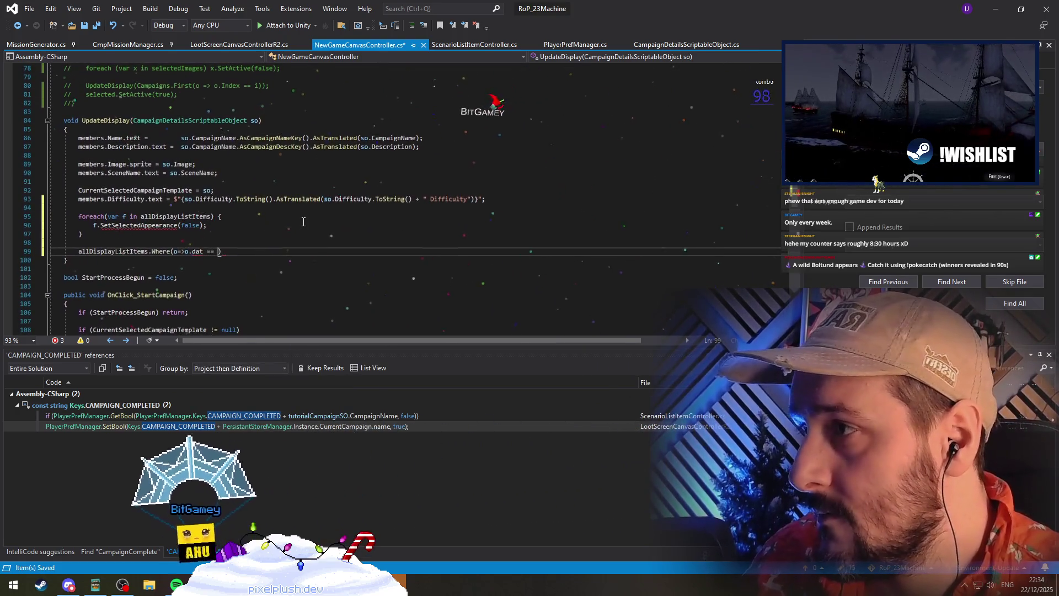
type(";")
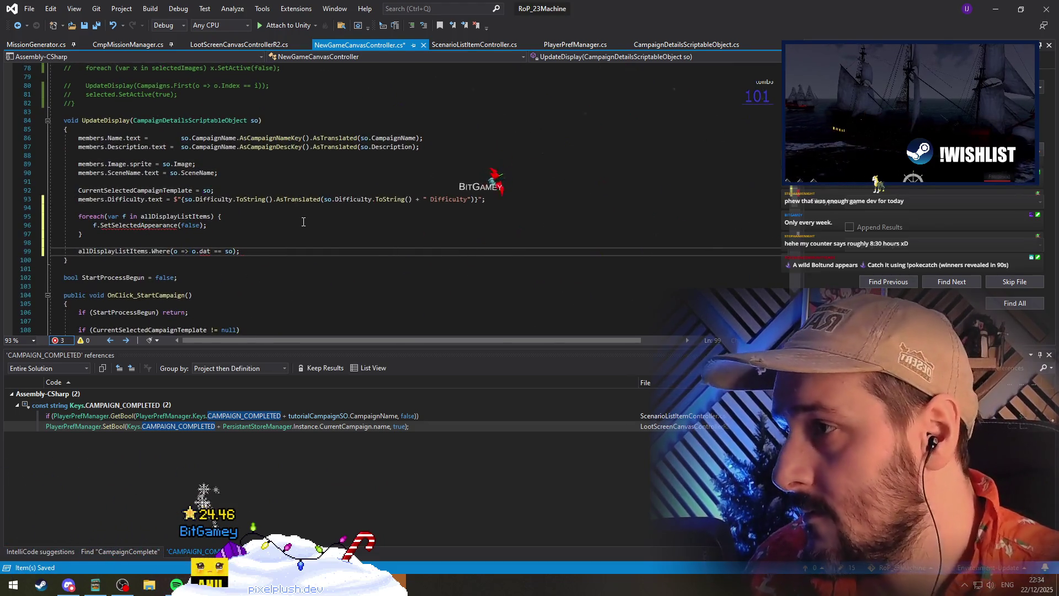
key("ctrl+s")
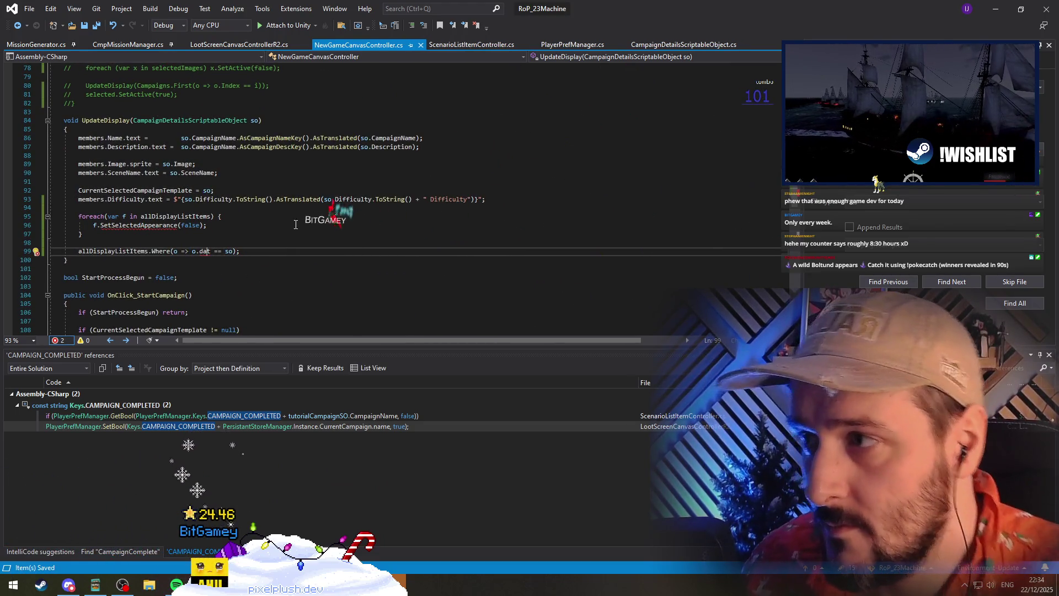
right_click(205, 253)
Generate the missing dat field in ScenarioListItemController via the quick-fix menu
left_click(208, 261)
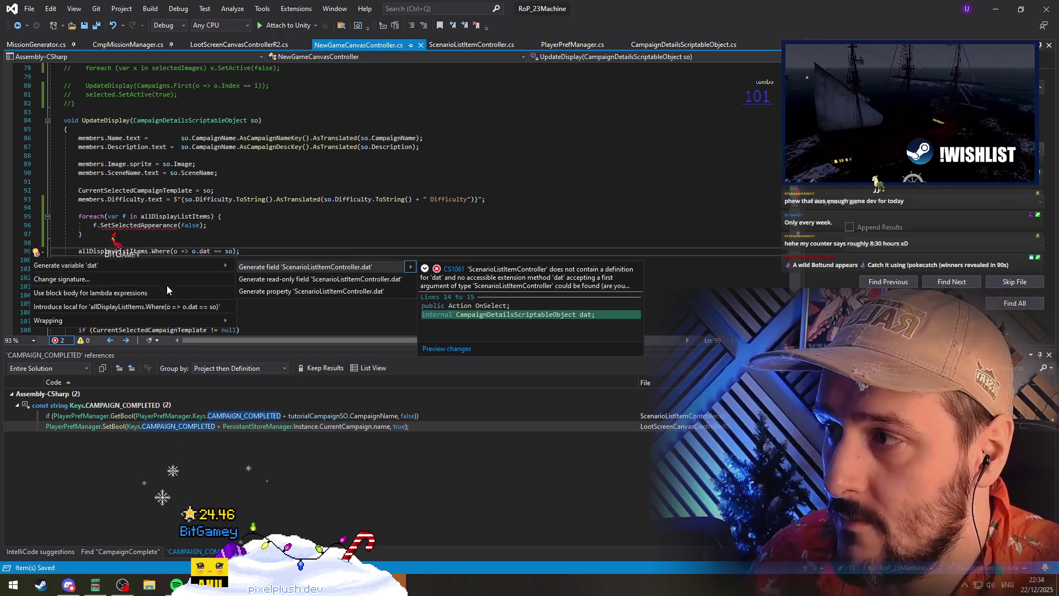
left_click(339, 267)
right_click(164, 231)
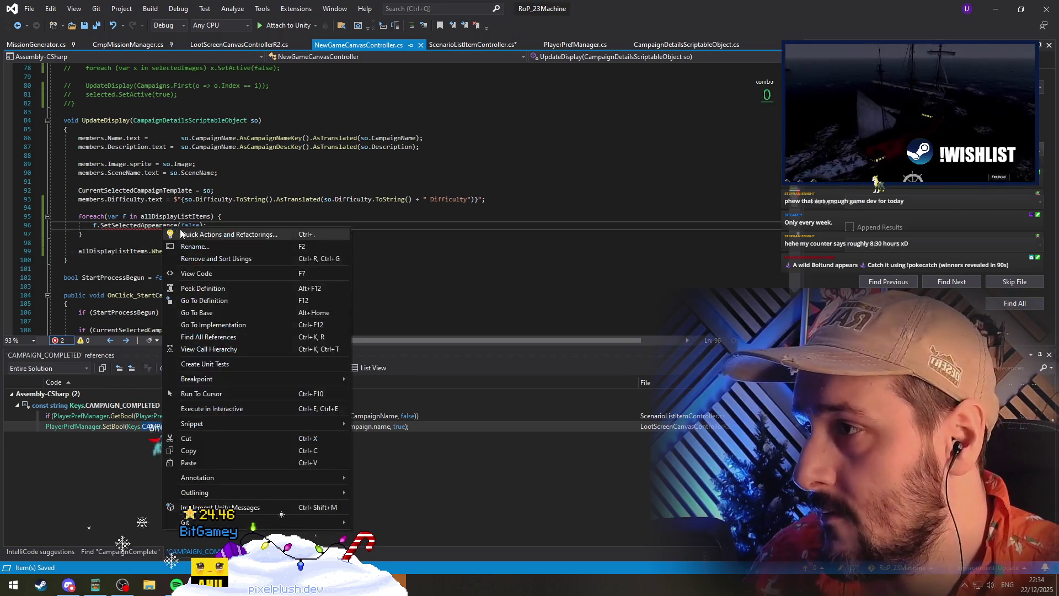
left_click(187, 236)
key("Escape")
key("Down")
key("Down")
key("Down")
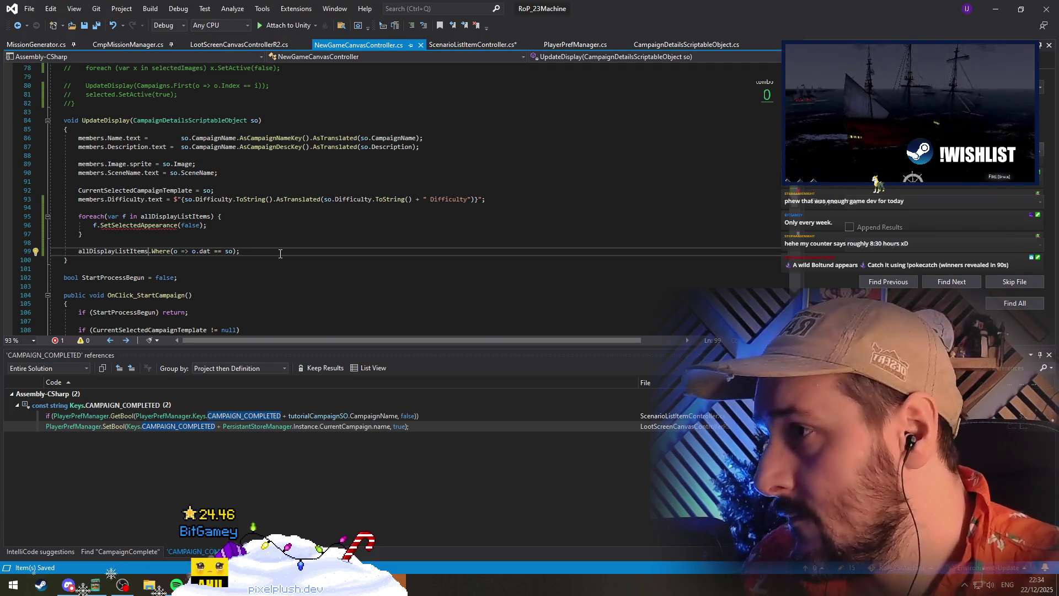
Change the lookup to First(o => o.dat == so).SetSelectedAppearance(true)
key("ctrl+Right")
key("ctrl+Right")
key("ctrl+shift+Right")
type("first")
key("Tab")
key("End")
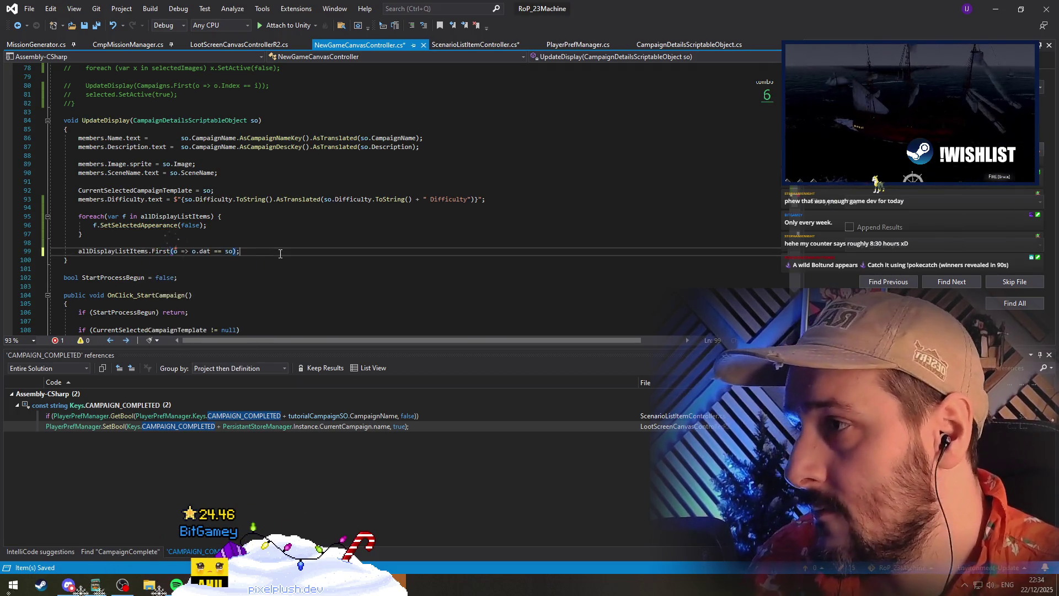
type(".SetSelec")
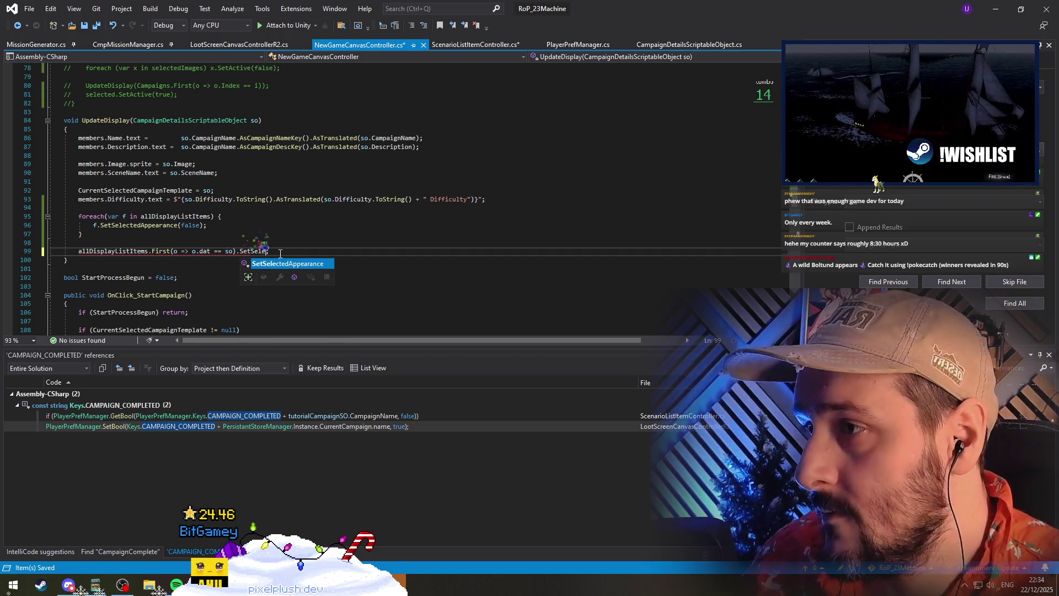
key("Tab")
type("(true)")
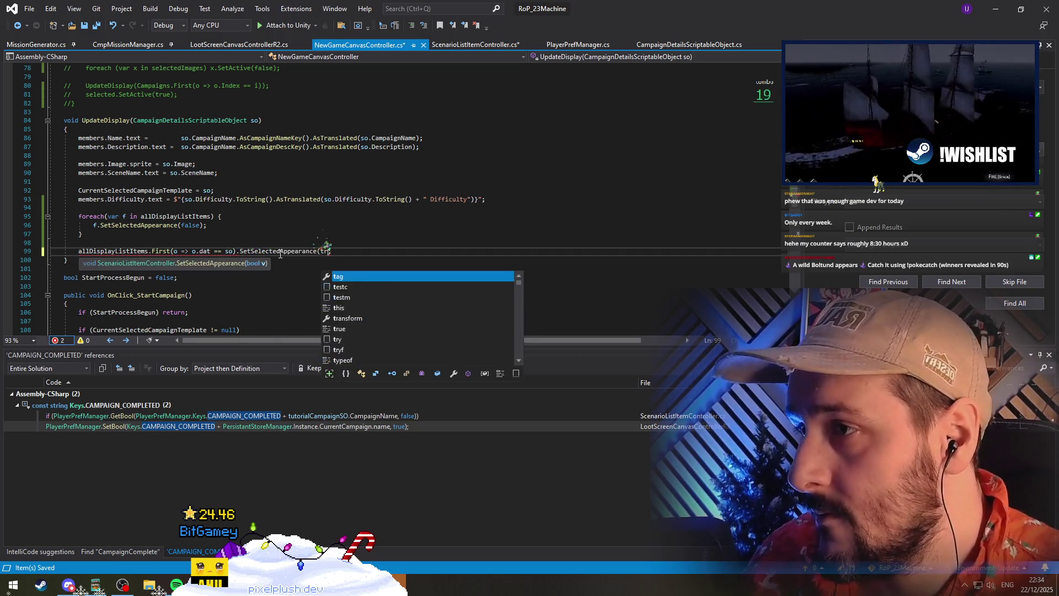
type(";")
Remove the stray semicolon and leftover brace line, save, and go to SetSelectedAppearance's definition
key("Delete")
key("Delete")
key("Up")
key("Up")
key("Up")
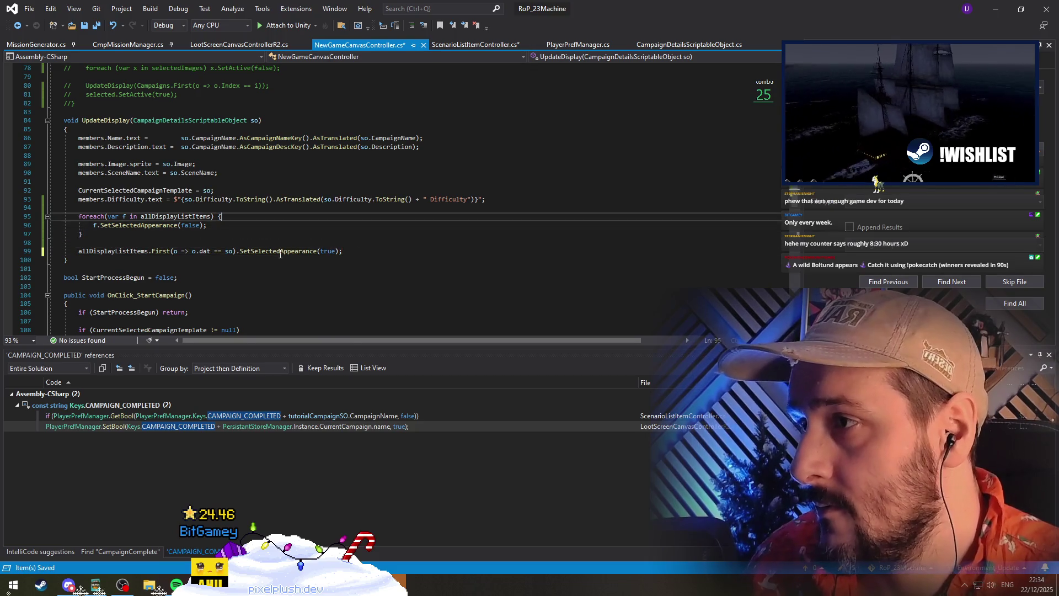
key("BackSpace")
key("BackSpace")
key("Down")
key("Down")
key("ctrl+x")
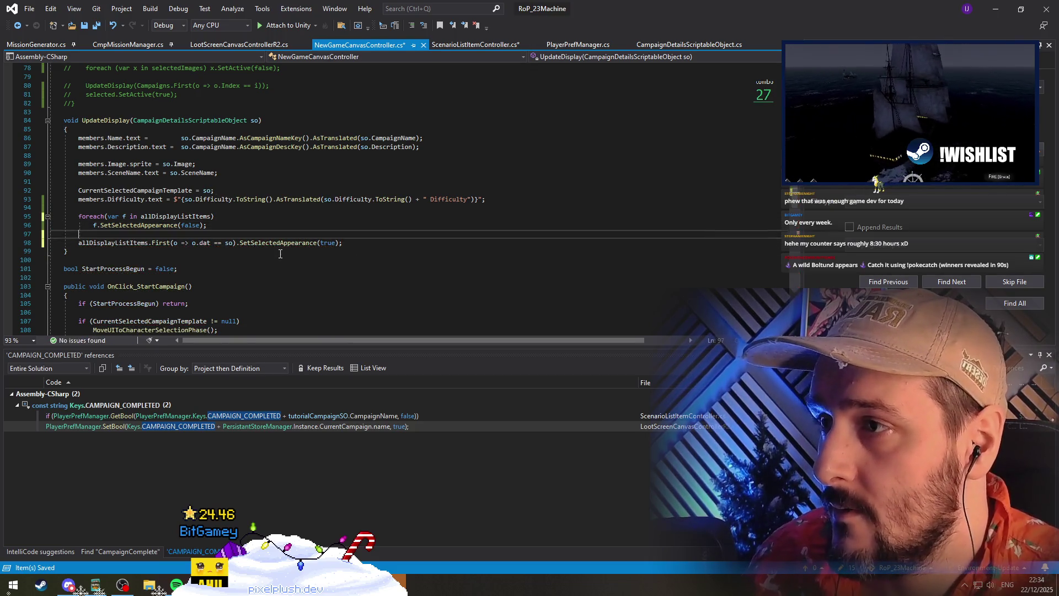
key("Down")
key("ctrl+s")
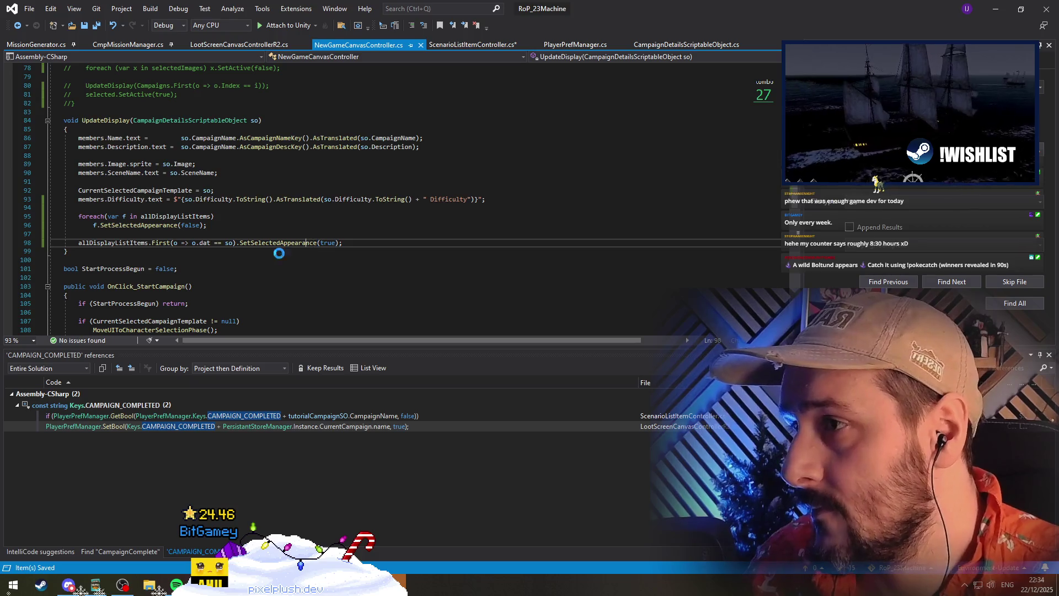
key("F12")
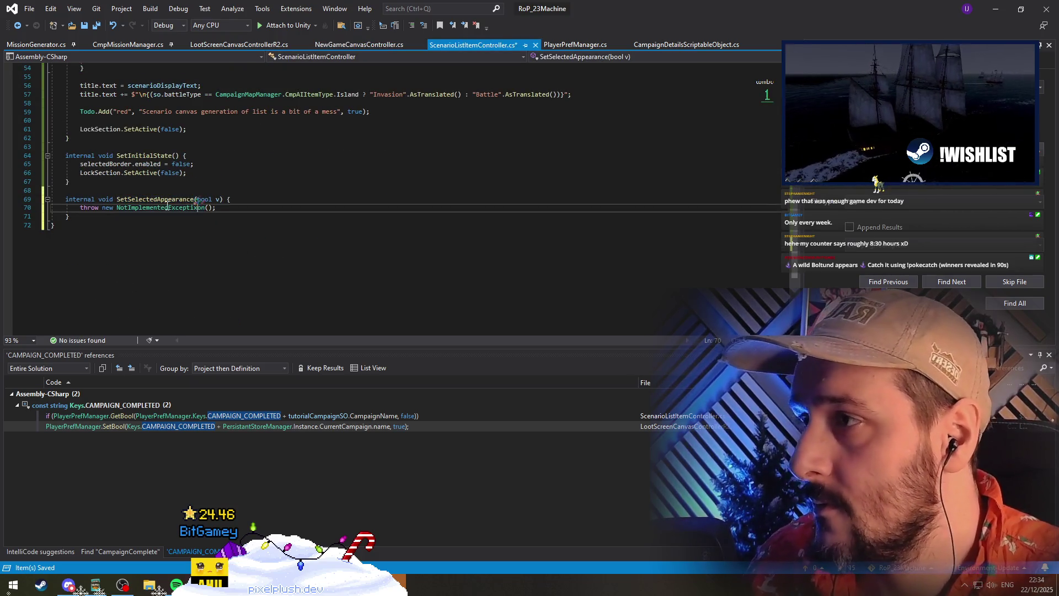
Make SetSelectedAppearance a one-line body => selectedBorder.enabled = v; and save
key("Return")
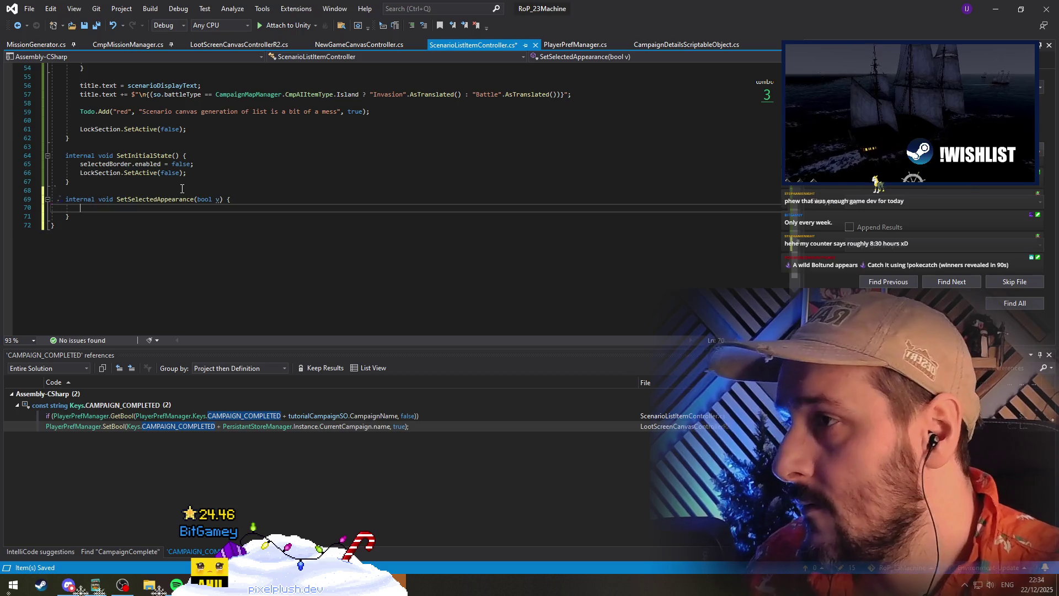
type("if()")
key("BackSpace")
key("BackSpace")
key("BackSpace")
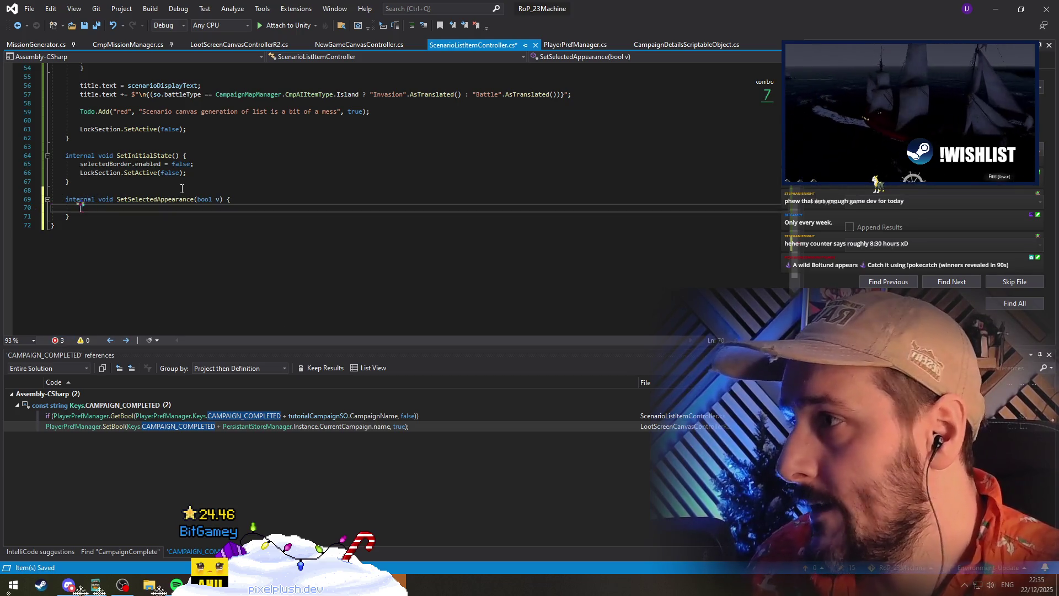
type("selectedBorder")
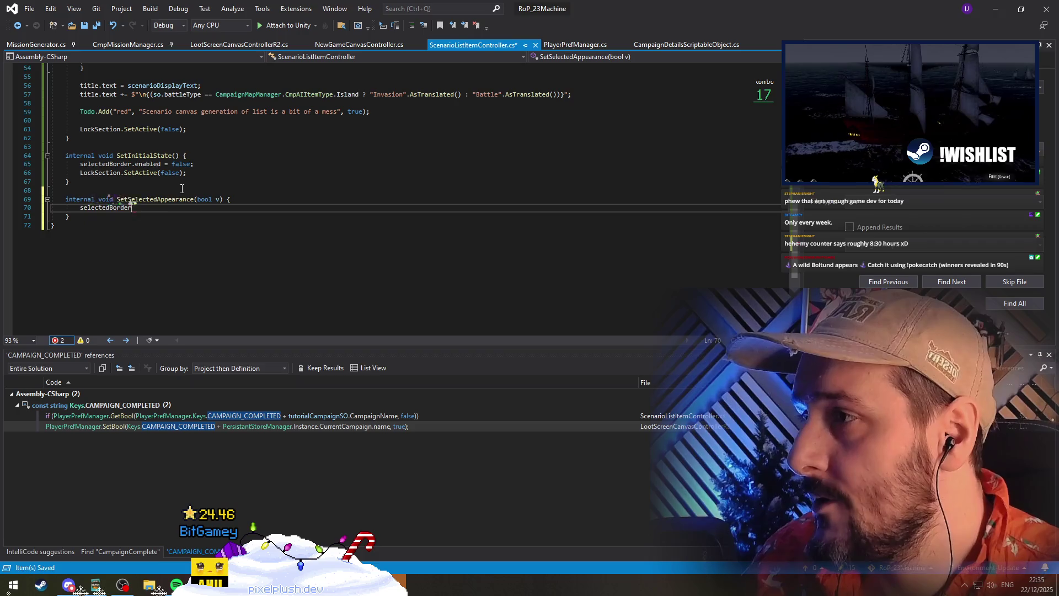
type(".enabled = v;")
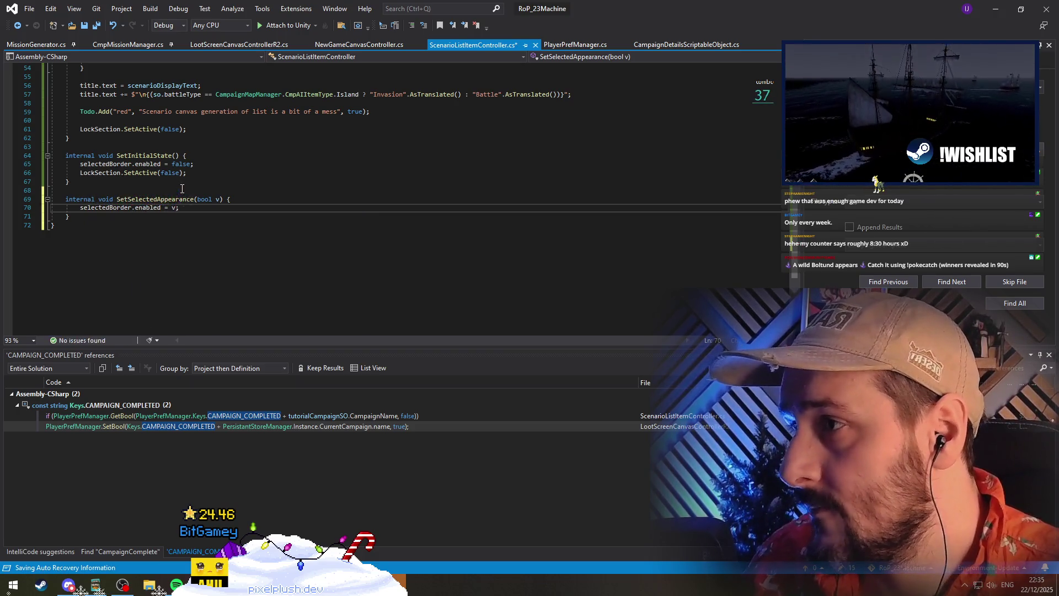
key("Down")
key("ctrl+x")
key("Up")
key("Up")
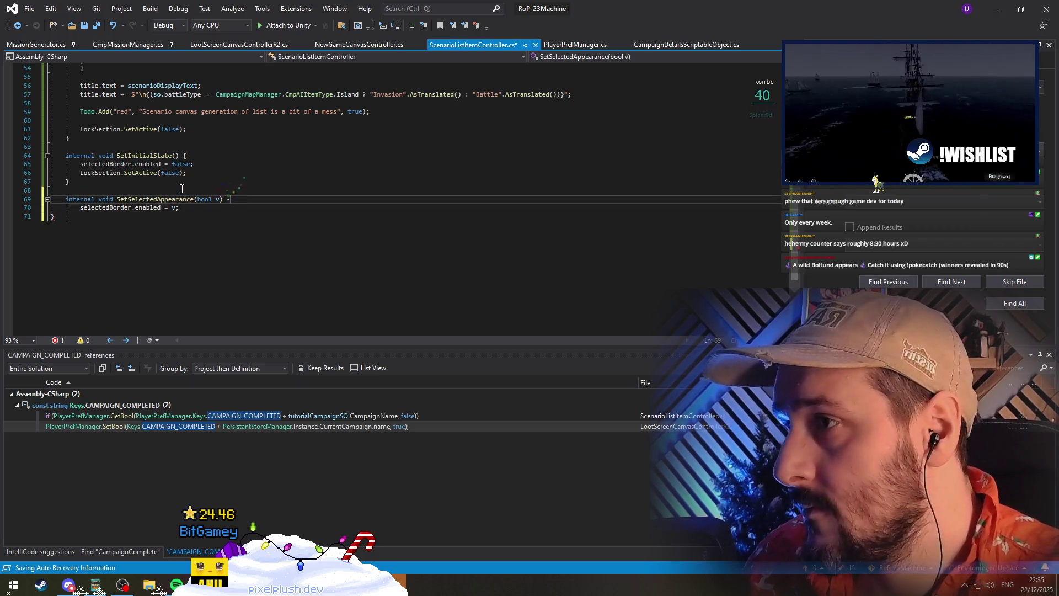
key("Delete")
key("ctrl+s")
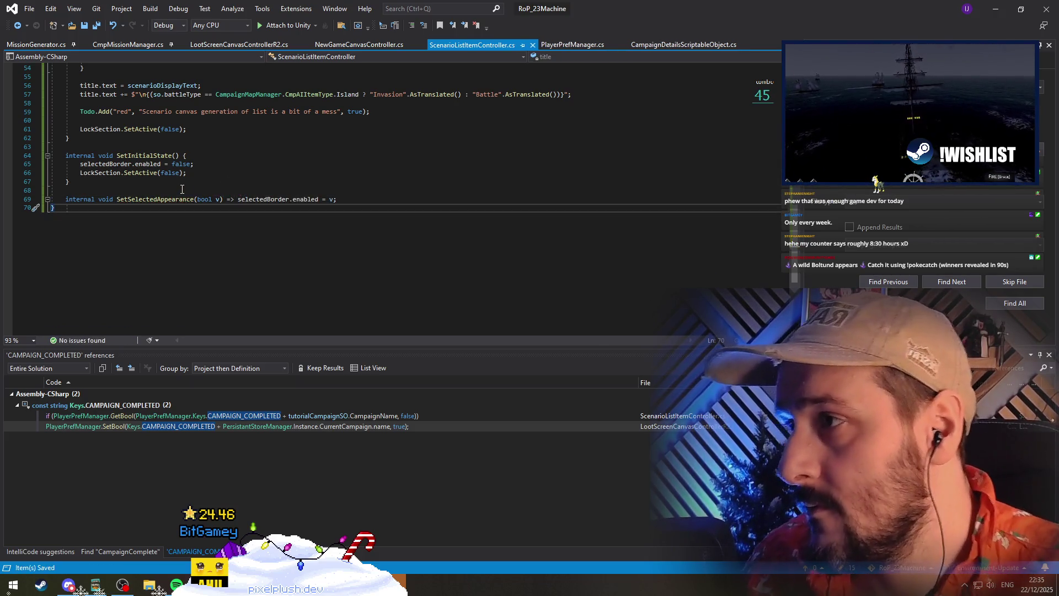
Store dat = so; in AssignSettings, save ScenarioListItemController, and return to Unity
key("ctrl+minus")
key("Up")
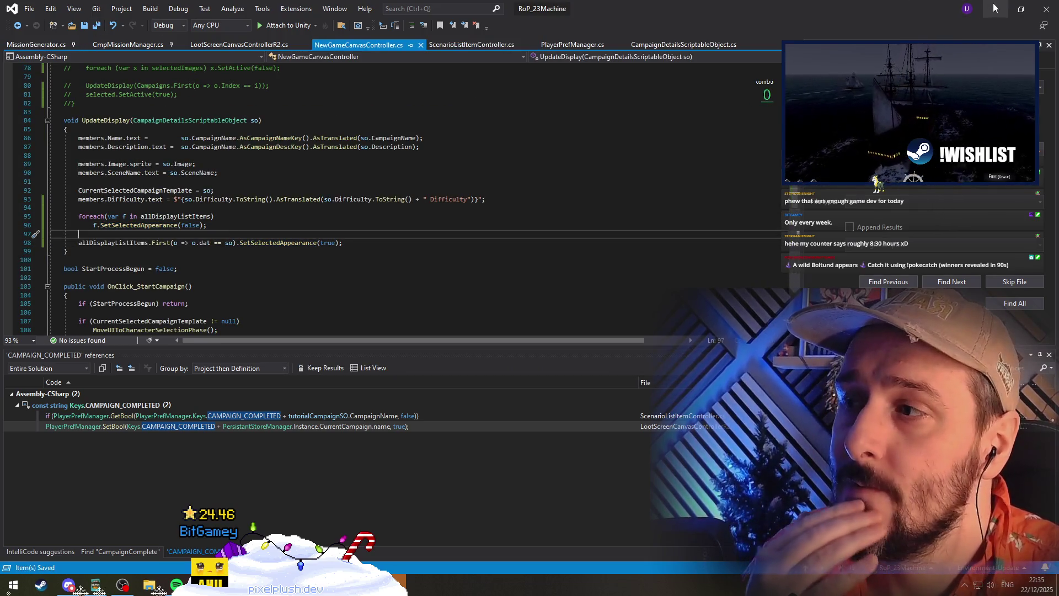
scroll(246, 253, "up", 4)
left_click(131, 225)
scroll(349, 203, "down", 2)
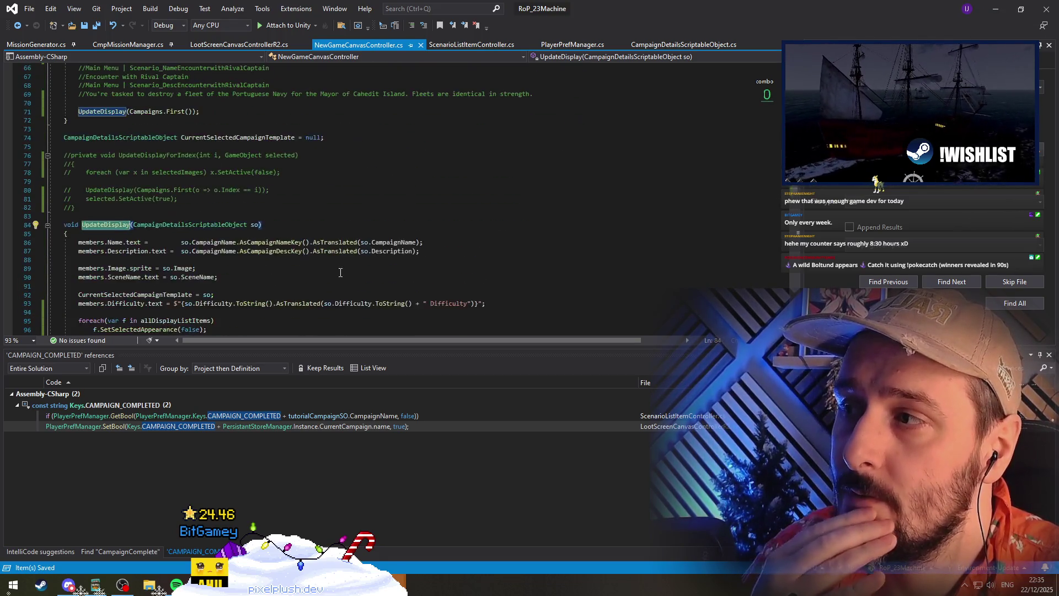
left_click(471, 44)
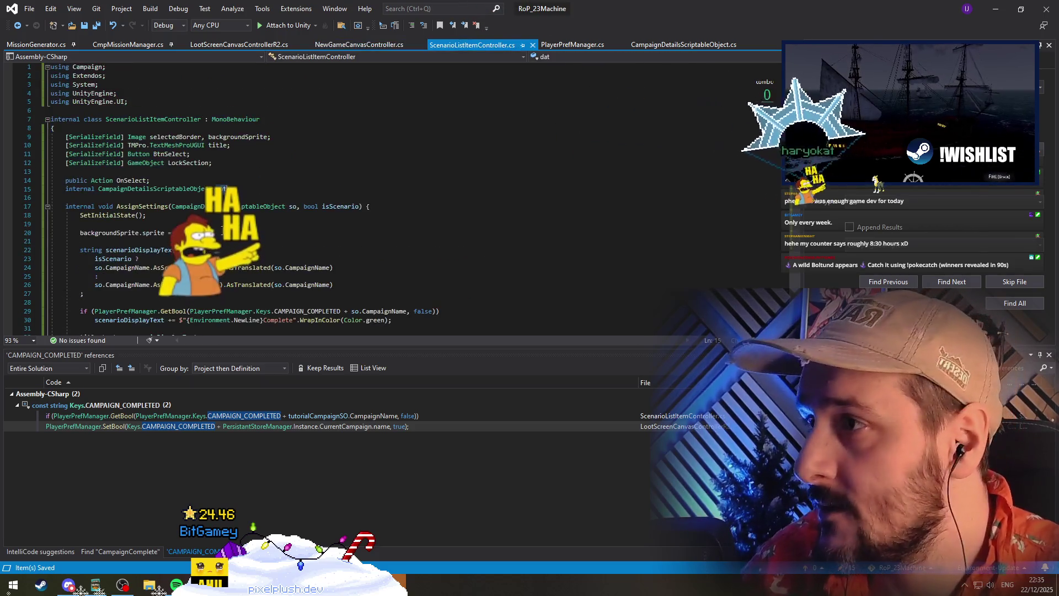
scroll(154, 176, "down", 2)
key("Return")
key("Return")
key("Up")
type("dat = so;")
key("Down")
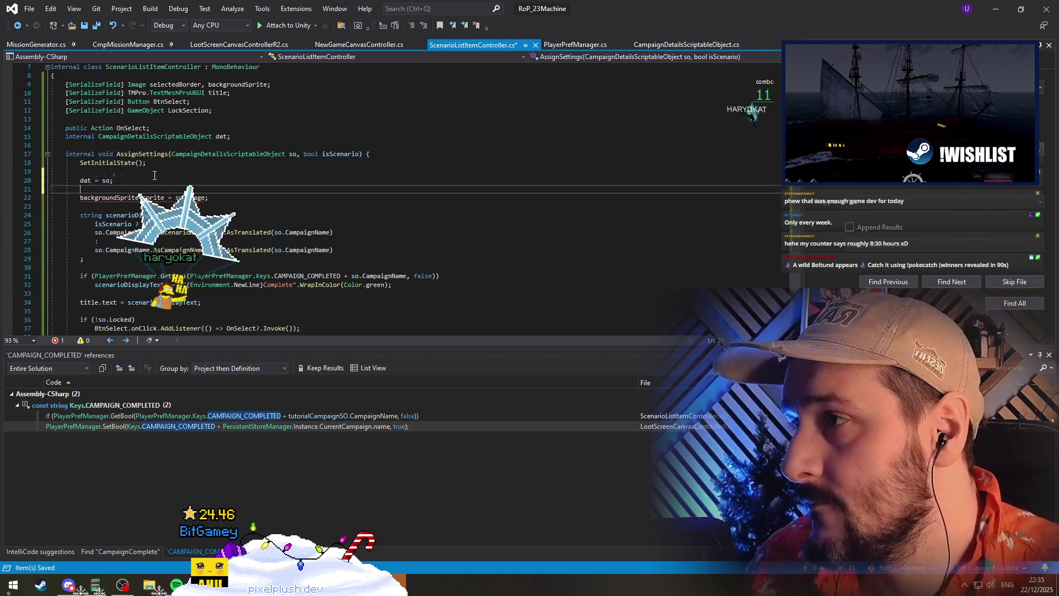
left_click(87, 26)
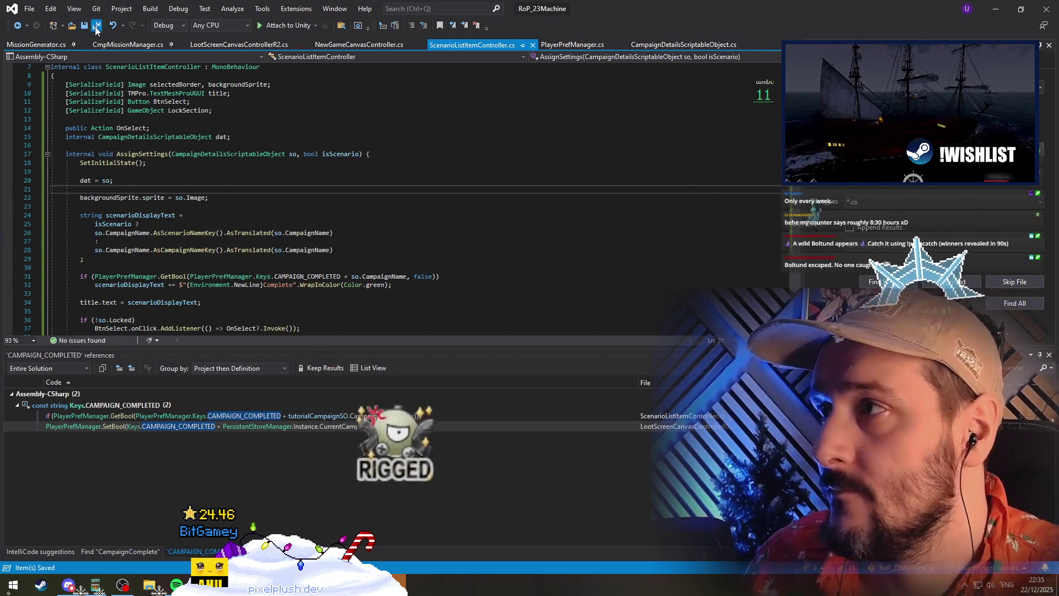
left_click(994, 6)
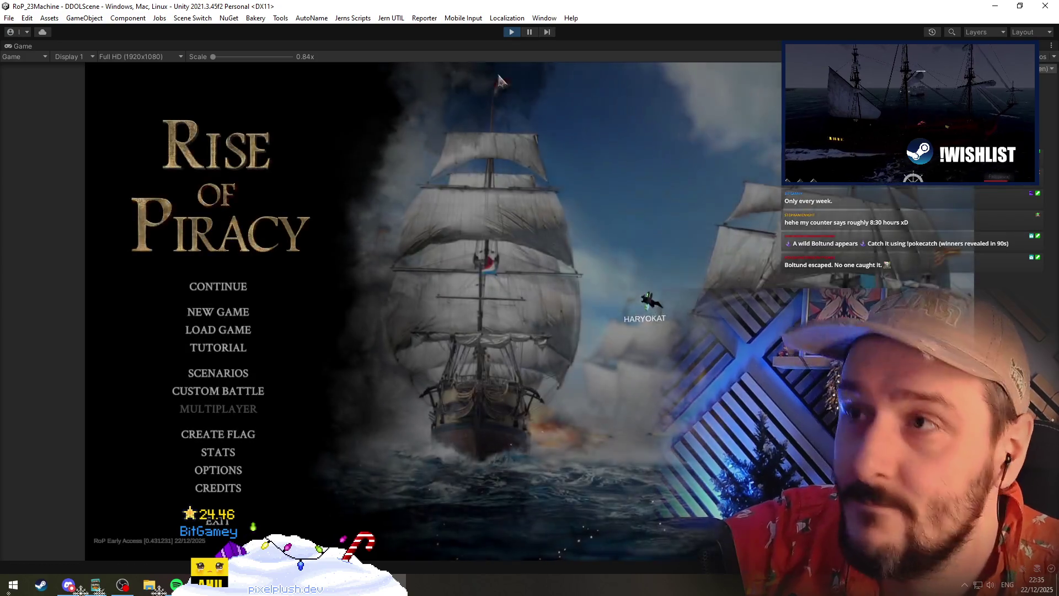
In play mode, select Tutorial 1 - Campaign in the campaign list, go back, then open and leave Scenarios
left_click(206, 313)
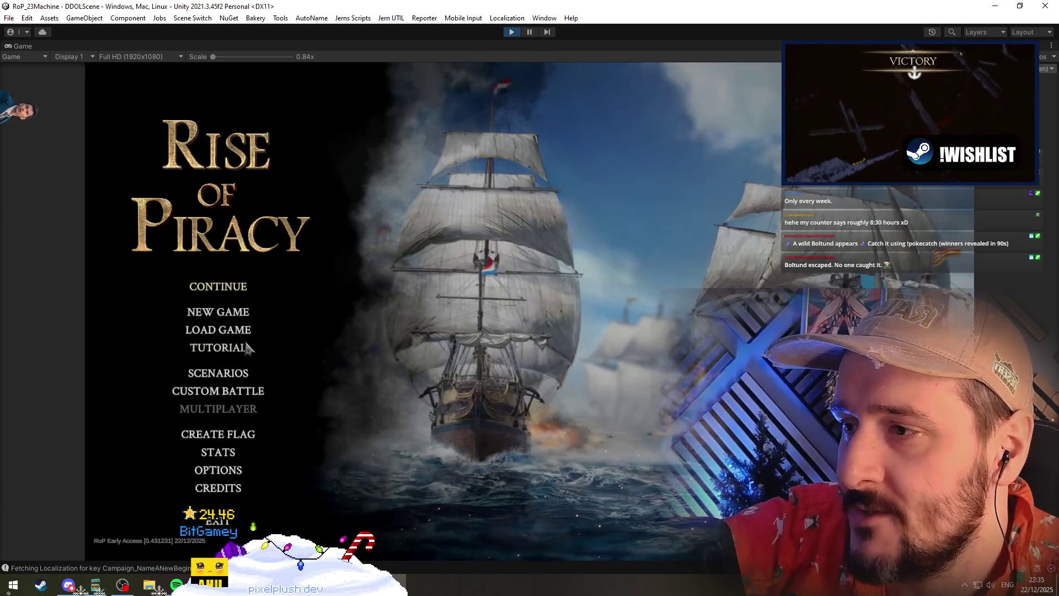
left_click(264, 365)
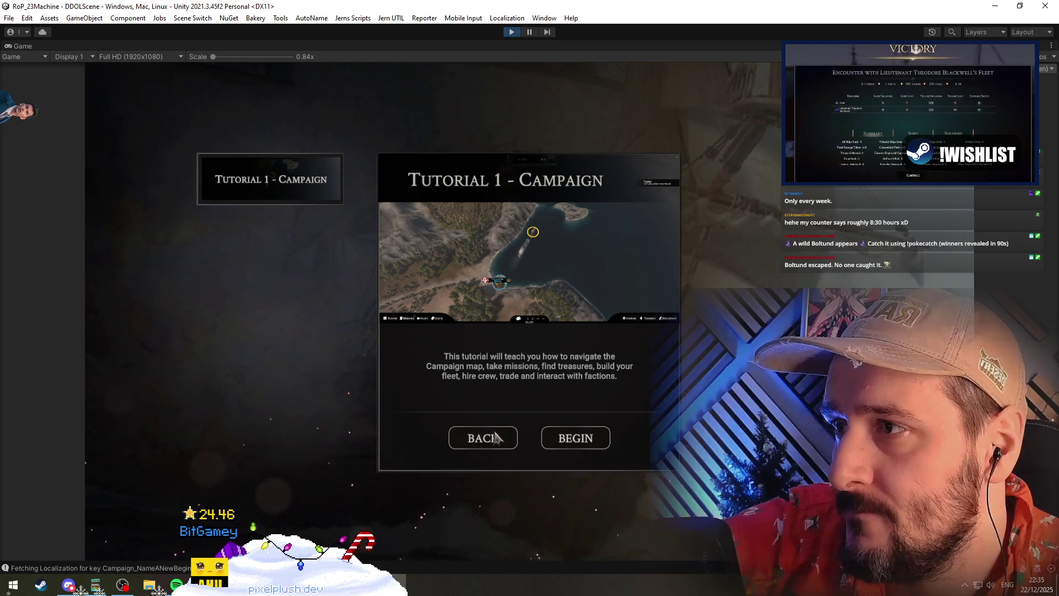
left_click(480, 439)
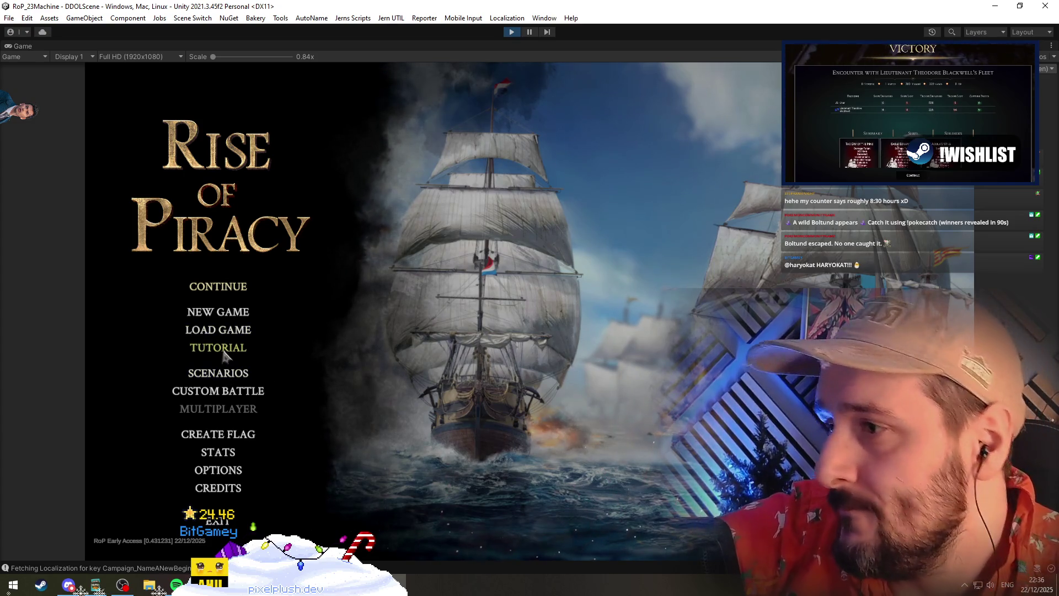
left_click(229, 378)
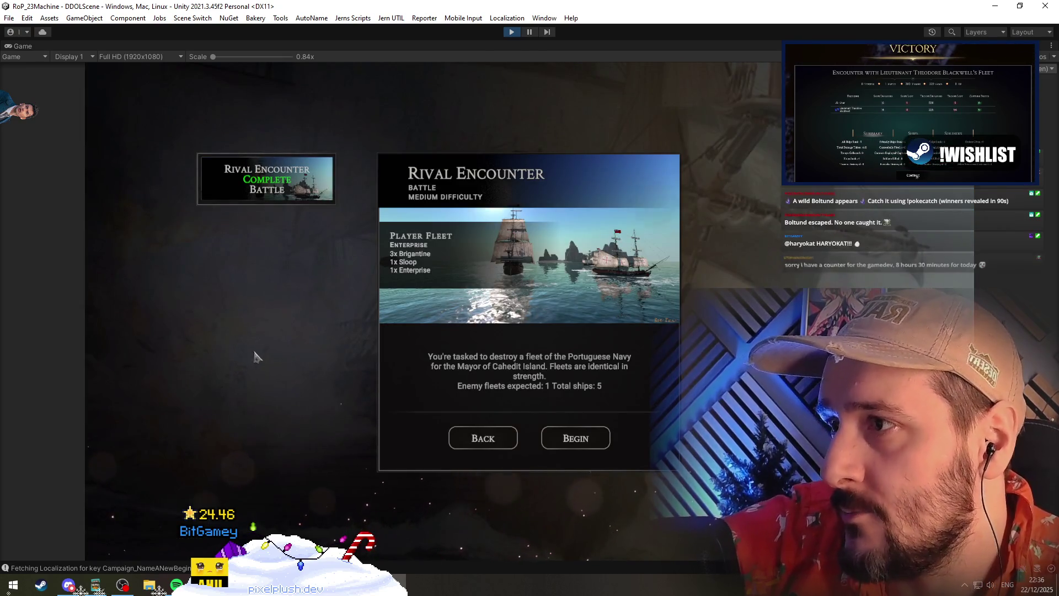
left_click(482, 438)
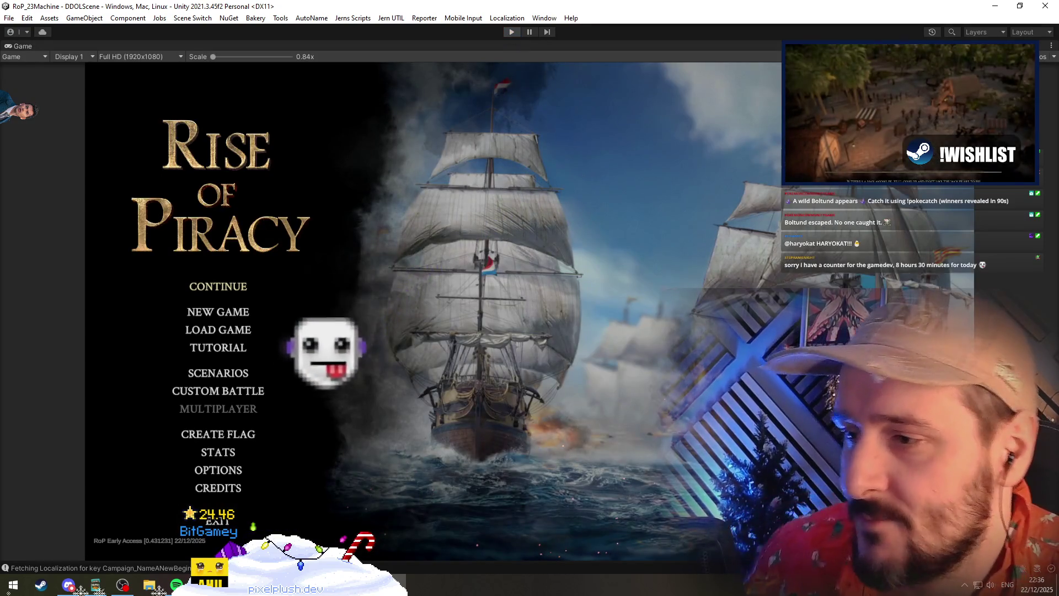
Switch back to Visual Studio's NewGameCanvasController.cs at UpdateDisplay
key("alt+Tab")
left_click(349, 265)
key("ctrl+s")
key("ctrl+Tab")
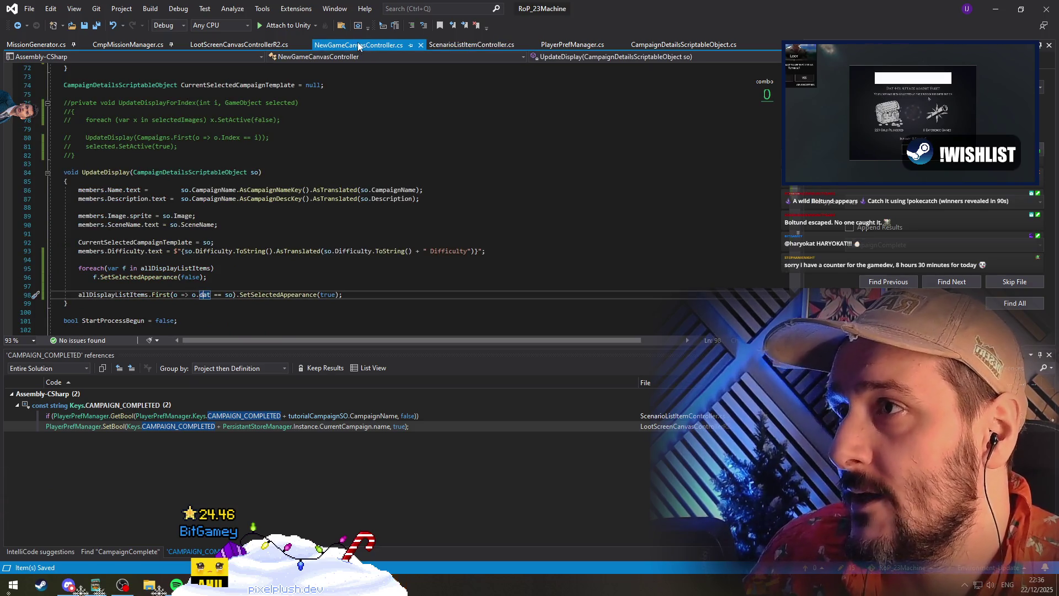
Close NewGameCanvasController, then cut the LockSection.SetActive(false) line on line 63 and the blank line above it
middle_click(362, 45)
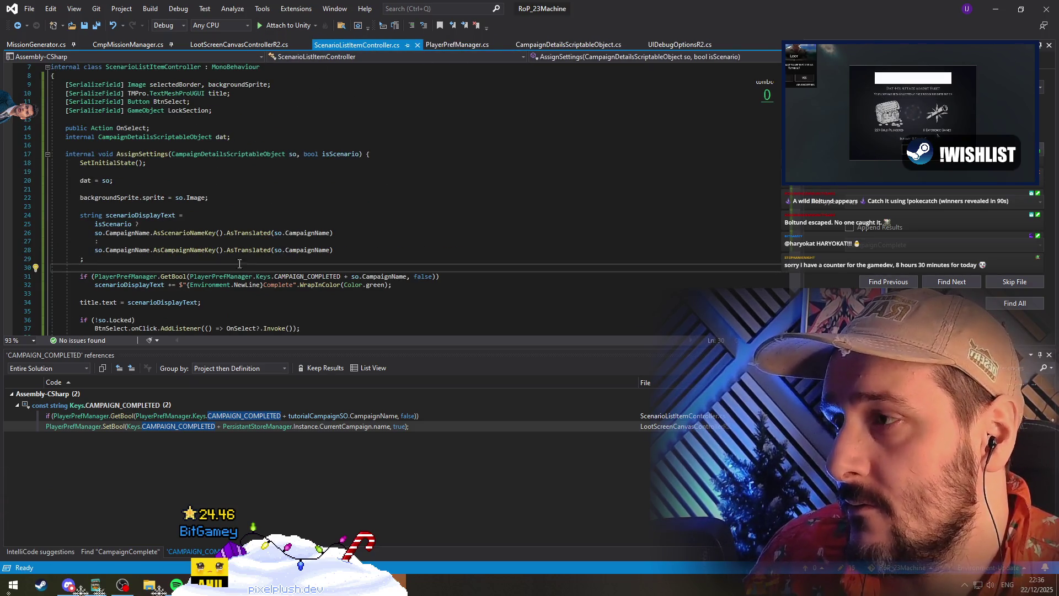
scroll(186, 263, "down", 5)
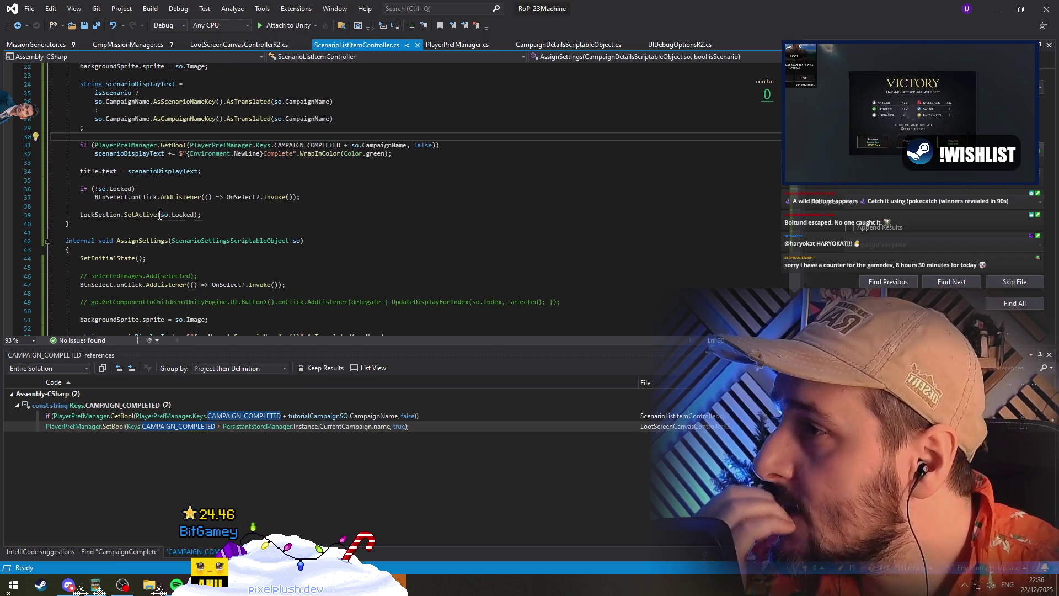
left_click(160, 215)
scroll(296, 230, "up", 2)
scroll(296, 231, "down", 8)
double_click(146, 268)
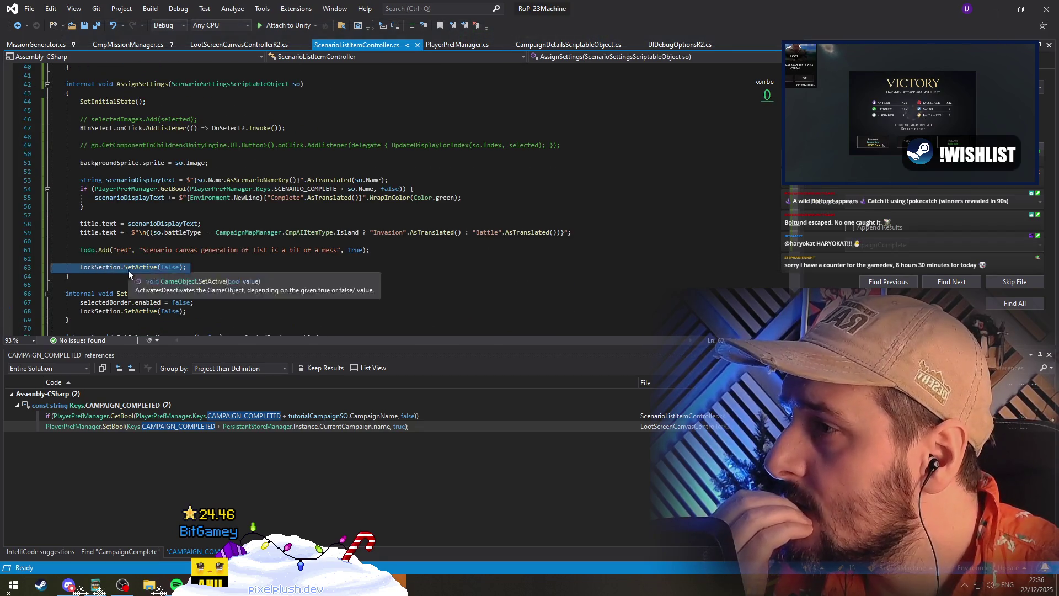
double_click(170, 267)
key("End")
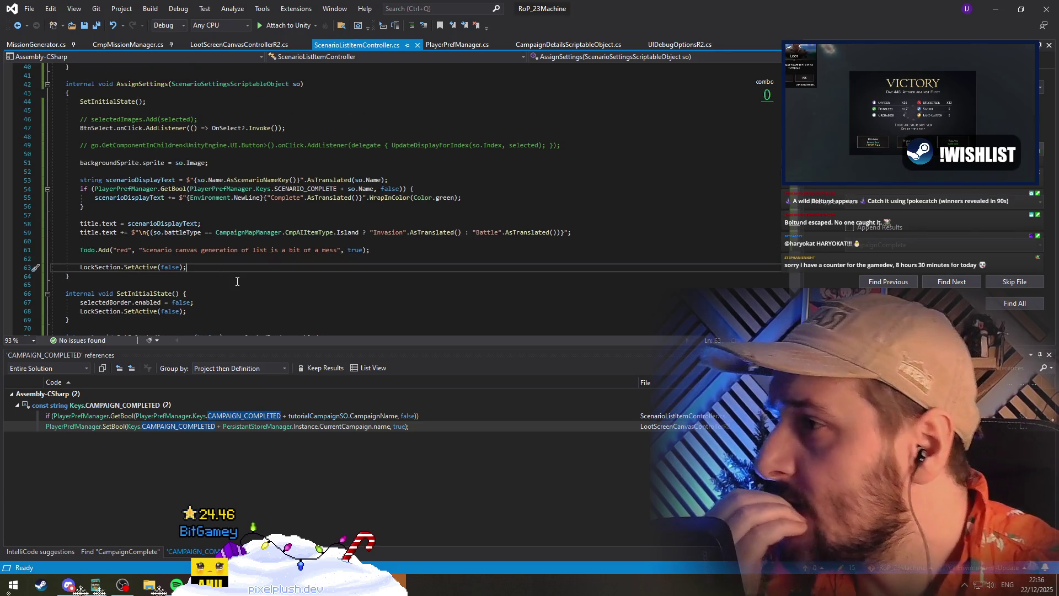
key("ctrl+x")
key("Up")
key("ctrl+x")
key("Up")
key("Up")
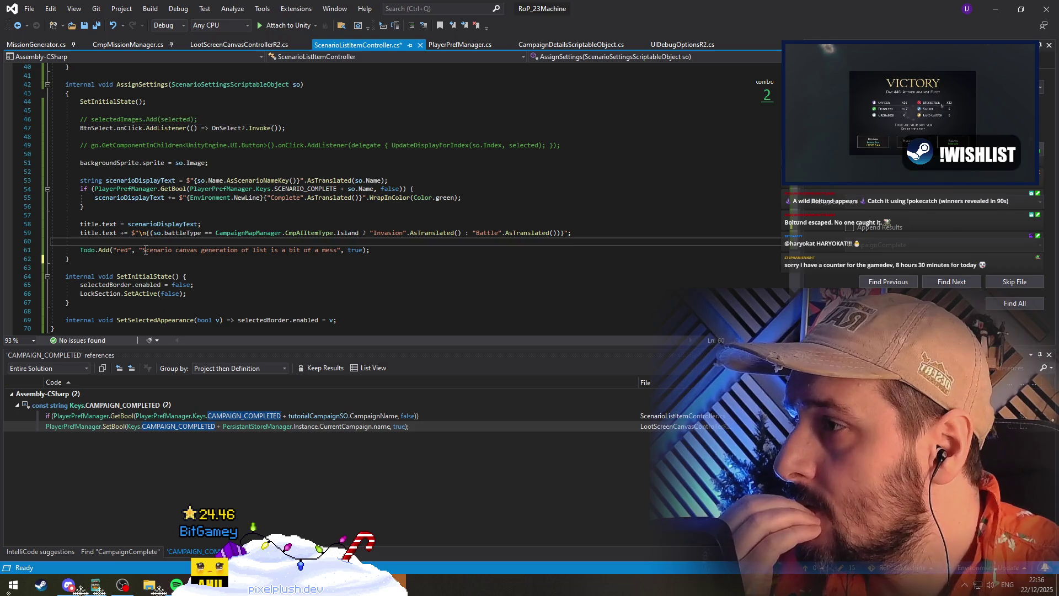
Find all references to the scenario AssignSettings overload and open its call in ScenarioCanvasController
left_click(150, 83)
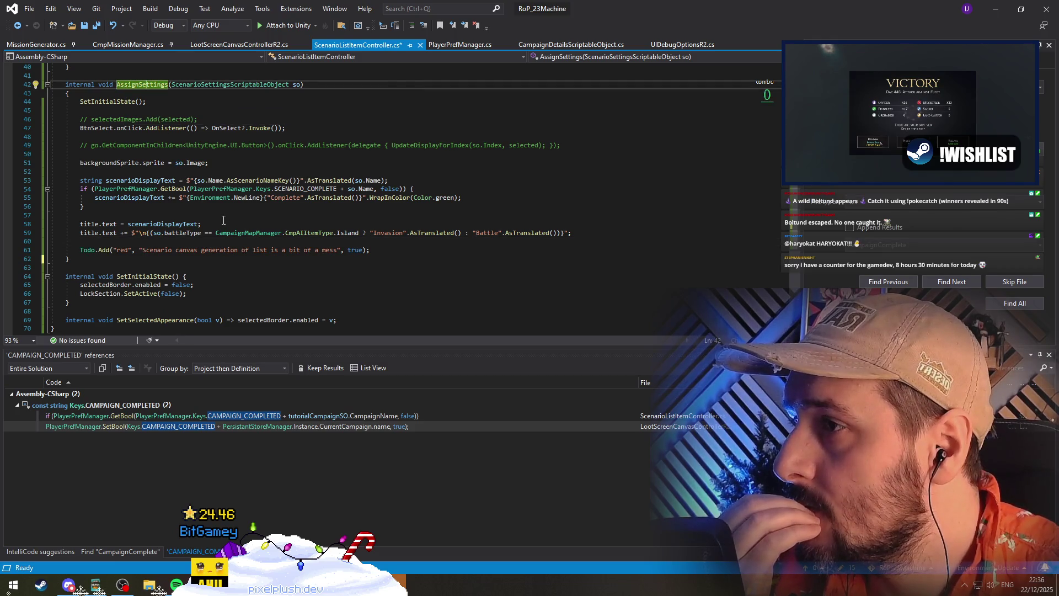
right_click(154, 84)
left_click(187, 199)
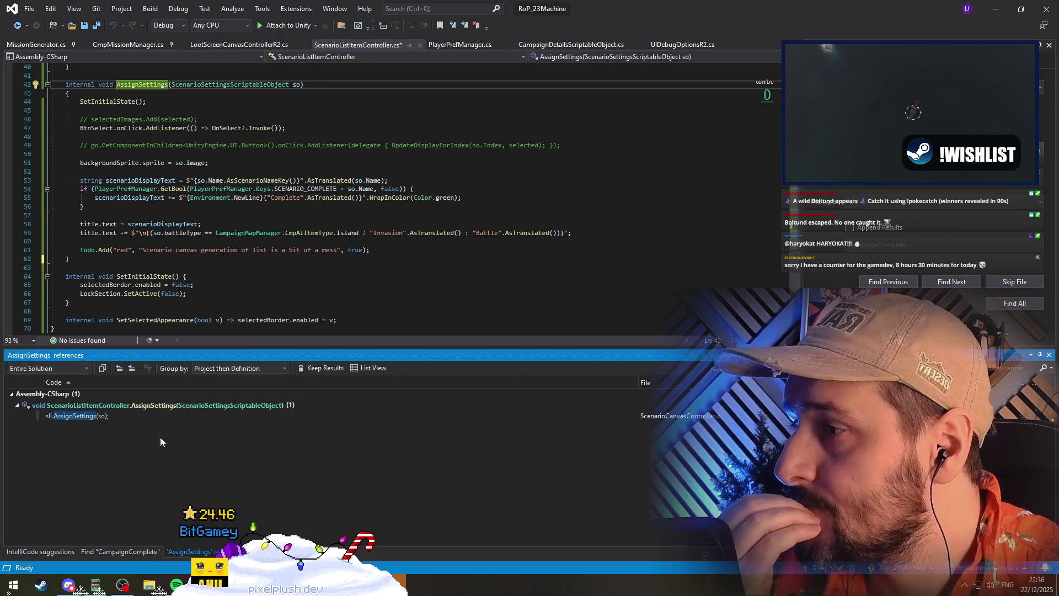
double_click(113, 415)
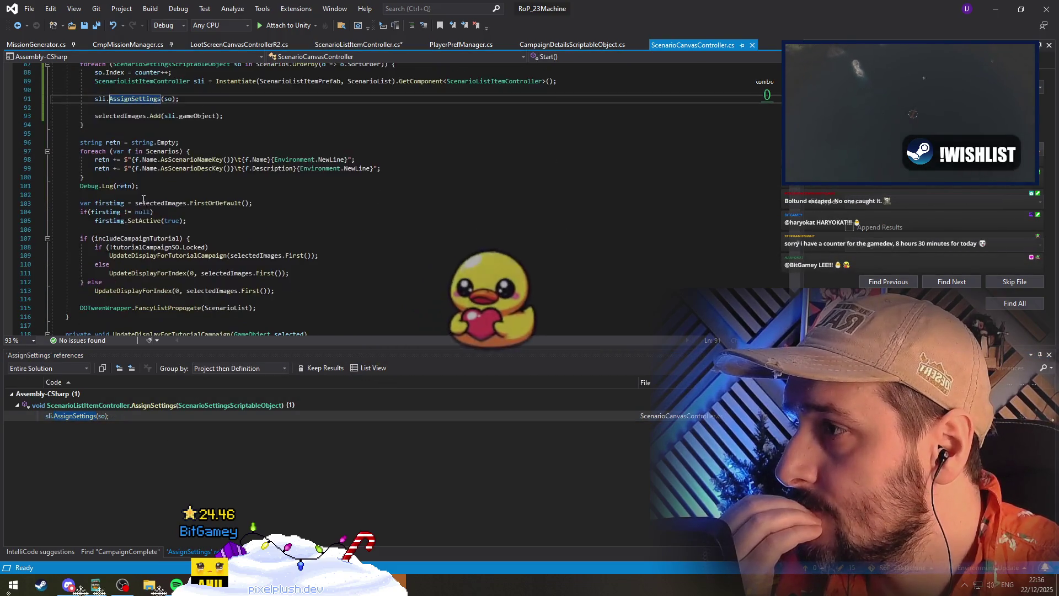
Comment out the DOTweenWrapper.FancyListPropogate(ScenarioList) line with // and save for Unity to recompile
left_click(80, 282)
type("//")
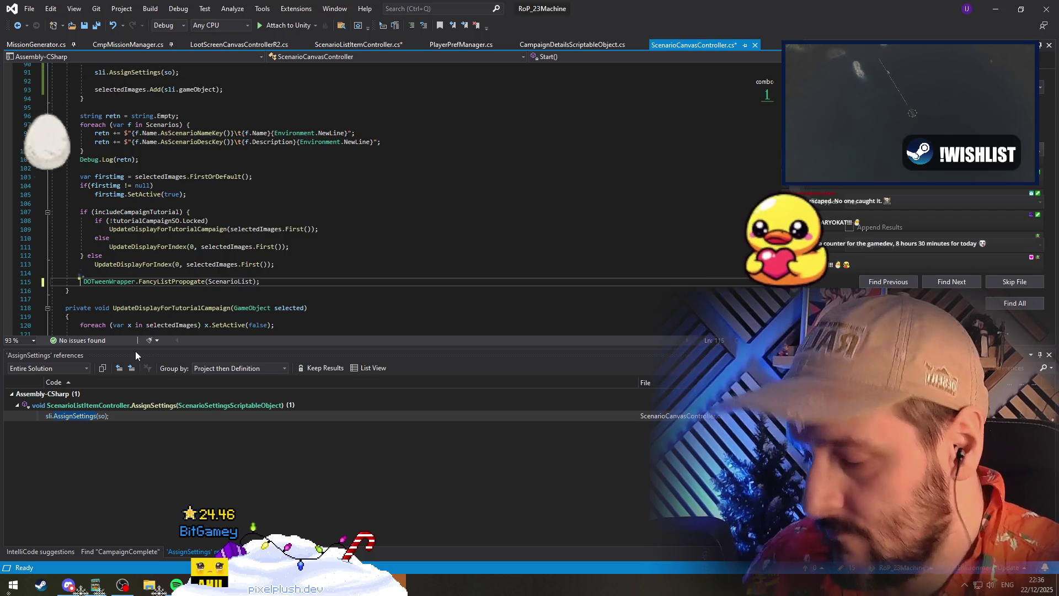
key("Down")
scroll(223, 170, "up", 1)
key("ctrl+s")
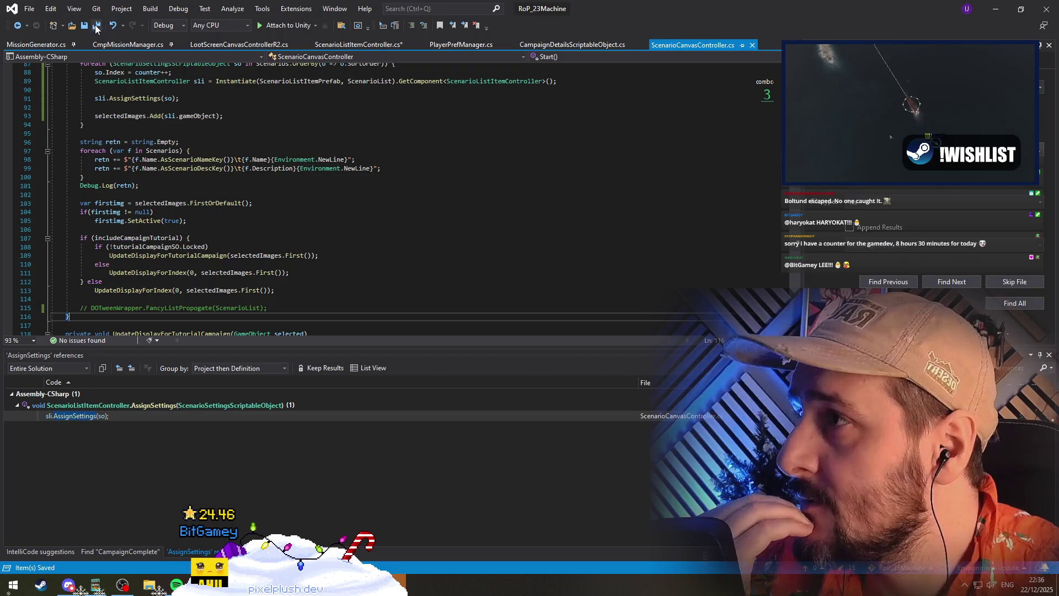
key("alt+Tab")
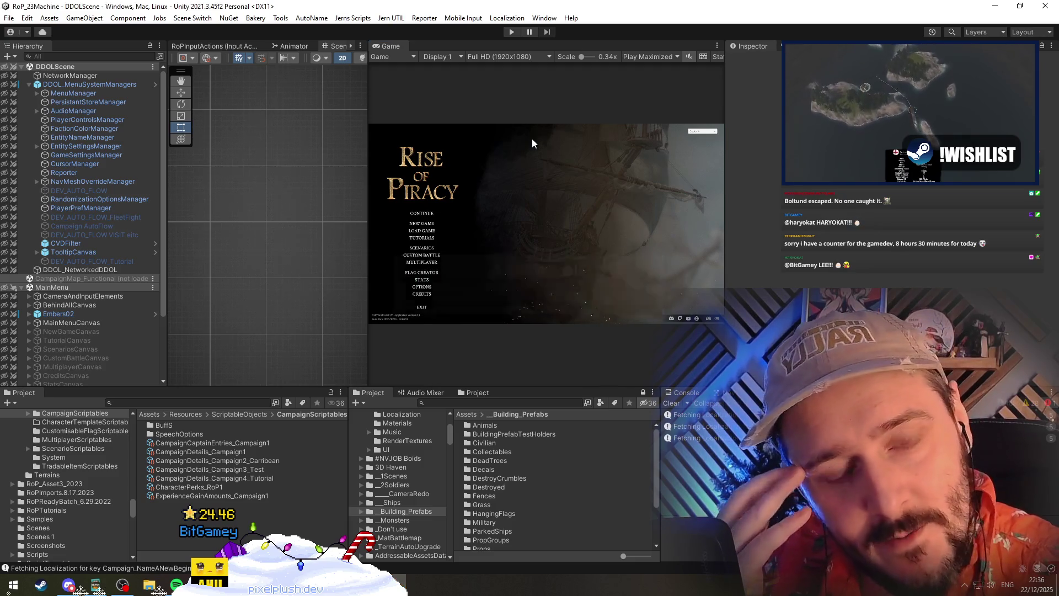
Enter play mode and move between the Tutorial and Scenarios screens, using Back to the main menu
left_click(512, 32)
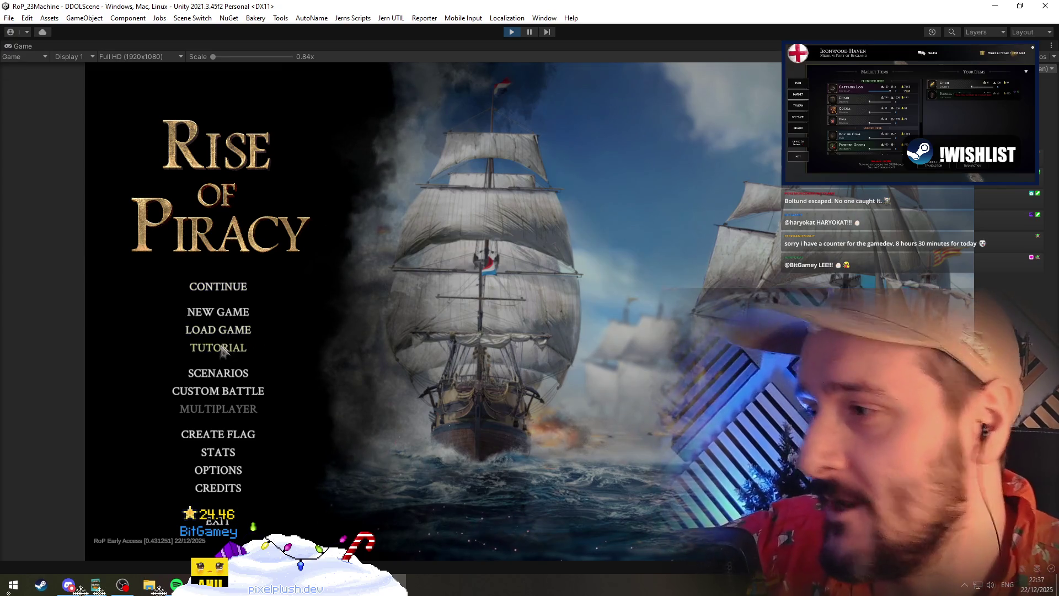
left_click(226, 348)
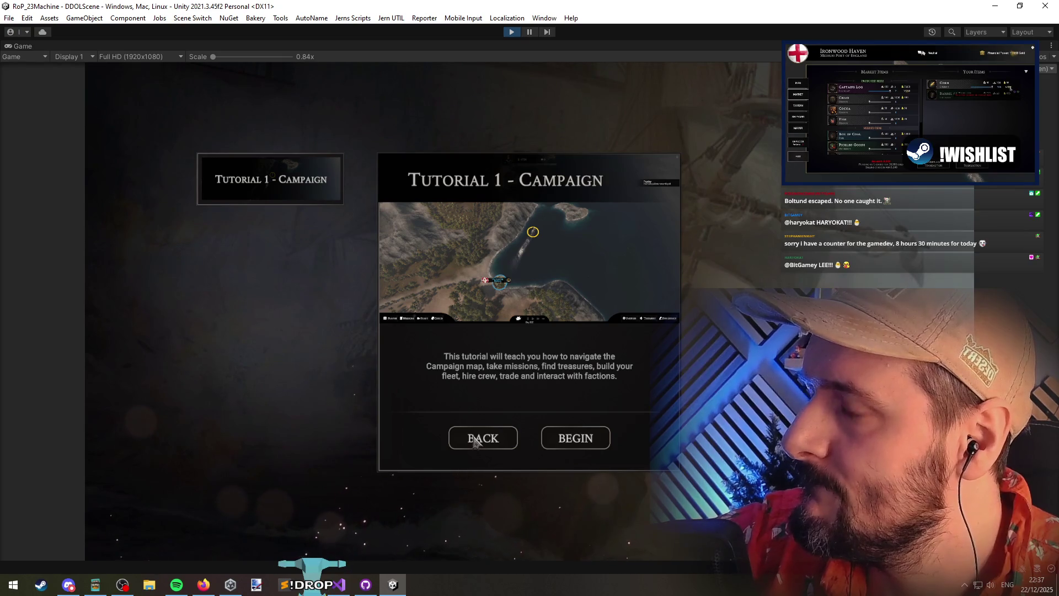
left_click(474, 440)
left_click(237, 347)
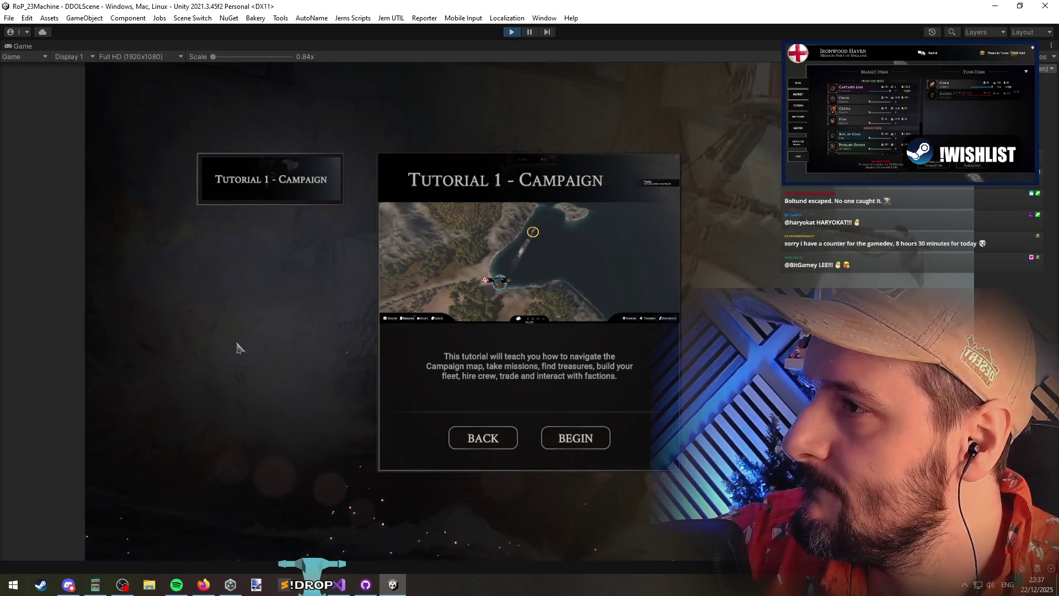
left_click(494, 445)
left_click(233, 373)
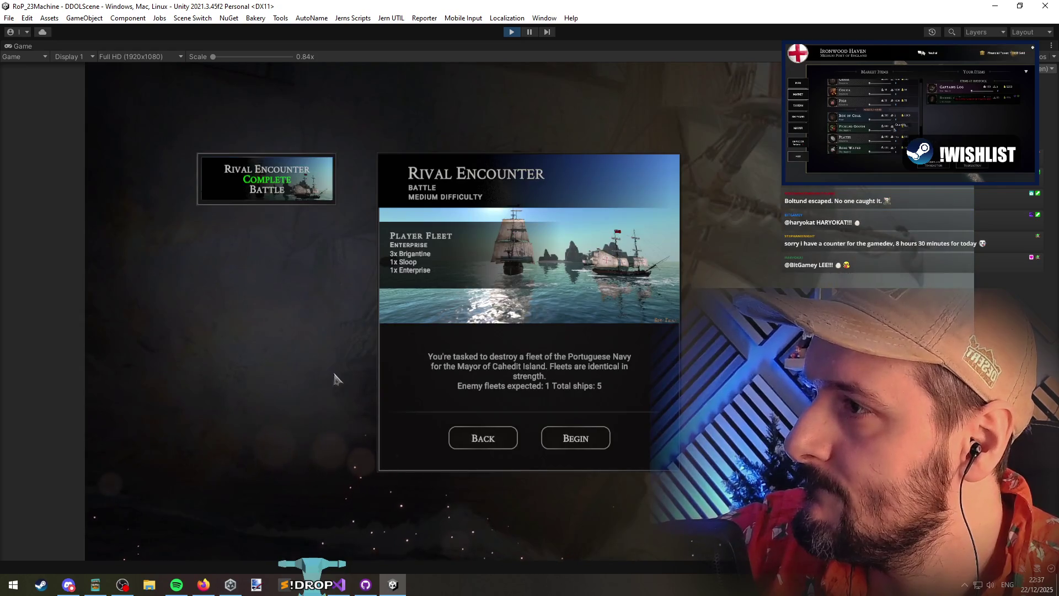
left_click(489, 445)
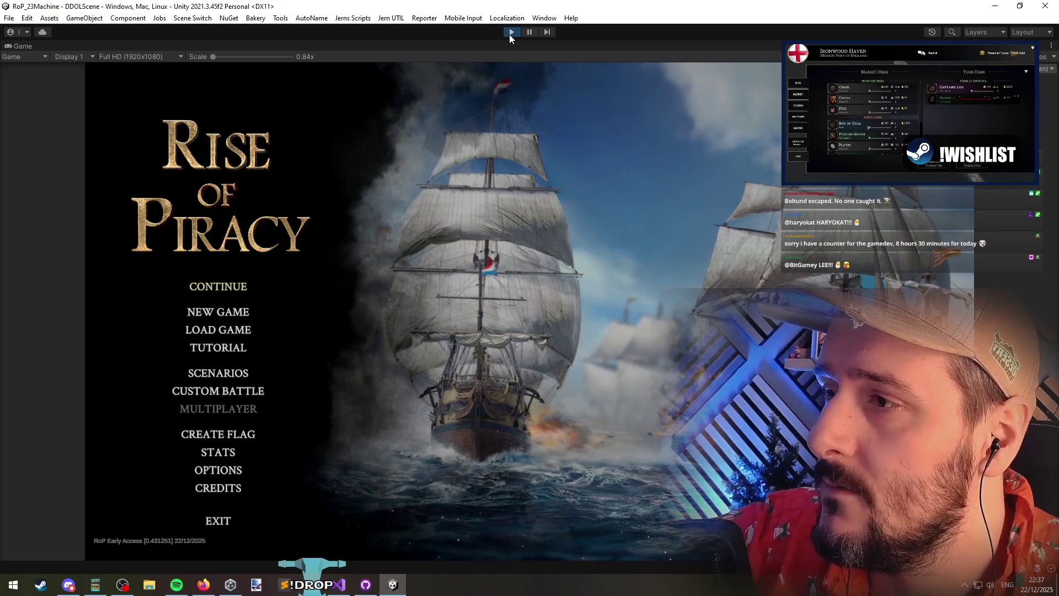
left_click(234, 373)
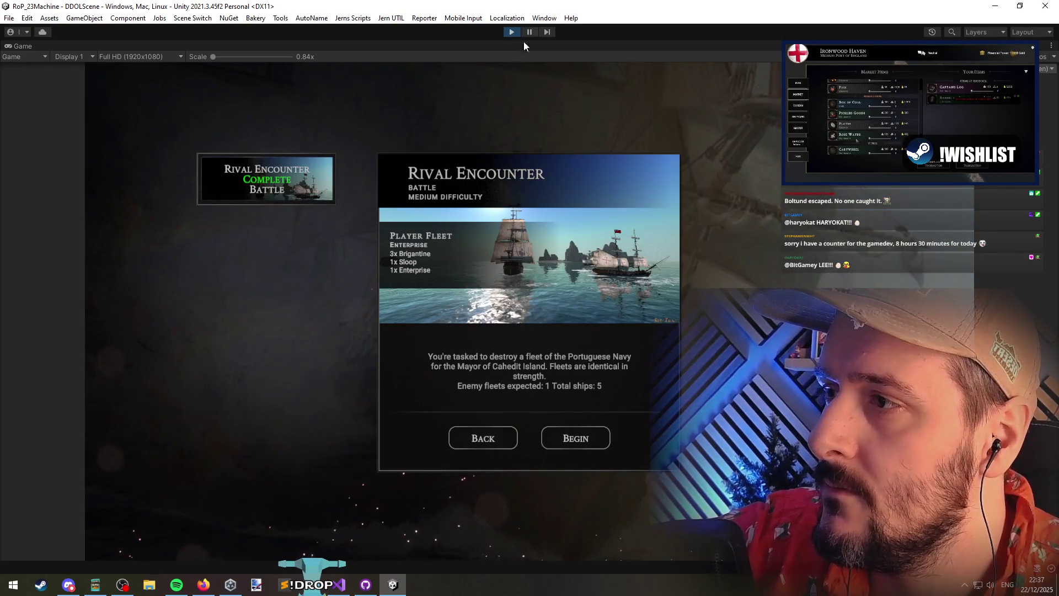
Expand ScenariosCanvas in the Hierarchy down to the scenario list's Content object
key("shift+space")
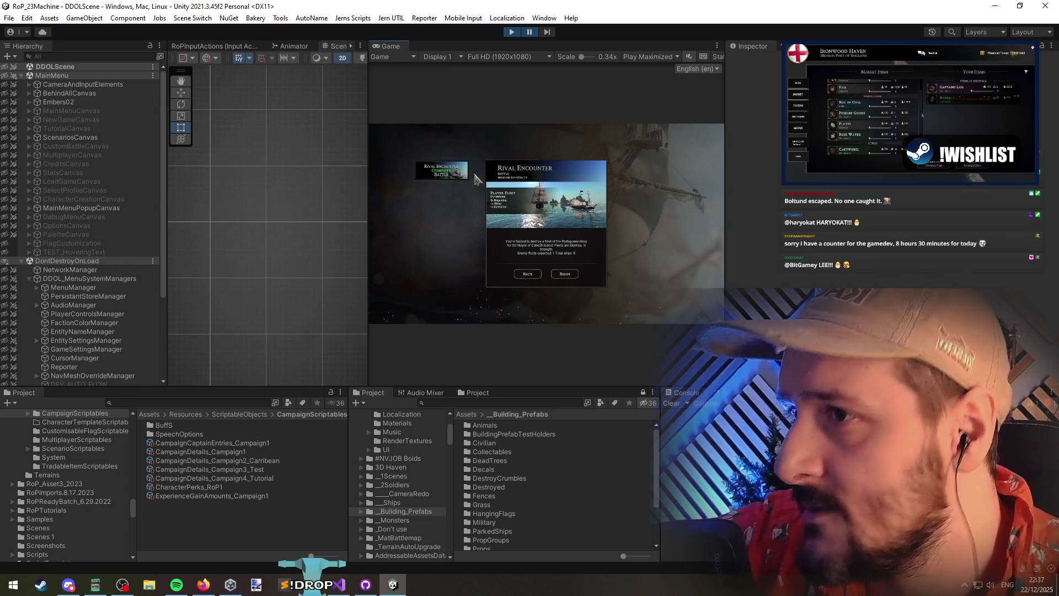
scroll(99, 347, "down", 5)
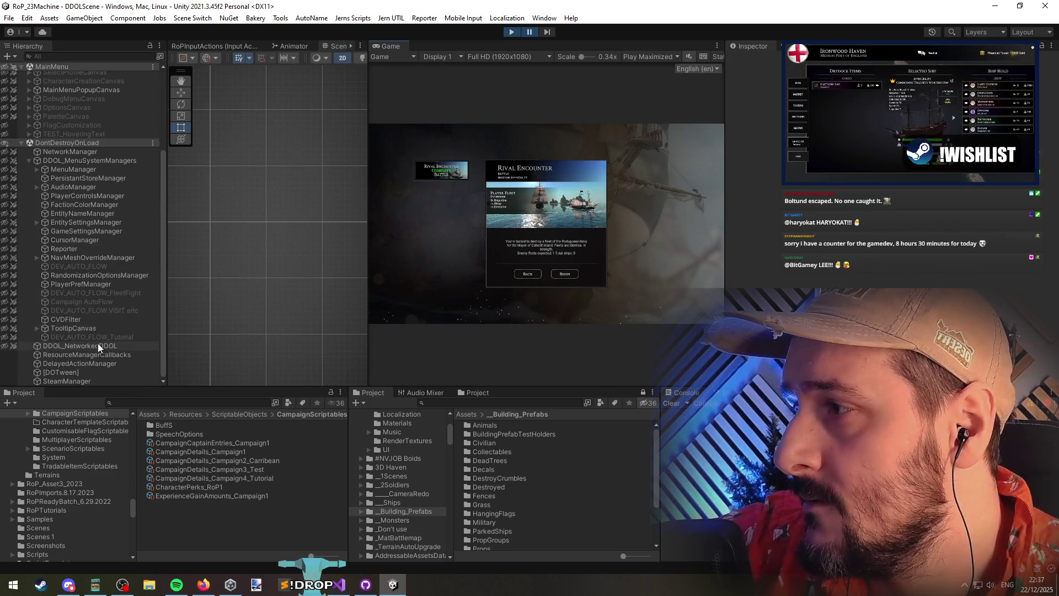
scroll(64, 190, "up", 5)
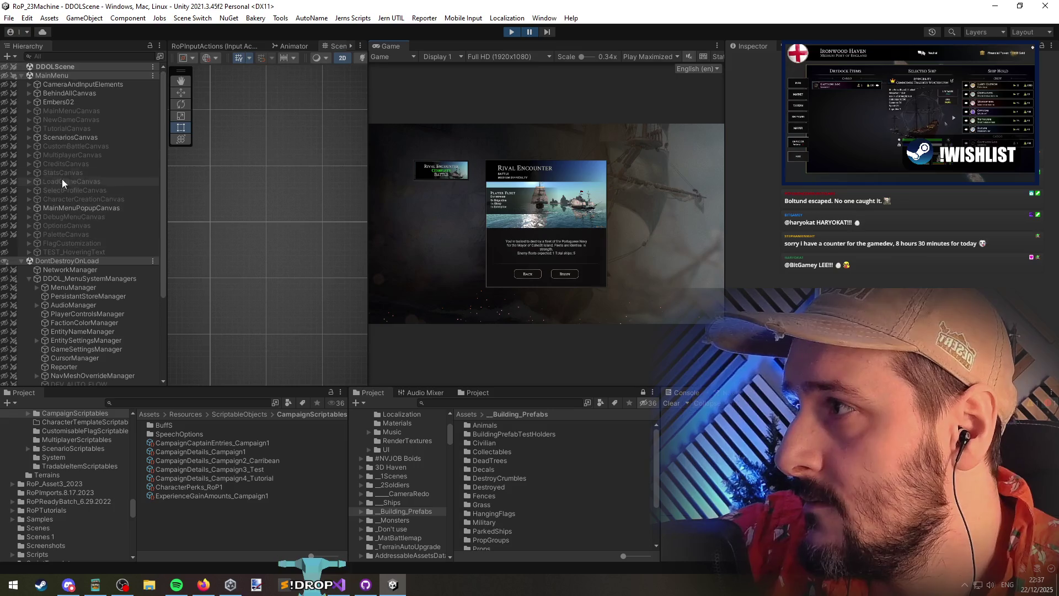
left_click(29, 137)
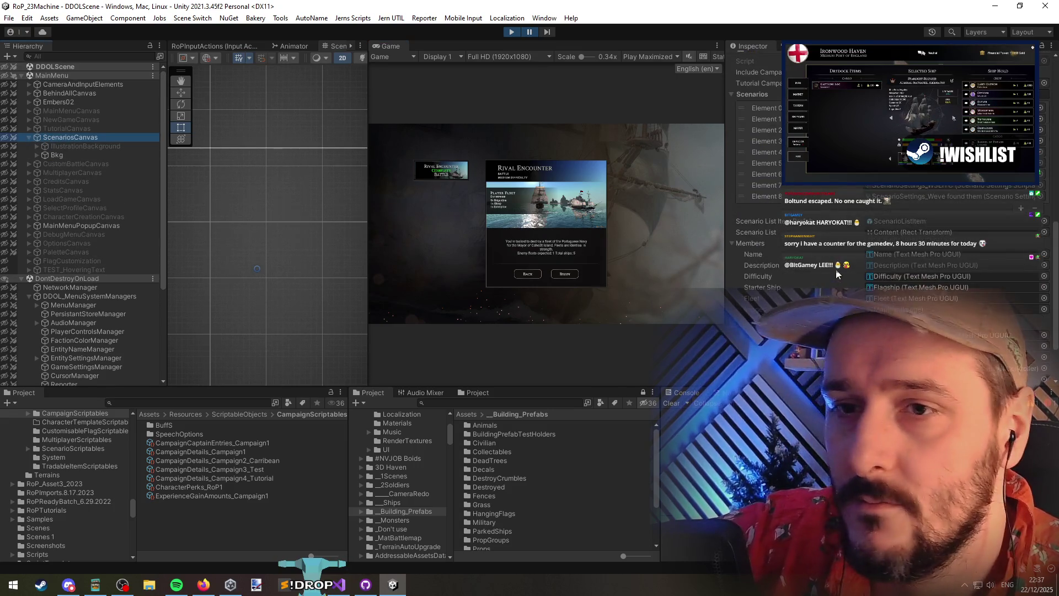
scroll(888, 215, "down", 4)
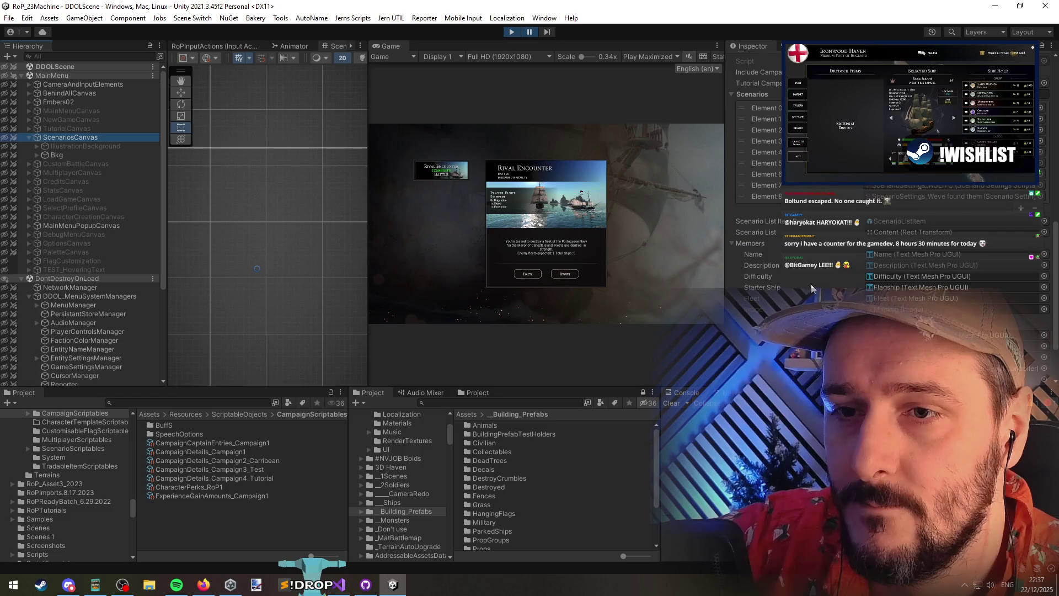
left_click(891, 221)
left_click(892, 232)
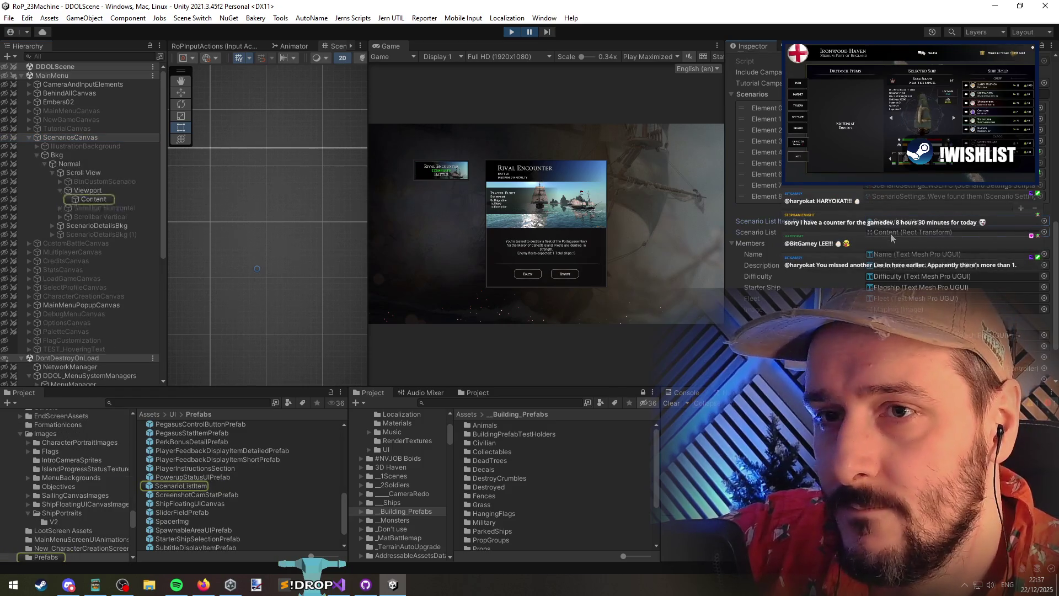
left_click(98, 199)
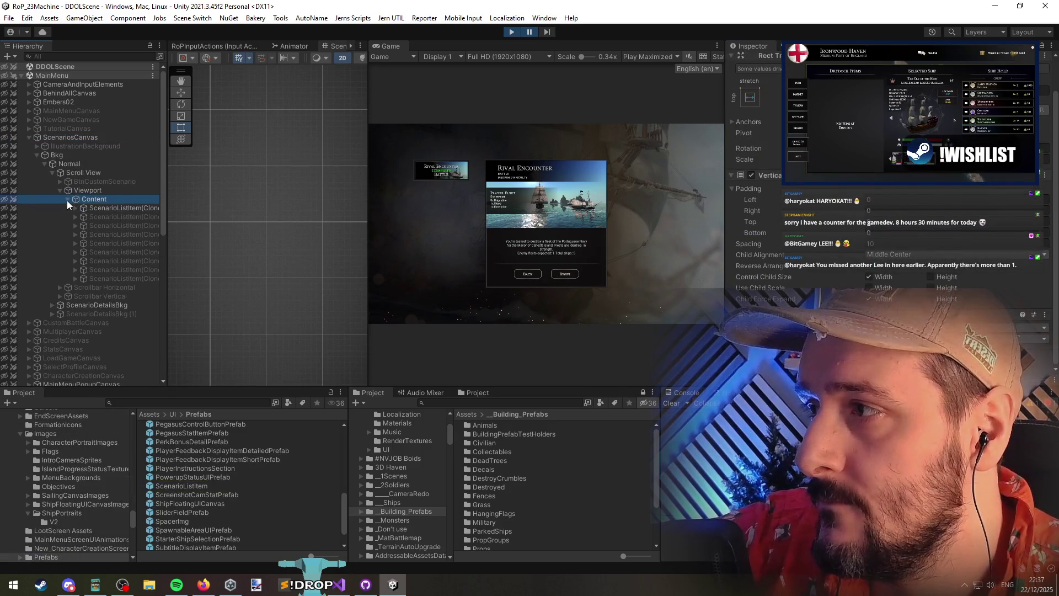
Select the generated scenario list items, pausing the game, and settle on the second item
left_click(88, 213)
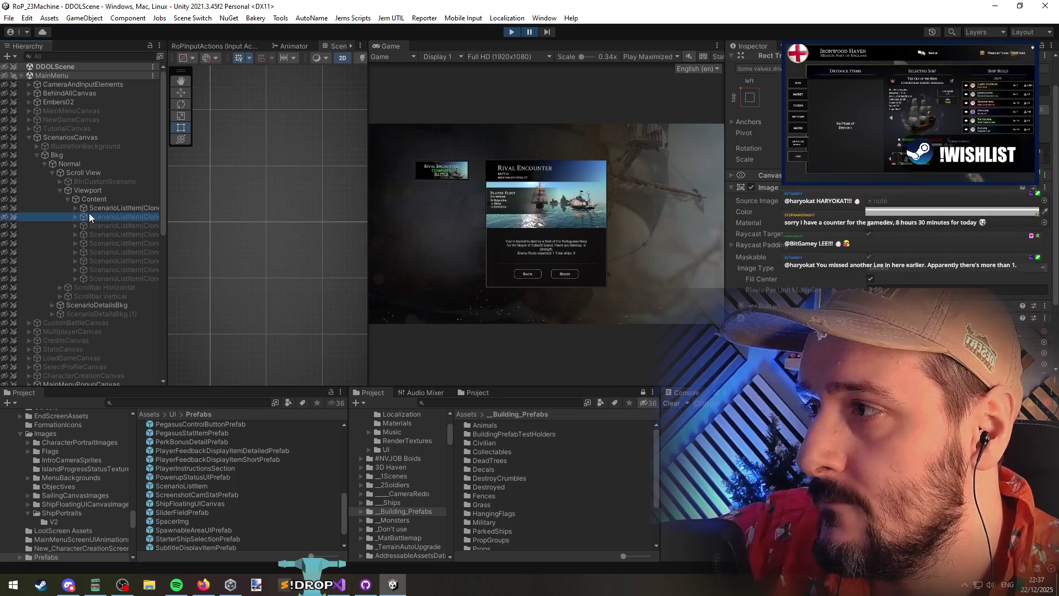
left_click(127, 280, "shift")
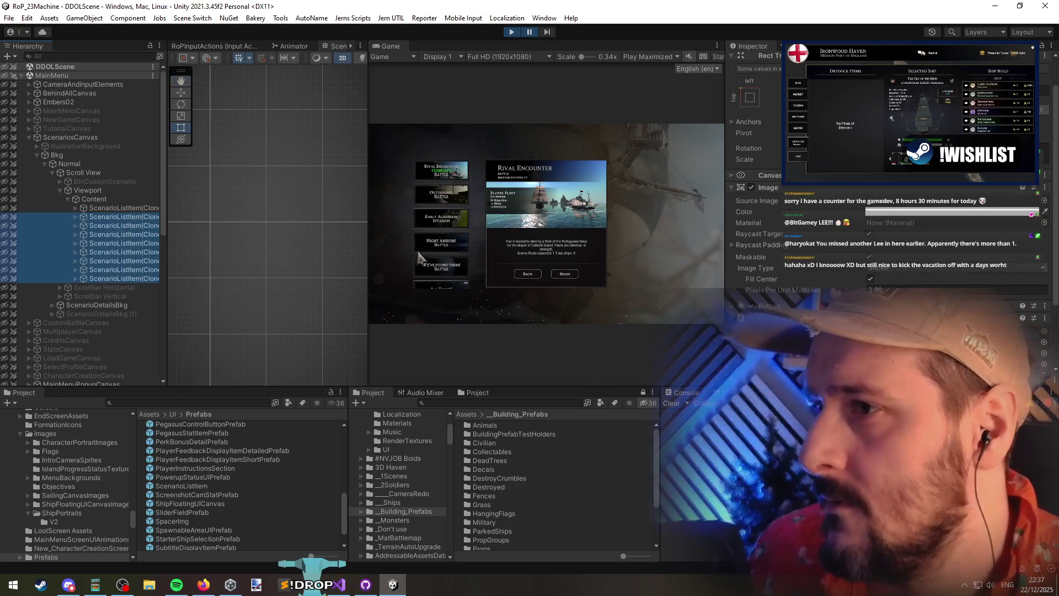
left_click(530, 32)
scroll(324, 266, "down", 4)
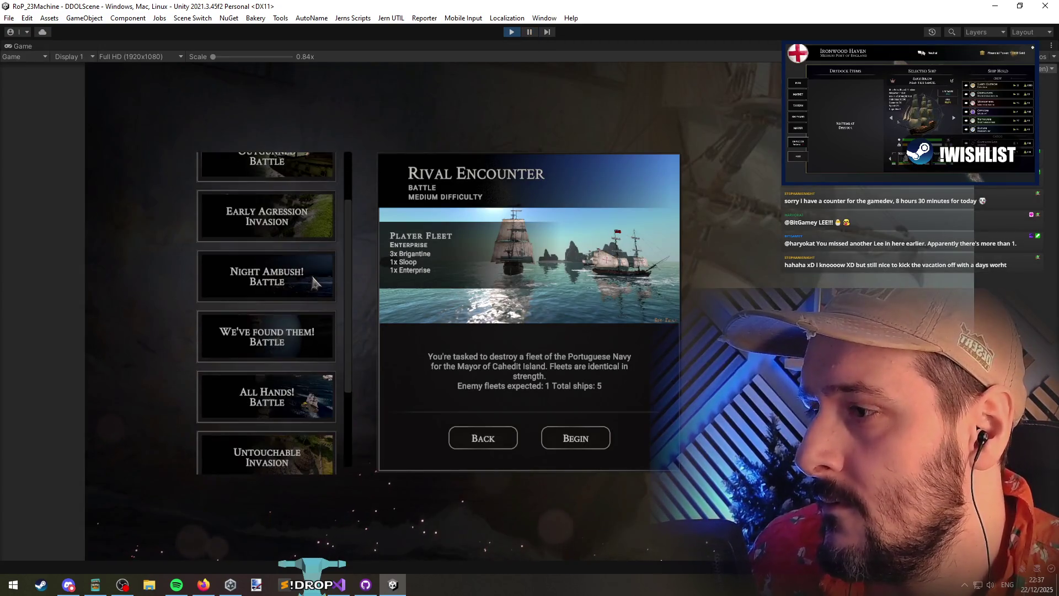
left_click(531, 35)
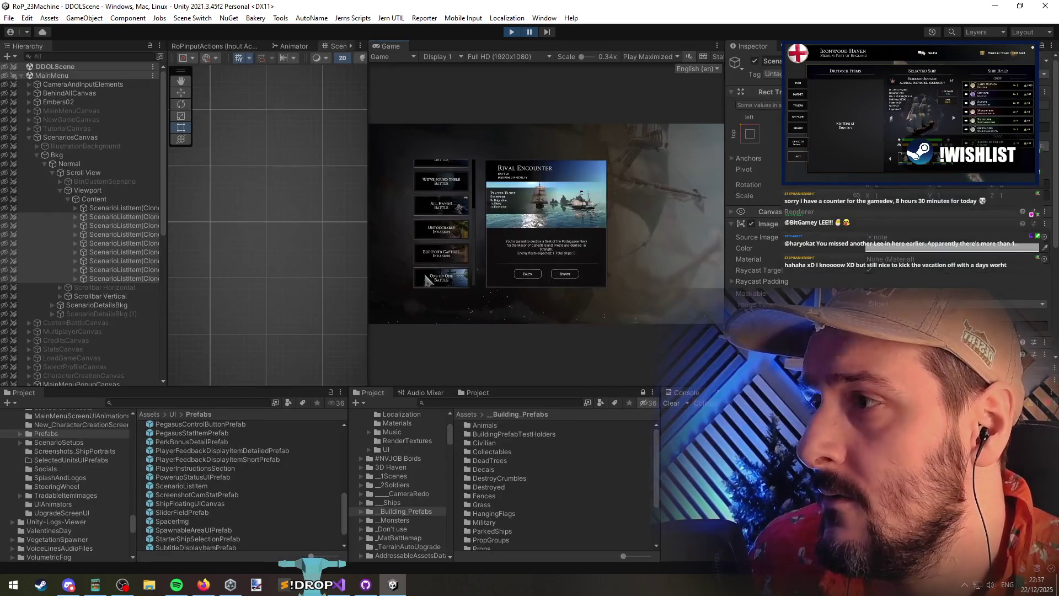
left_click(106, 218)
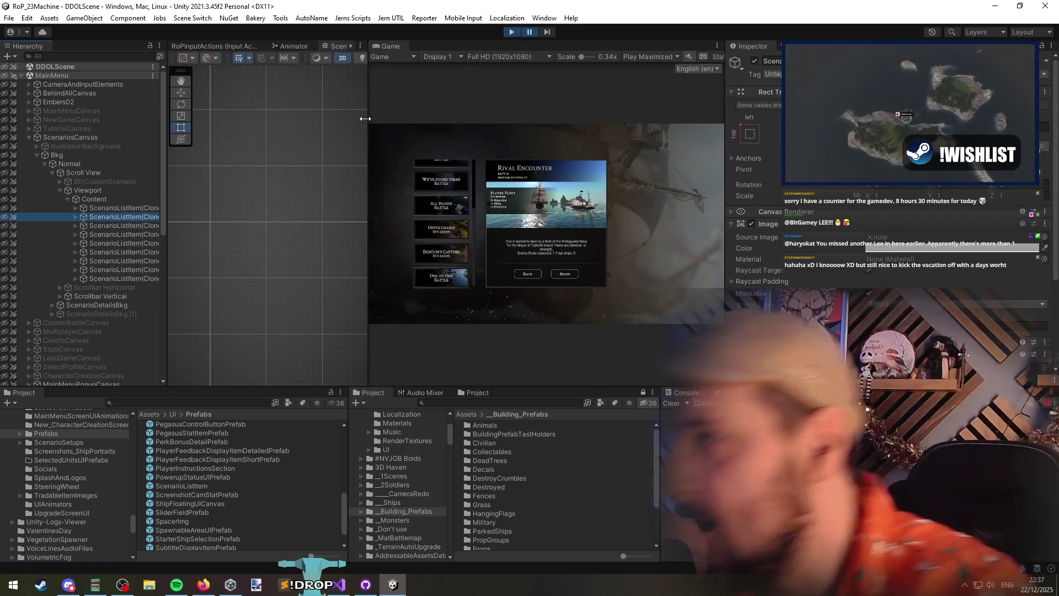
Open the Tutorial screen and select the tutorial list items under TutorialCanvas's Content
left_click(59, 129)
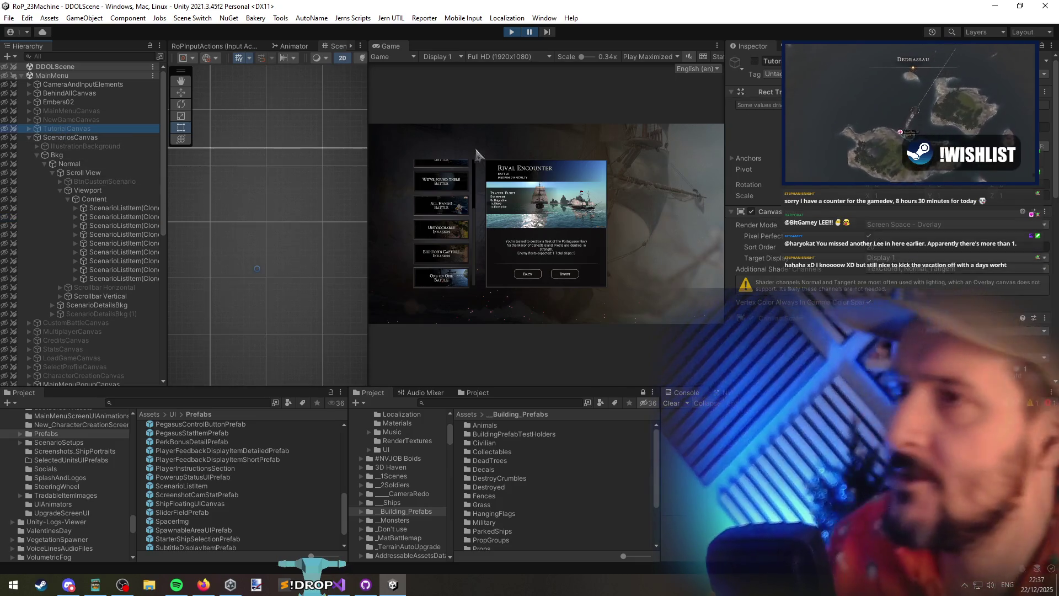
key("Right")
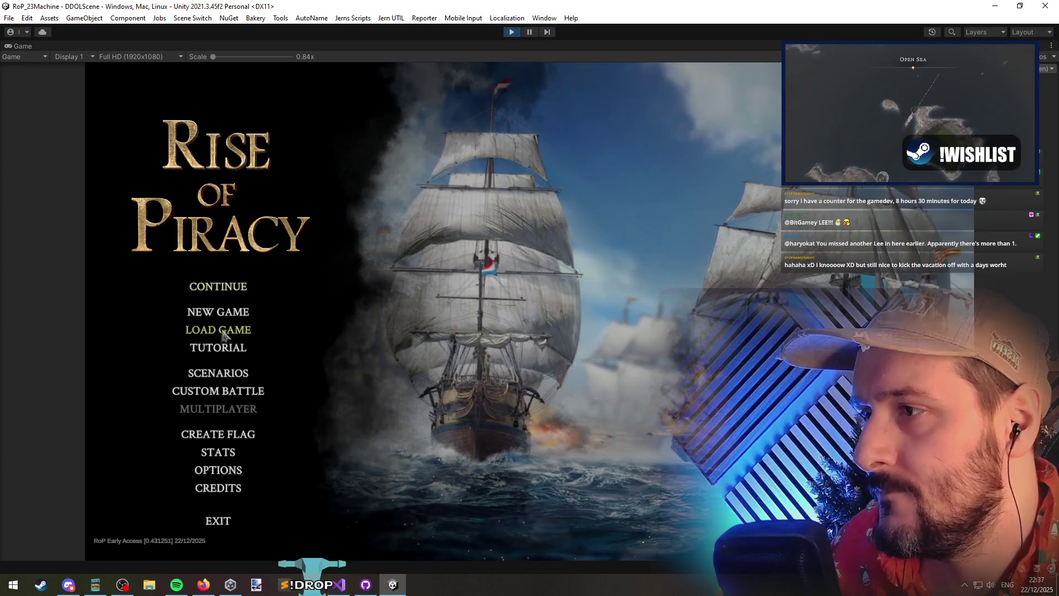
left_click(220, 346)
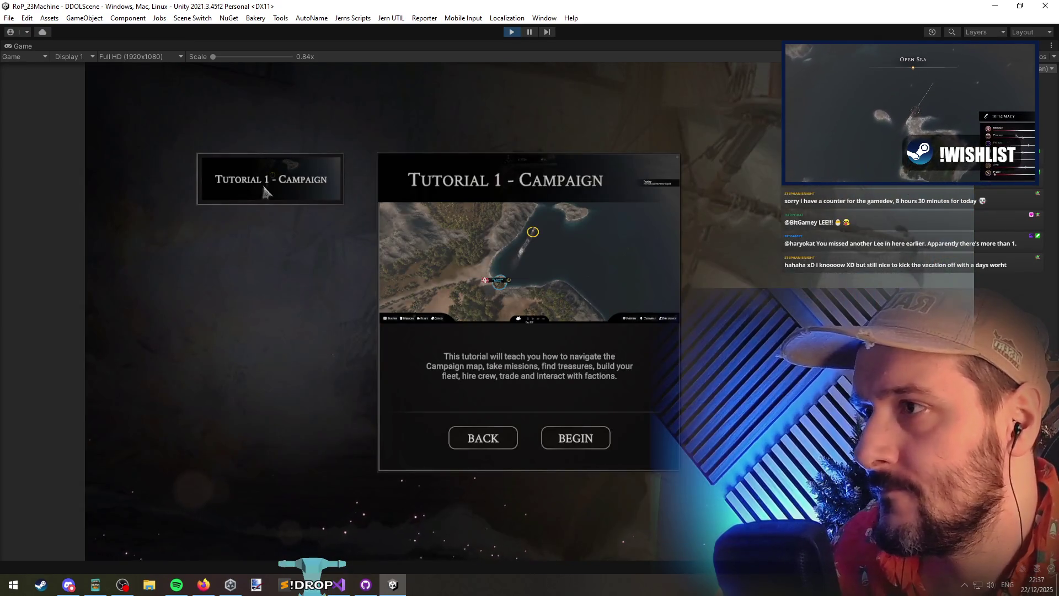
key("shift+space")
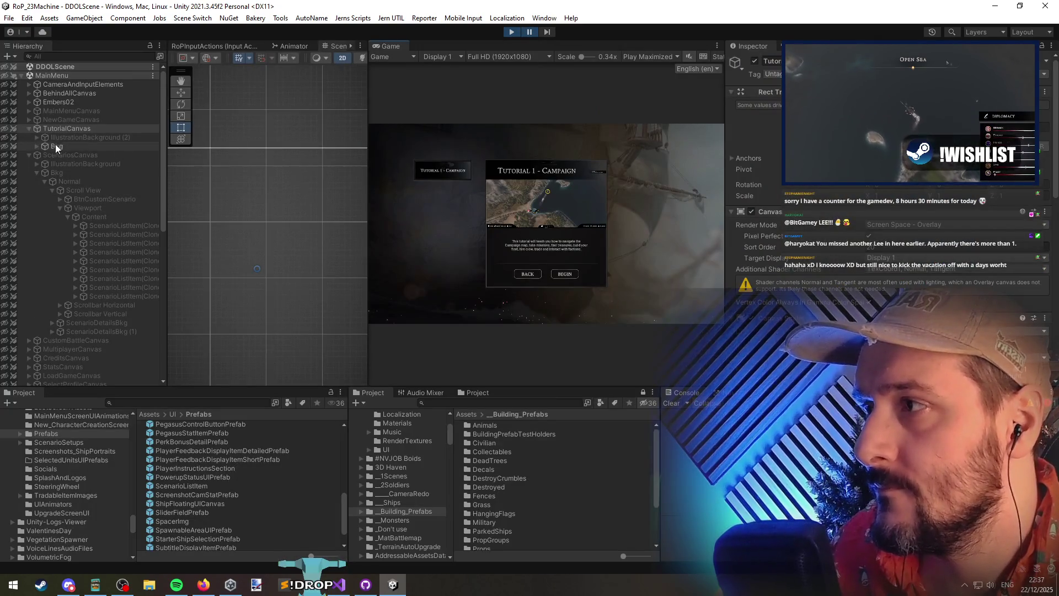
scroll(911, 275, "down", 5)
left_click(883, 235)
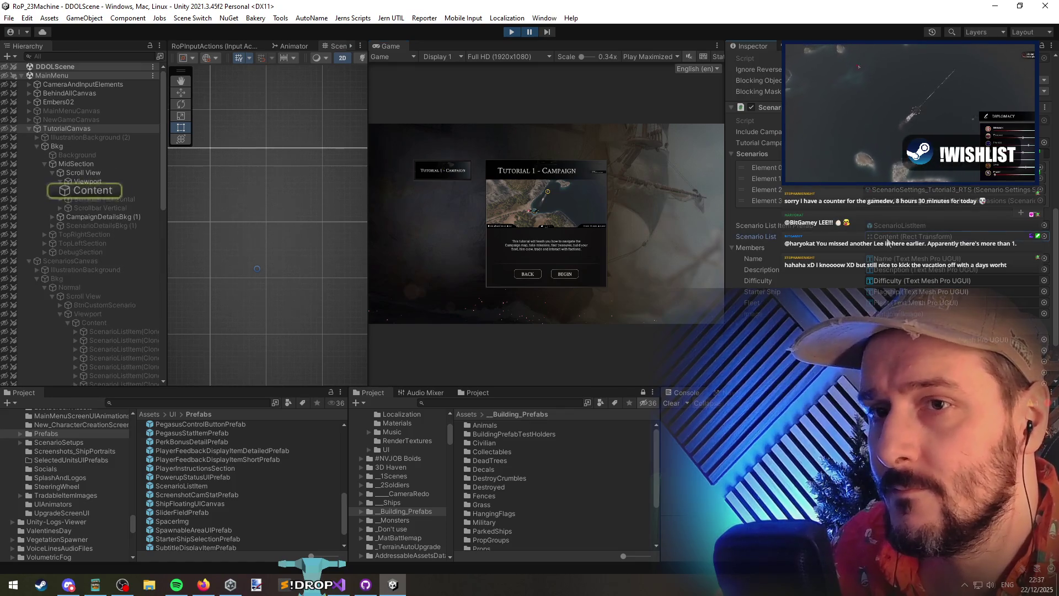
left_click(69, 191)
left_click(68, 190)
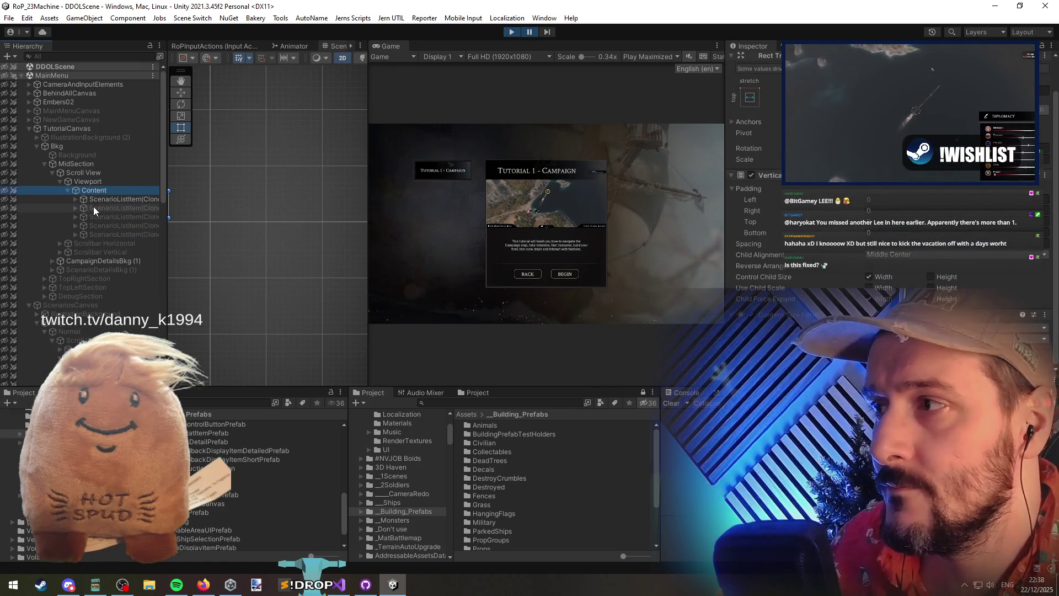
left_click(92, 207)
left_click(117, 234, "shift")
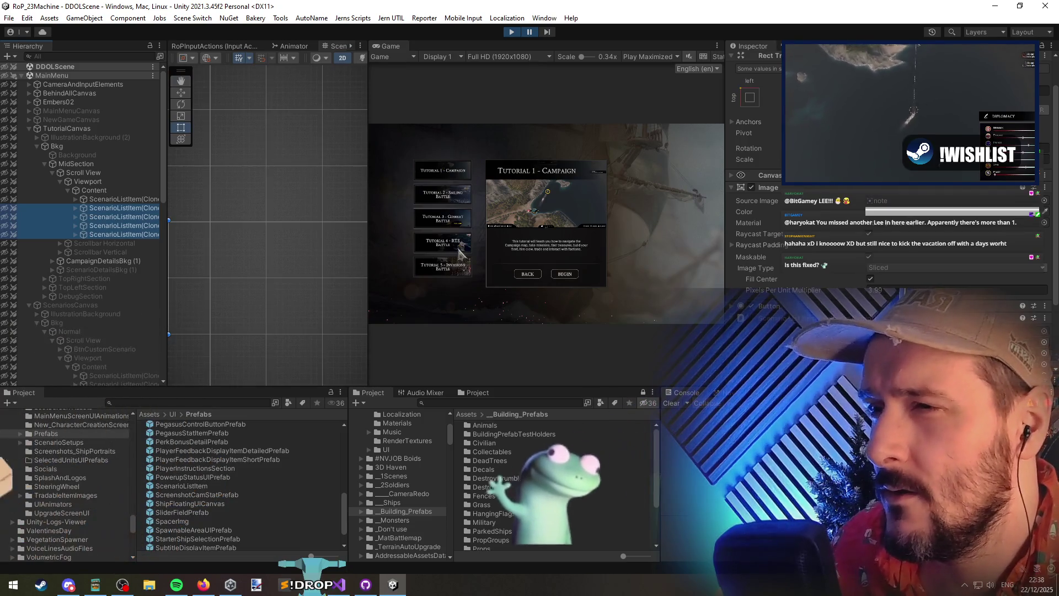
key("shift+space")
key("shift+space")
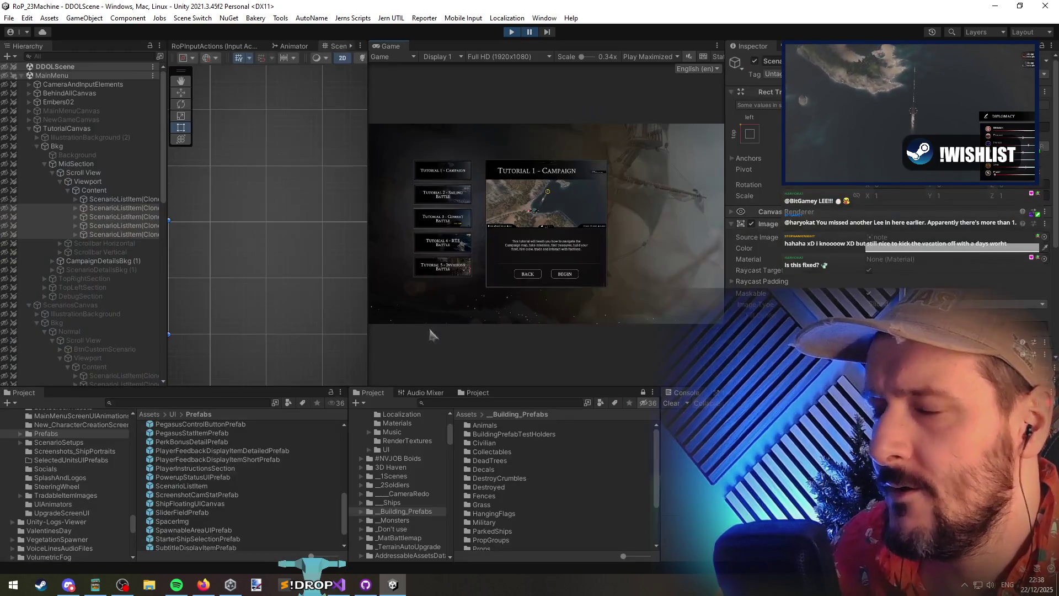
left_click(340, 584)
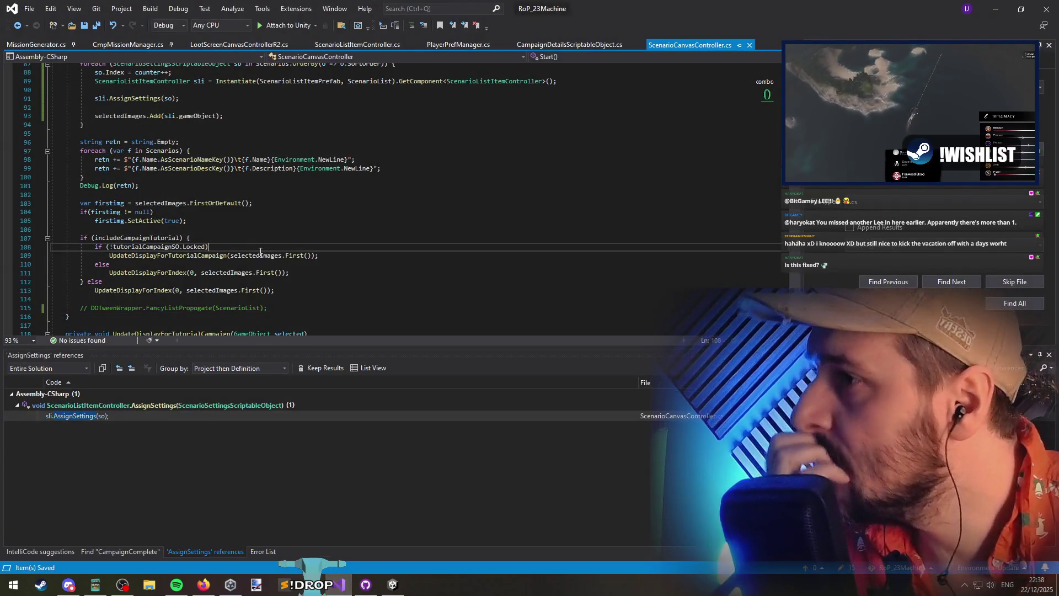
Remove selectedImages.Add(sli.gameObject) from the scenario loop and tutorial block, save, and stop play mode
left_click(167, 295)
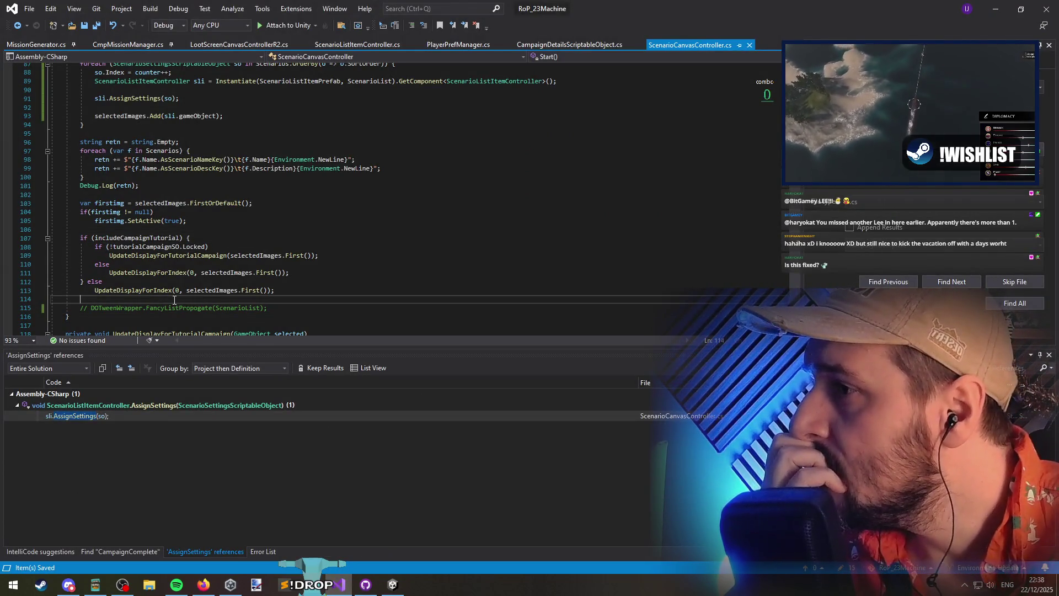
left_click(140, 290)
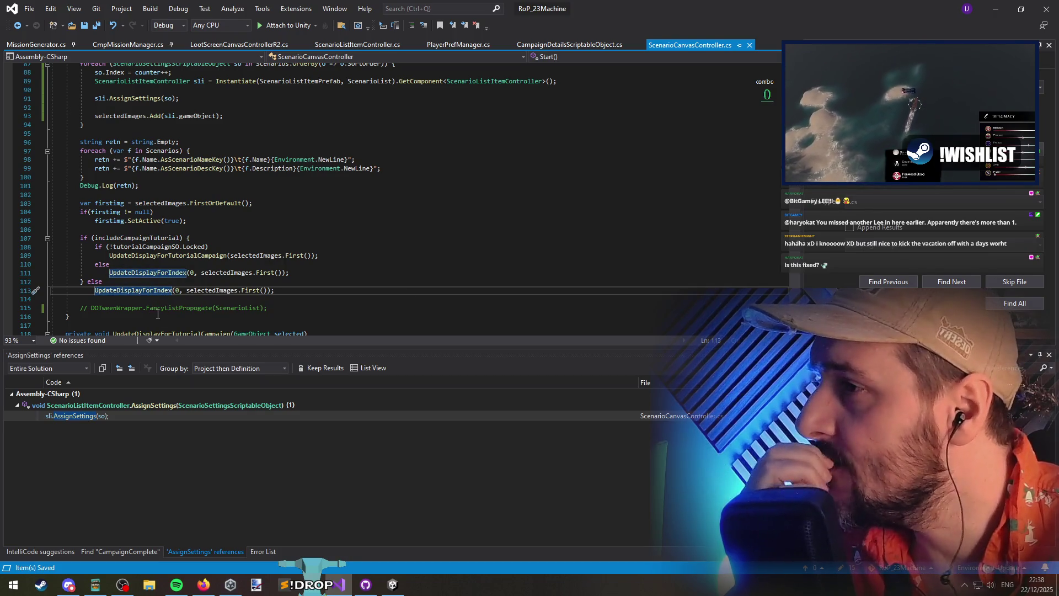
scroll(157, 313, "up", 5)
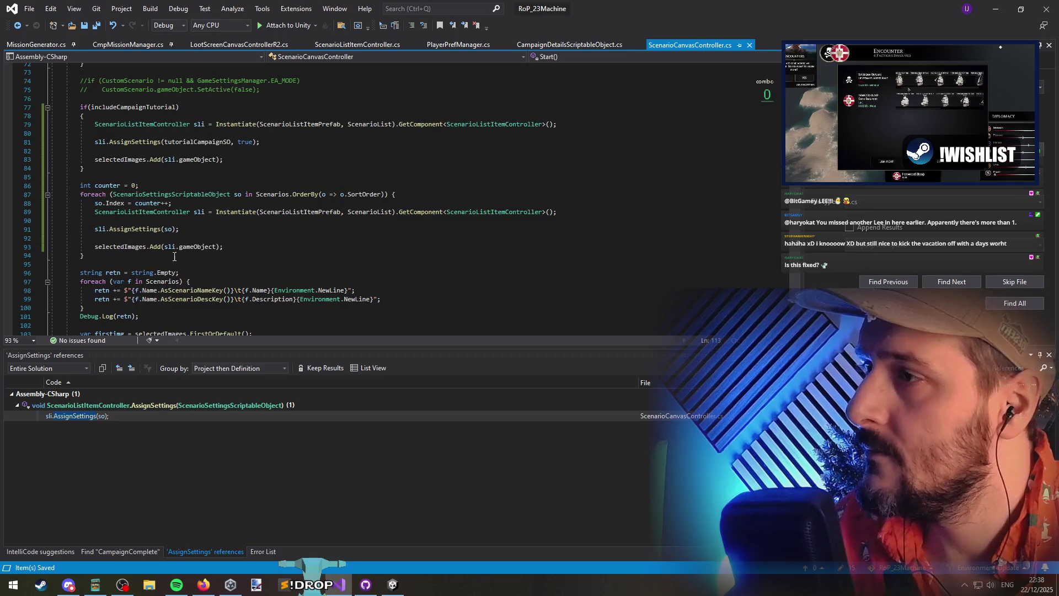
left_click_drag(149, 246, 161, 252)
triple_click(160, 250)
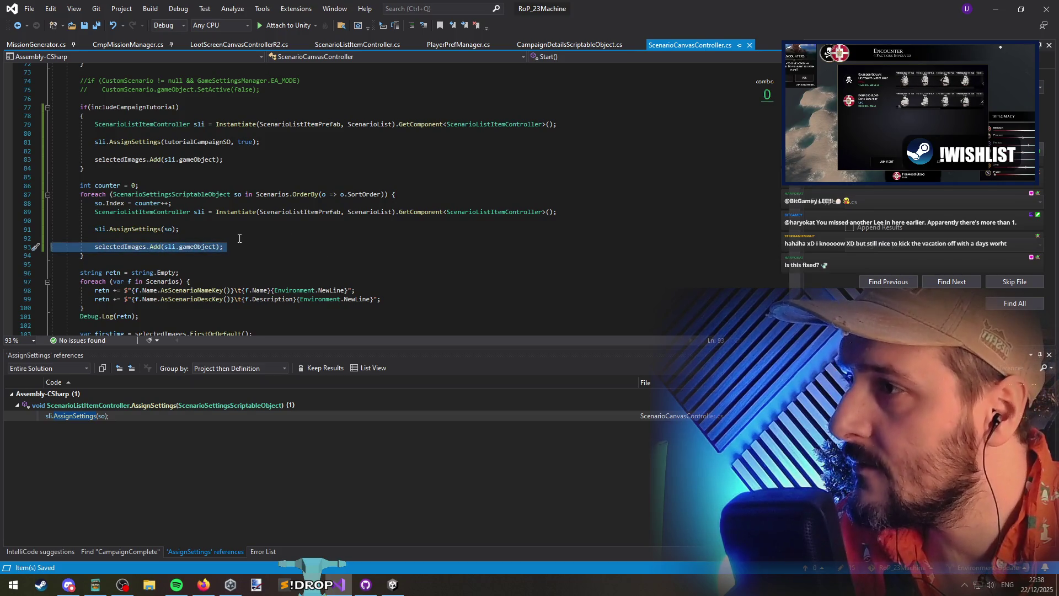
key("BackSpace")
key("BackSpace")
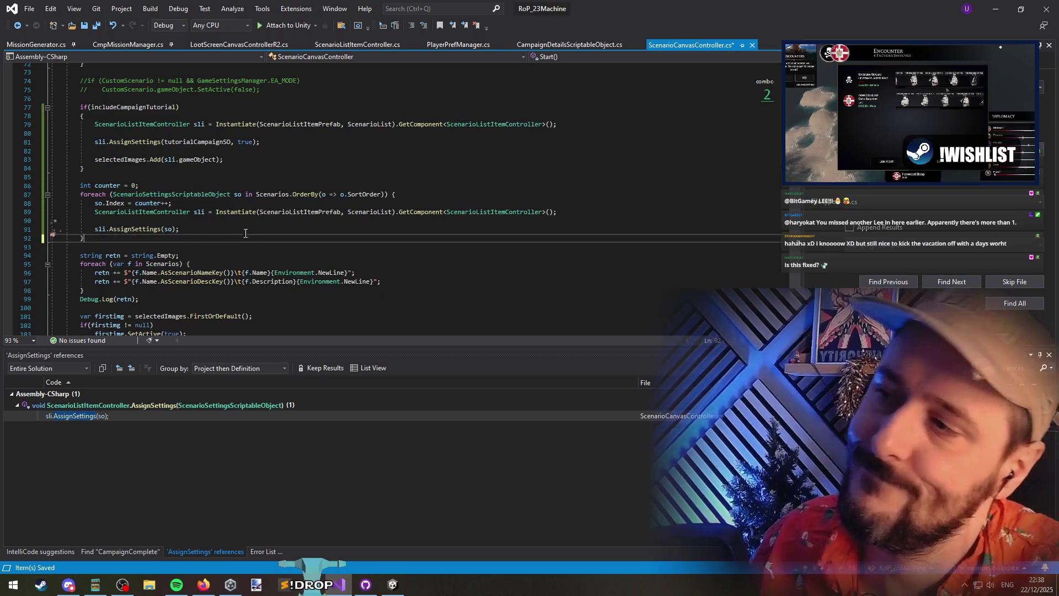
triple_click(171, 160)
key("BackSpace")
key("BackSpace")
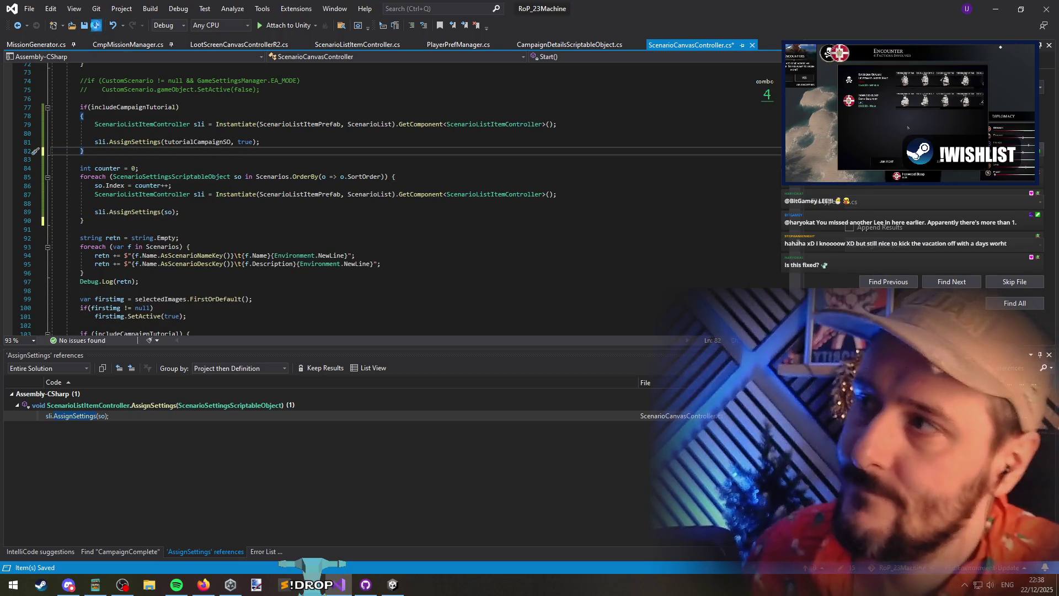
key("alt+Tab")
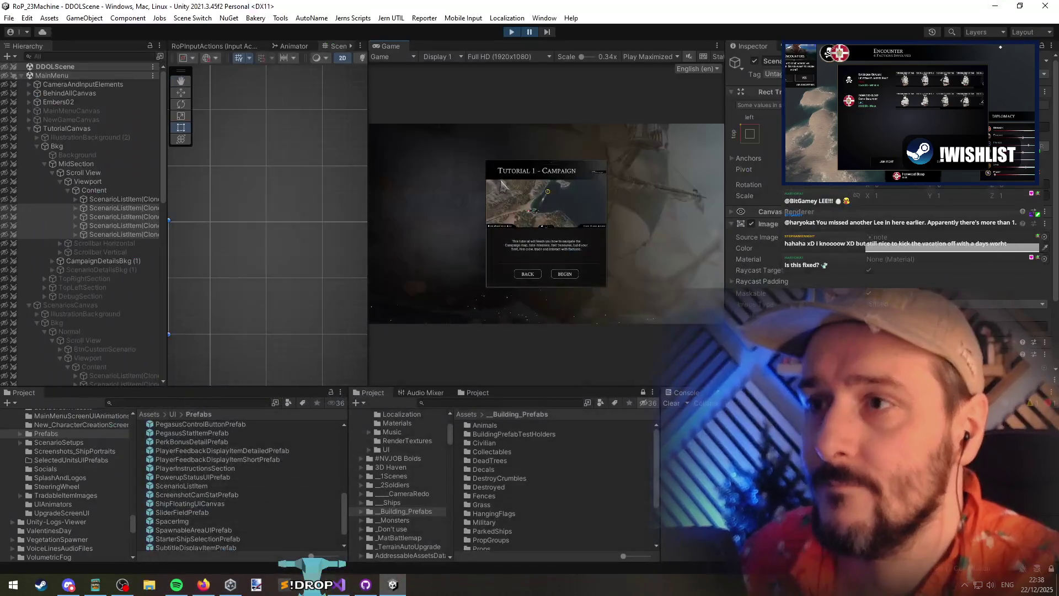
key("ctrl+s")
left_click(511, 33)
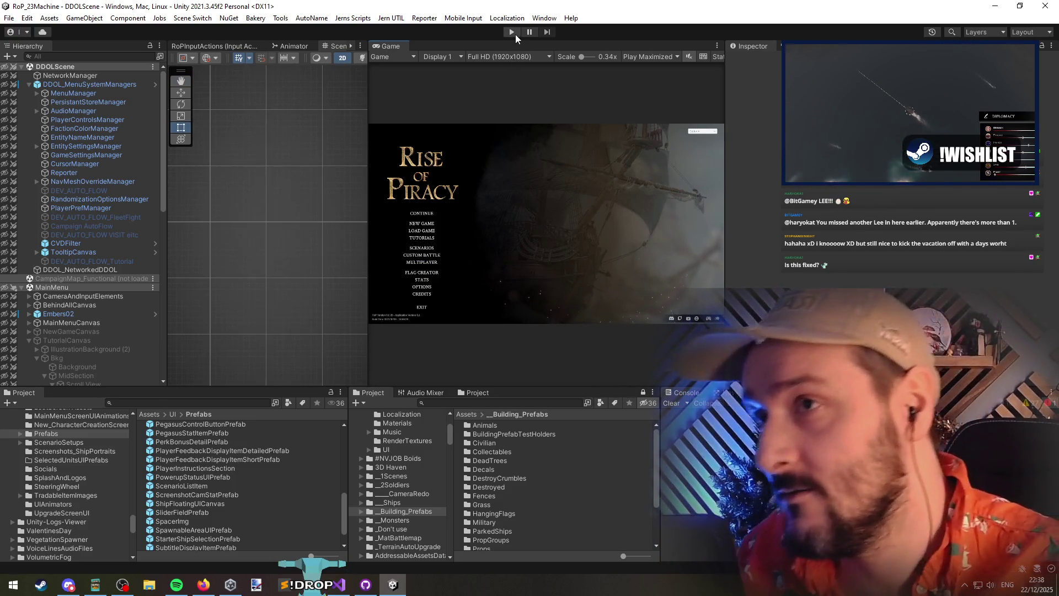
Replay the game, opening the Tutorial and Scenarios screens twice each via Back, then stop play
left_click(515, 34)
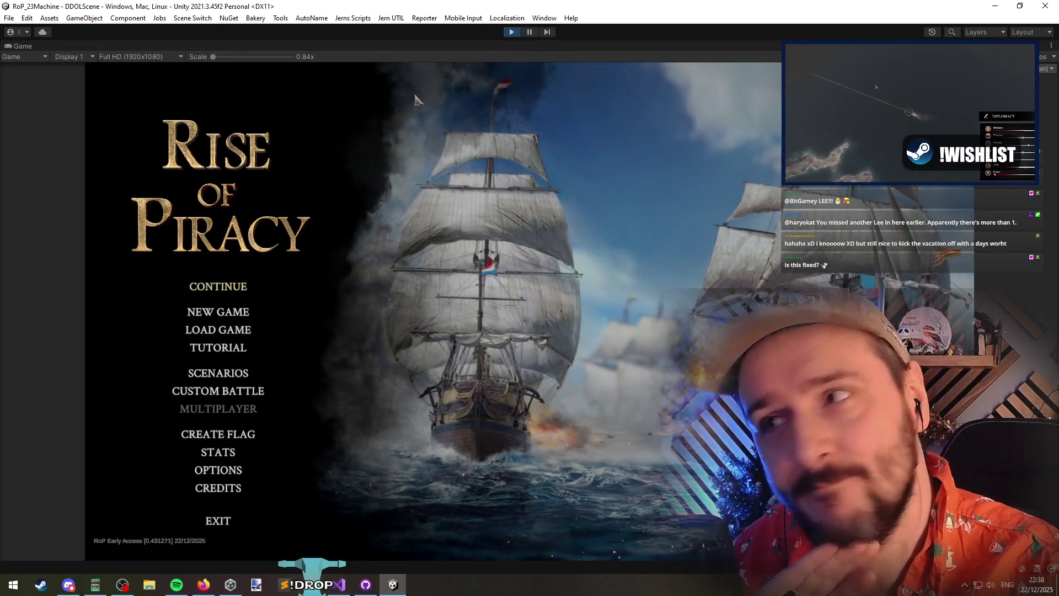
left_click(213, 347)
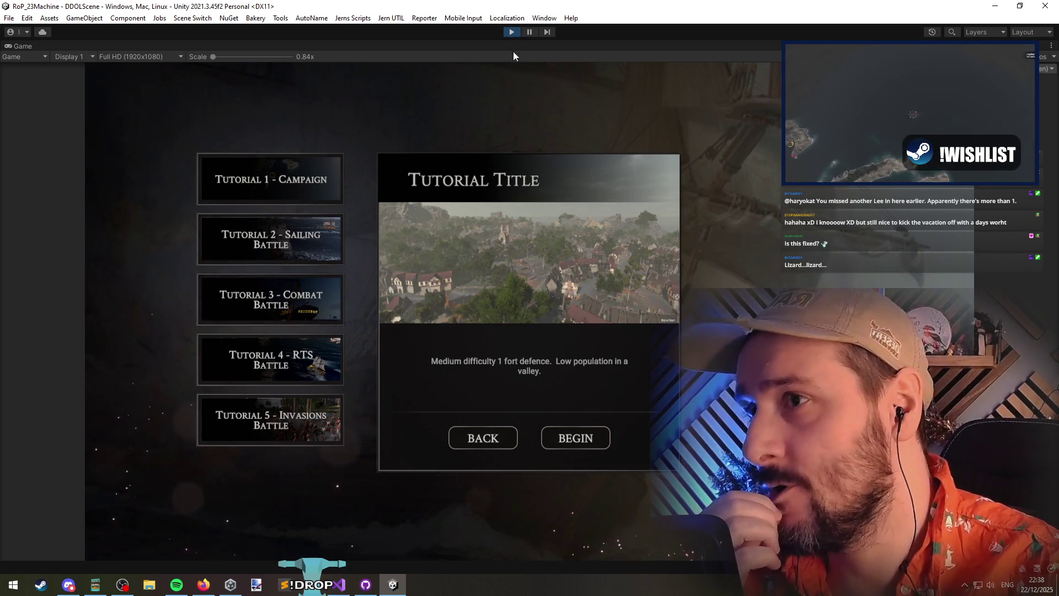
left_click(457, 447)
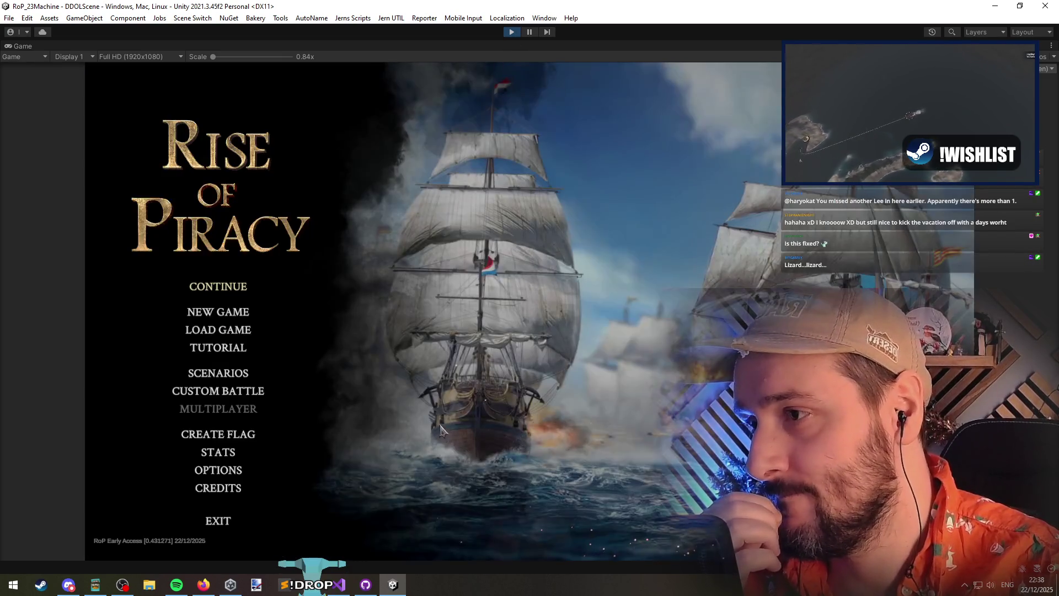
left_click(254, 434)
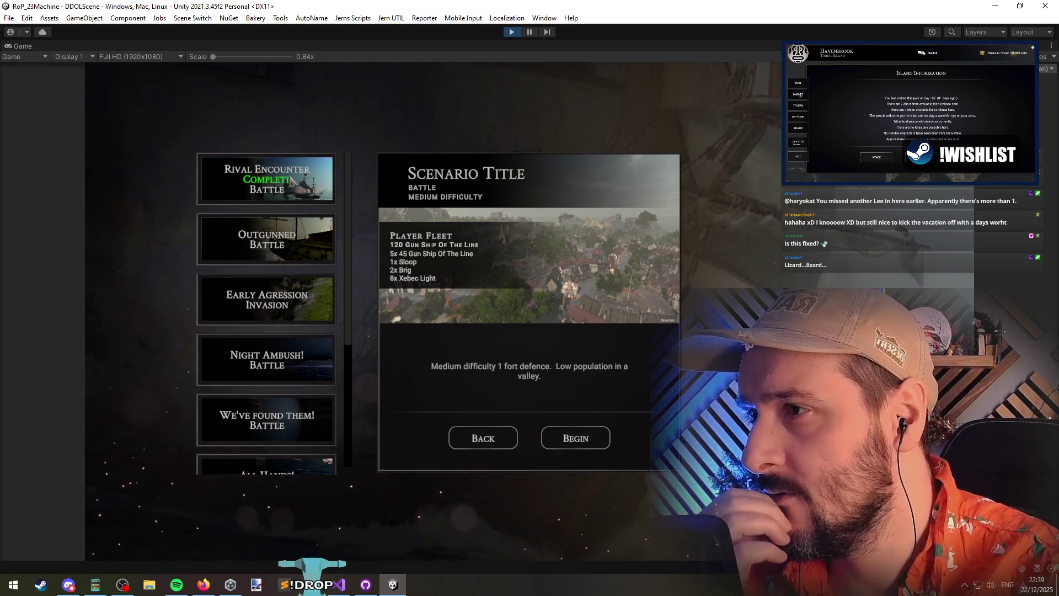
left_click_drag(344, 189, 364, 318)
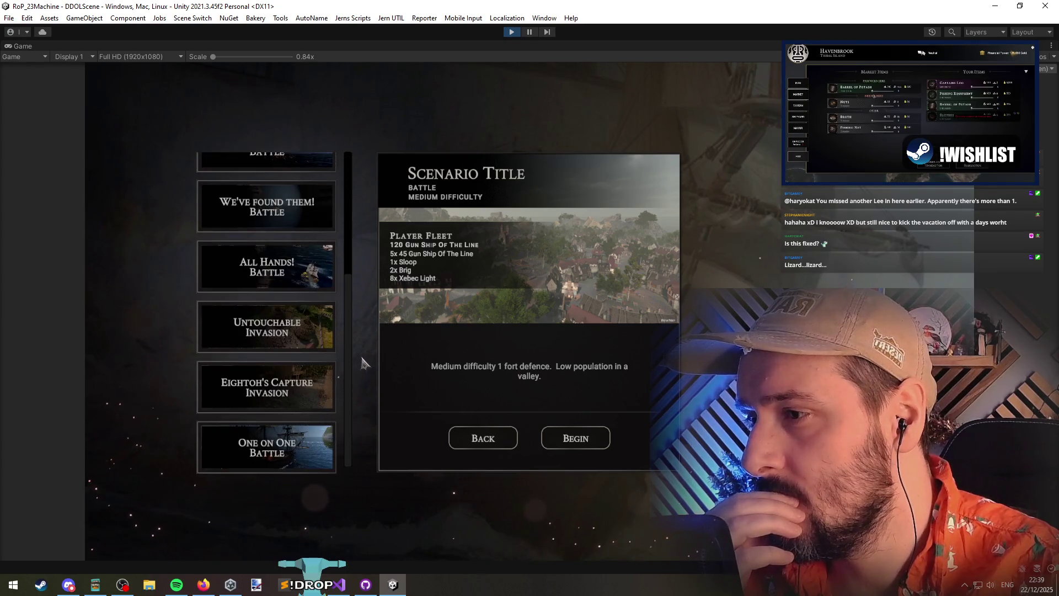
left_click(484, 440)
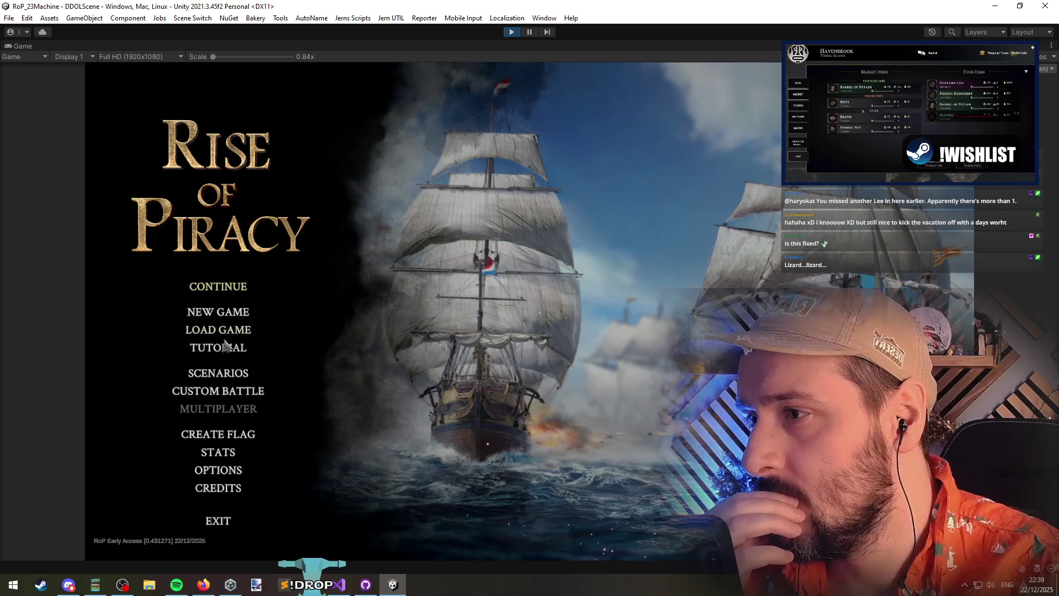
left_click(229, 345)
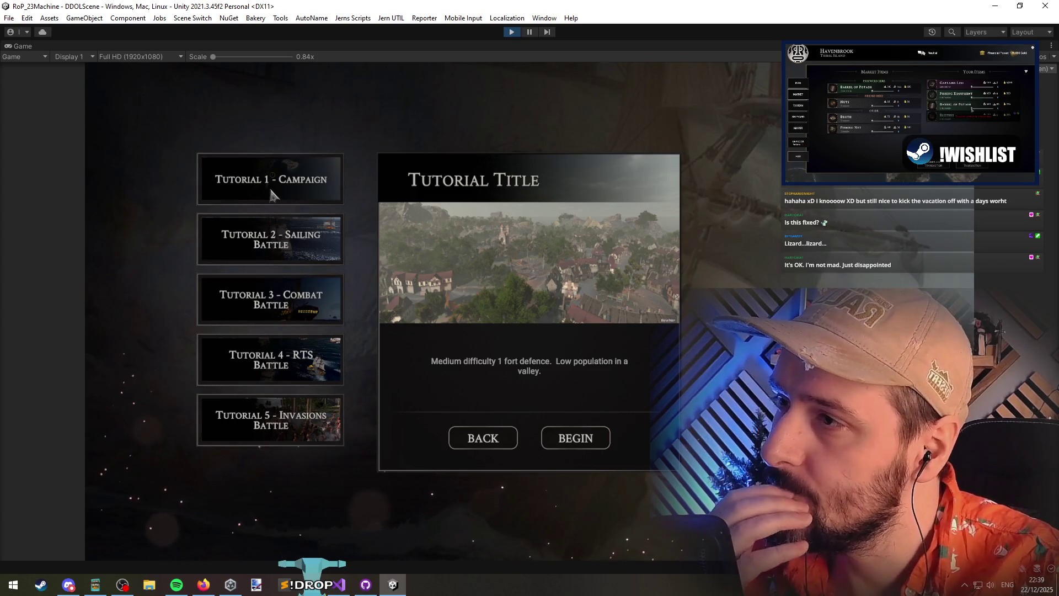
left_click(456, 447)
left_click(236, 375)
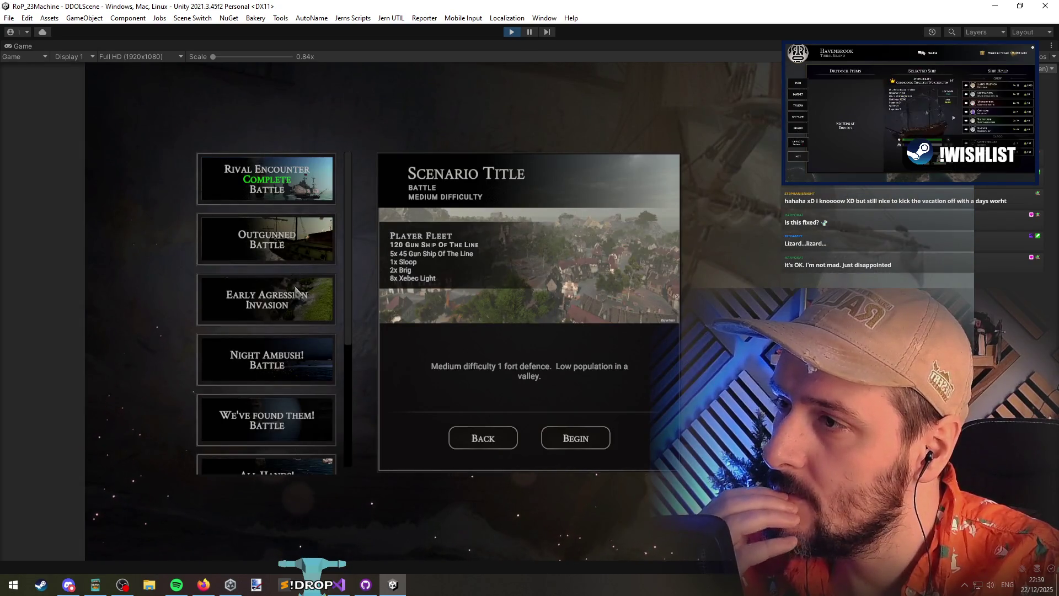
left_click(516, 33)
left_click(335, 574)
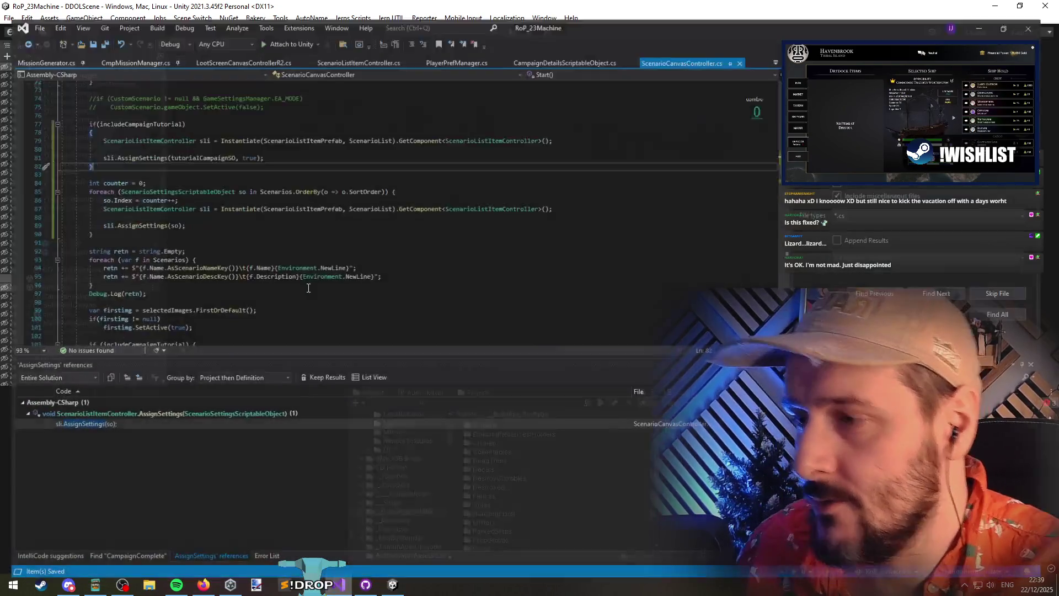
Add a new line below sli.AssignSettings(so) and start typing sli.OnSelect with IntelliSense
left_click(214, 211)
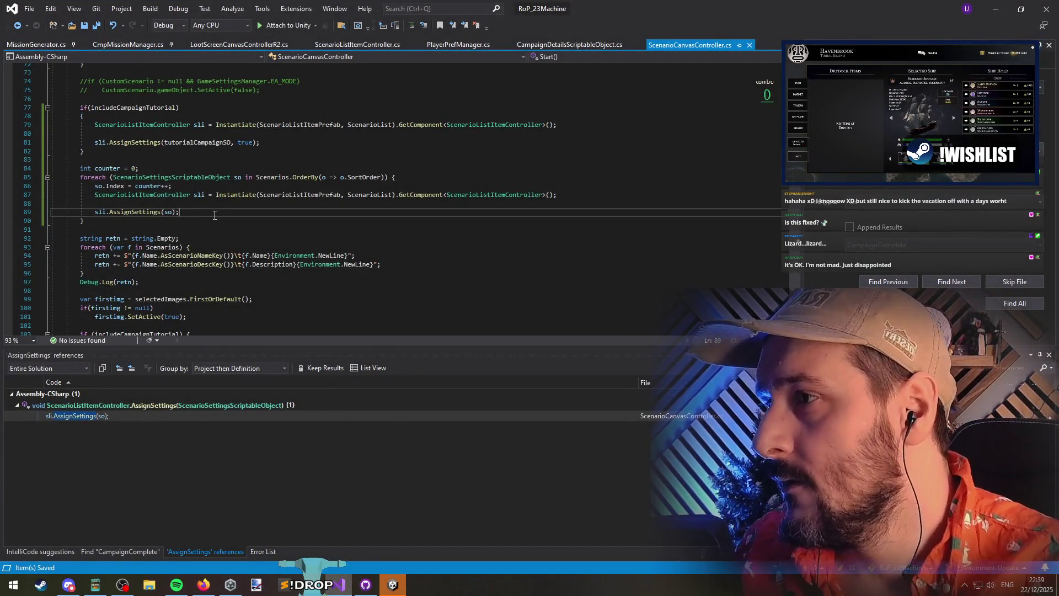
key("Return")
key("Return")
type("sli.on")
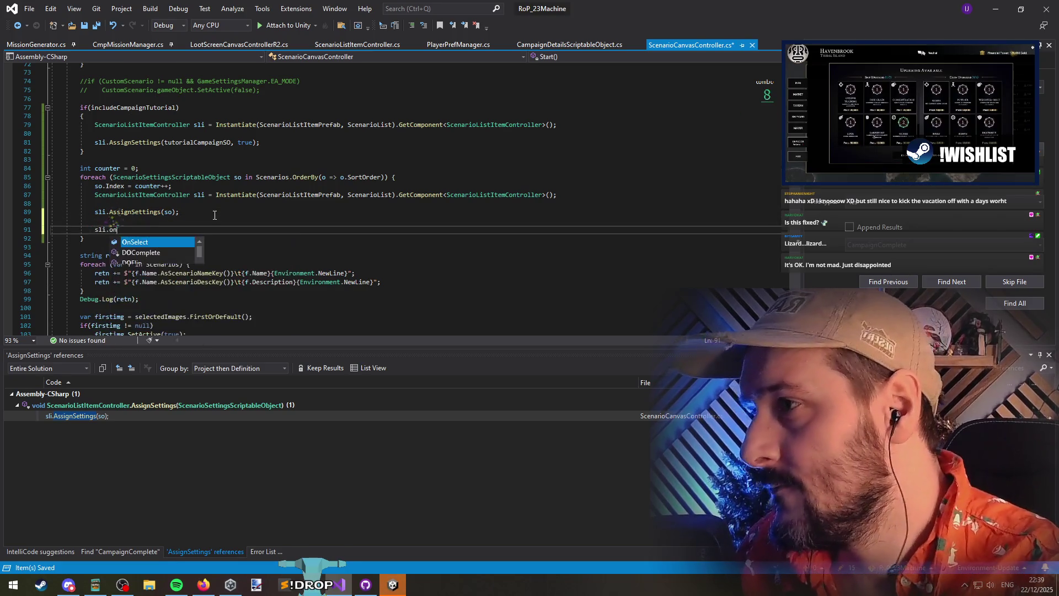
type("cl")
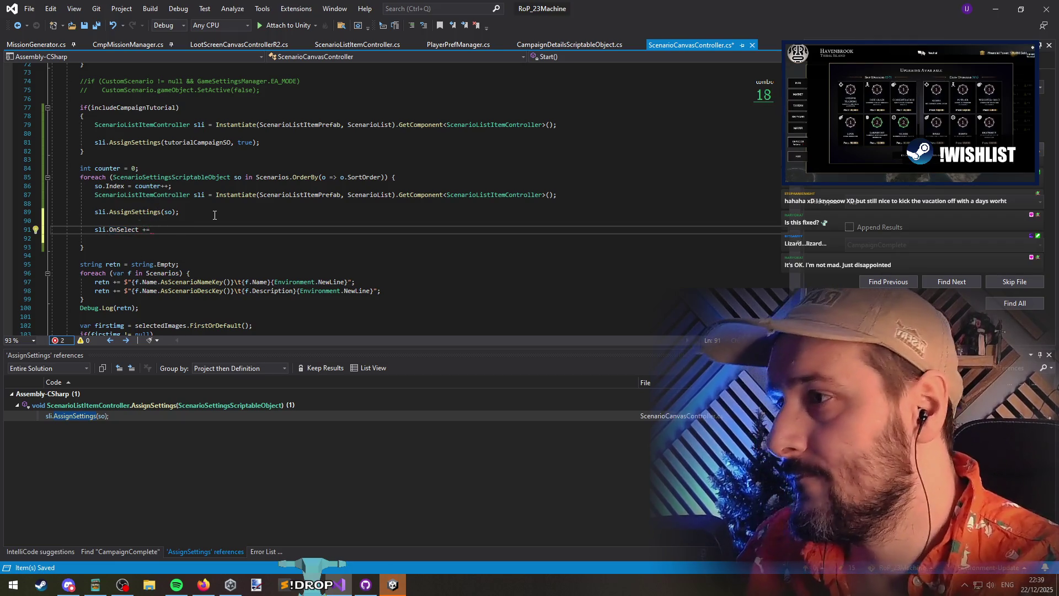
Review the UpdateDisplayForTutorialCampaign call, tutorialCampaignSO usage and UpdateDisplay declaration further down
scroll(214, 215, "down", 5)
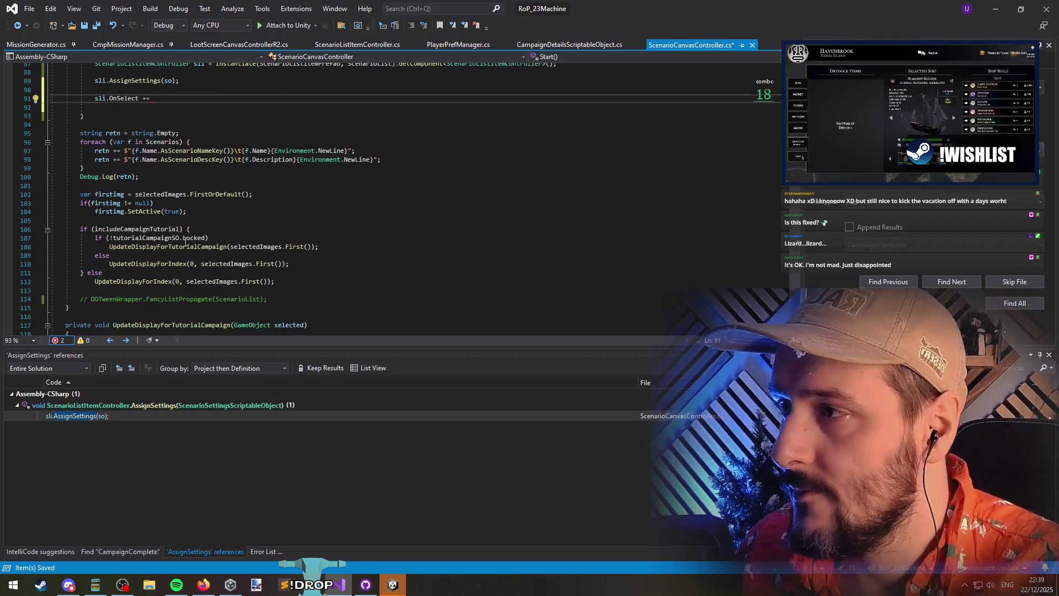
left_click(157, 247)
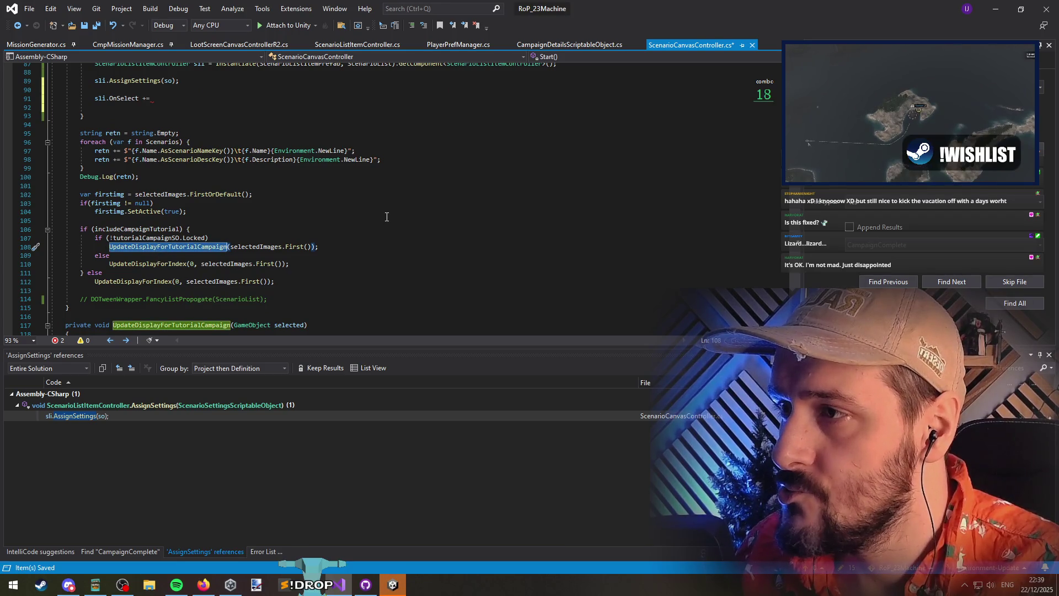
scroll(387, 217, "down", 4)
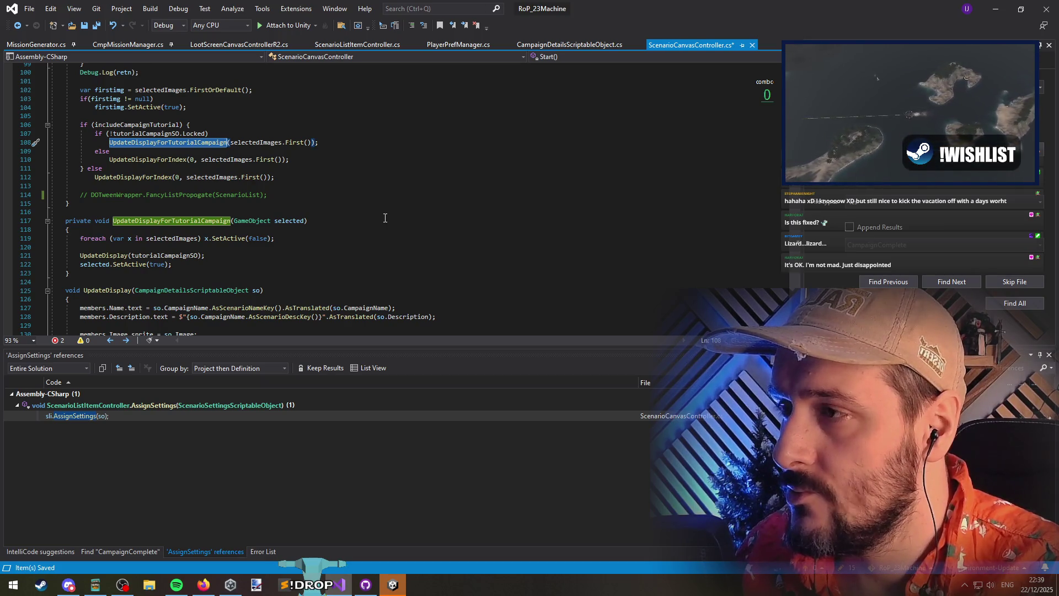
left_click(166, 255)
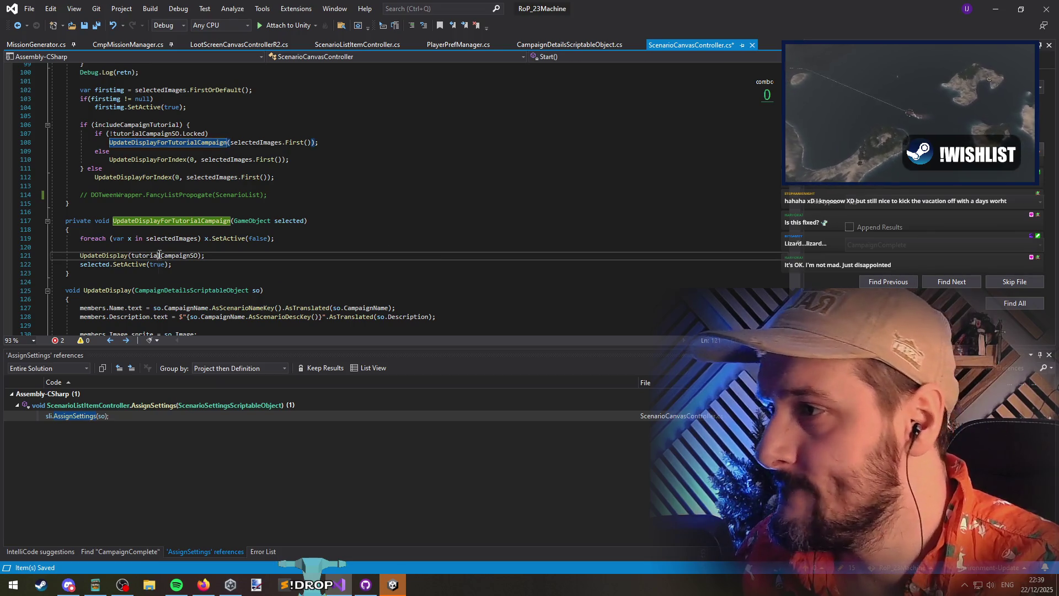
scroll(355, 243, "down", 3)
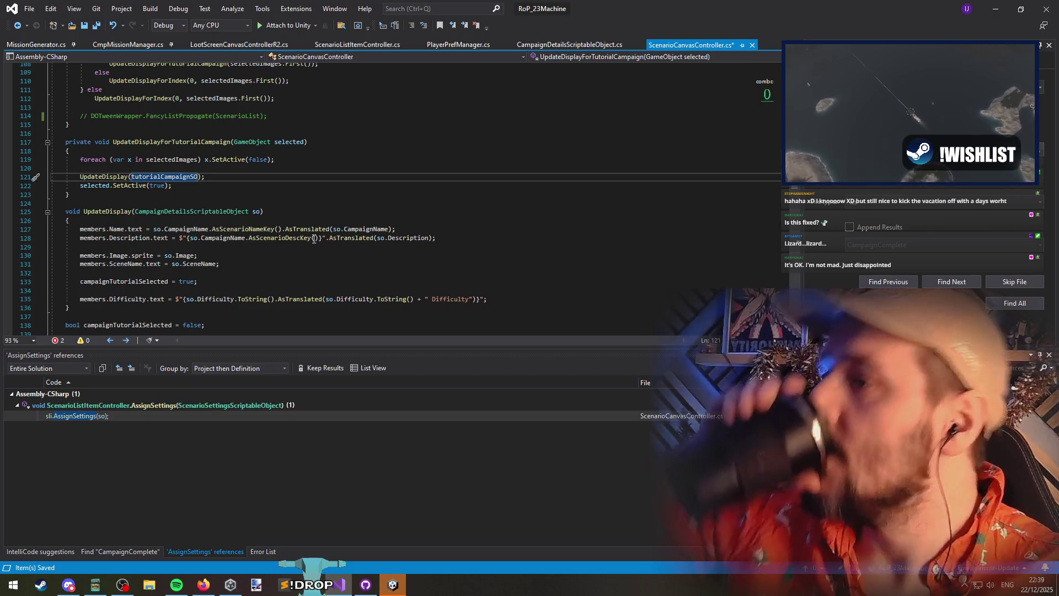
left_click(301, 211)
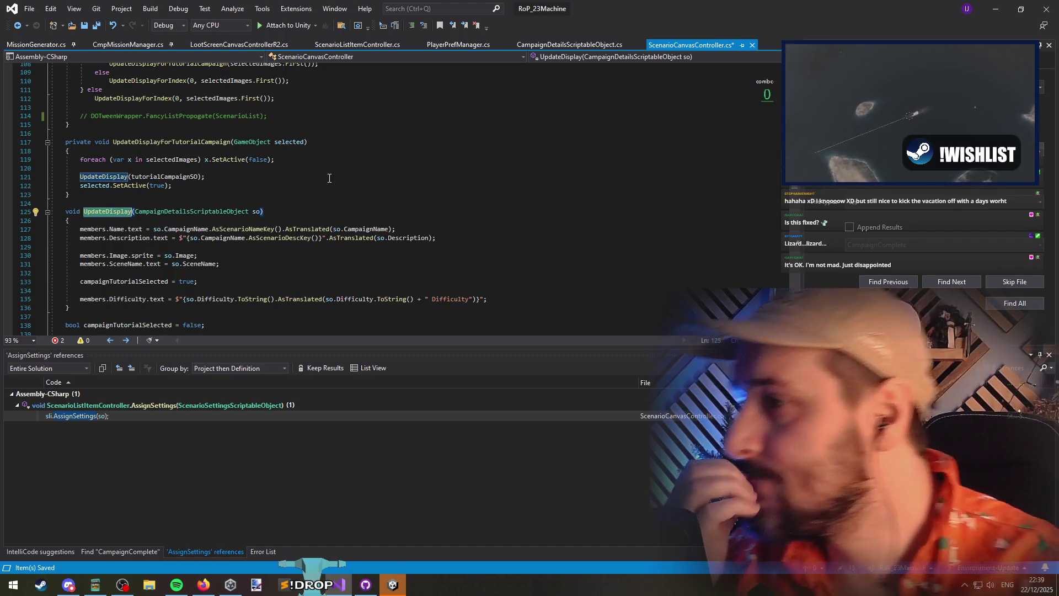
scroll(325, 198, "down", 5)
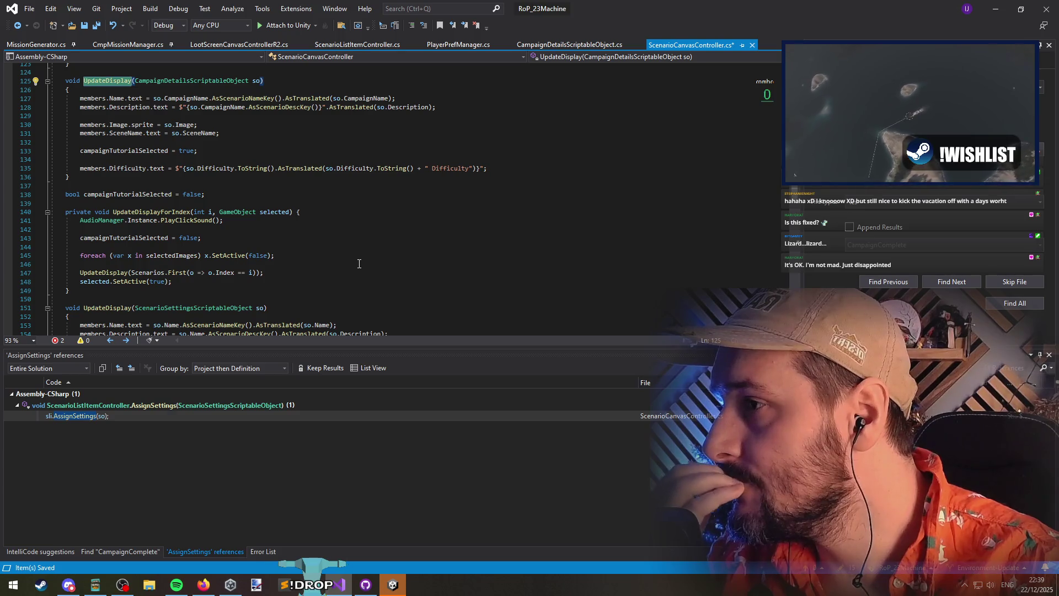
scroll(359, 265, "down", 4)
scroll(358, 263, "down", 3)
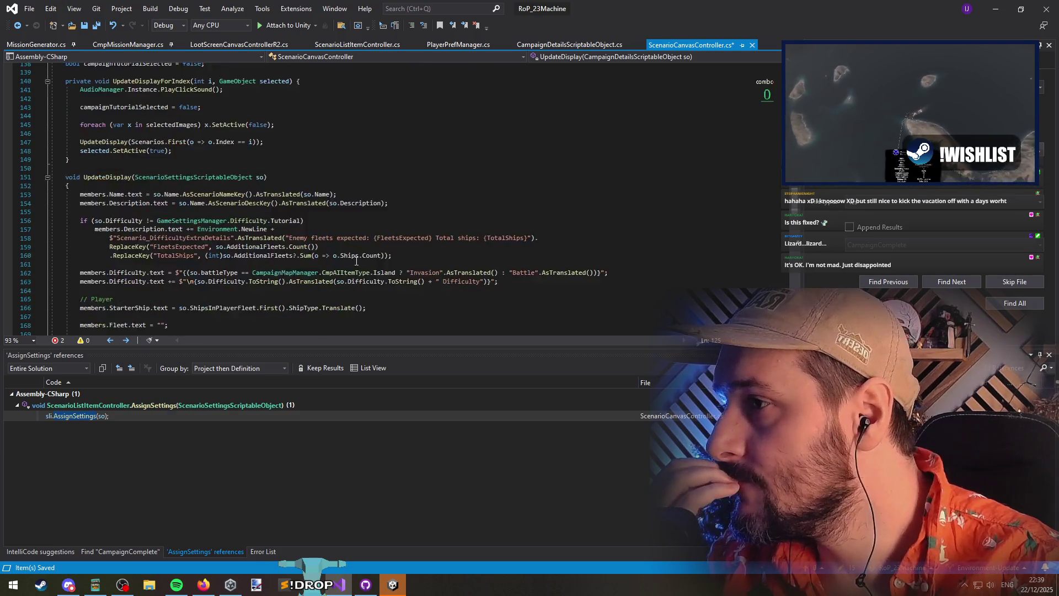
scroll(357, 261, "up", 6)
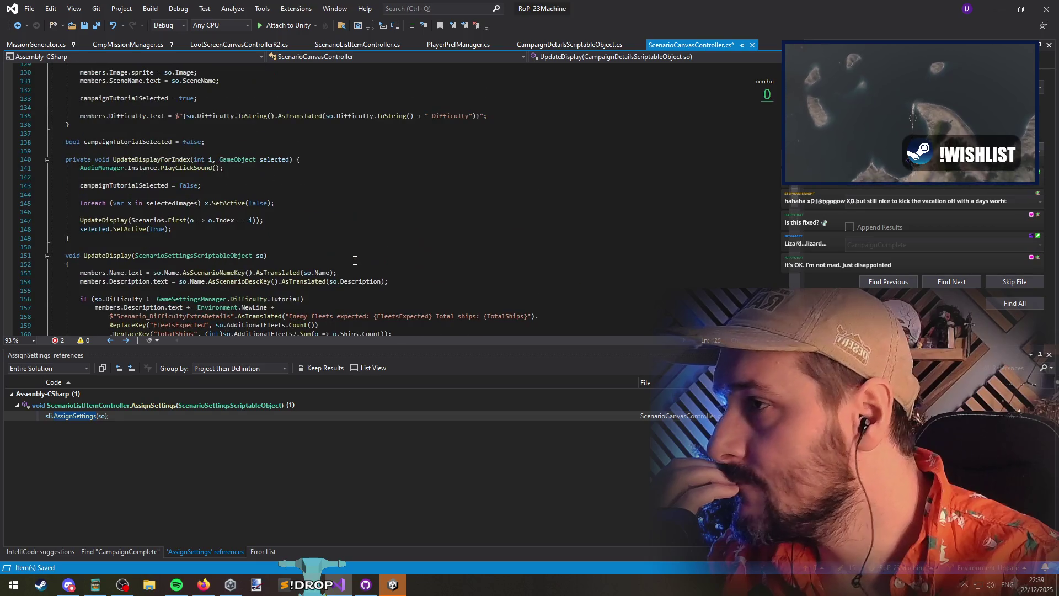
scroll(349, 256, "up", 5)
scroll(347, 253, "up", 8)
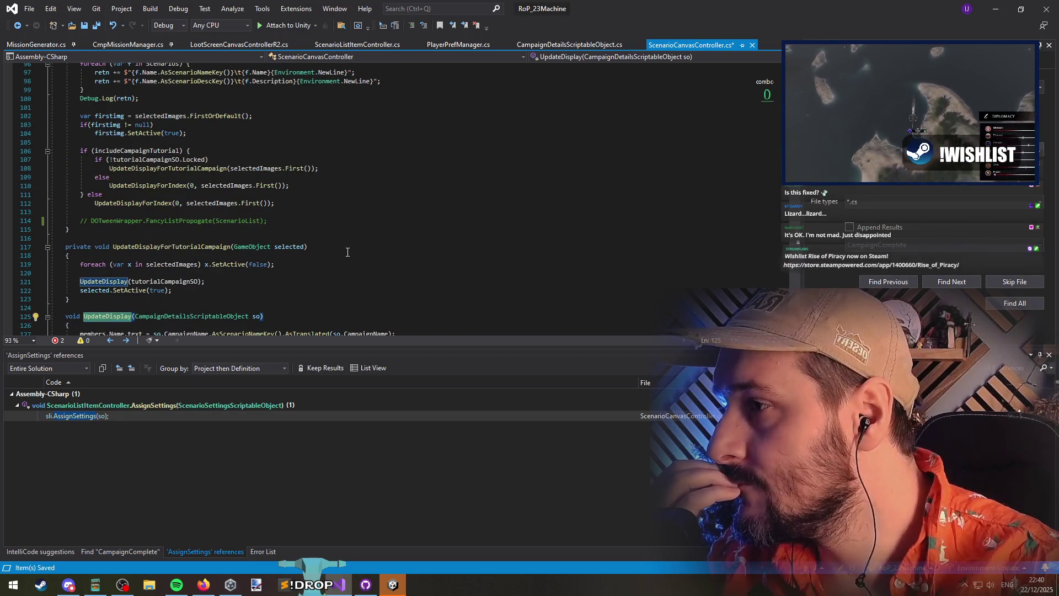
scroll(343, 247, "up", 6)
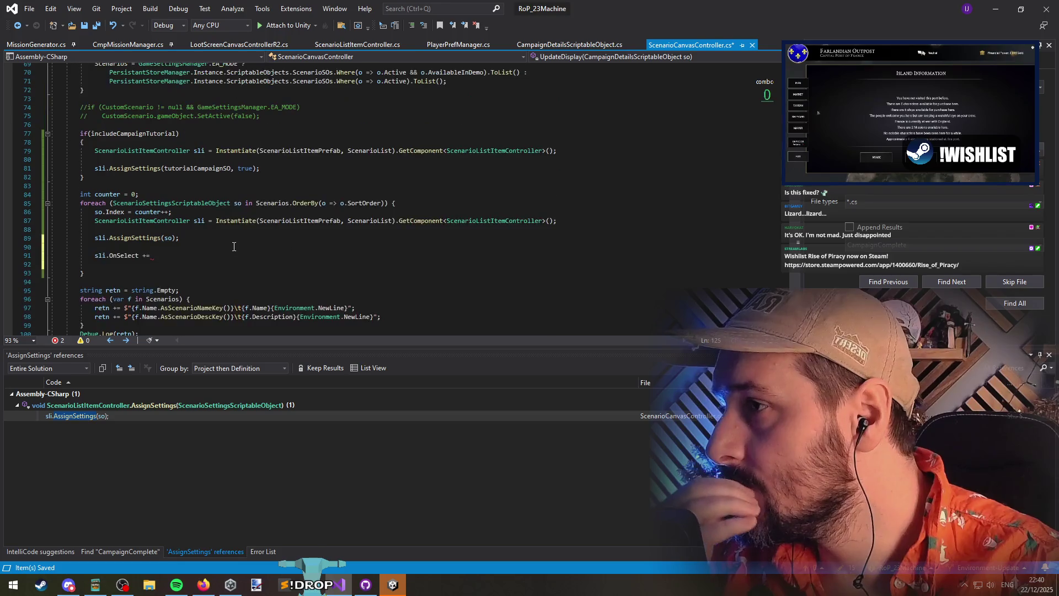
Complete the scenario loop's OnSelect line to call UpdateDisplay(so) and save
left_click(226, 256)
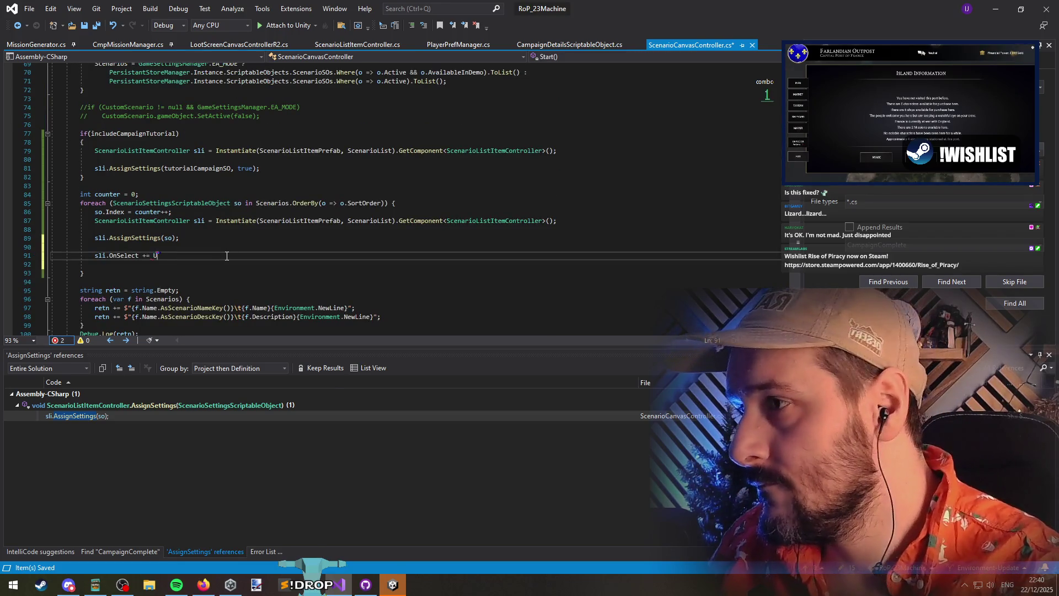
type("pdateDis")
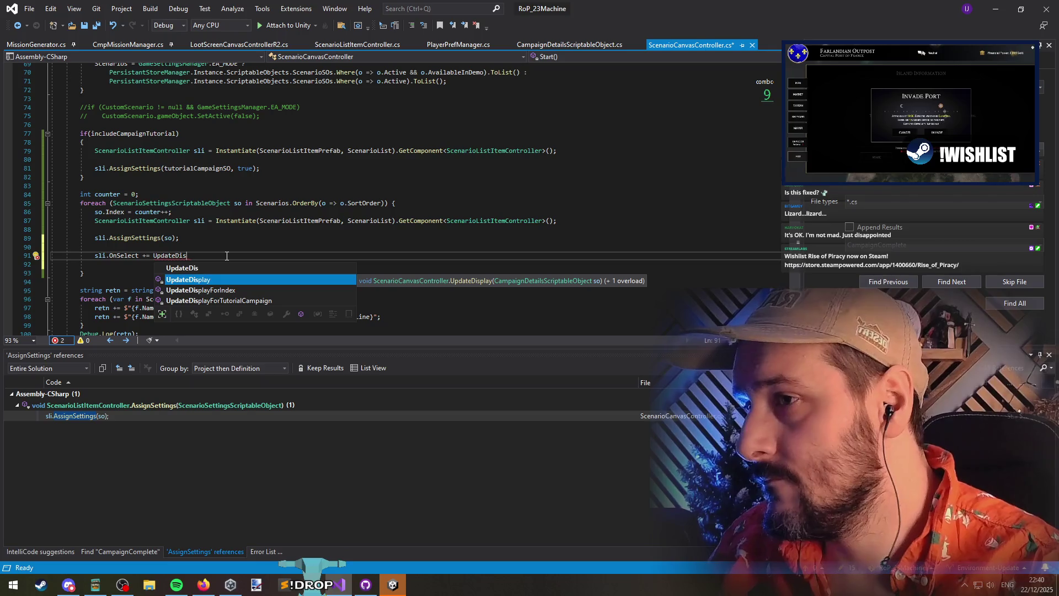
key("Down")
key("Down")
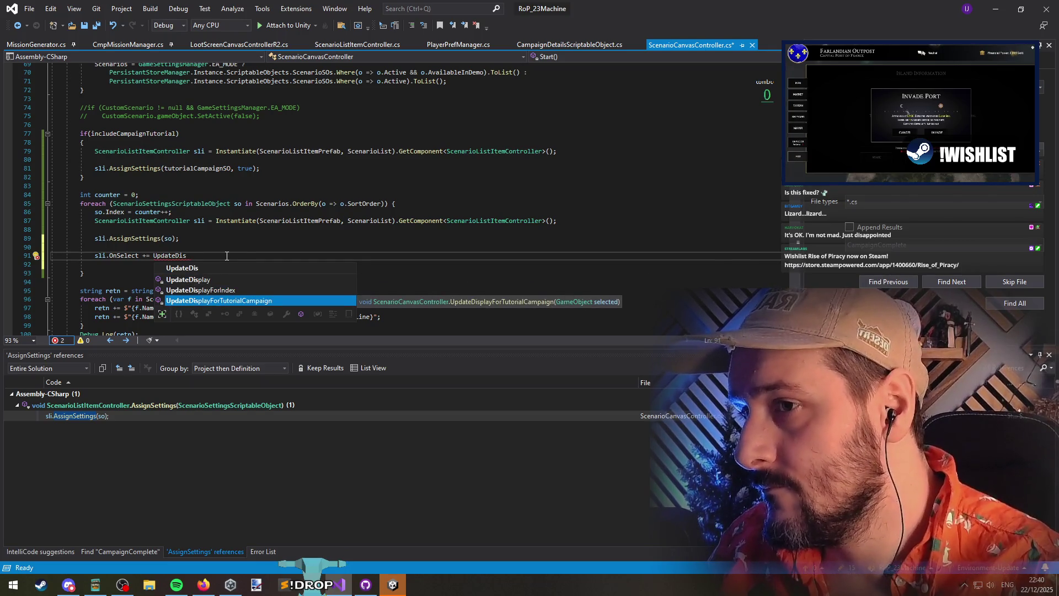
key("Up")
key("Up")
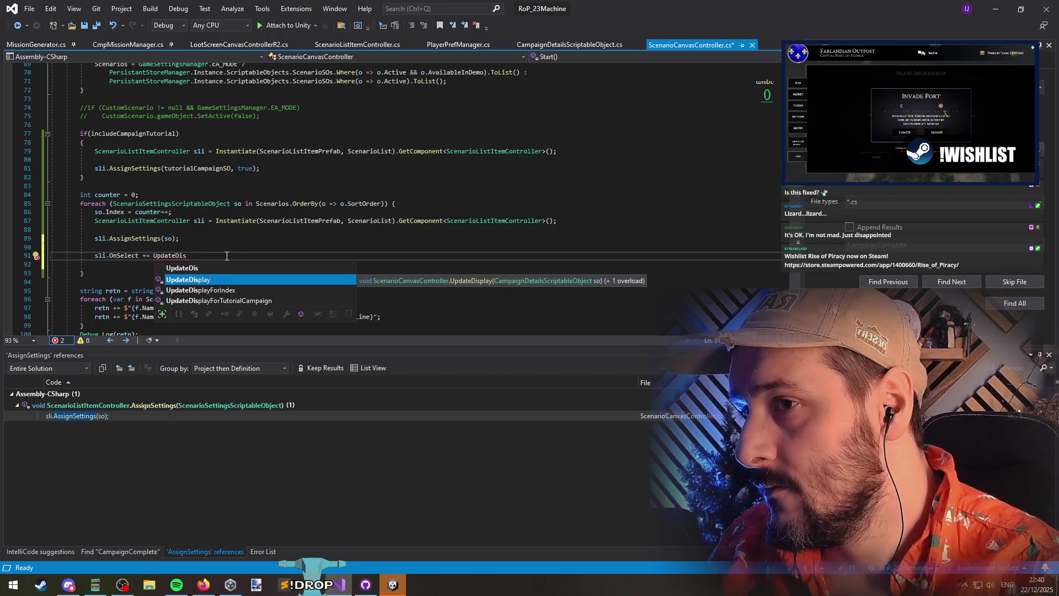
key("Tab")
type("(so")
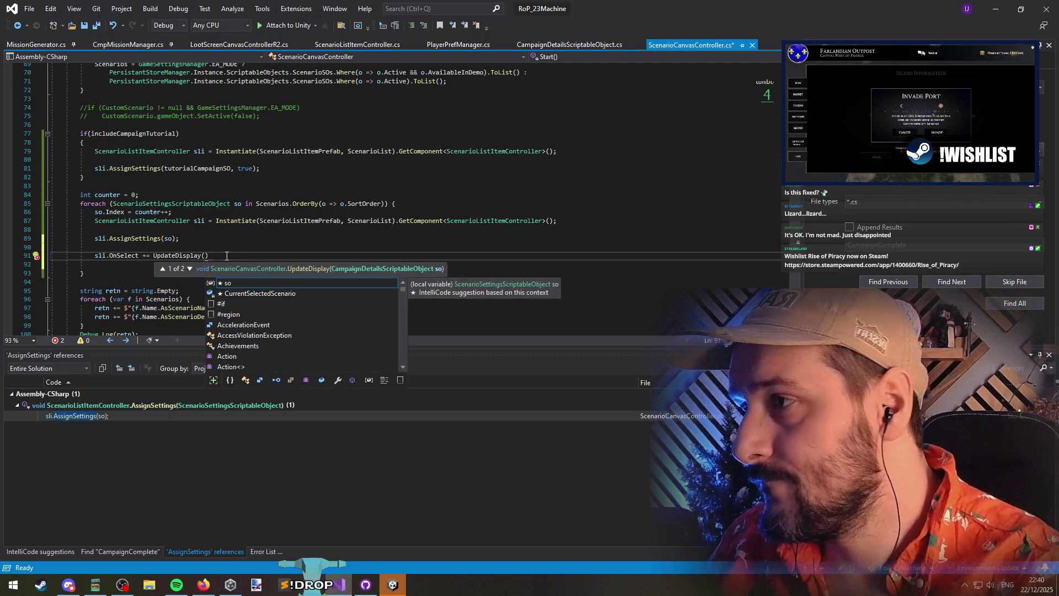
type(");")
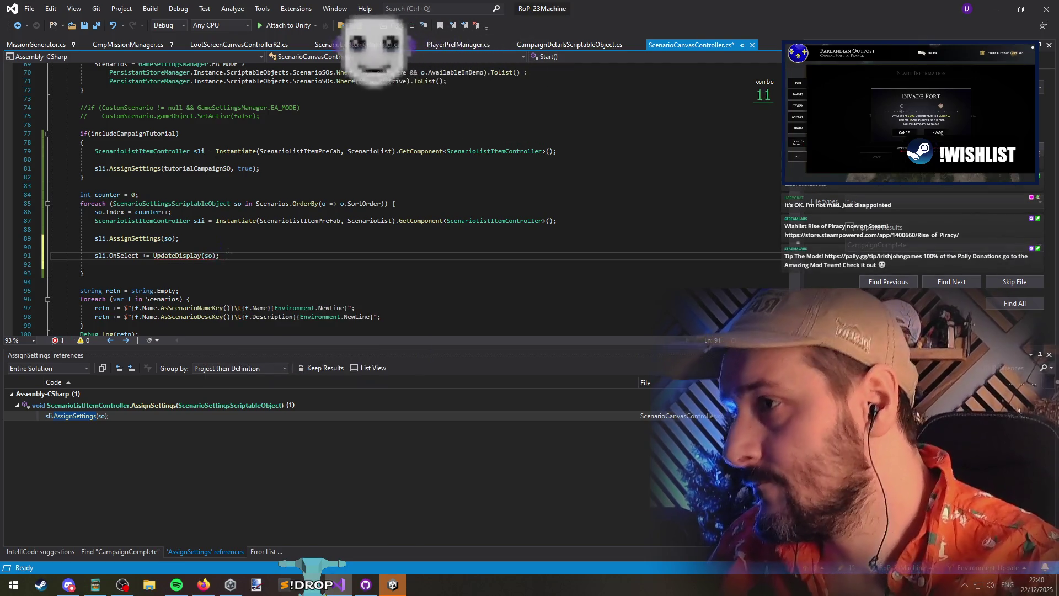
key("ctrl+Left")
key("ctrl+Left")
key("ctrl+Left")
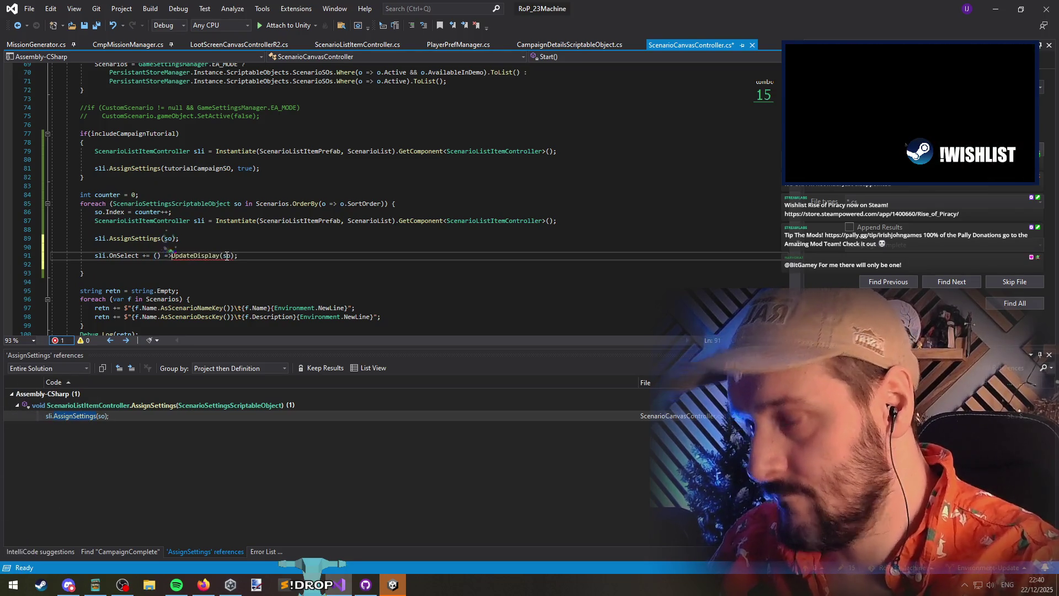
key("ctrl+s")
Paste the OnSelect hookup into the tutorial block, passing tutorialCampaignSO instead of so
left_click(198, 249)
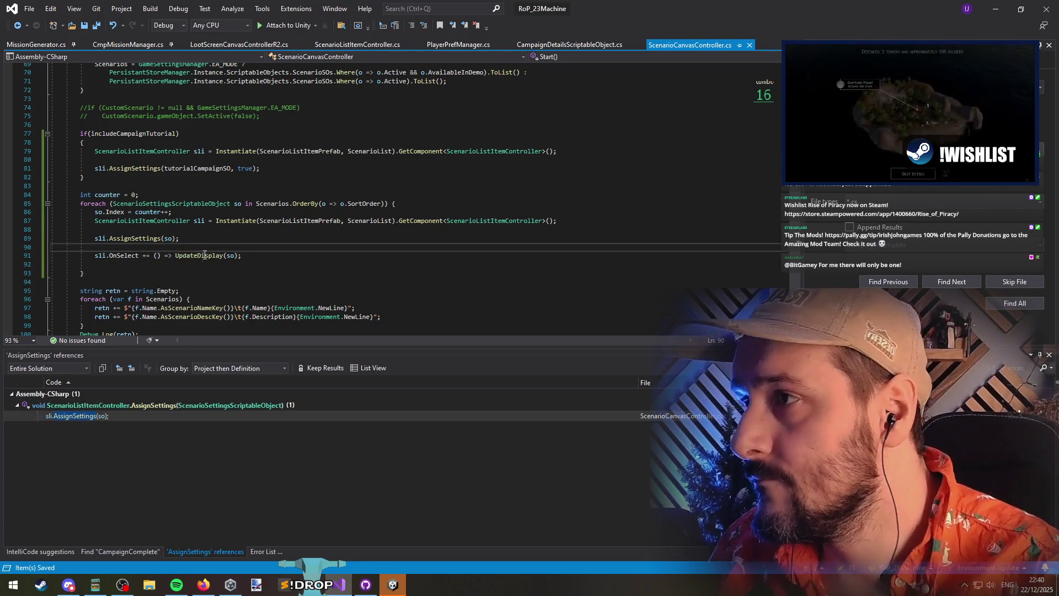
left_click(202, 259)
left_click(287, 171)
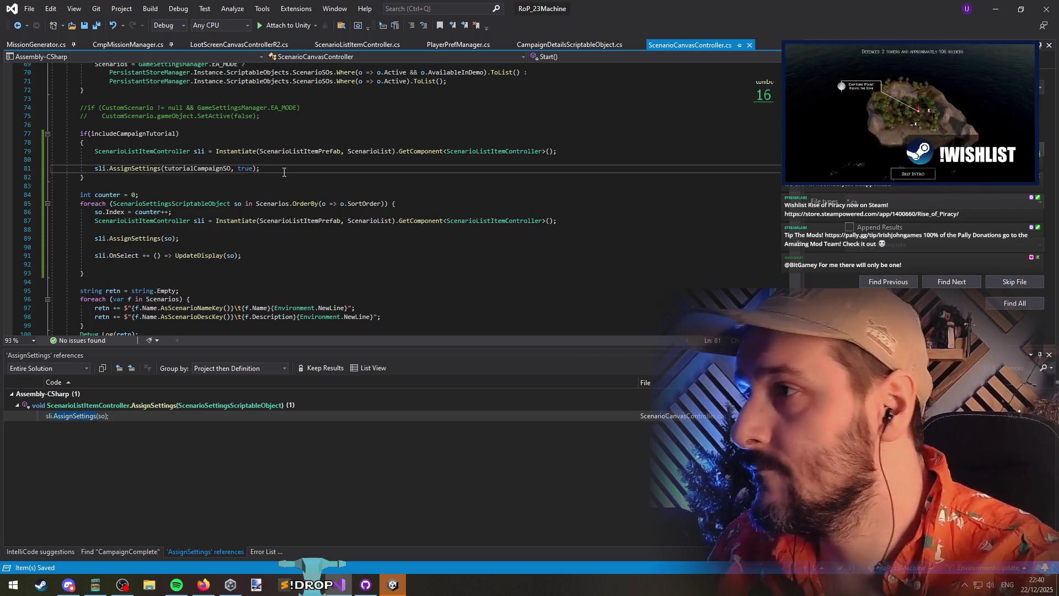
key("Return")
type("sli.OnSelect += () => UpdateDisplay(so);")
double_click(197, 169)
key("ctrl+c")
double_click(227, 186)
key("ctrl+v")
left_click(308, 204)
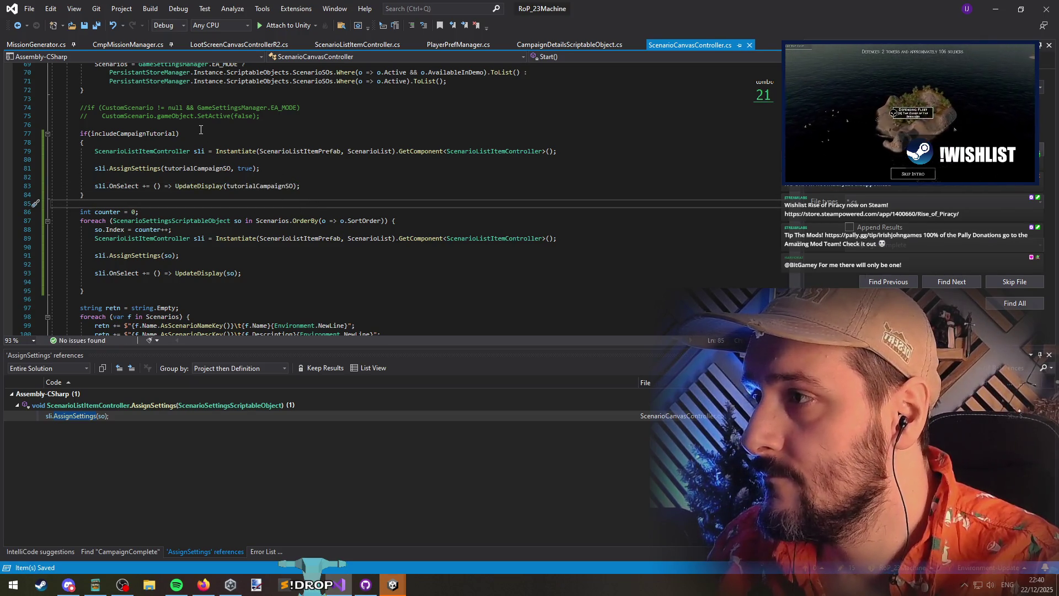
Remove the blank line before the closing brace, Save All, and jump to AssignSettings' definition
left_click(120, 279)
key("Delete")
left_click(96, 25)
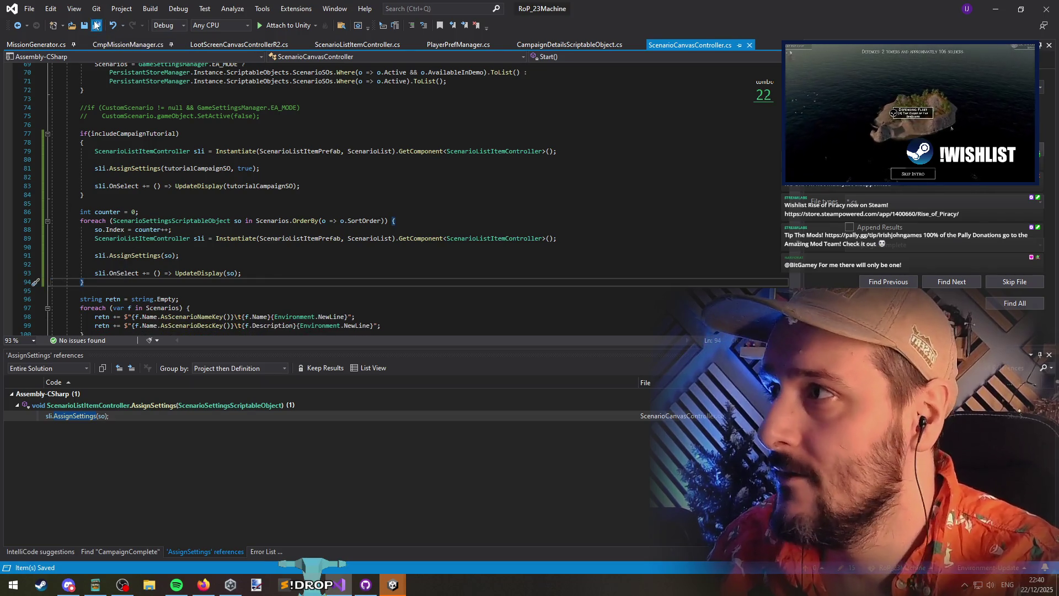
left_click(147, 169)
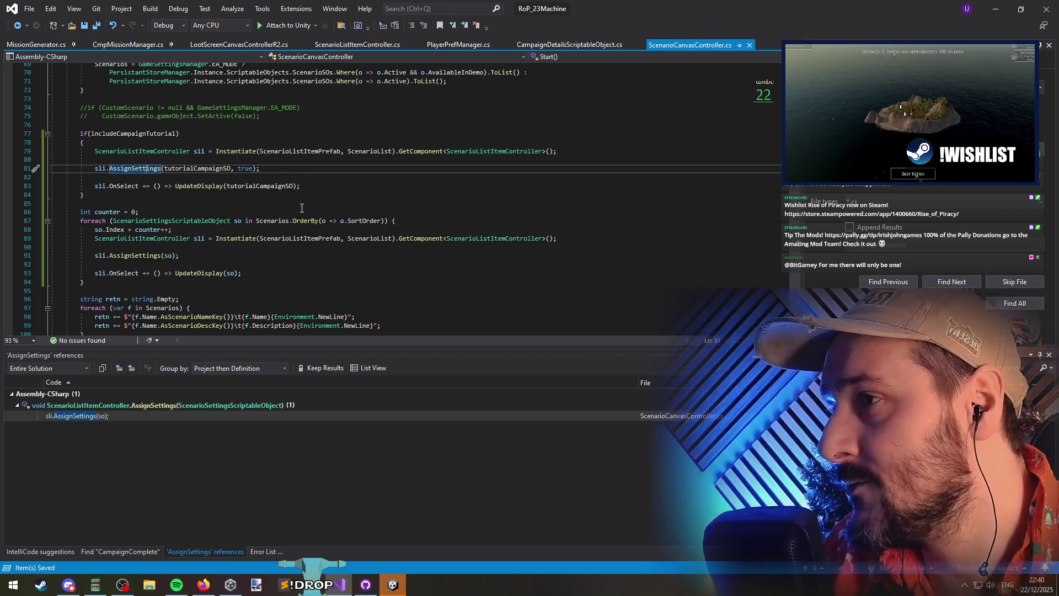
key("F12")
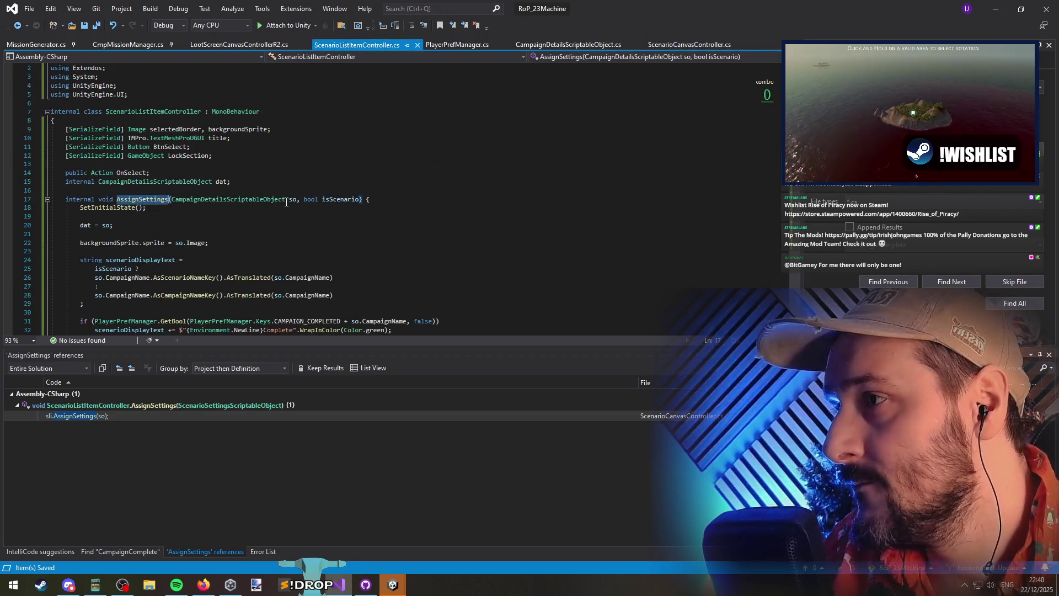
key("Down")
key("Down")
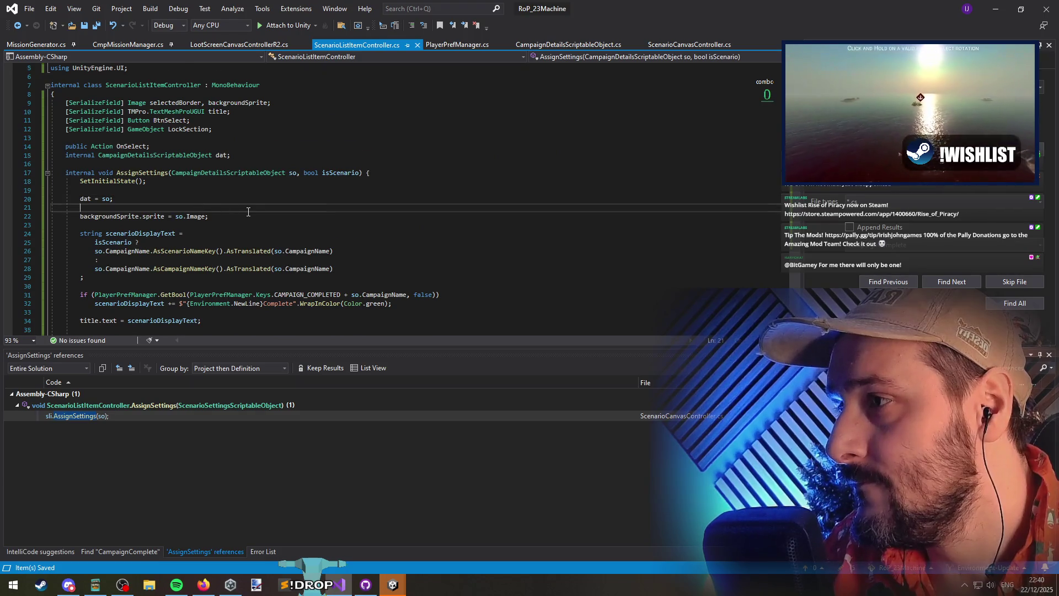
key("Down")
key("Down")
scroll(221, 212, "down", 2)
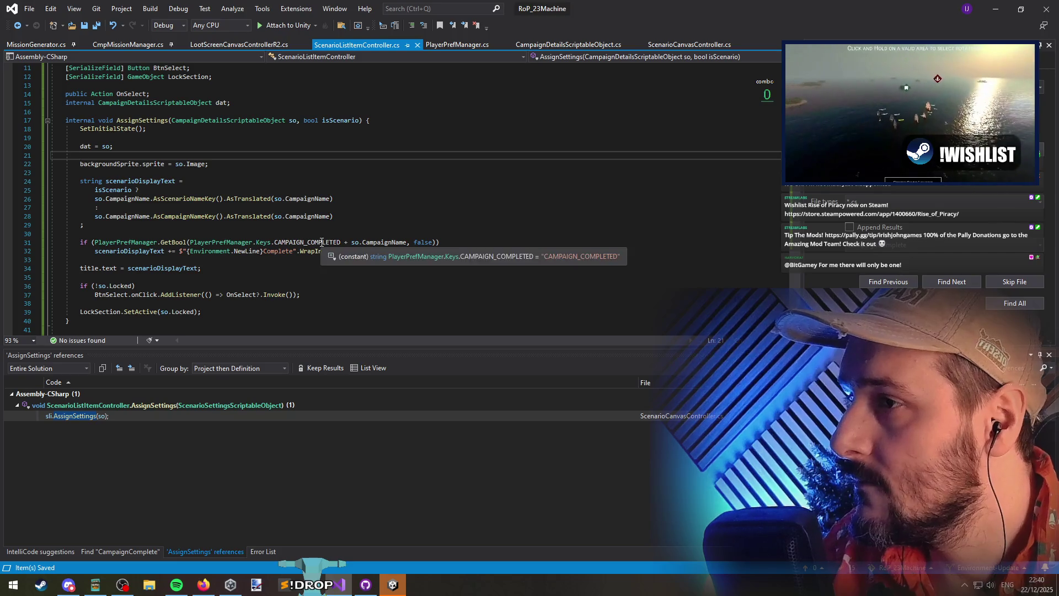
scroll(324, 253, "down", 5)
scroll(323, 252, "down", 2)
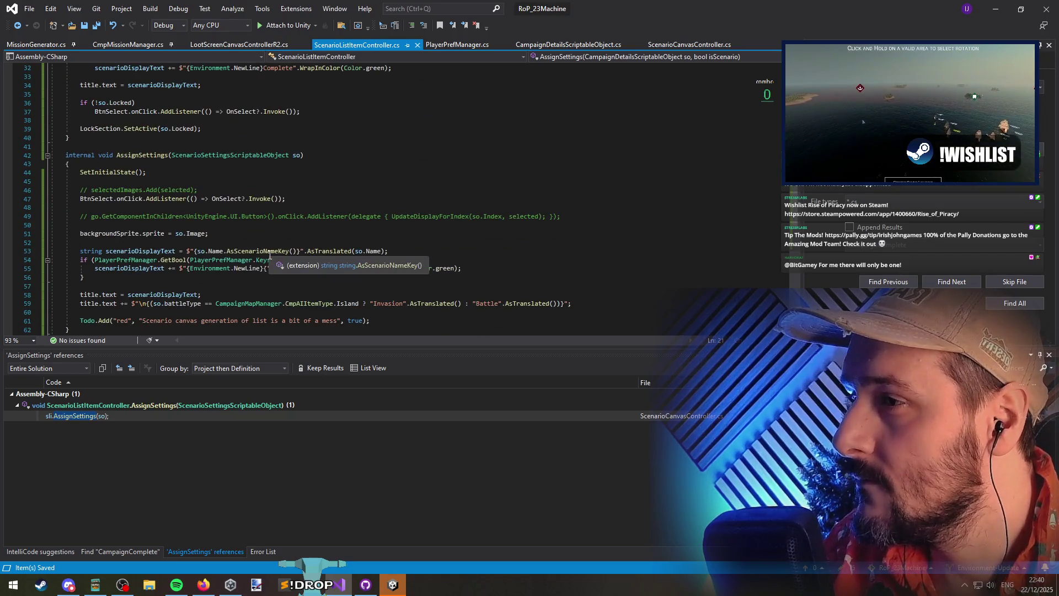
scroll(297, 87, "up", 1)
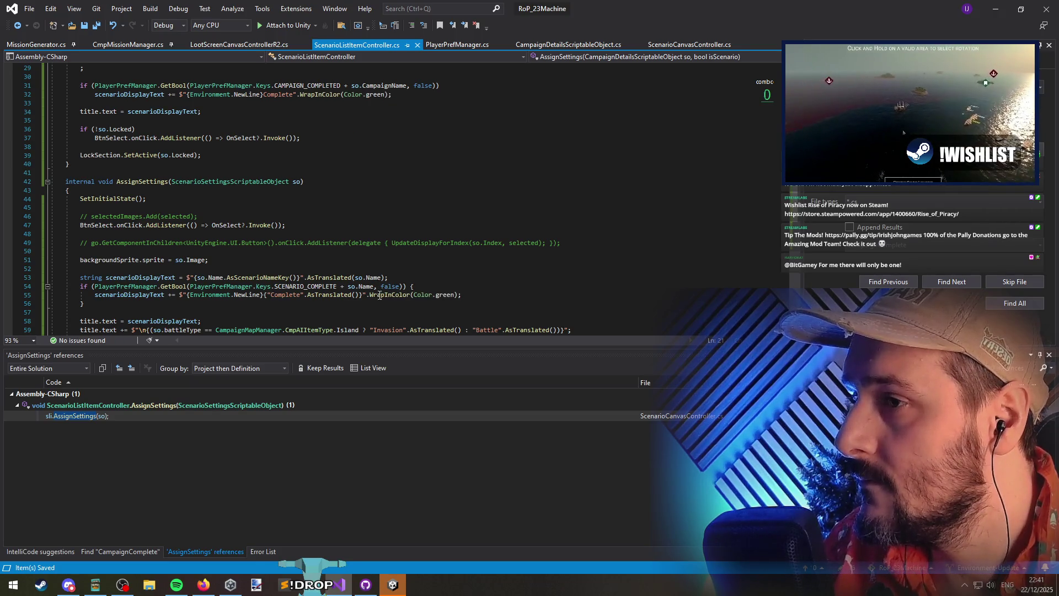
scroll(287, 111, "up", 4)
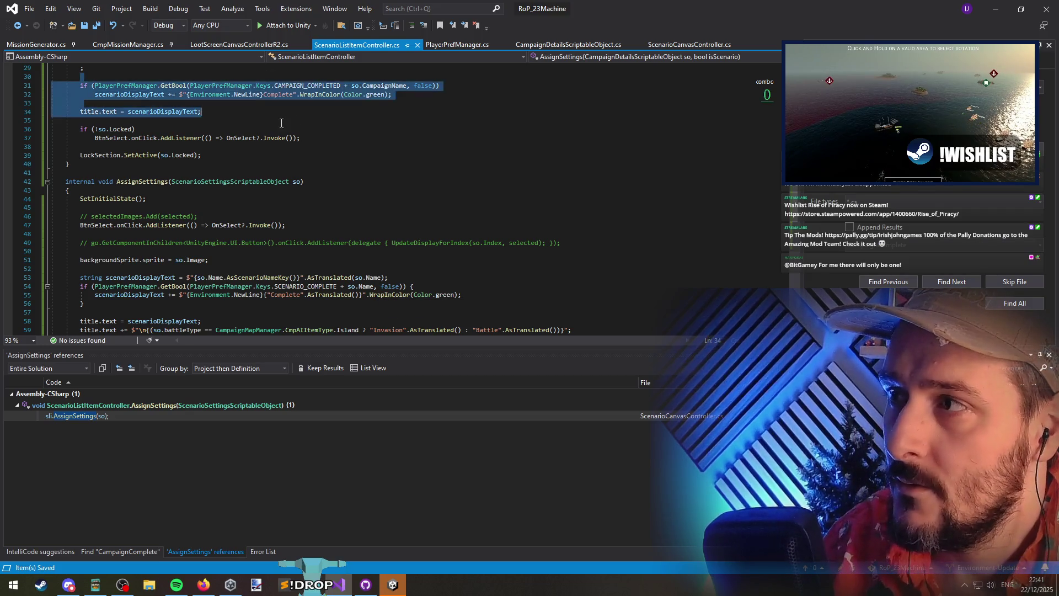
left_click(177, 130)
mouse_move(114, 93)
left_mouse_down()
mouse_move(301, 243)
mouse_move(165, 181)
mouse_move(196, 260)
left_mouse_up()
left_click(192, 203)
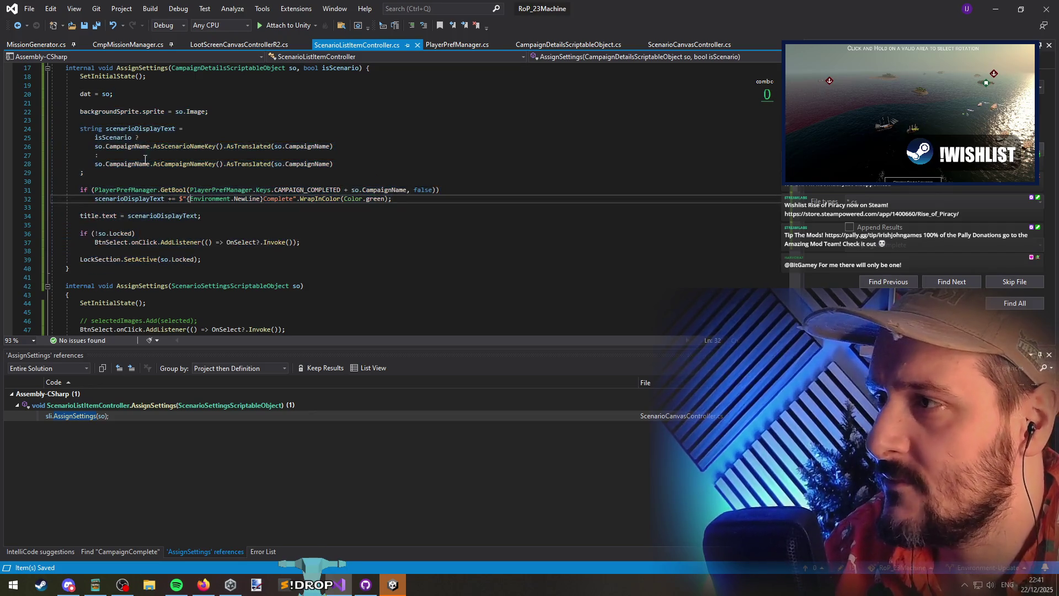
left_click(138, 102)
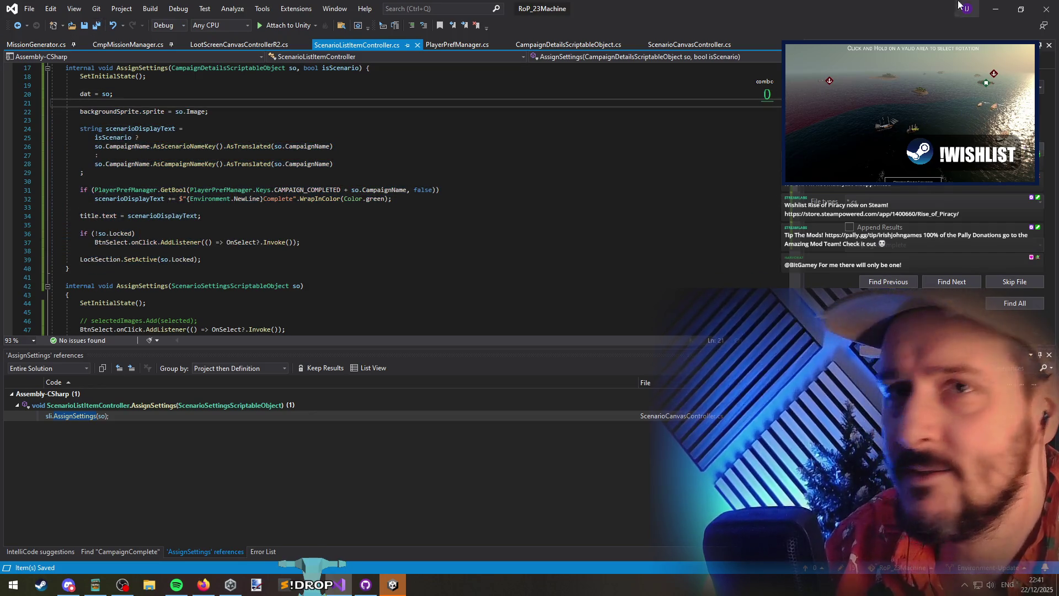
key("alt+Tab")
Compare ScenariosCanvas's empty Scenarios list with TutorialCanvas's tutorial entries like Tutorial2_Combat in the Inspector
scroll(83, 308, "down", 5)
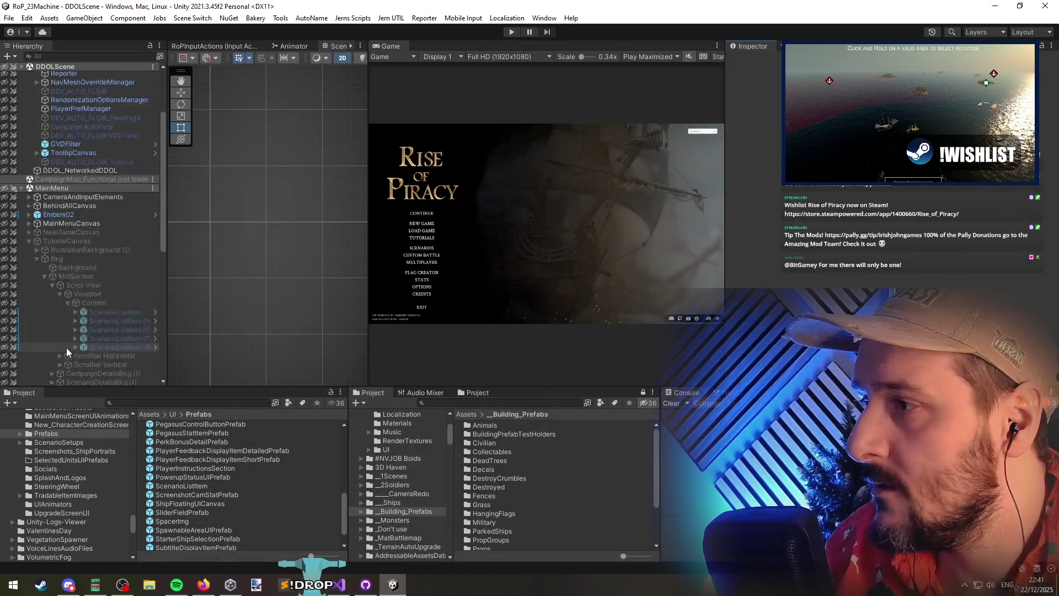
left_click(78, 352)
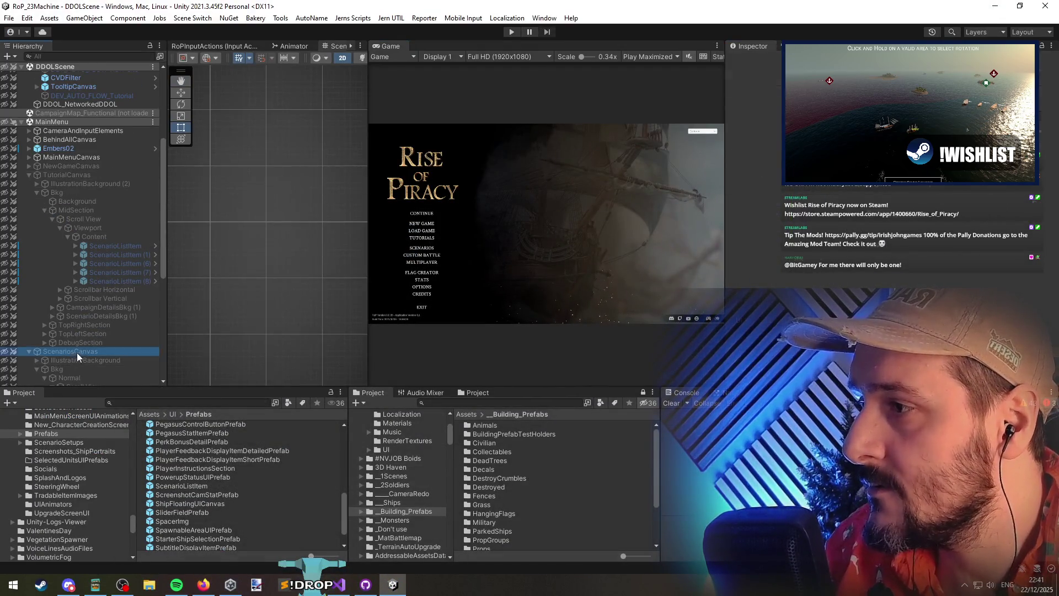
scroll(785, 307, "down", 3)
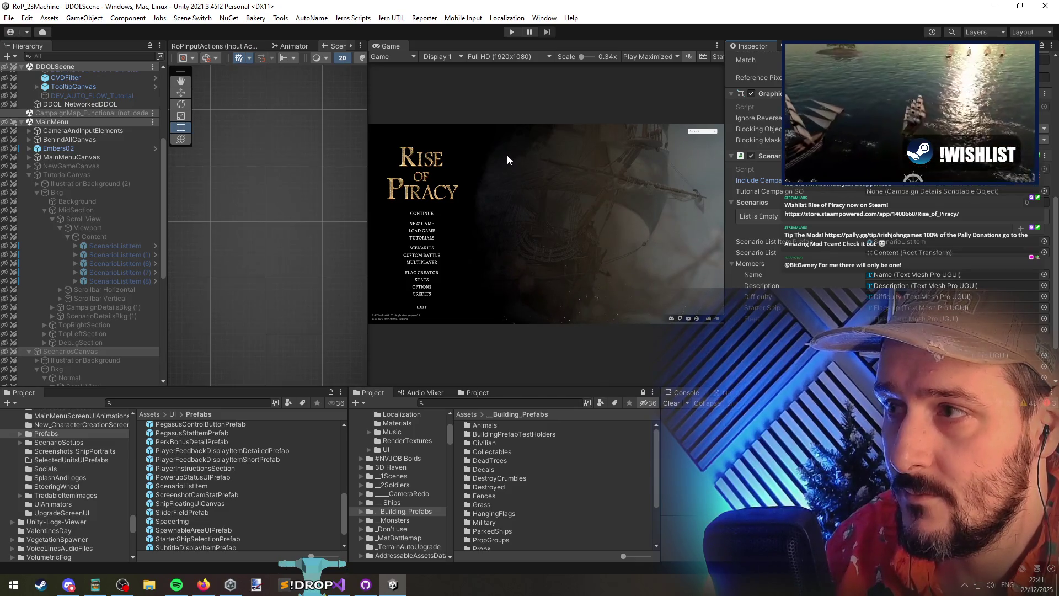
left_click(52, 175)
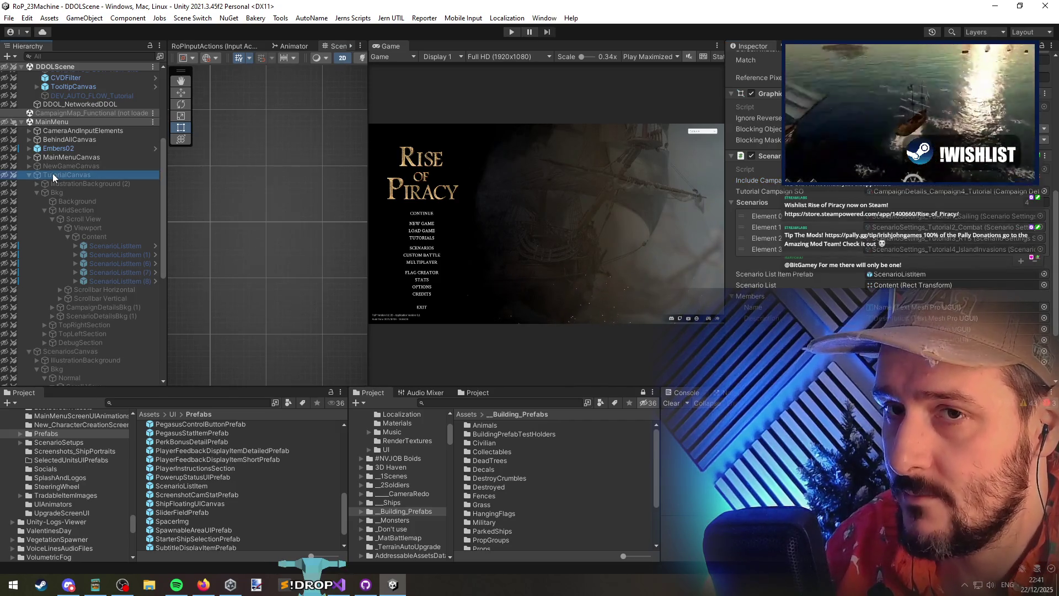
left_click(64, 351)
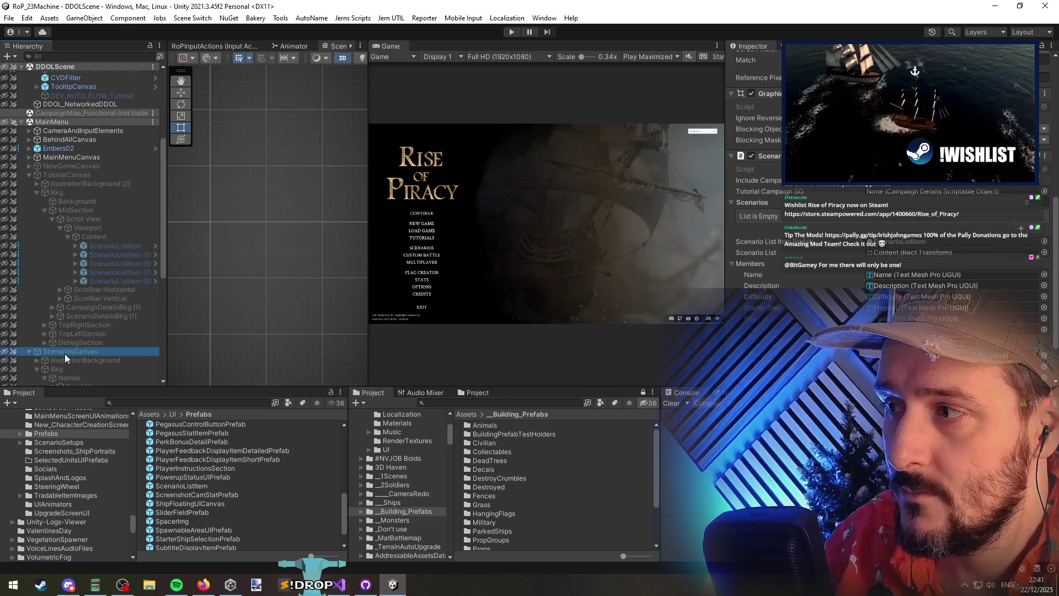
left_click(522, 167)
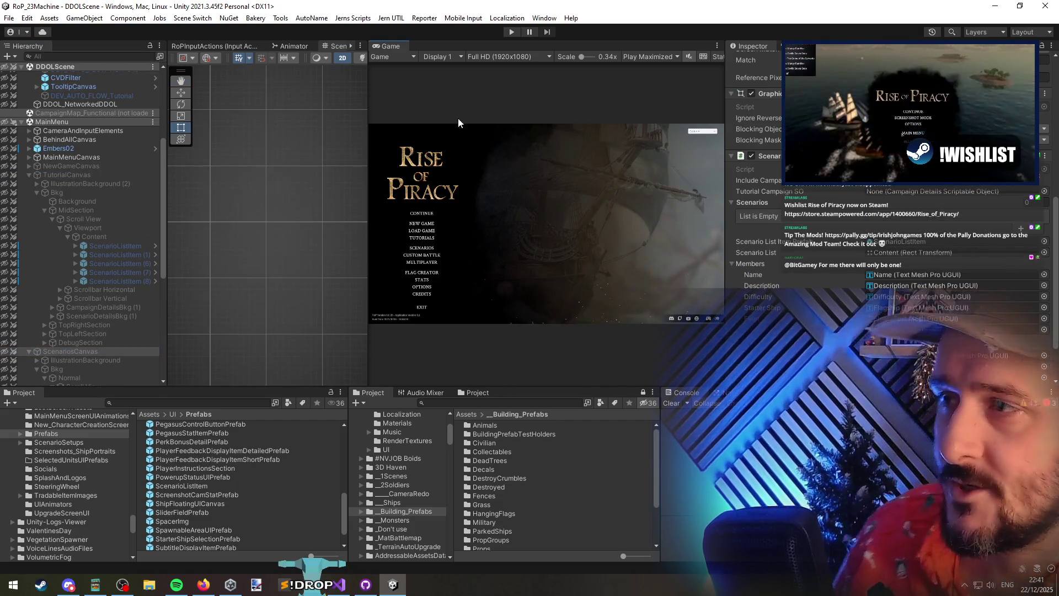
Play the game, check the Tutorial list and Outgunned details, then begin the Untouchable mission
key("ctrl+p")
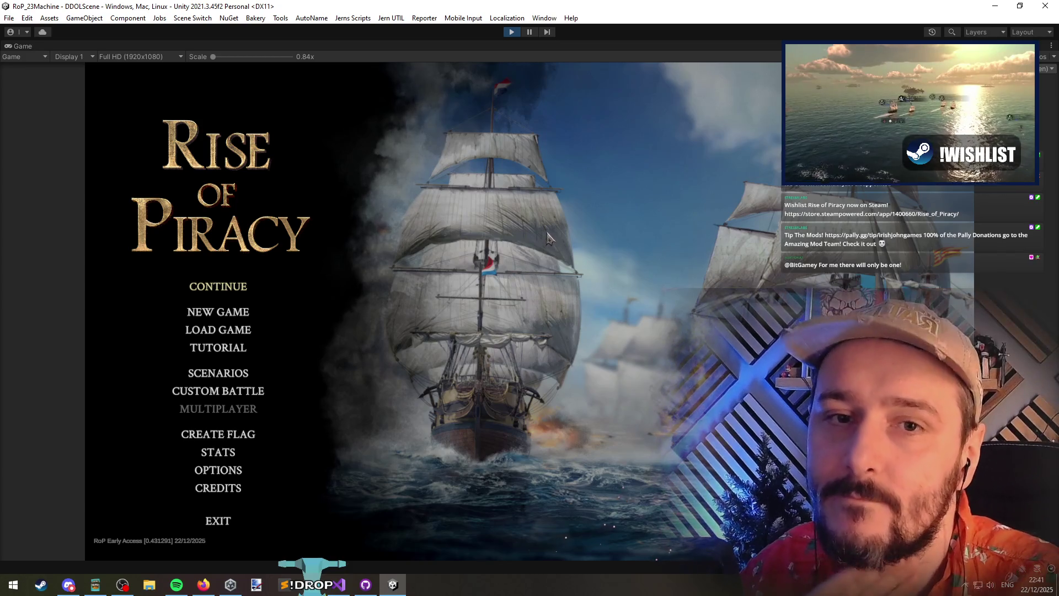
left_click(238, 348)
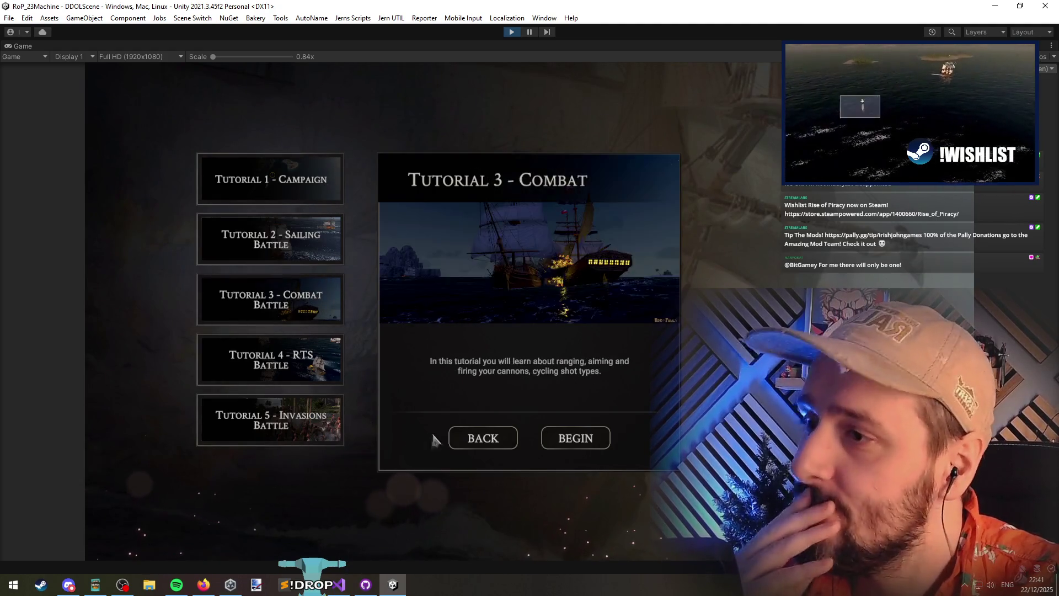
left_click(495, 443)
left_click(219, 375)
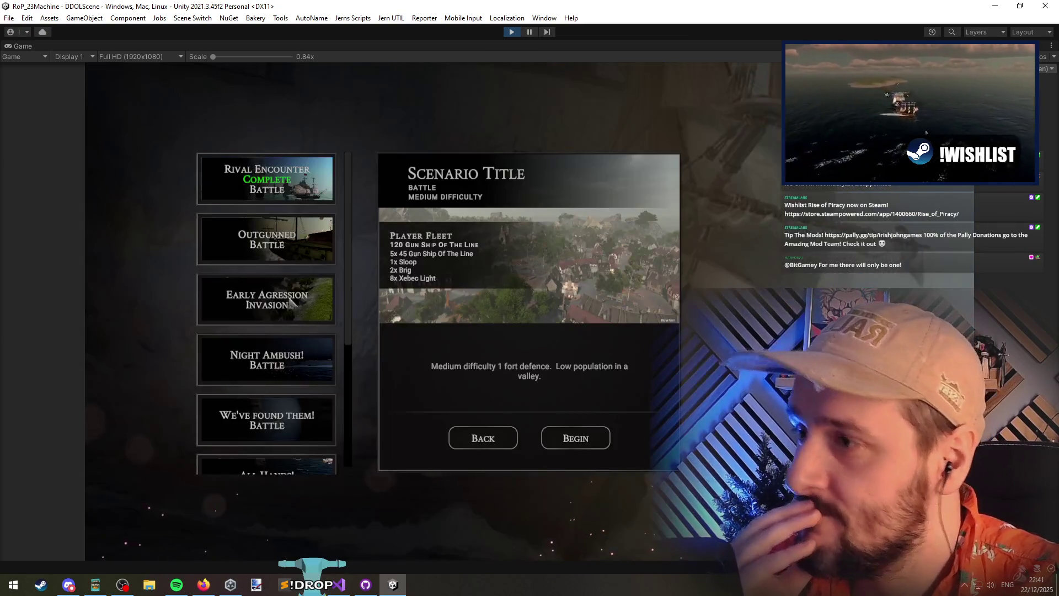
left_click(279, 254)
left_click_drag(350, 212, 349, 330)
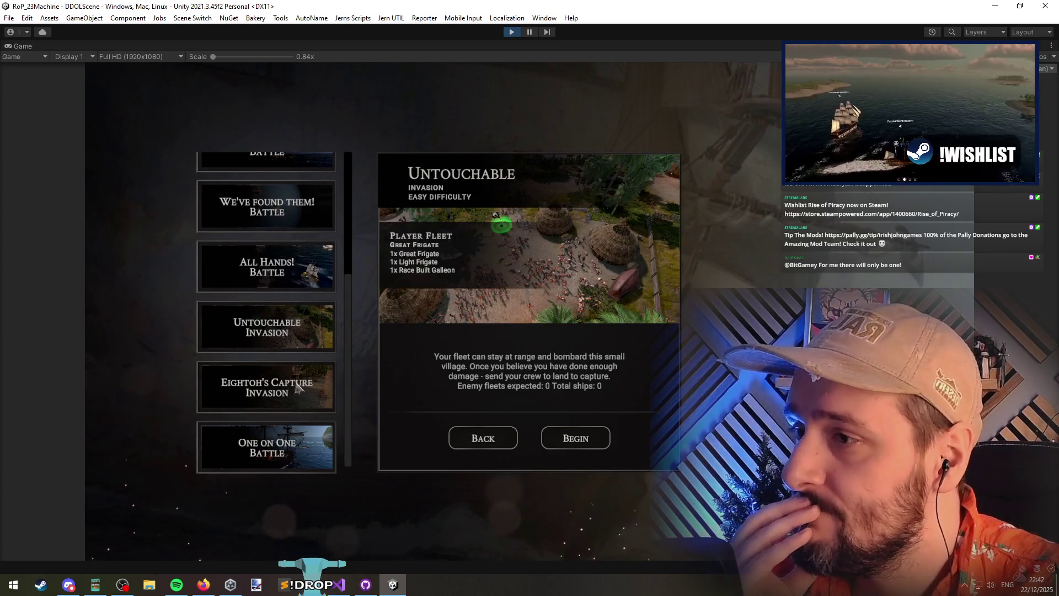
left_click(575, 437)
left_click(537, 508)
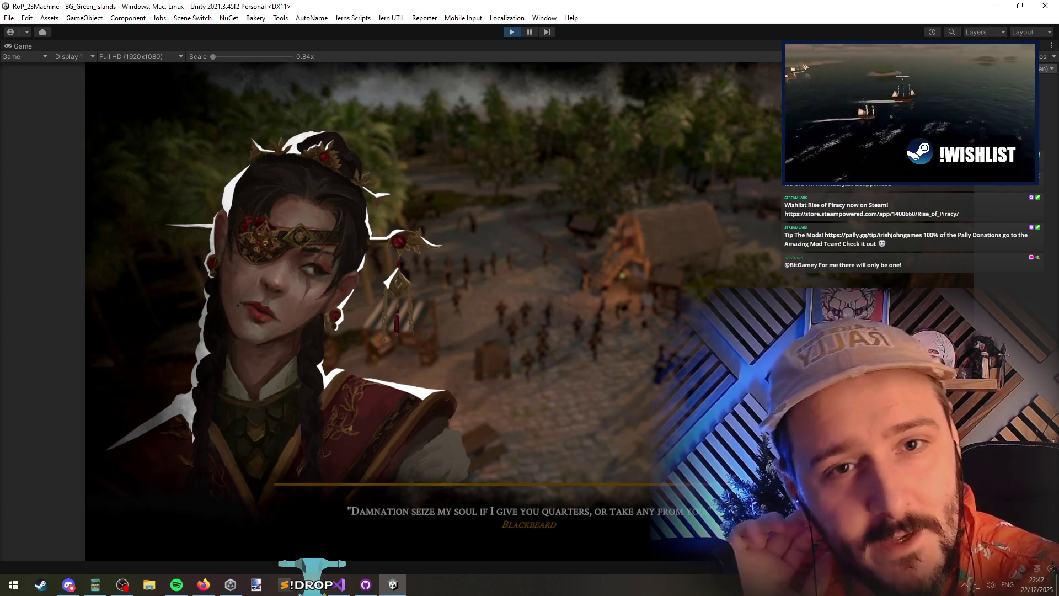
Let the BG_Green_Islands loading screen with the Blackbeard quote run while switching windows
key("alt+Tab")
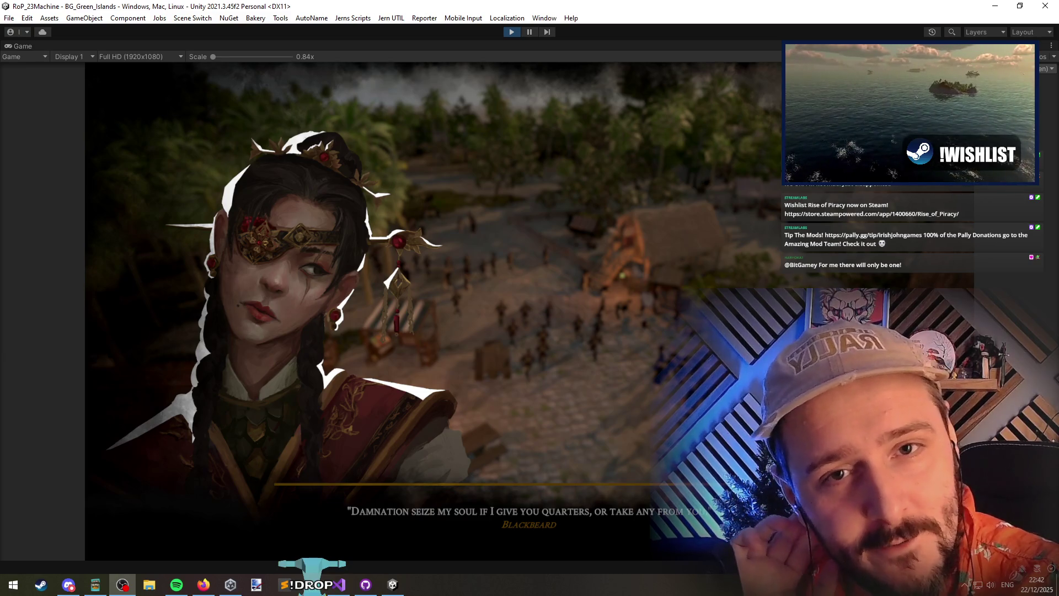
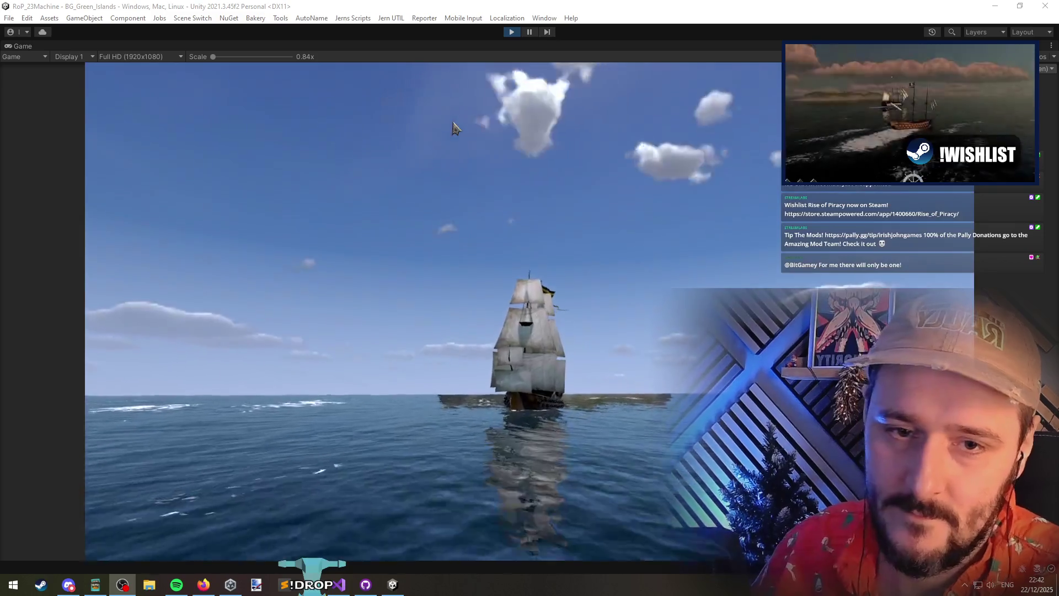
Focus the Game view, then pause play to get the full editor layout back
left_click(465, 135)
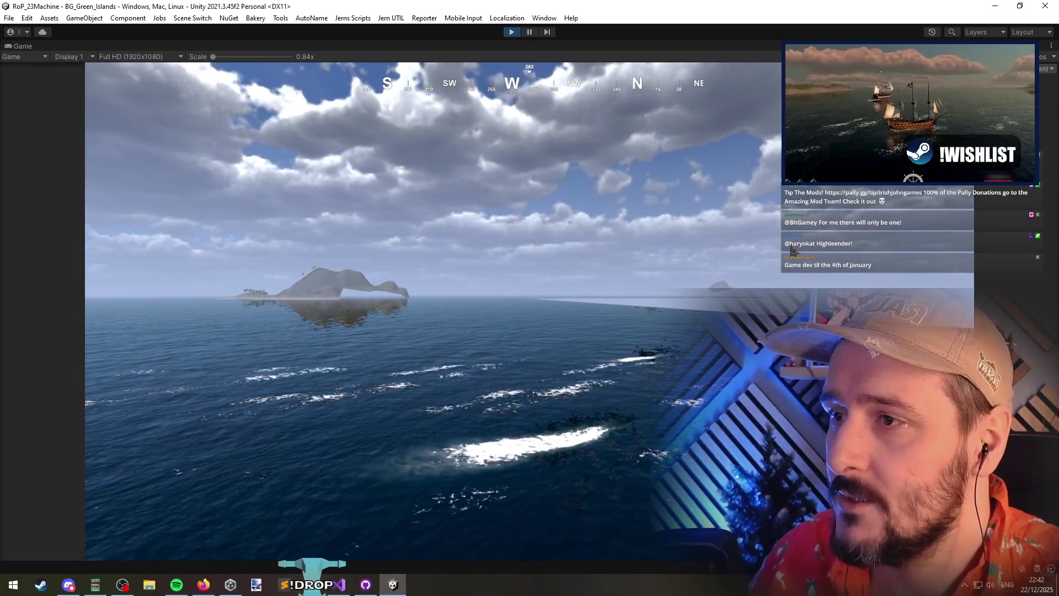
left_click(529, 31)
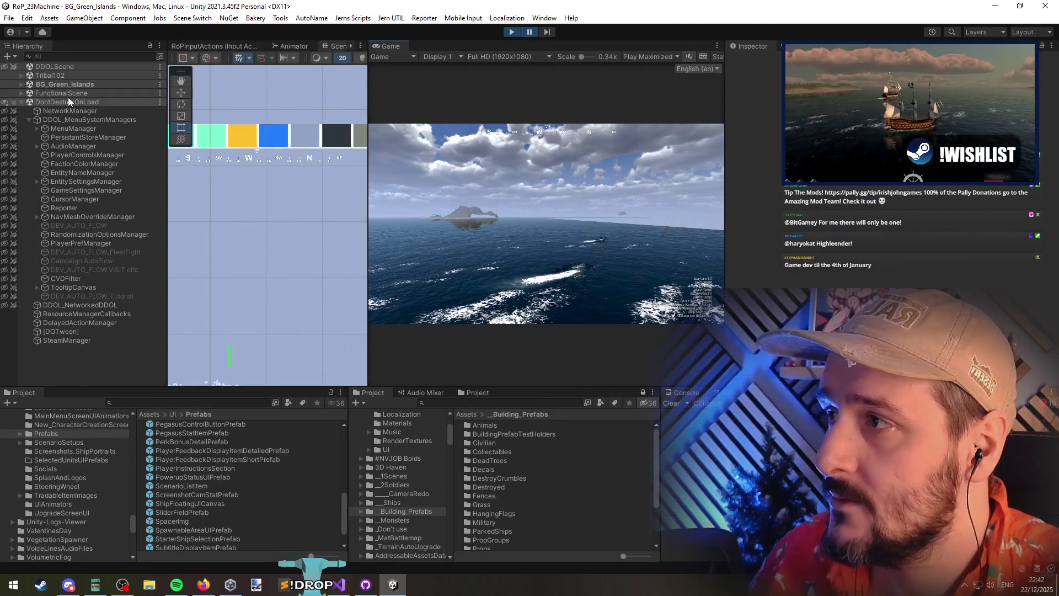
Expand and collapse BG_Green_Islands and Tribal102 in the Hierarchy, then resume play maximized
left_click(21, 84)
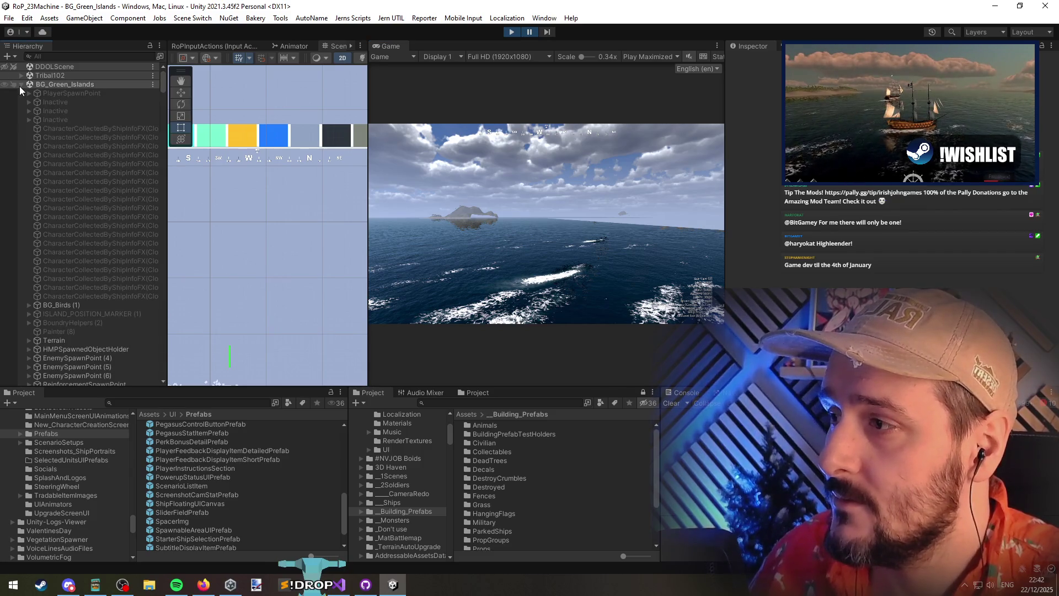
left_click(20, 84)
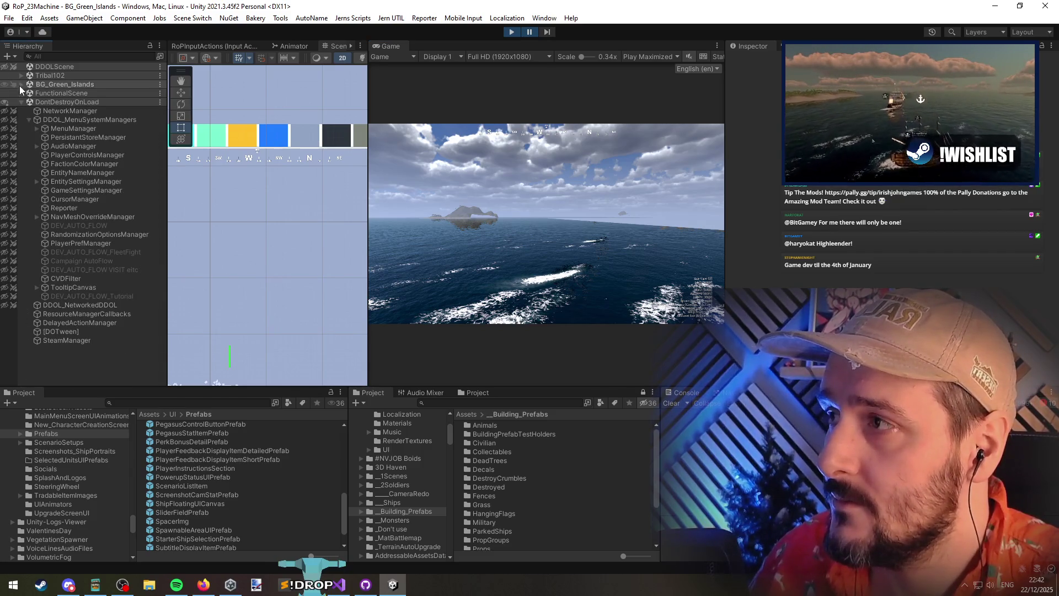
left_click(18, 75)
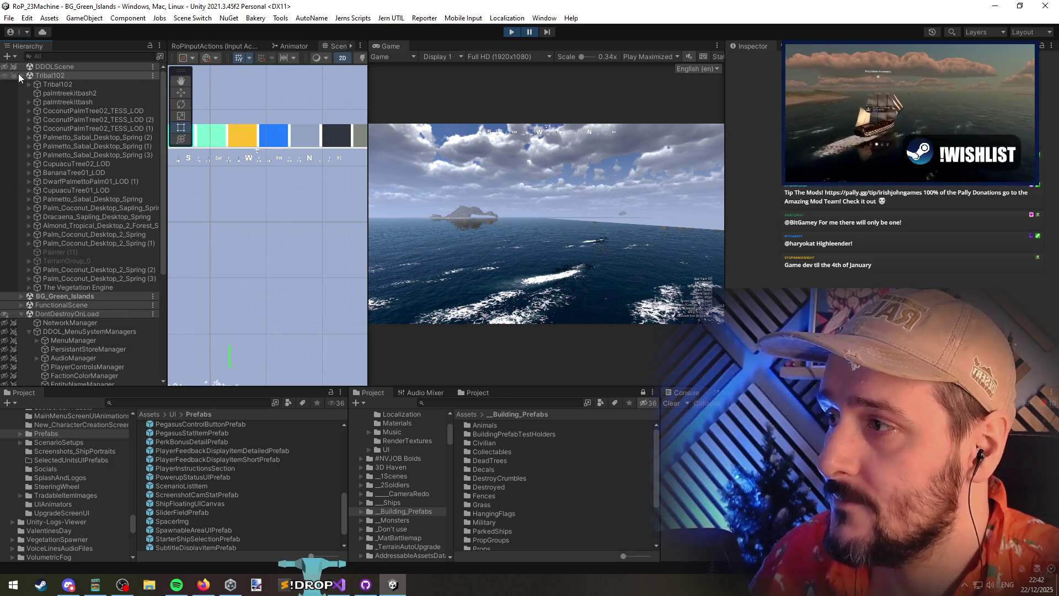
left_click(18, 74)
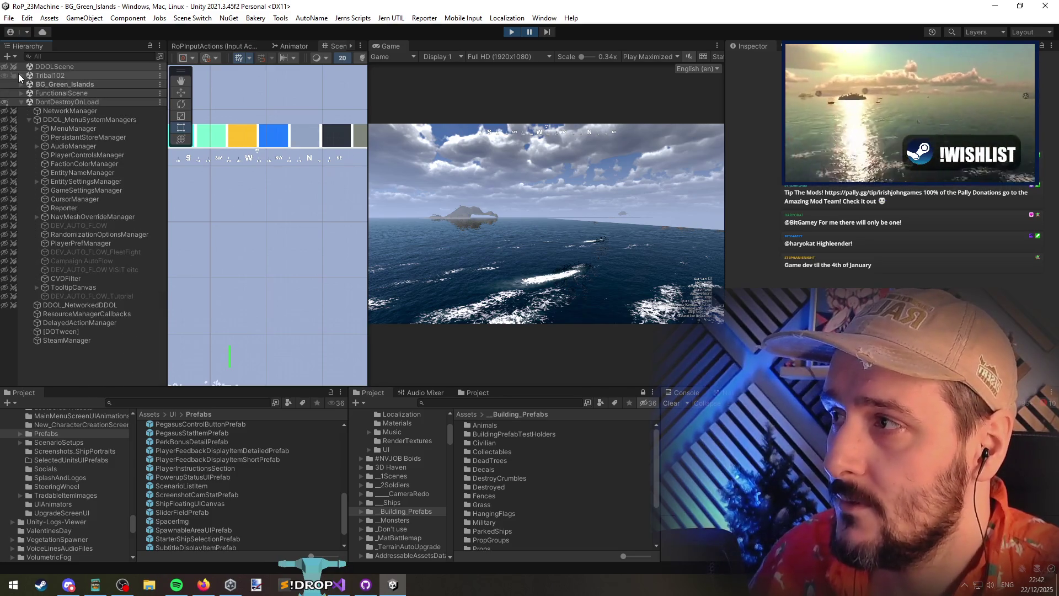
left_click(531, 31)
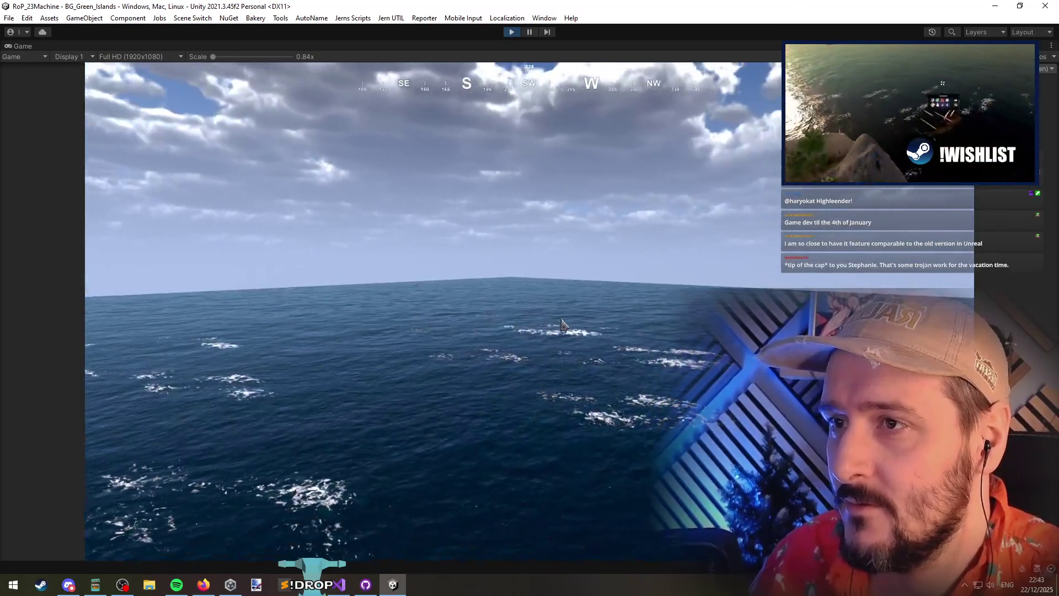
Pause play and open Window > Rendering > Occlusion Culling
key("ctrl+shift+p")
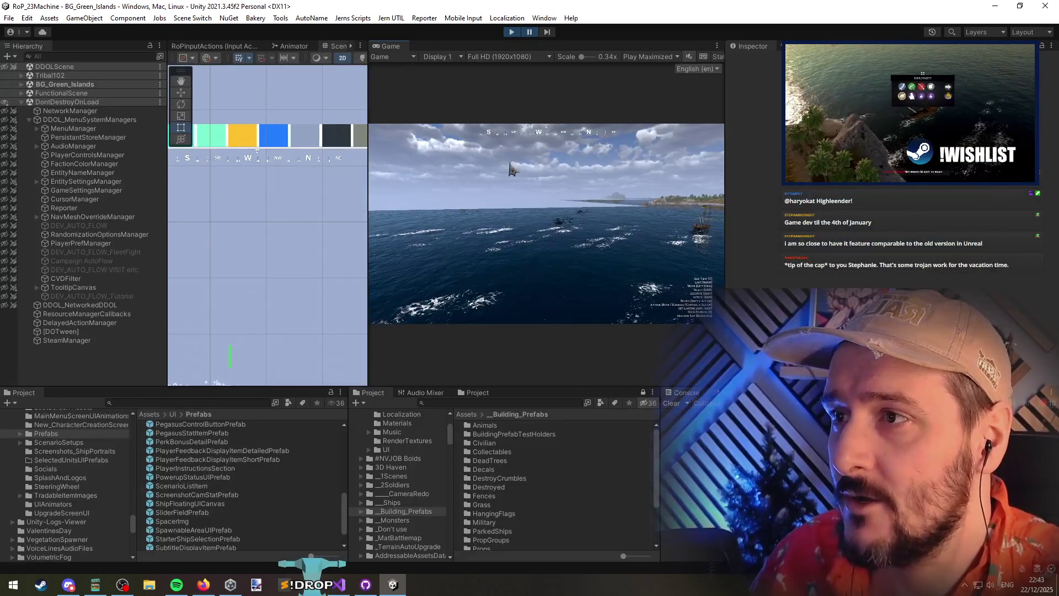
left_click_drag(275, 216, 262, 182)
left_click(542, 18)
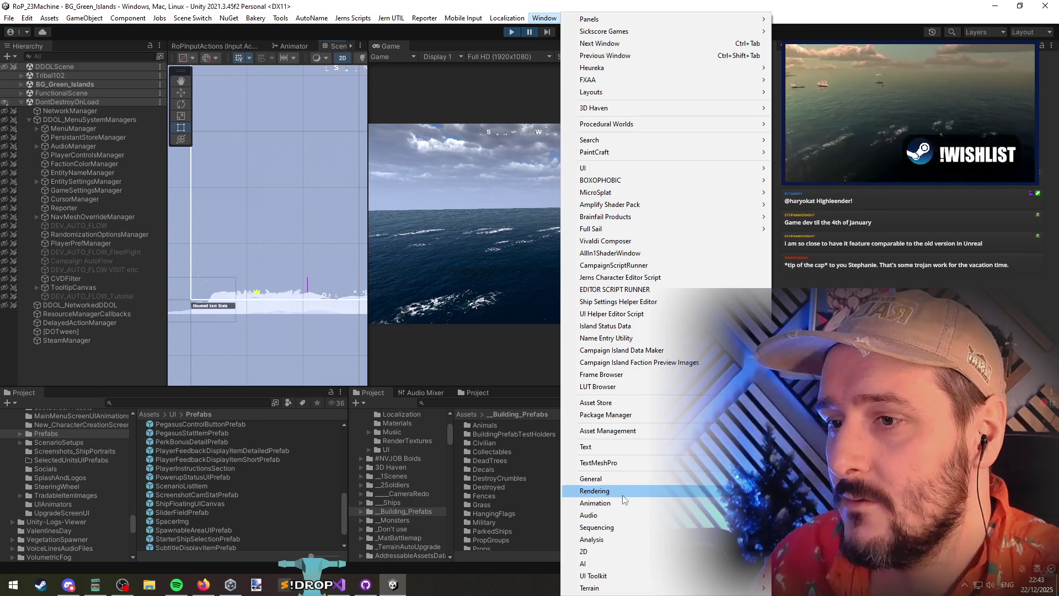
left_click(806, 515)
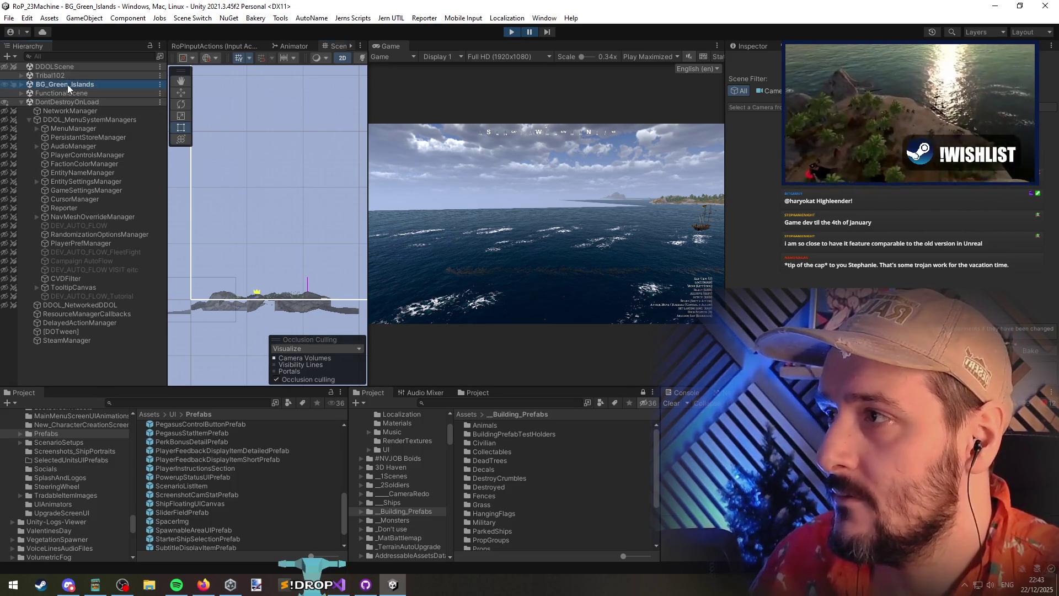
Turn on occlusion Visibility Lines and widen the Scene view over the Game view
left_click(21, 85)
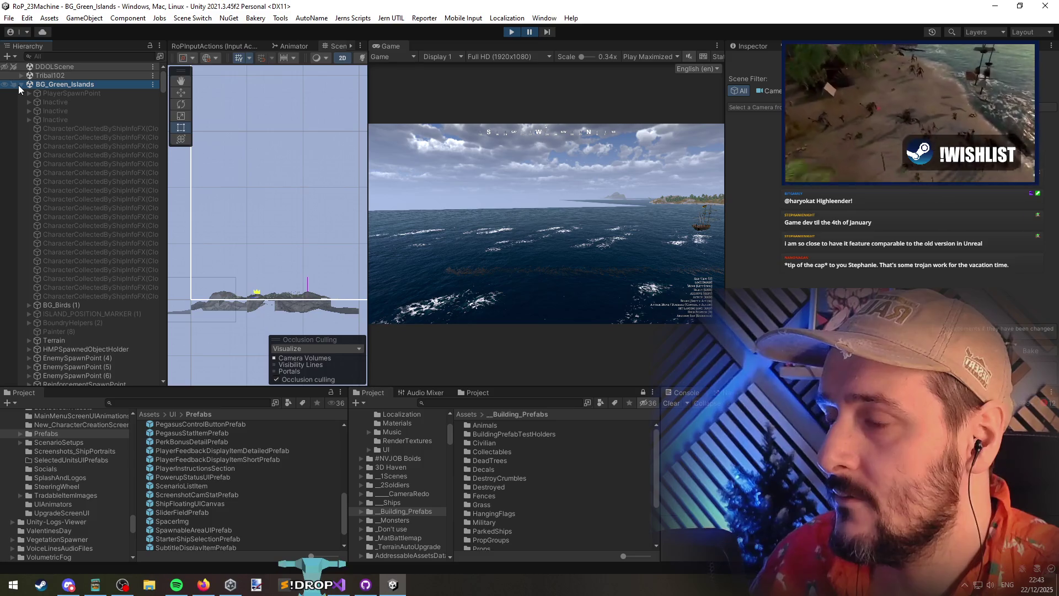
left_click(20, 84)
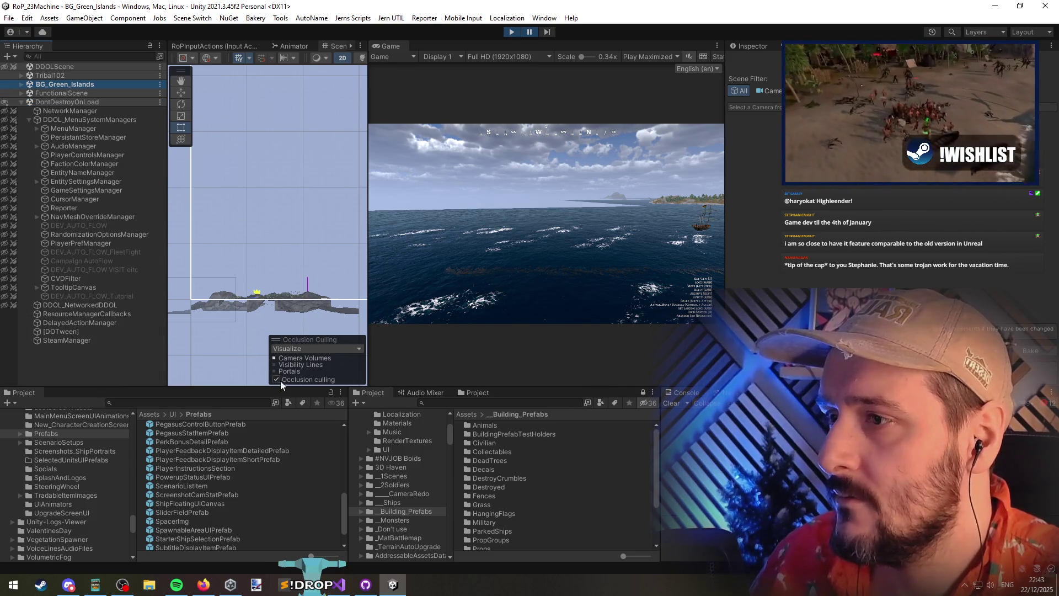
left_click(308, 364)
left_click_drag(365, 319, 738, 317)
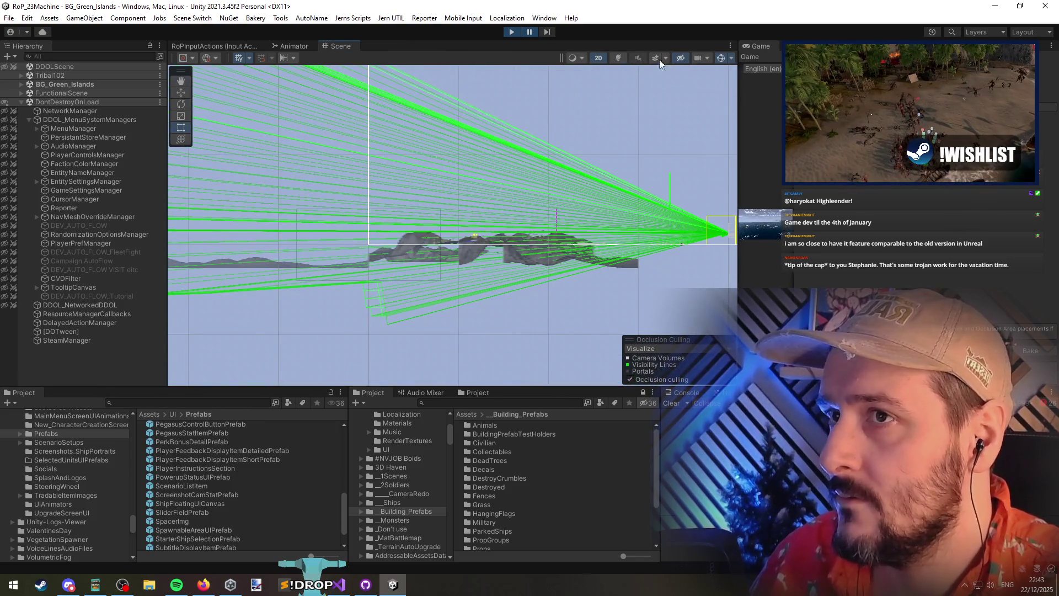
Switch the Scene view to 3D, orbit around the island and hide Visibility Lines
left_click(598, 58)
mouse_move(481, 212)
left_mouse_down()
mouse_move(307, 204)
mouse_move(254, 166)
left_mouse_up()
left_click(640, 366)
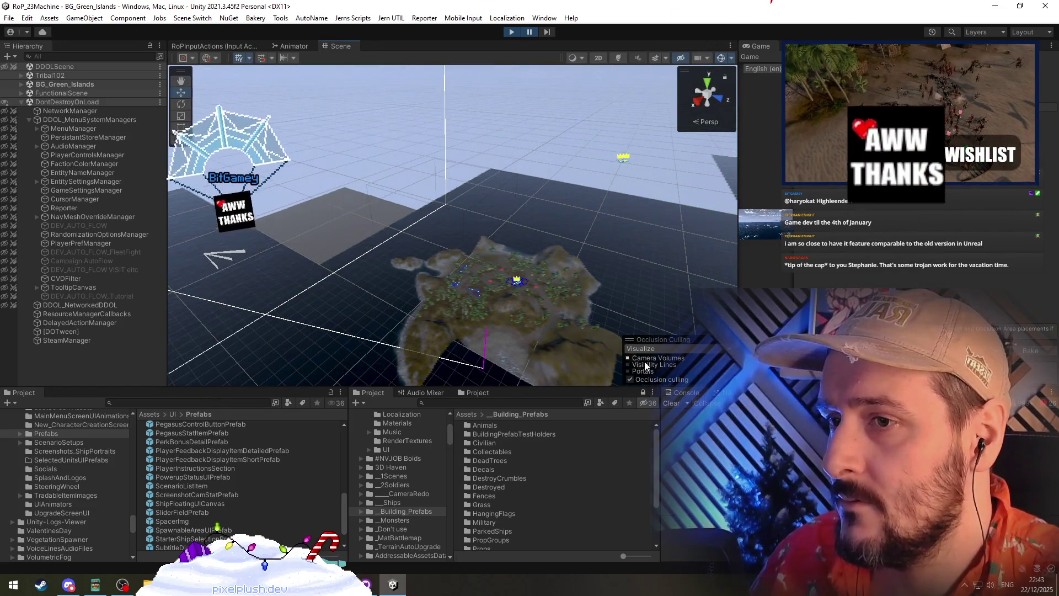
Switch the occlusion culling overlay to Edit mode, then back to Visualize
left_click(643, 349)
left_click(649, 362)
mouse_move(524, 309)
left_mouse_down()
mouse_move(432, 262)
mouse_move(635, 349)
left_mouse_up()
left_click(634, 371)
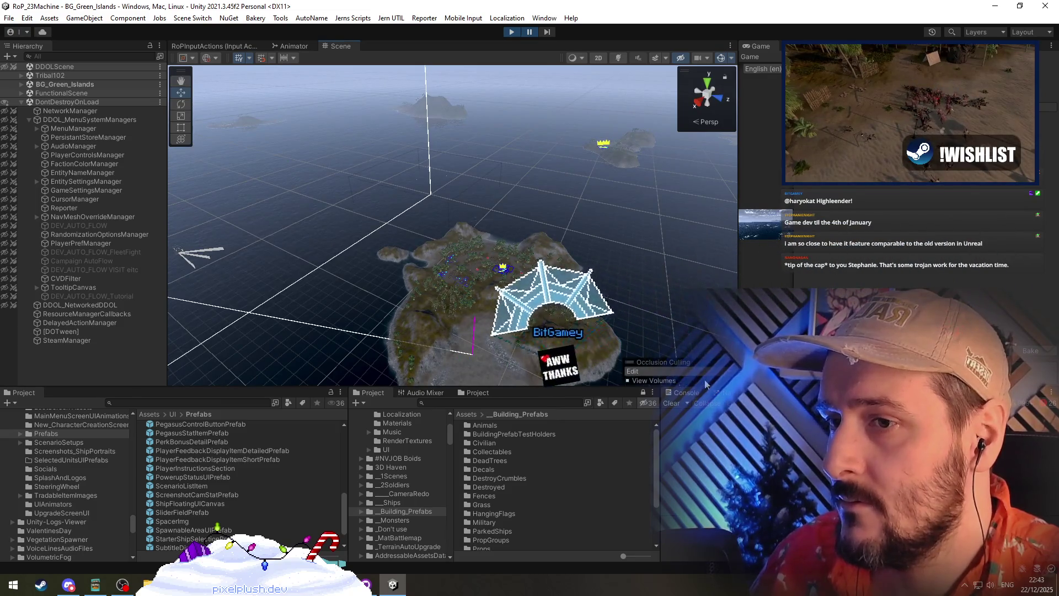
left_click(650, 395)
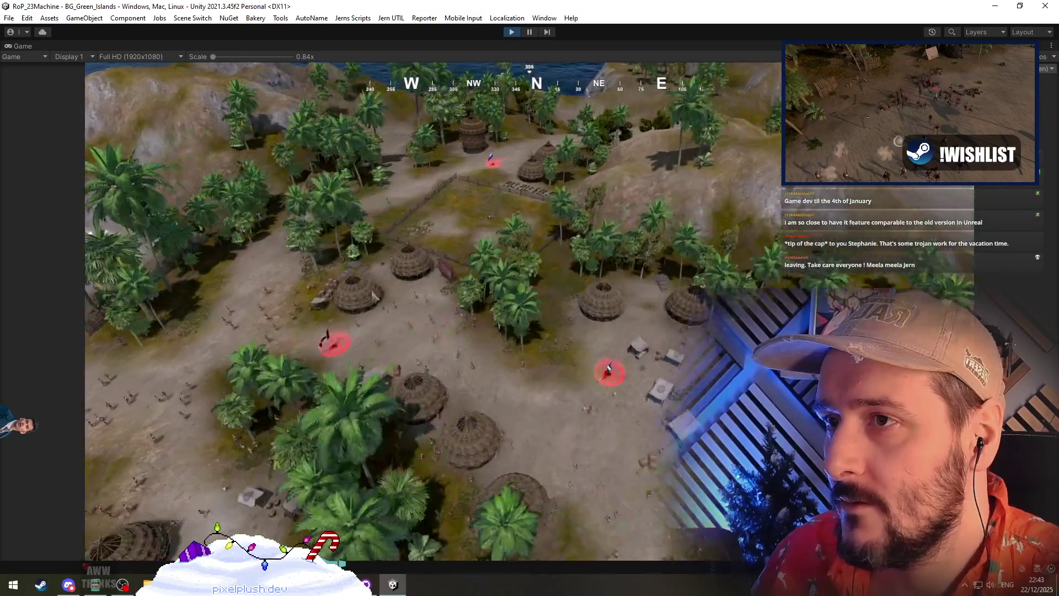
Spawn player troops onto the island from the debug menu and fight on to victory
key("Escape")
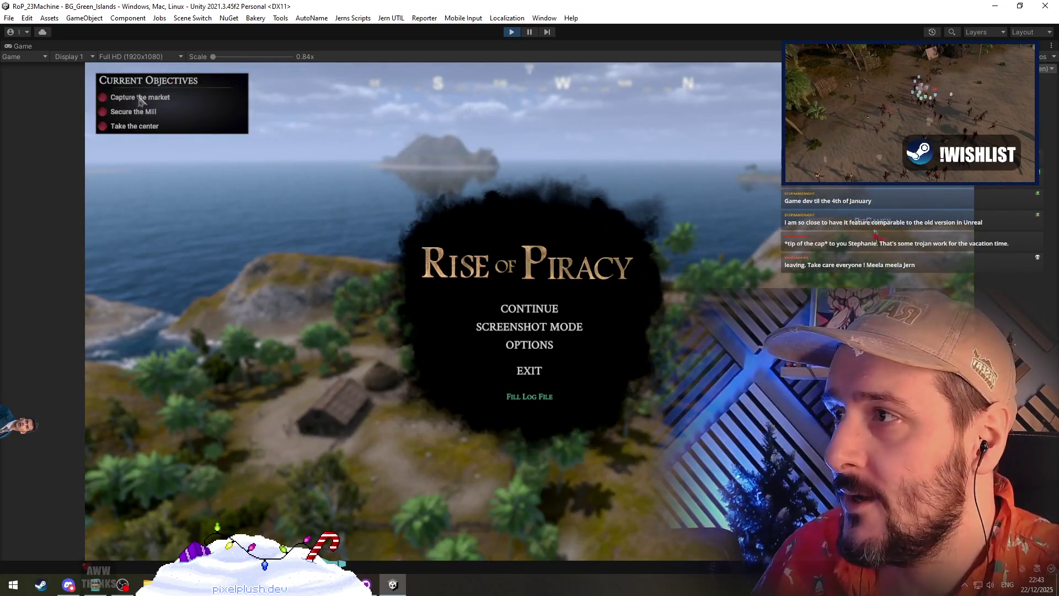
key("Escape")
key("grave")
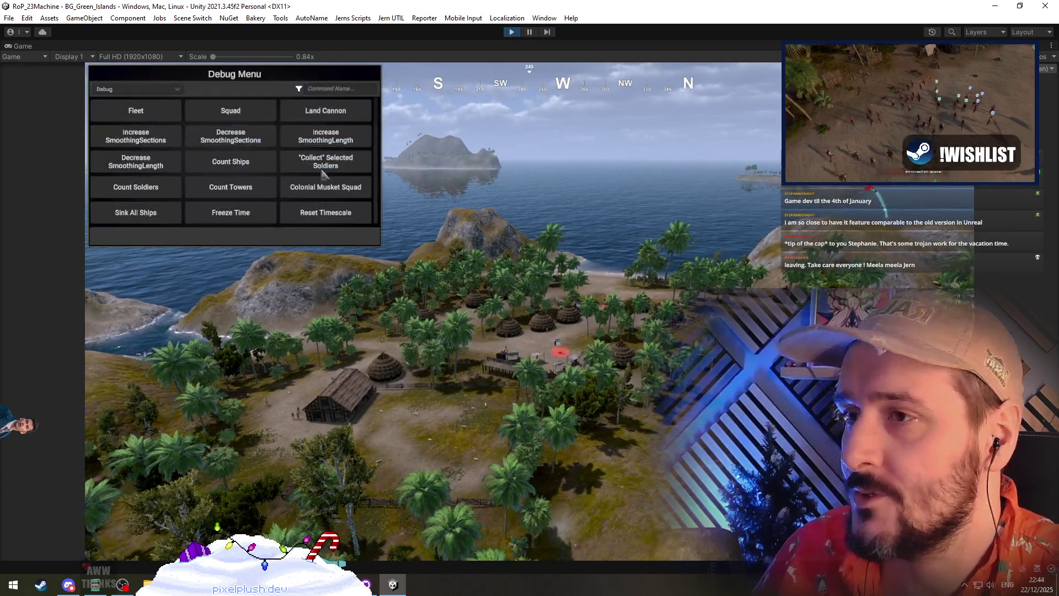
left_click(322, 241)
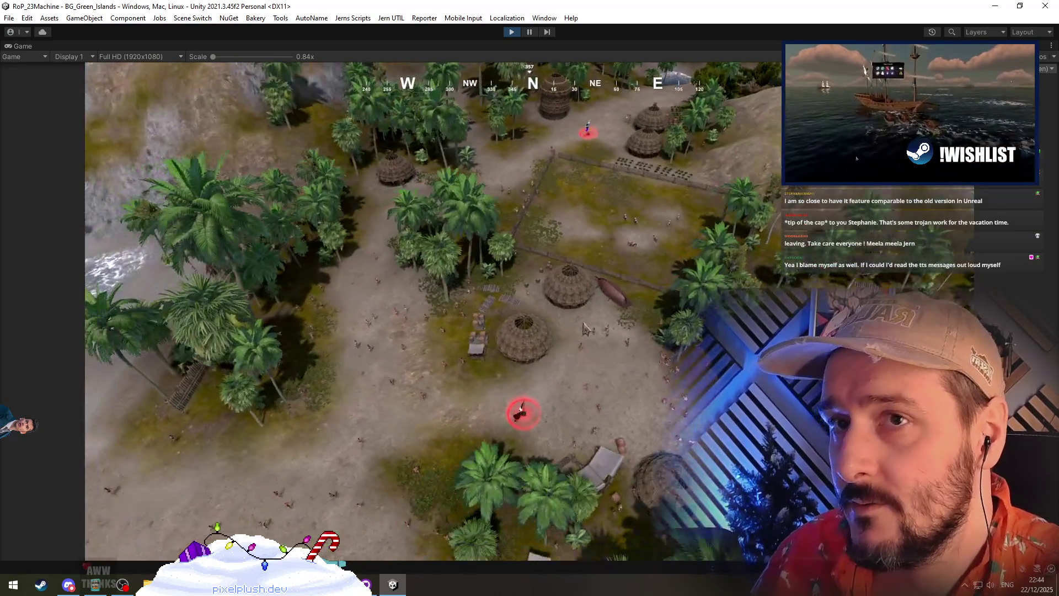
key("grave")
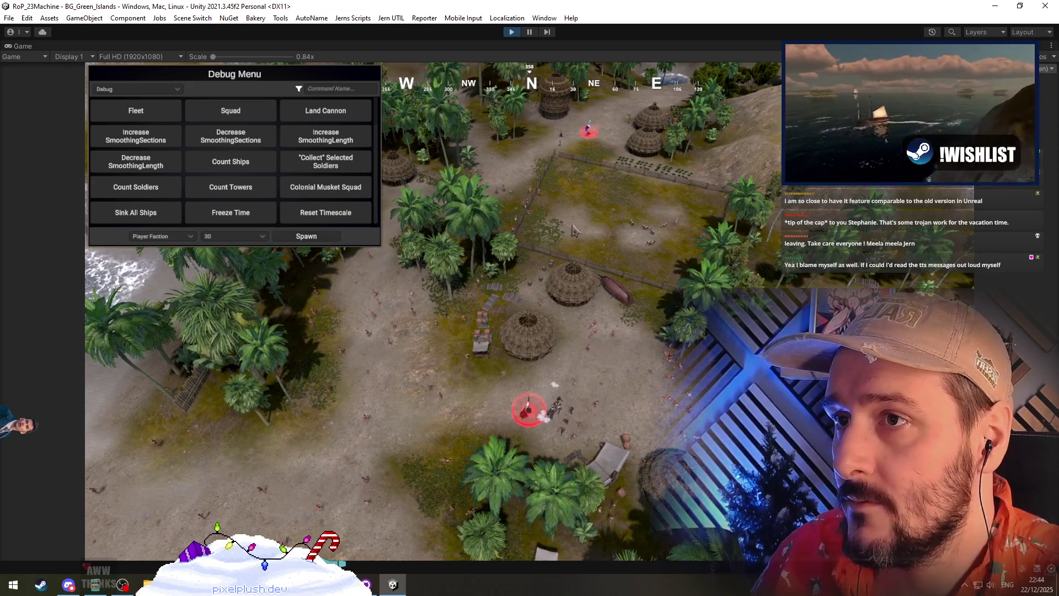
key("grave")
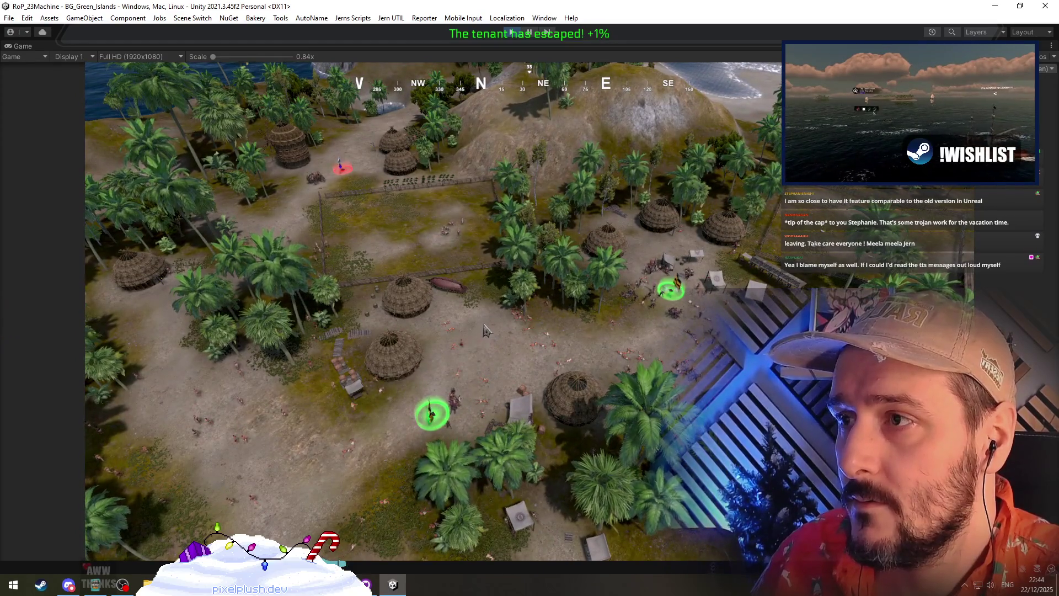
scroll(403, 276, "up", 5)
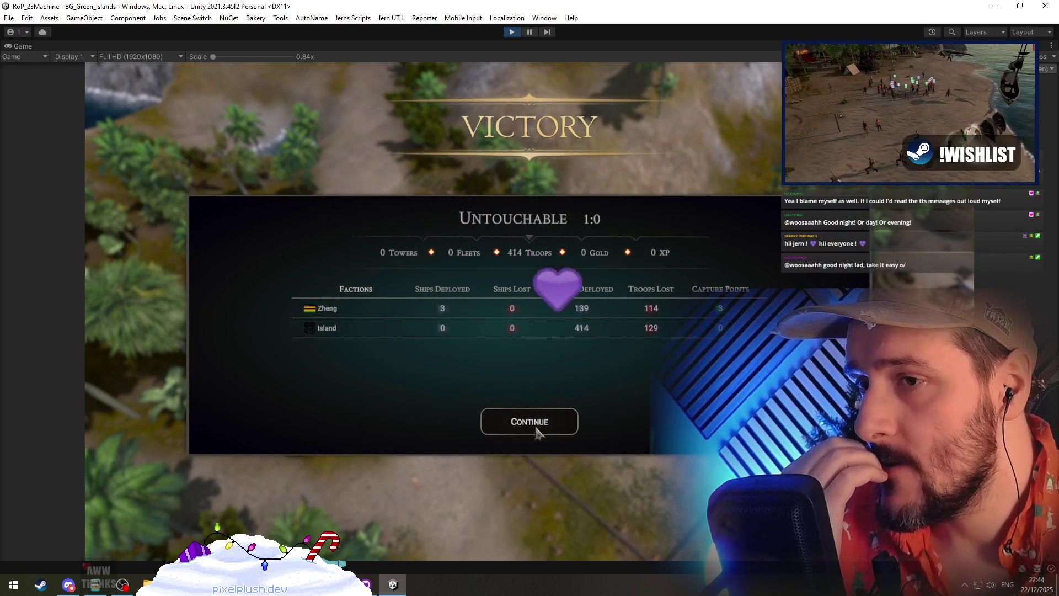
Leave the Victory results for the main menu and browse the Scenarios list
left_click(538, 422)
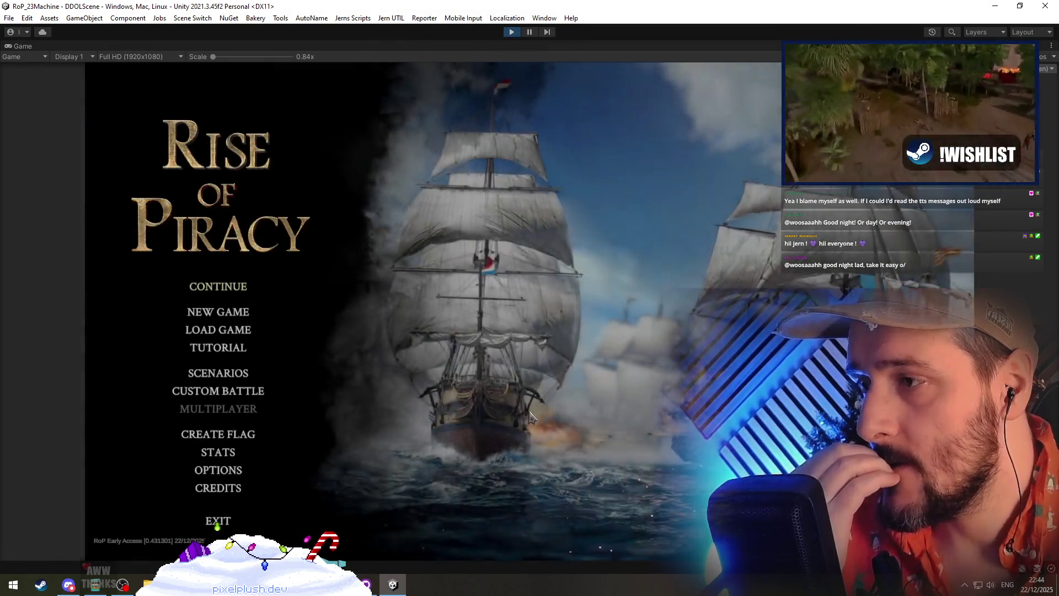
left_click(221, 375)
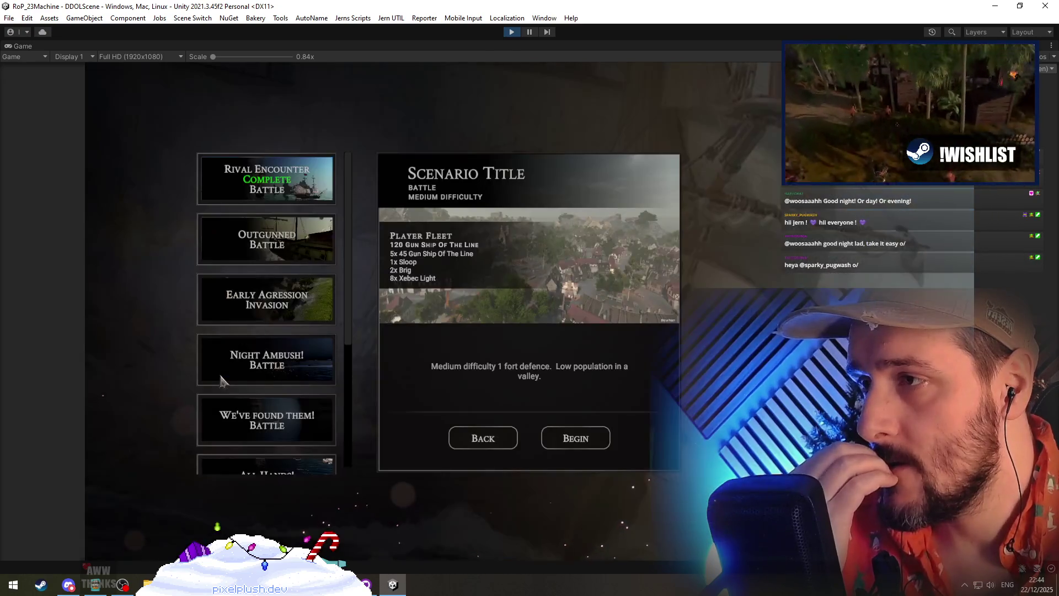
left_click_drag(354, 227, 346, 436)
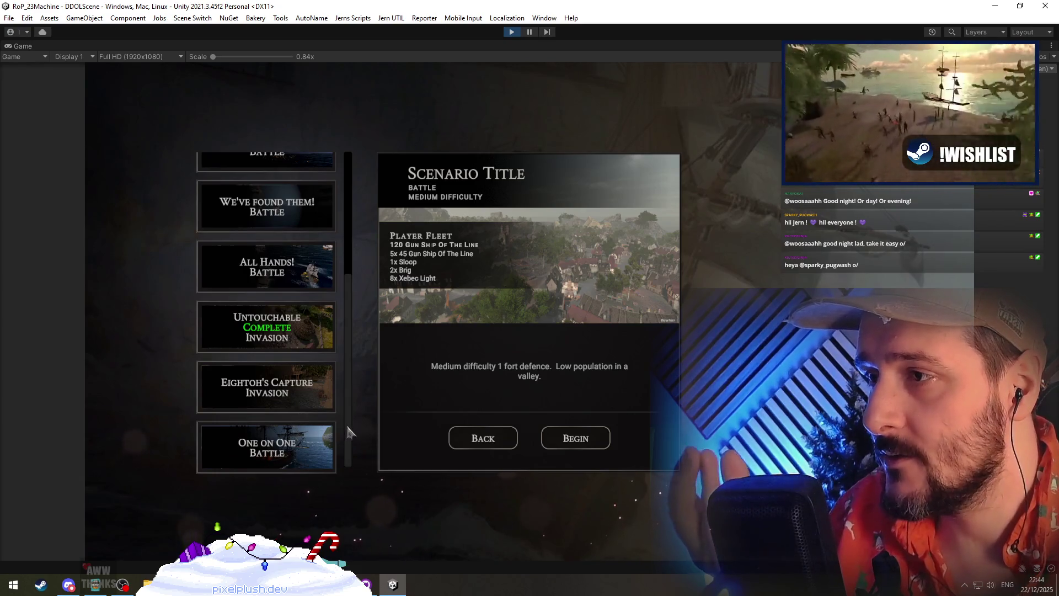
mouse_move(349, 371)
left_mouse_down()
mouse_move(335, 209)
mouse_move(356, 306)
left_mouse_up()
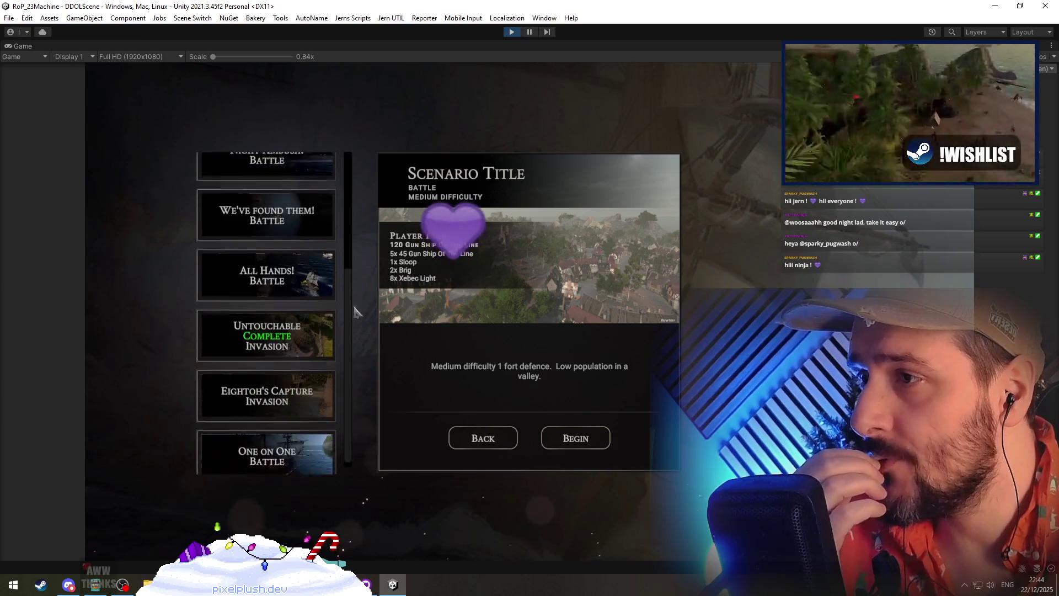
Look at the tutorial screen, then reopen Scenarios and show the Untouchable scenario's details
left_click(479, 438)
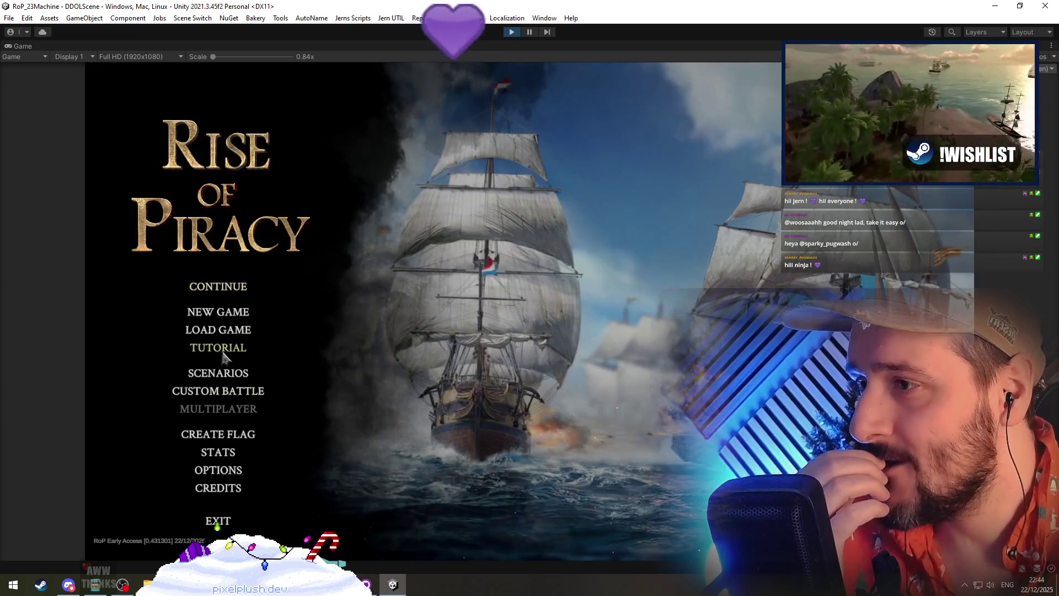
left_click(222, 352)
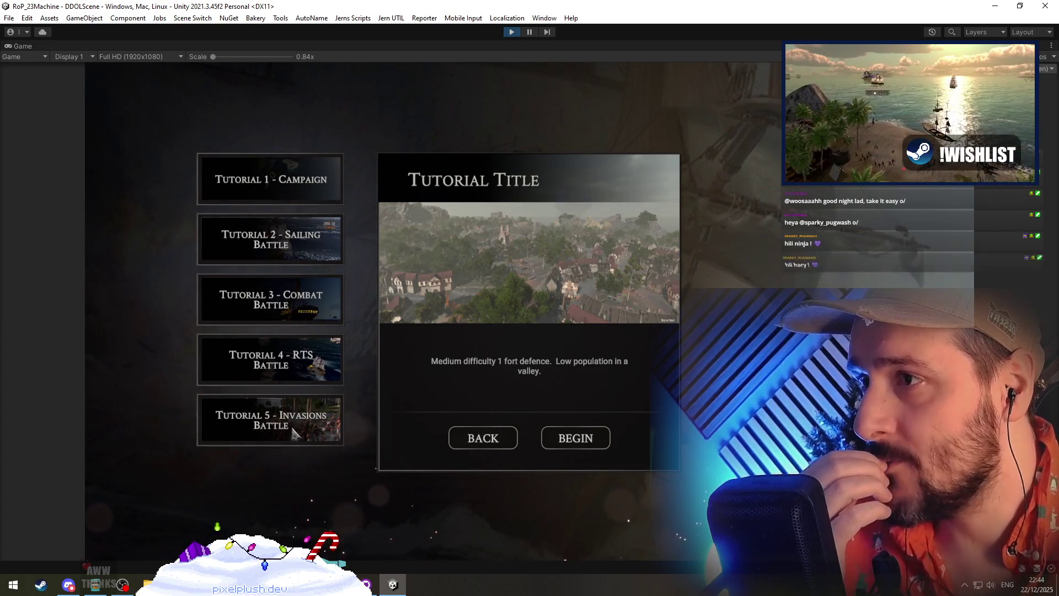
left_click(481, 441)
left_click(218, 371)
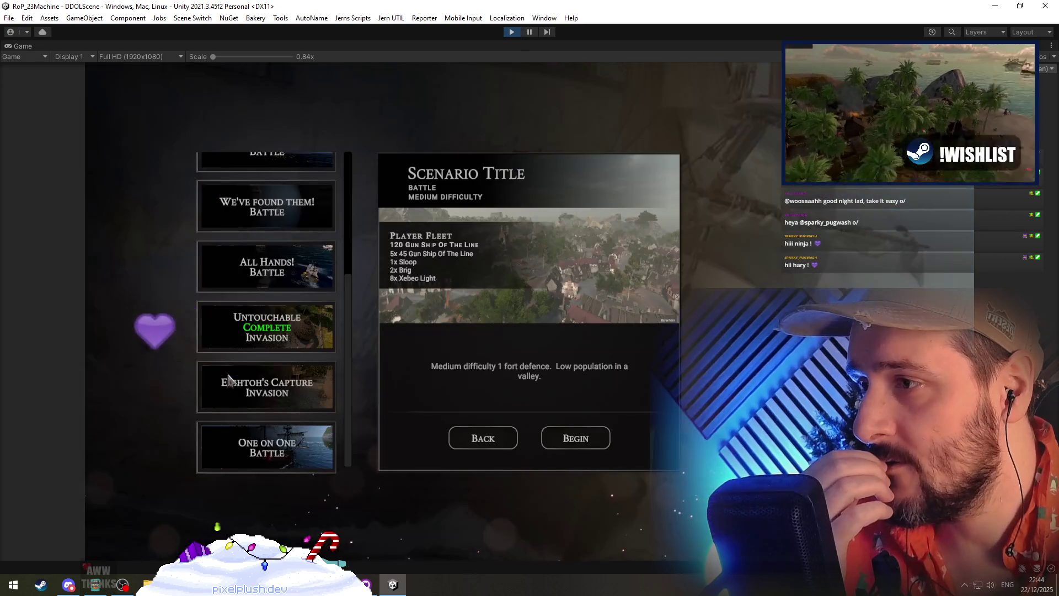
left_click(293, 323)
key("alt+Tab")
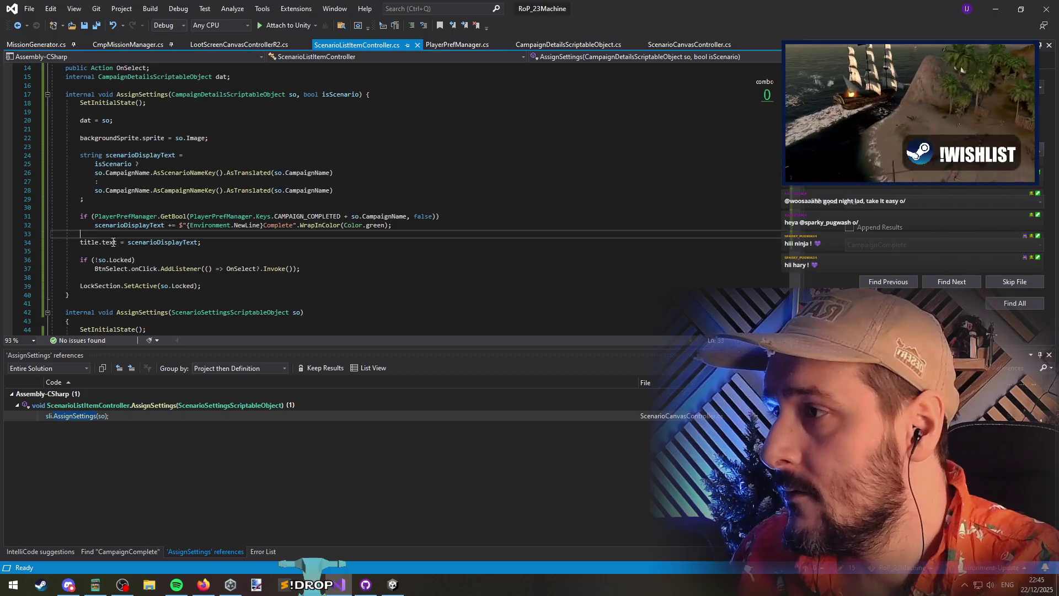
Review the title-text line and the scenarioDisplayText and battleType usages in AssignSettings
left_click(168, 244)
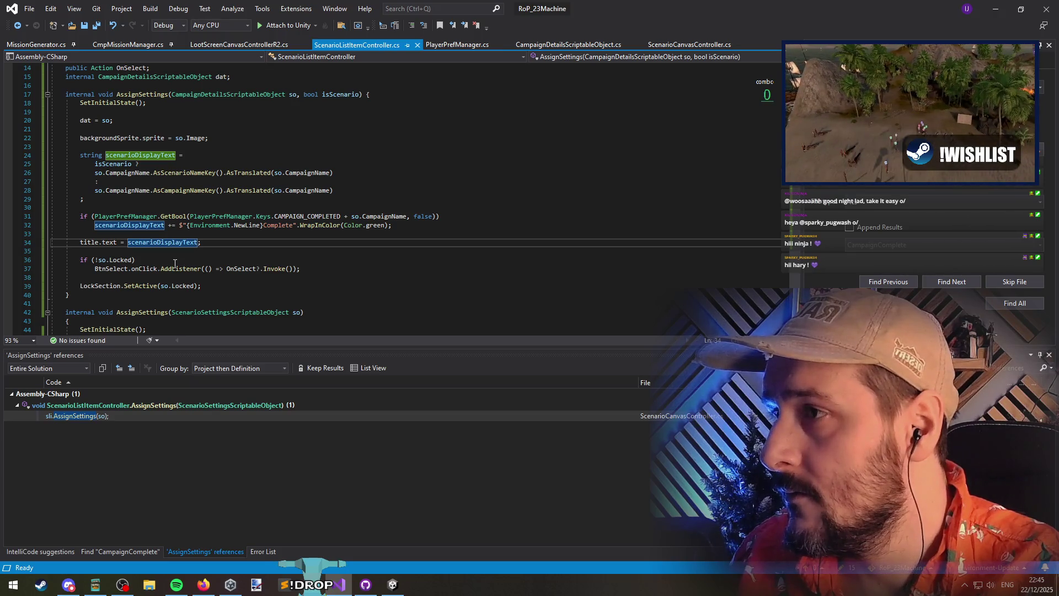
scroll(179, 257, "down", 8)
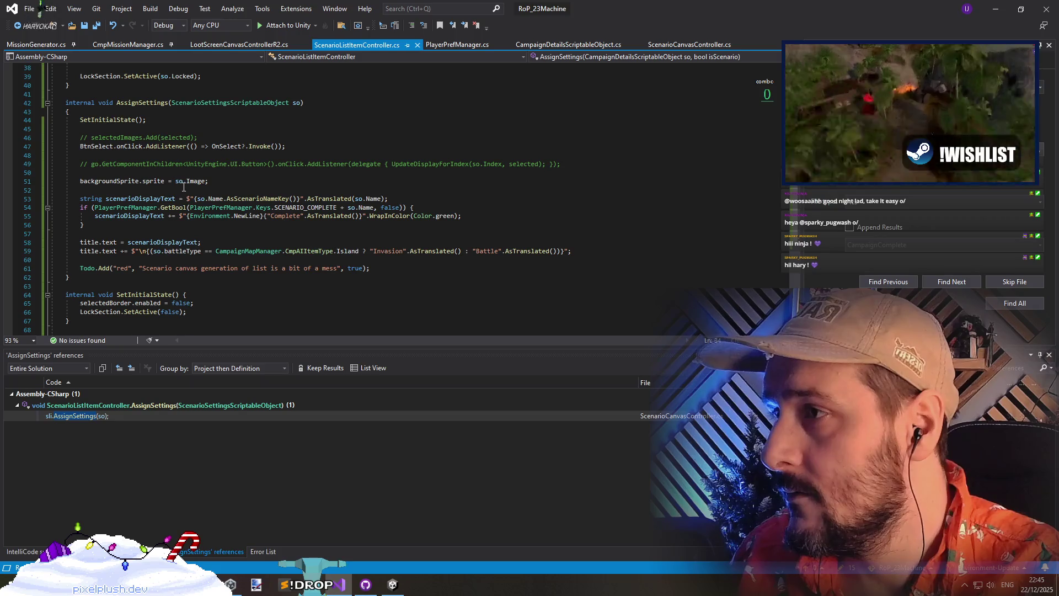
left_click(128, 198)
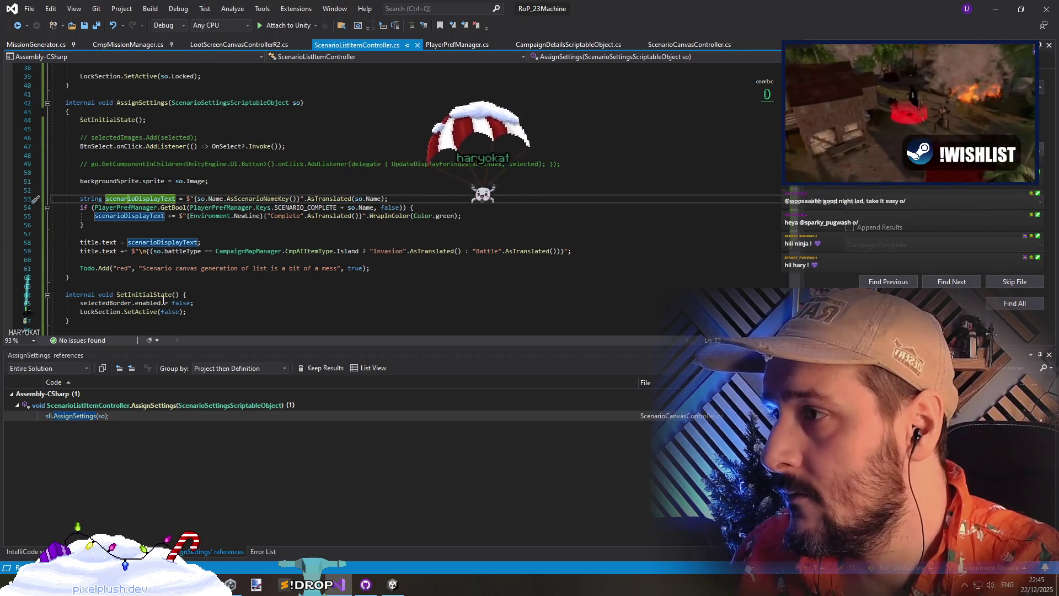
left_click(187, 251)
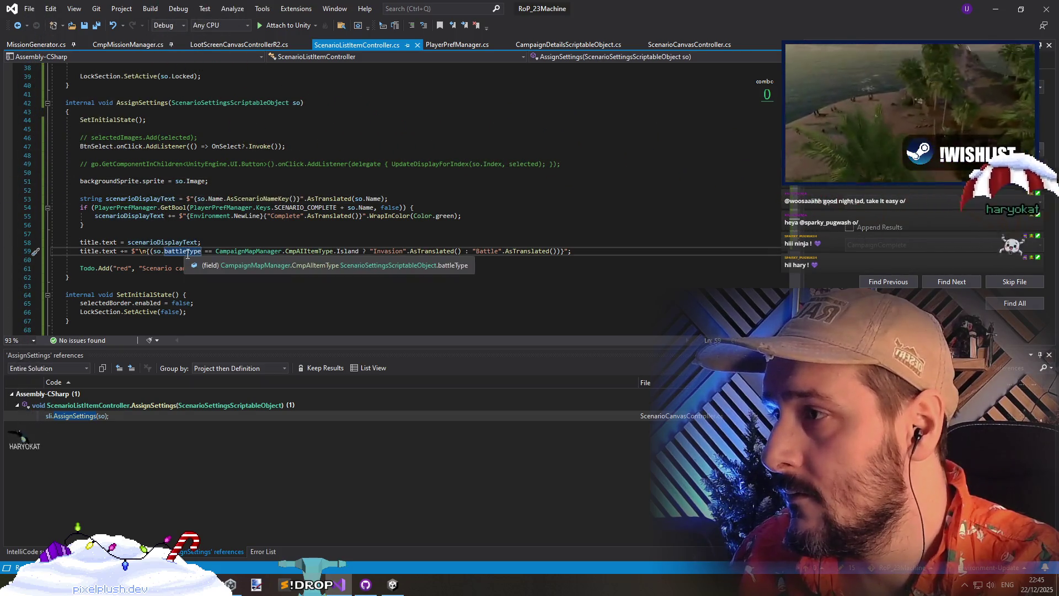
Move the Complete if-block below both title lines, with a blank line above it
left_click_drag(83, 224, 51, 207)
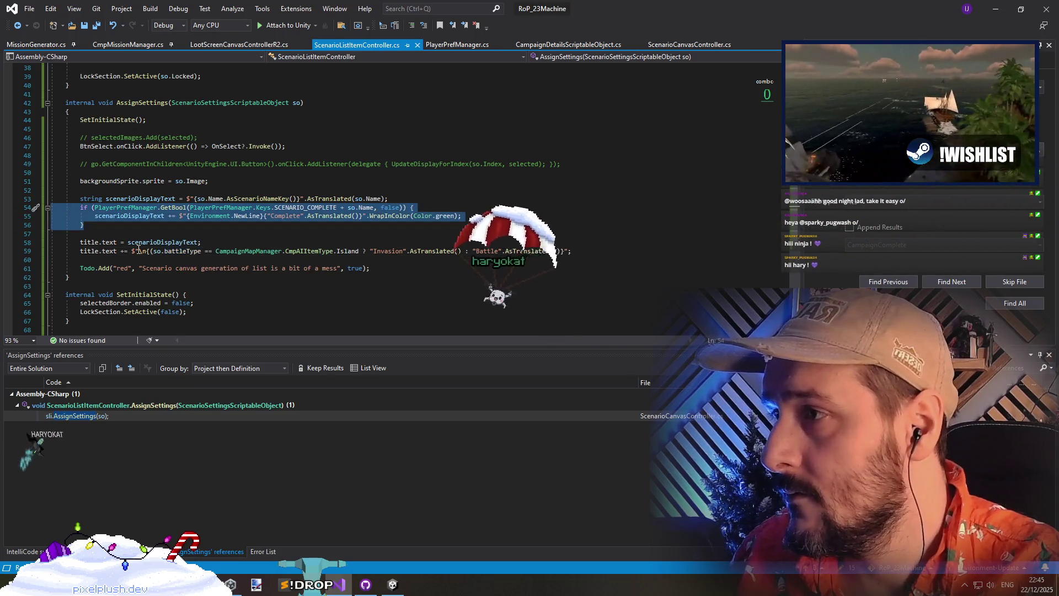
key("alt+Down")
key("alt+Down")
key("alt+Down")
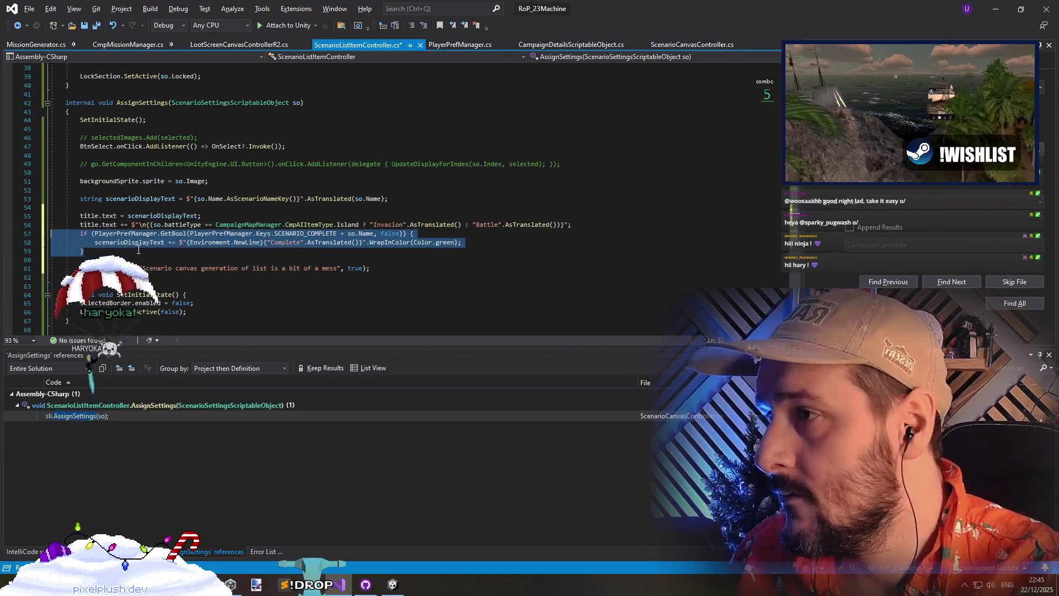
key("ctrl+Return")
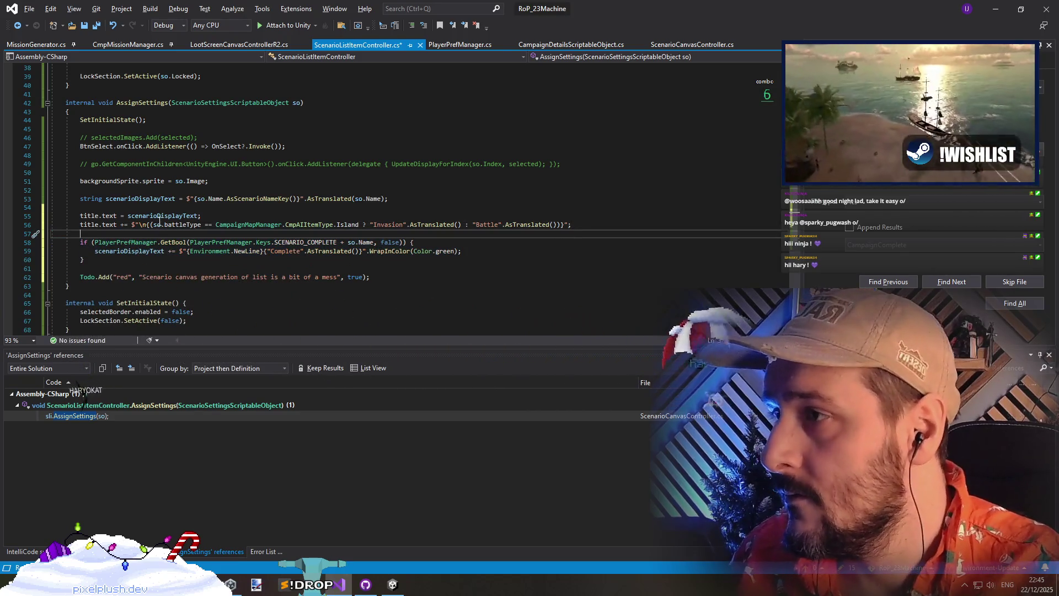
double_click(160, 216)
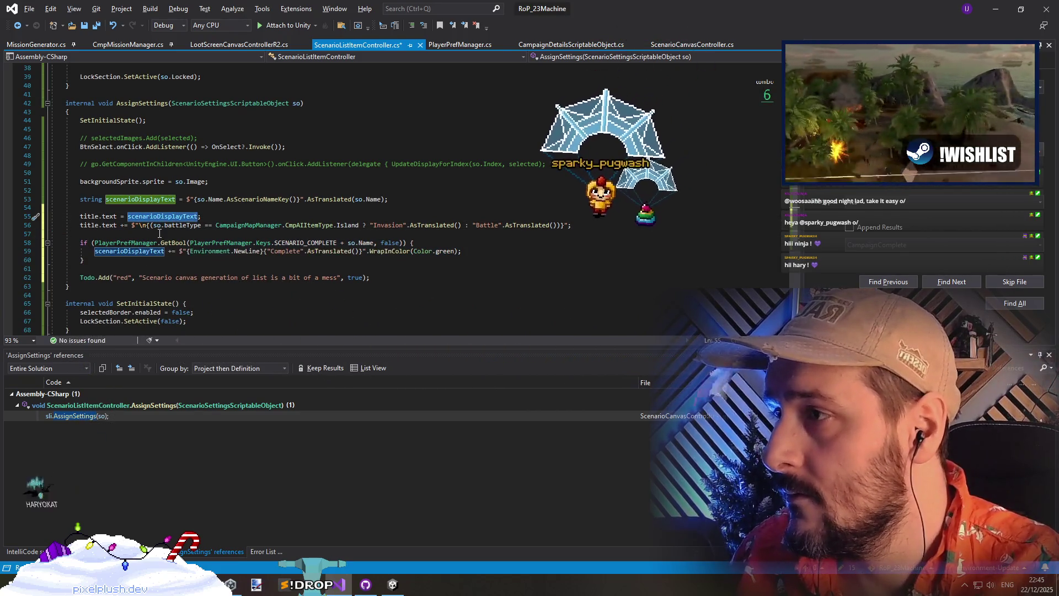
left_click(160, 235)
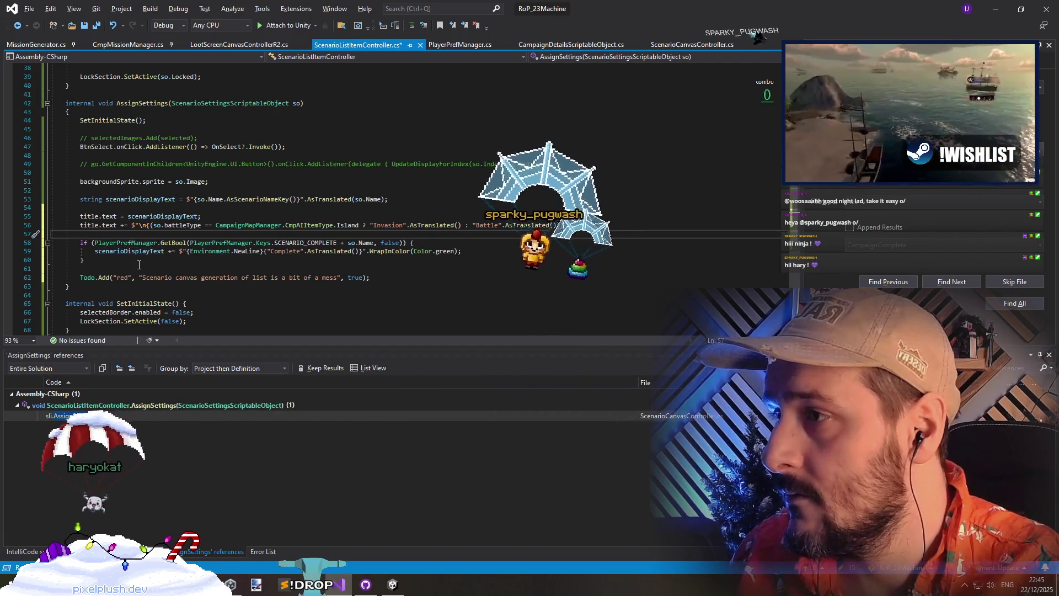
key("shift+Up")
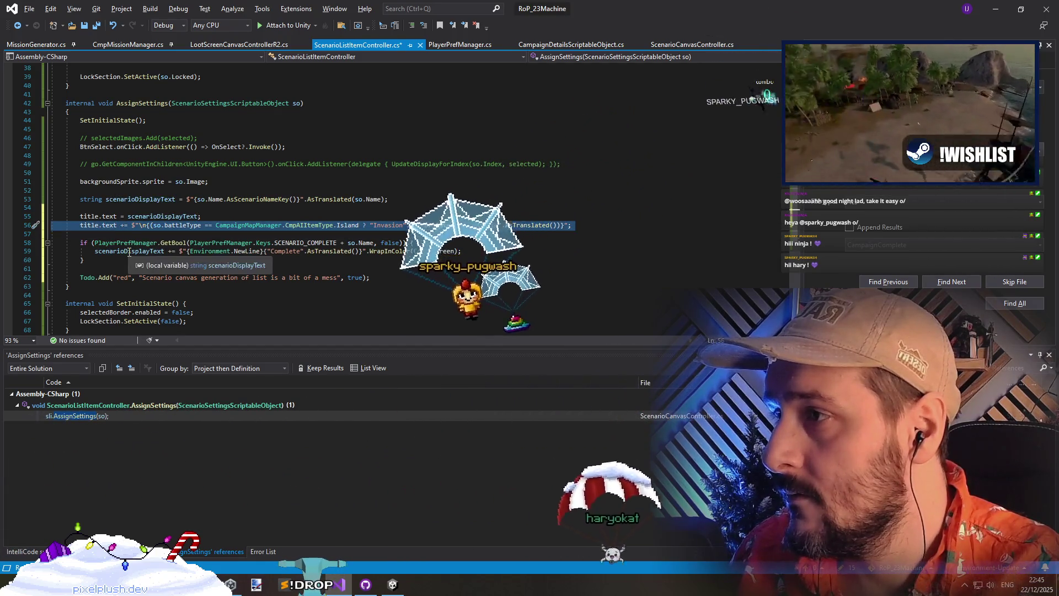
key("Down")
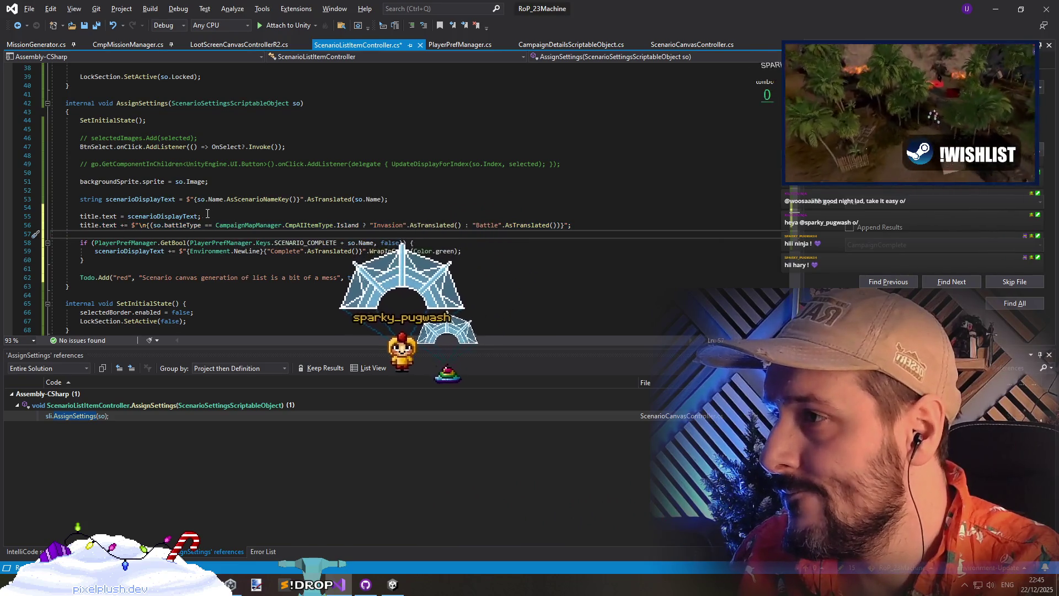
key("shift+Up")
key("shift+Up")
key("shift+Up")
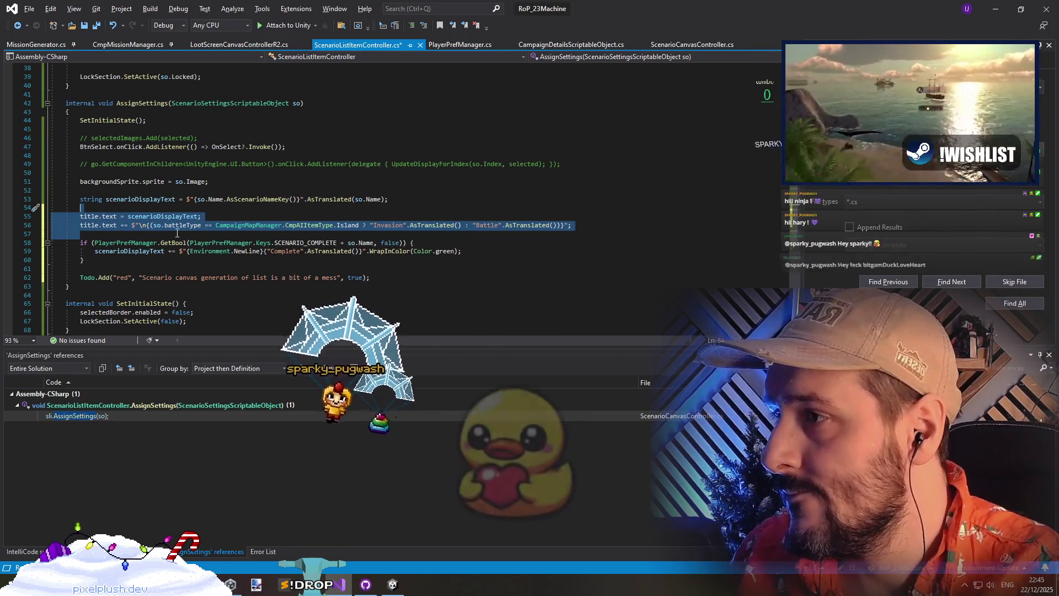
Replace the scenarioDisplayText variable declaration with a direct title.text assignment
left_click(114, 215)
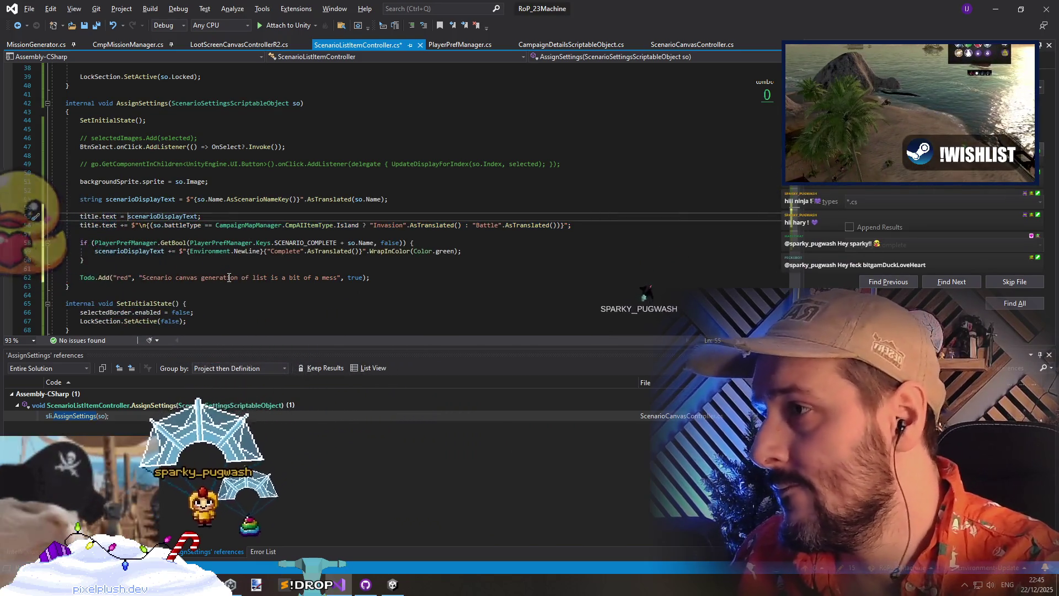
key("Up")
key("Up")
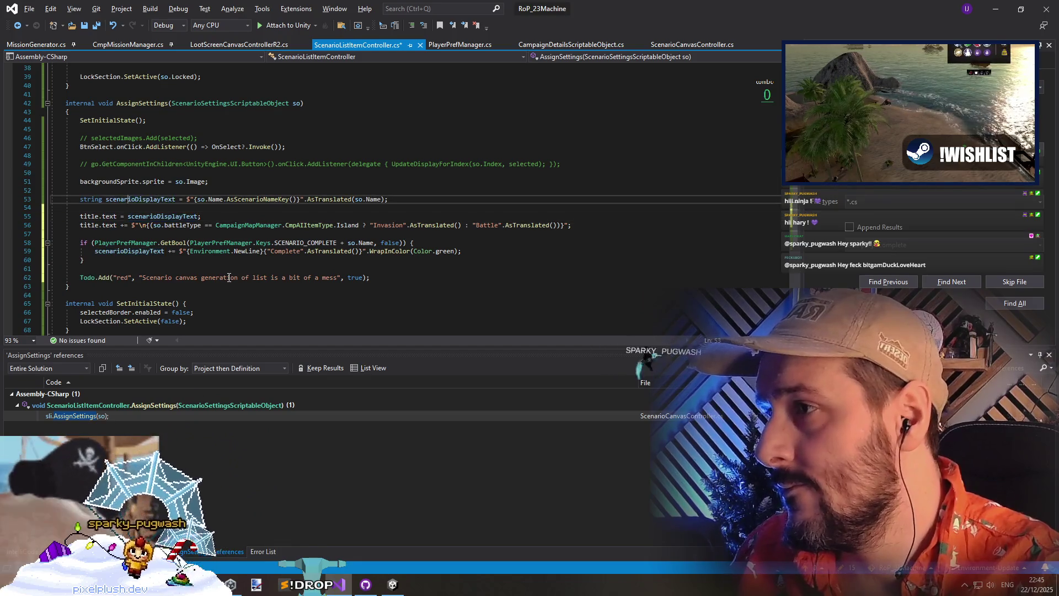
key("Down")
key("Down")
key("shift+Home")
key("ctrl+c")
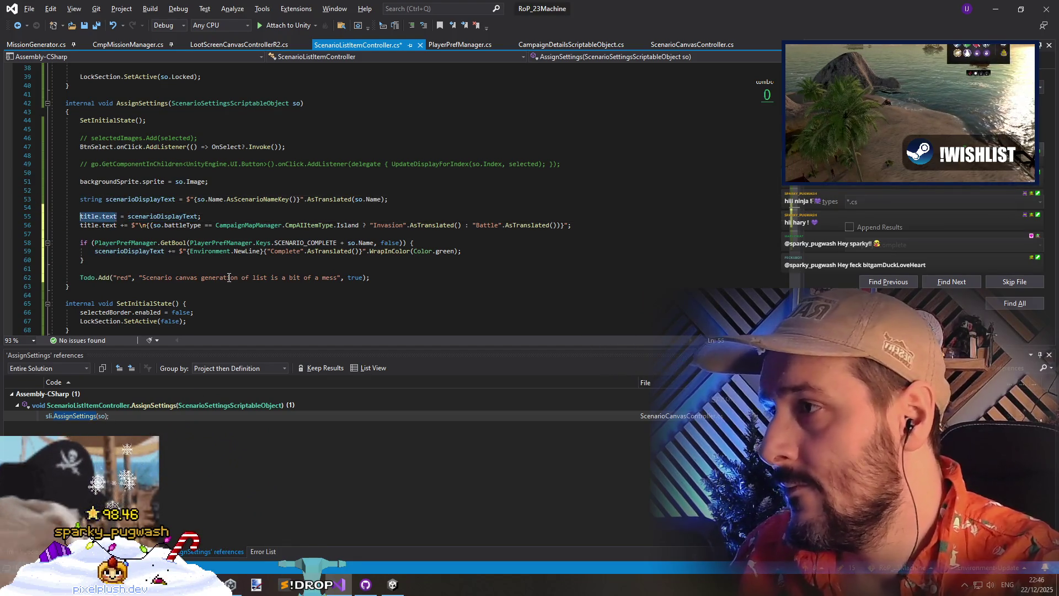
key("Delete")
key("Up")
key("Up")
key("ctrl+shift+Right")
key("ctrl+shift+Right")
key("ctrl+shift+Right")
key("ctrl+v")
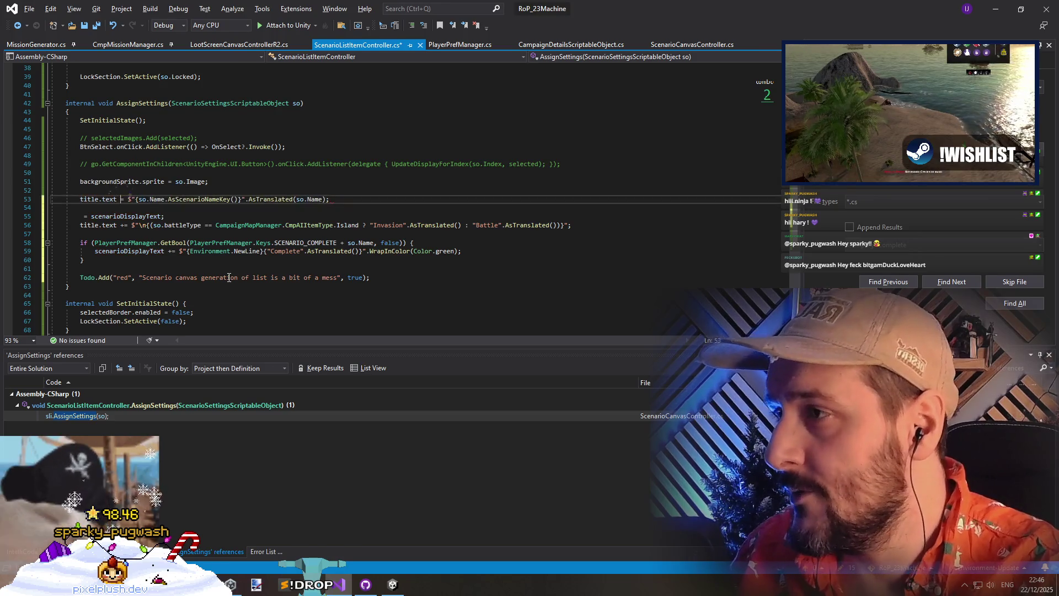
key("Down")
key("Down")
Remove the redundant title assignment line and the blank line between title lines
key("shift+Delete")
key("Up")
key("Up")
key("Down")
key("shift+Delete")
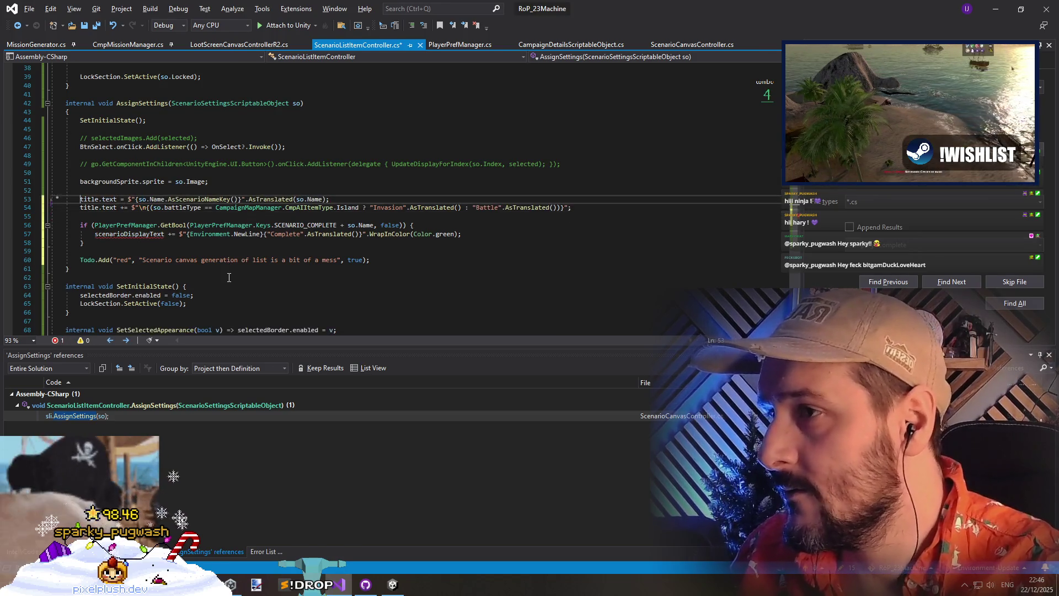
key("Up")
Make the Complete suffix append to title.text and drop the blank line above the check
key("ctrl+c")
key("Down")
key("Down")
key("Down")
key("ctrl+shift+Right")
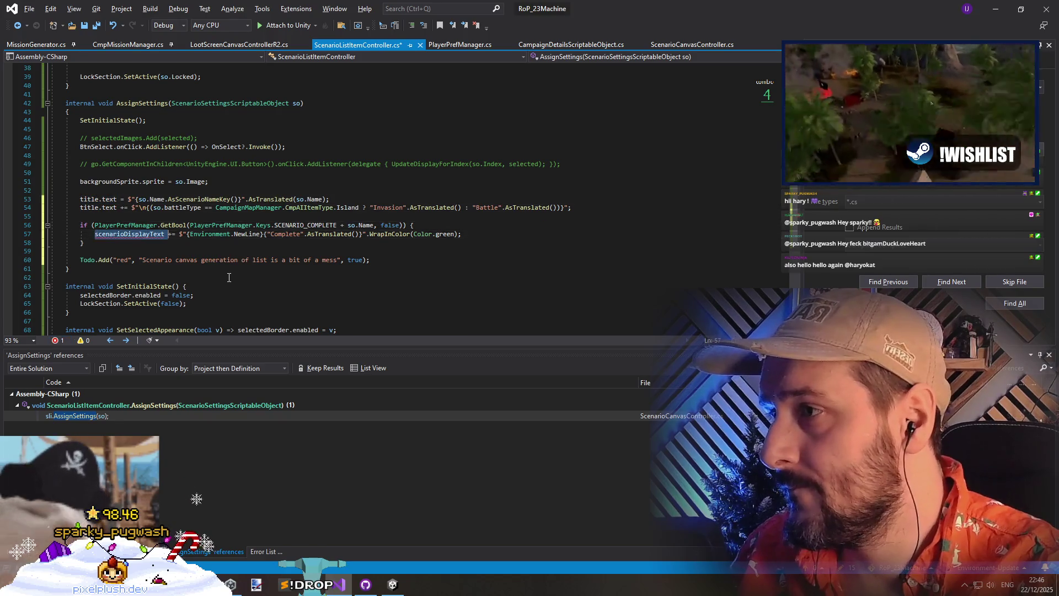
key("ctrl+v")
key("Up")
key("Up")
key("shift+Delete")
key("Down")
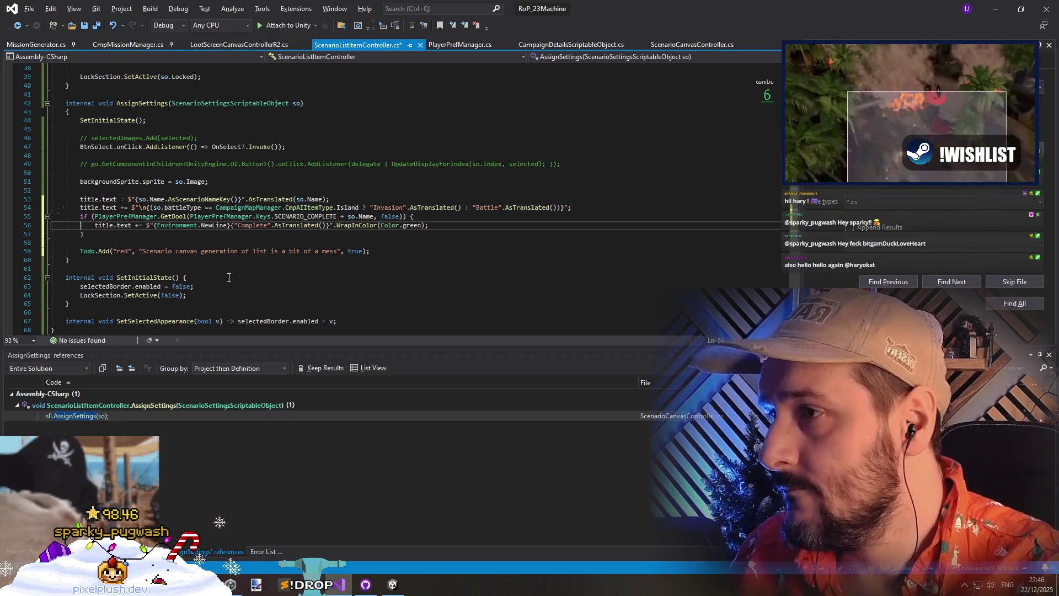
Add .WithSizePercentage(80) to the Complete line and remove the if-block's closing brace
type(".withsi")
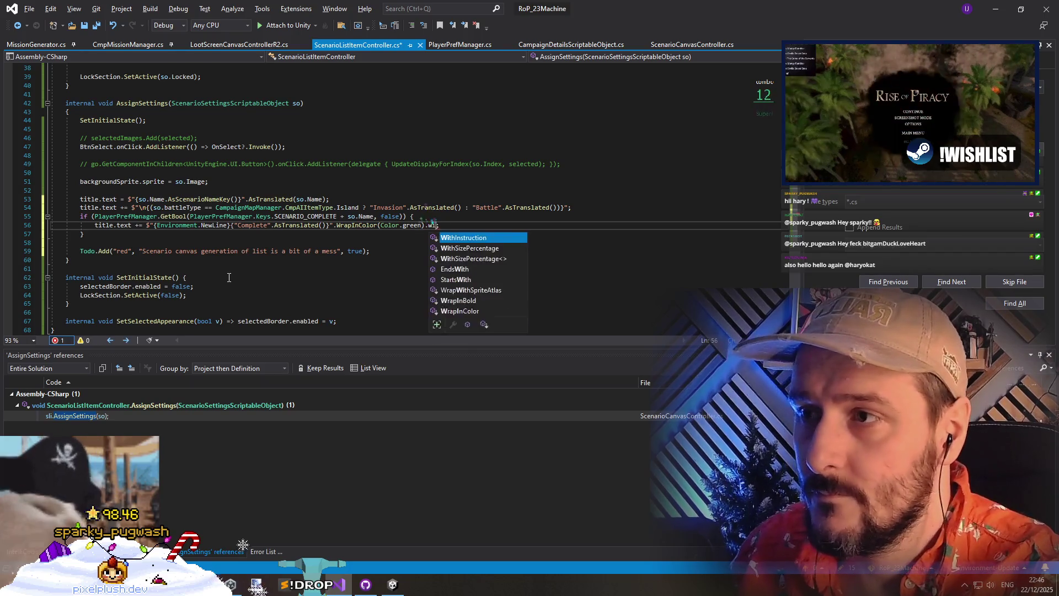
key("Tab")
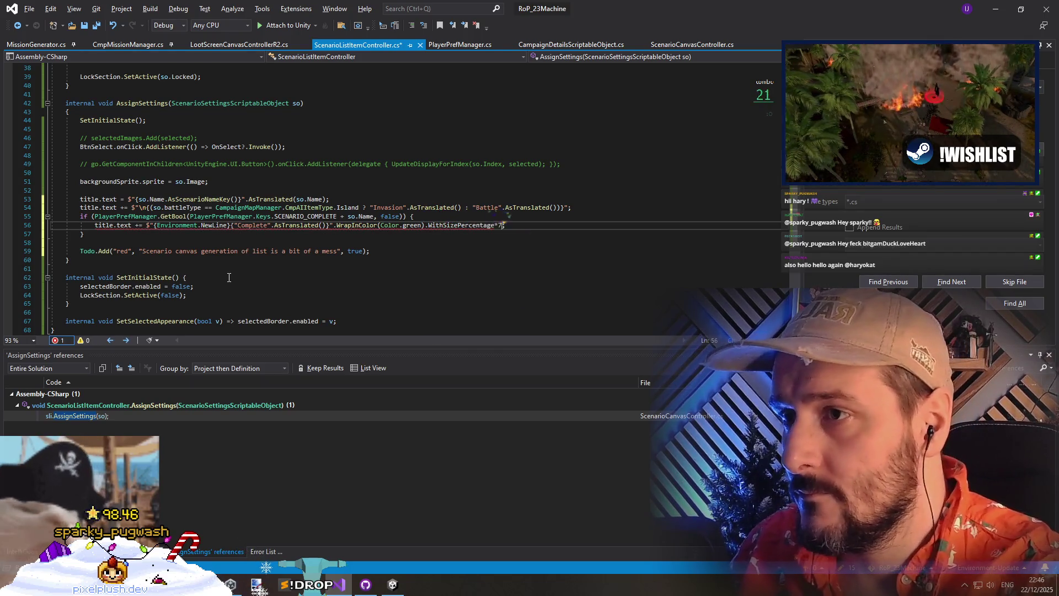
type("(80)")
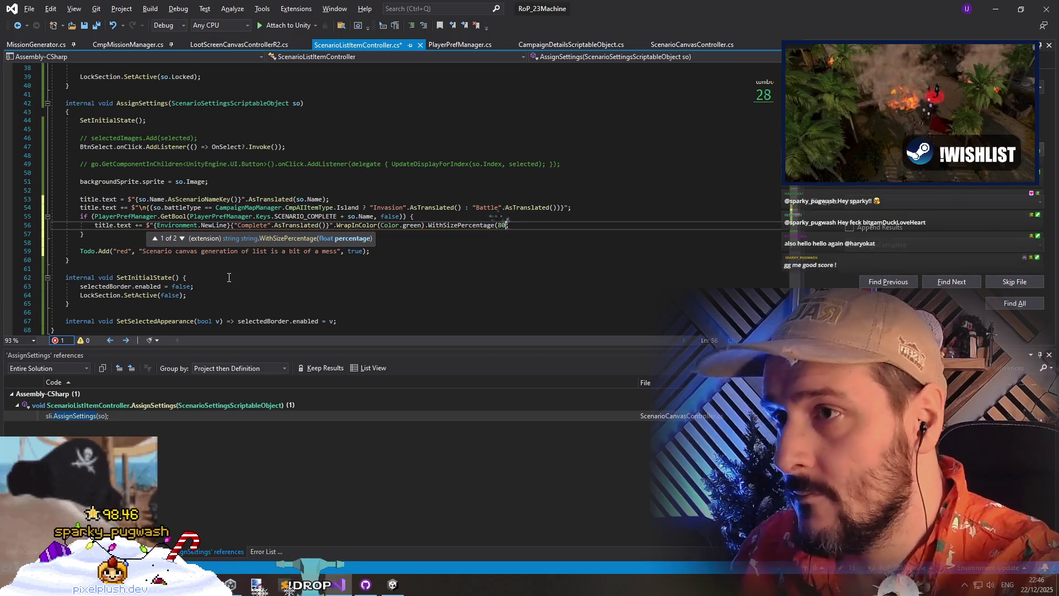
key("Down")
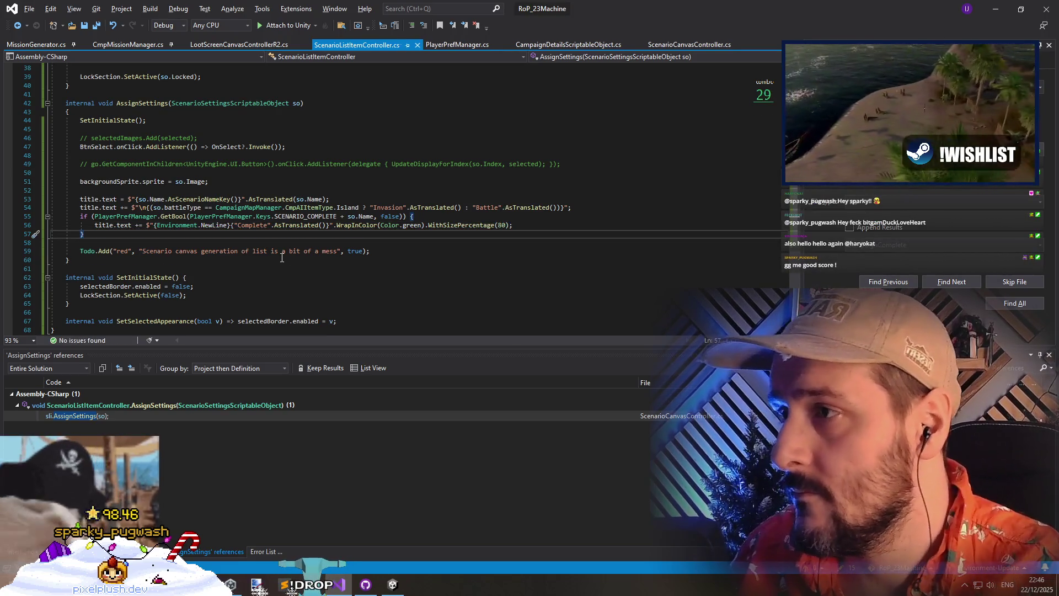
key("ctrl+shift+l")
key("Up")
key("Up")
key("Down")
key("Down")
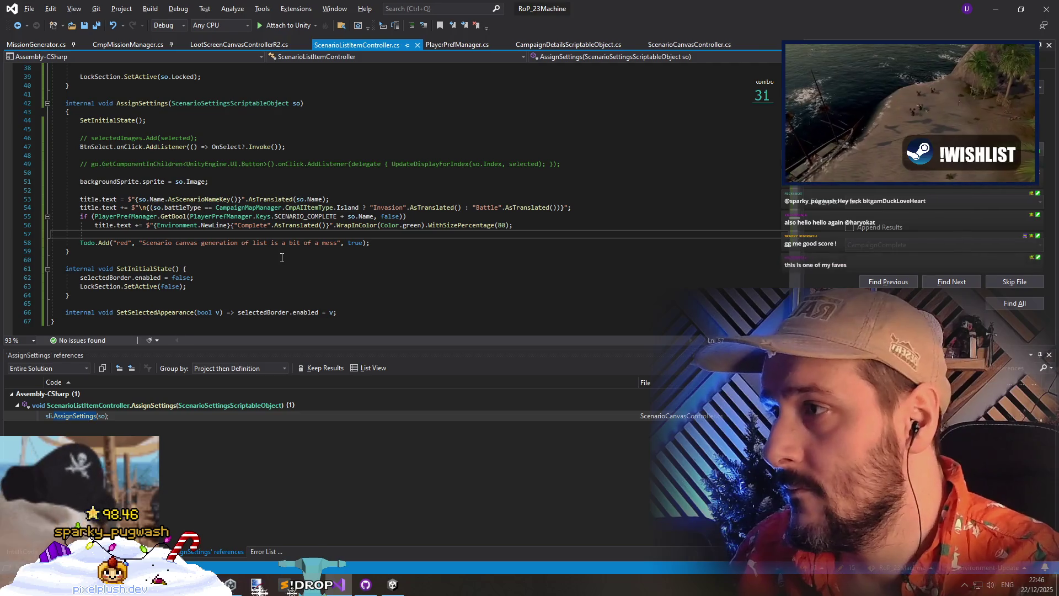
key("Up")
key("Up")
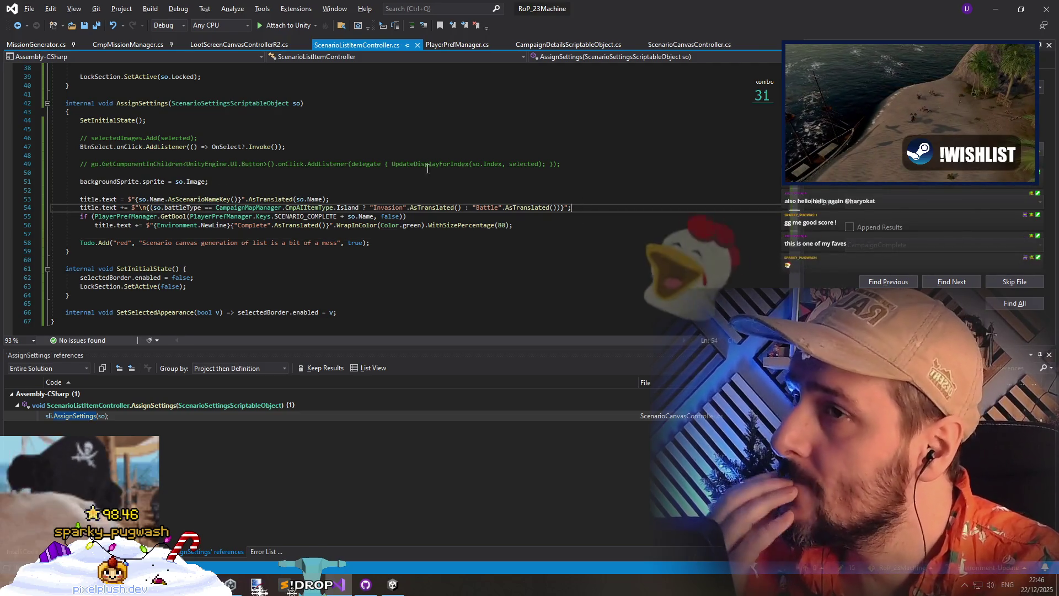
key("ctrl+Return")
Delete the leftover commented-out code lines and extra blank line in AssignSettings
left_click(98, 26)
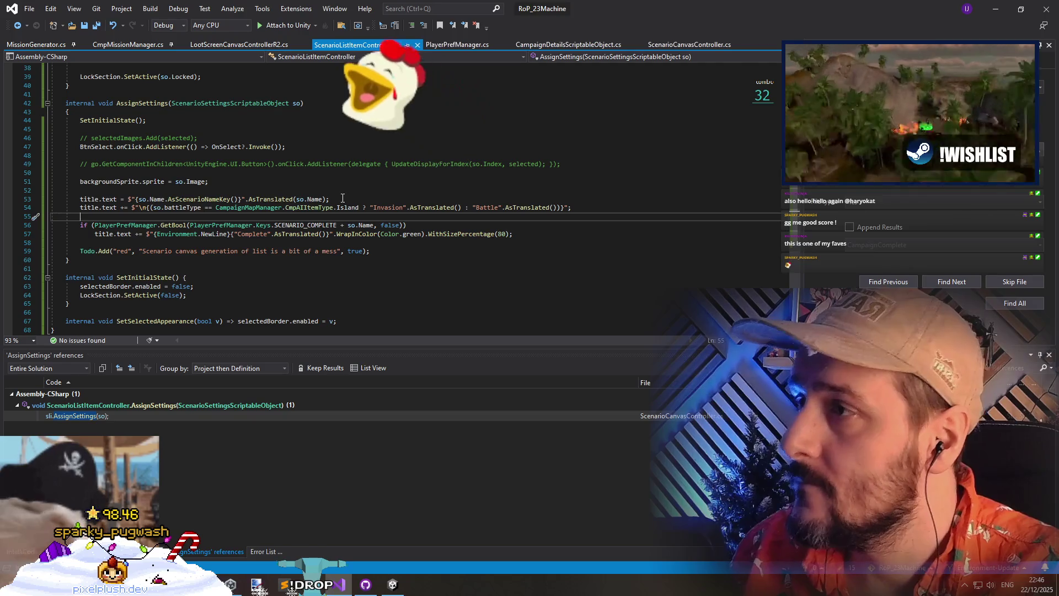
key("Up")
key("Up")
key("Up")
key("ctrl+x")
key("ctrl+x")
key("Up")
key("Up")
key("Up")
key("ctrl+x")
key("Down")
scroll(328, 176, "up", 12)
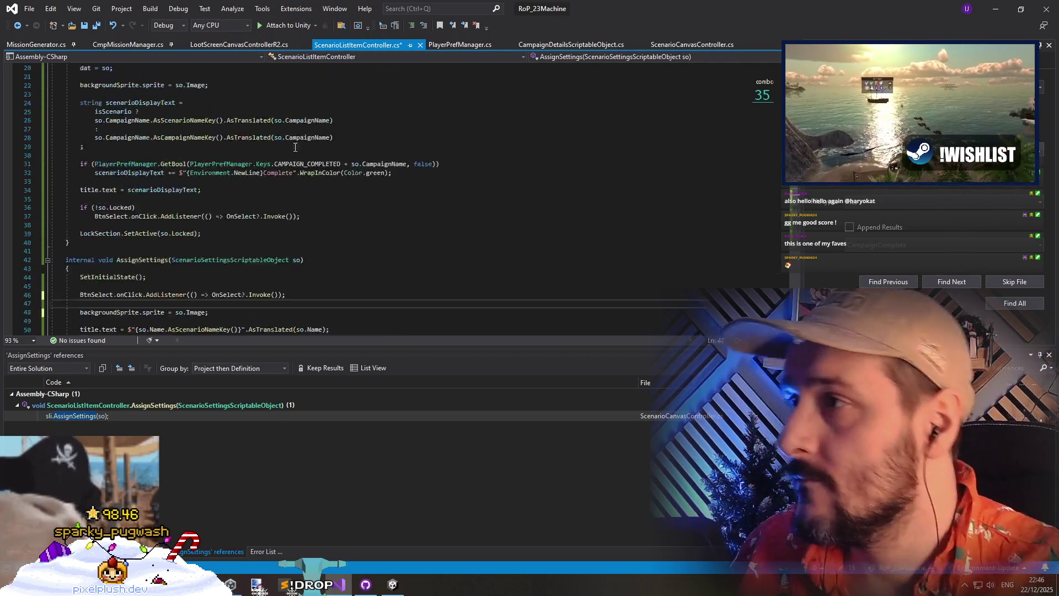
scroll(270, 145, "down", 12)
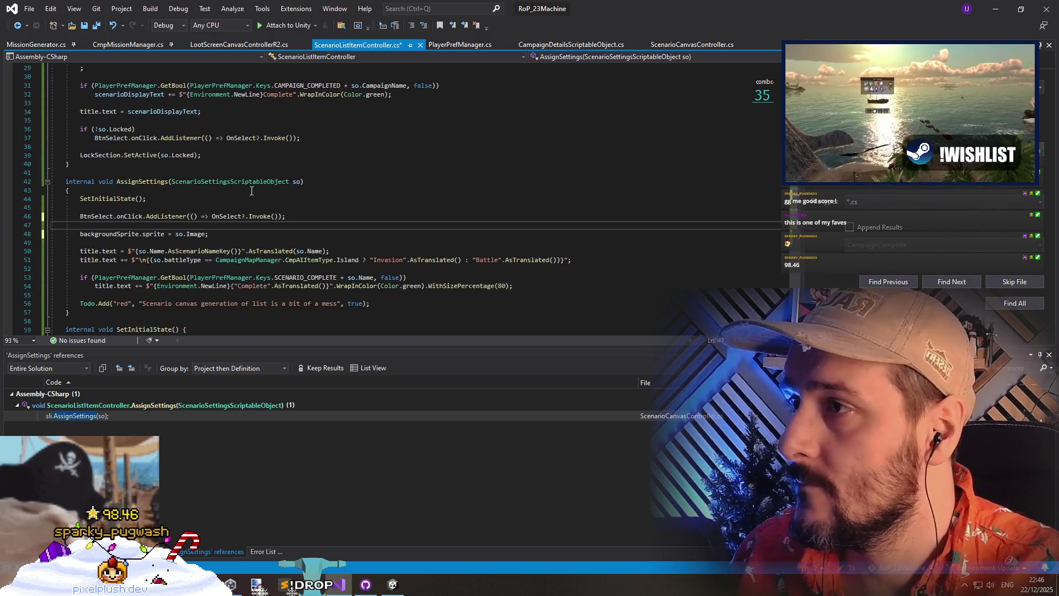
left_click(298, 212)
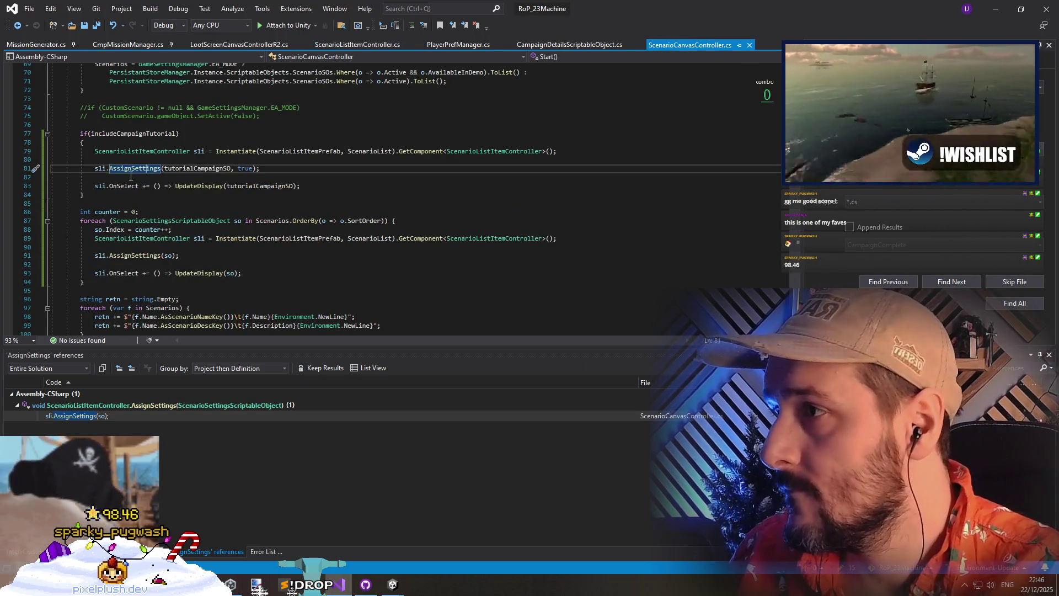
Add blank lines after the tutorial item's OnSelect hookup and review ScenarioListItemController usages in the file
key("Down")
key("Down")
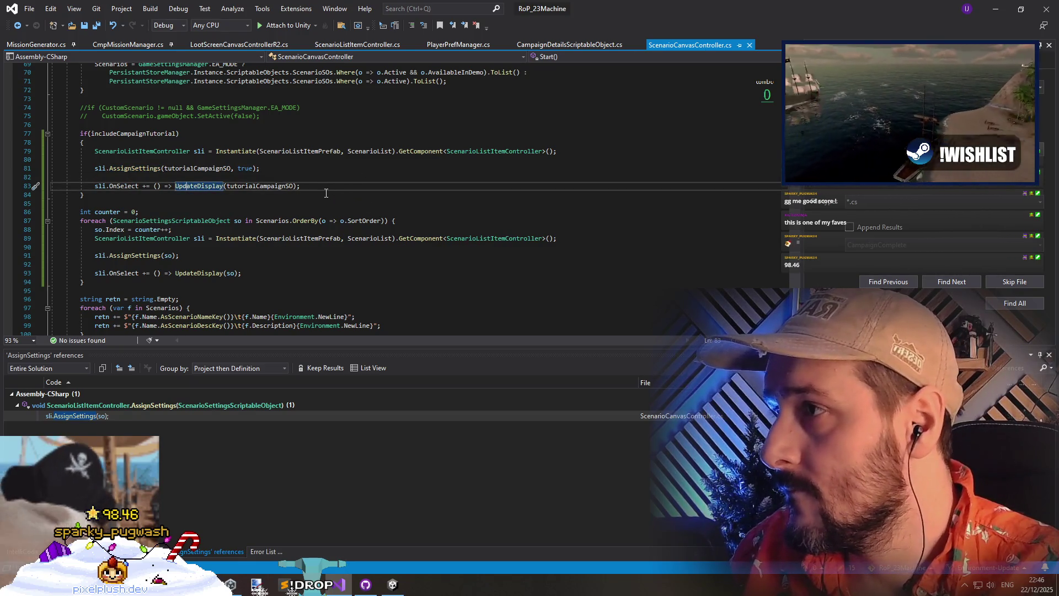
key("Return")
key("Return")
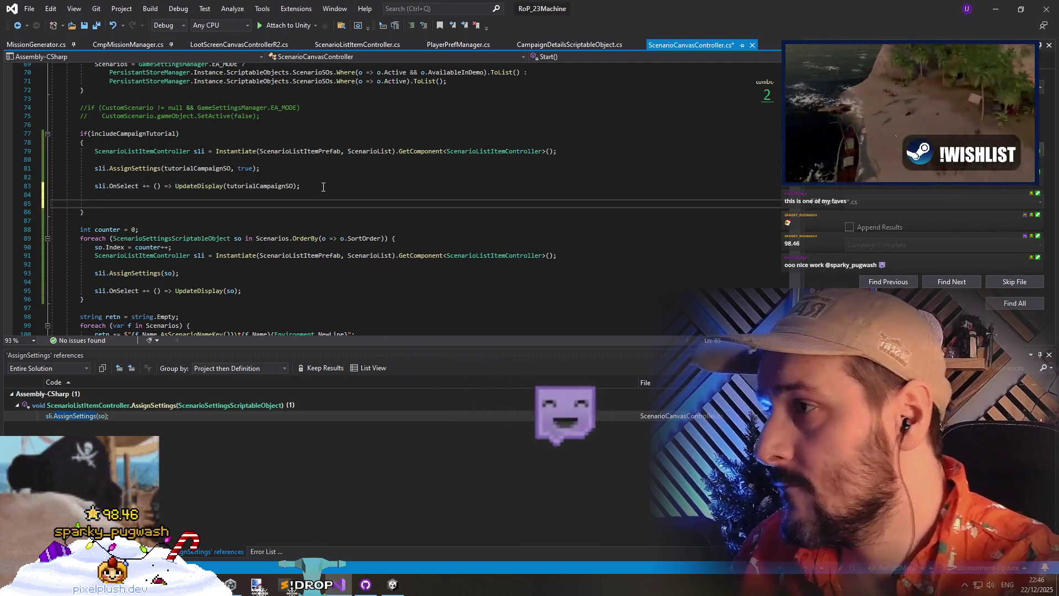
left_click(182, 255)
scroll(251, 204, "up", 5)
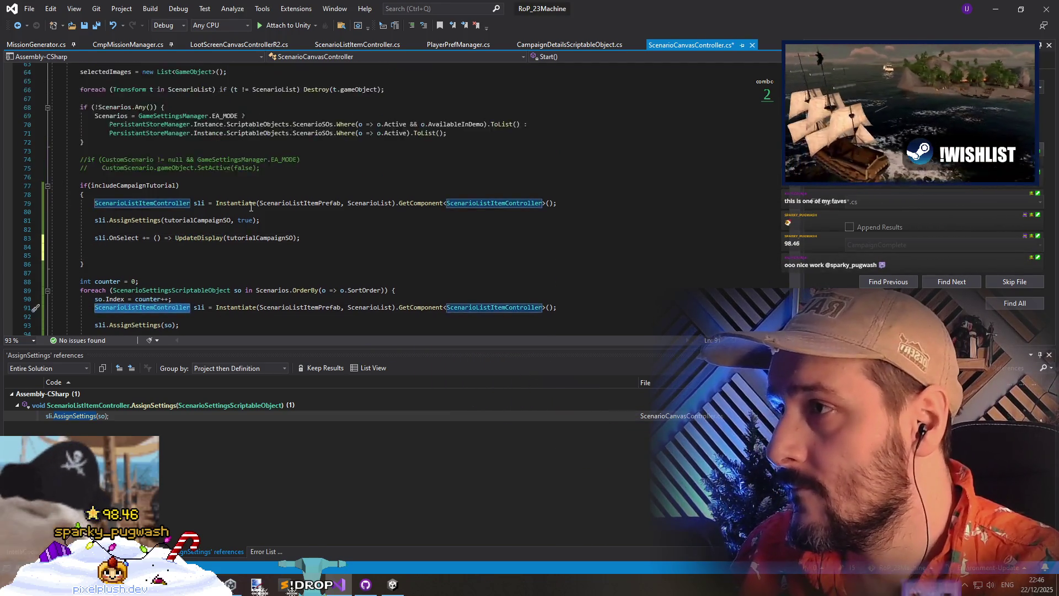
scroll(254, 205, "up", 2)
scroll(325, 206, "down", 4)
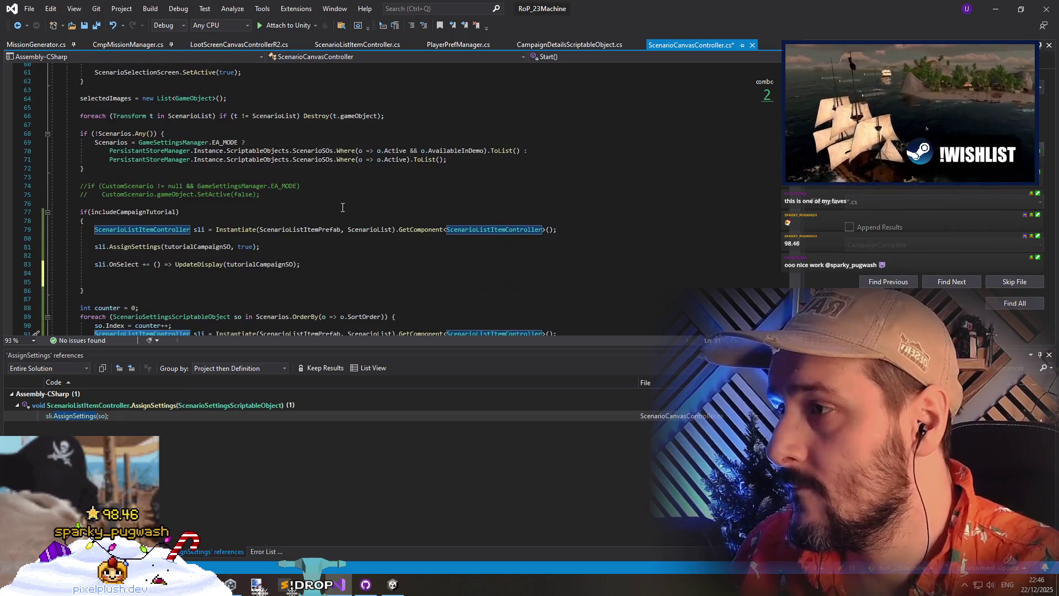
scroll(310, 302, "down", 2)
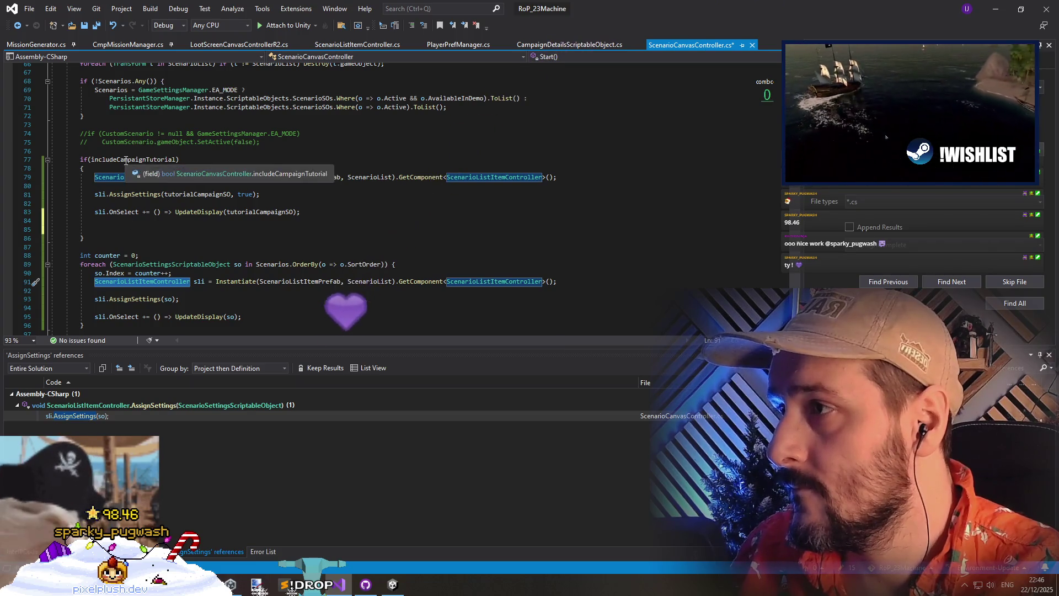
left_click(142, 229)
scroll(215, 231, "up", 4)
scroll(215, 230, "up", 8)
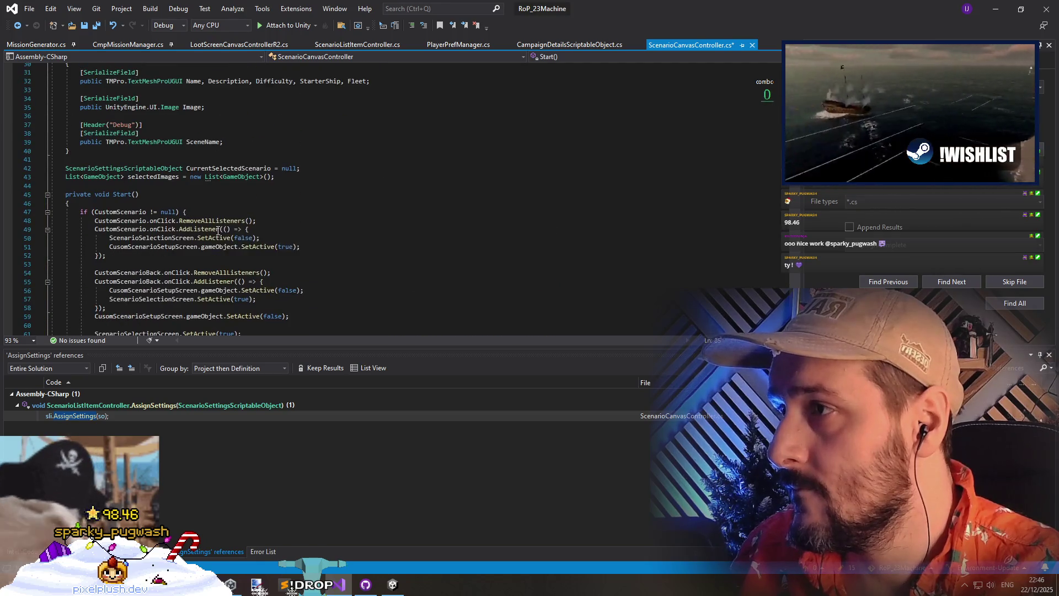
left_click(157, 176)
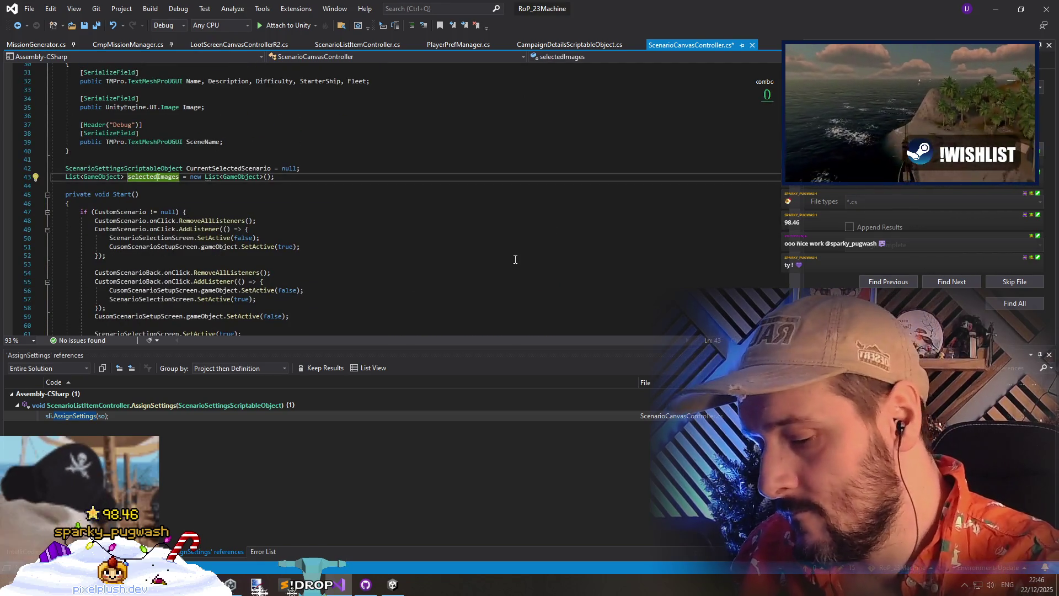
Change the selectedImages field's type to List<ScenarioListItemController>
key("ctrl+x")
key("Return")
key("Return")
key("Up")
type("Li")
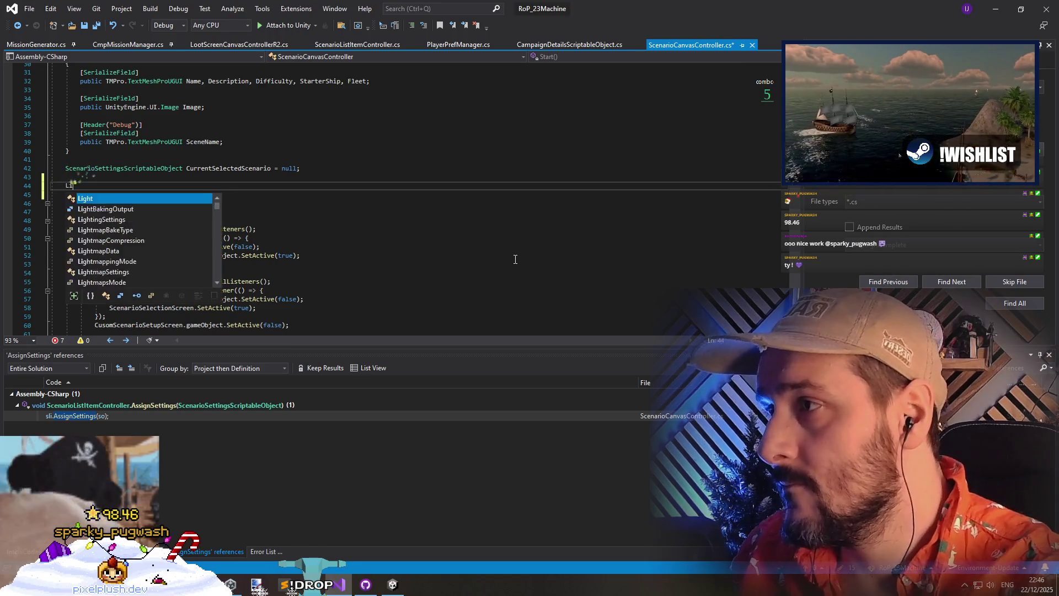
key("ctrl+v")
type("st<")
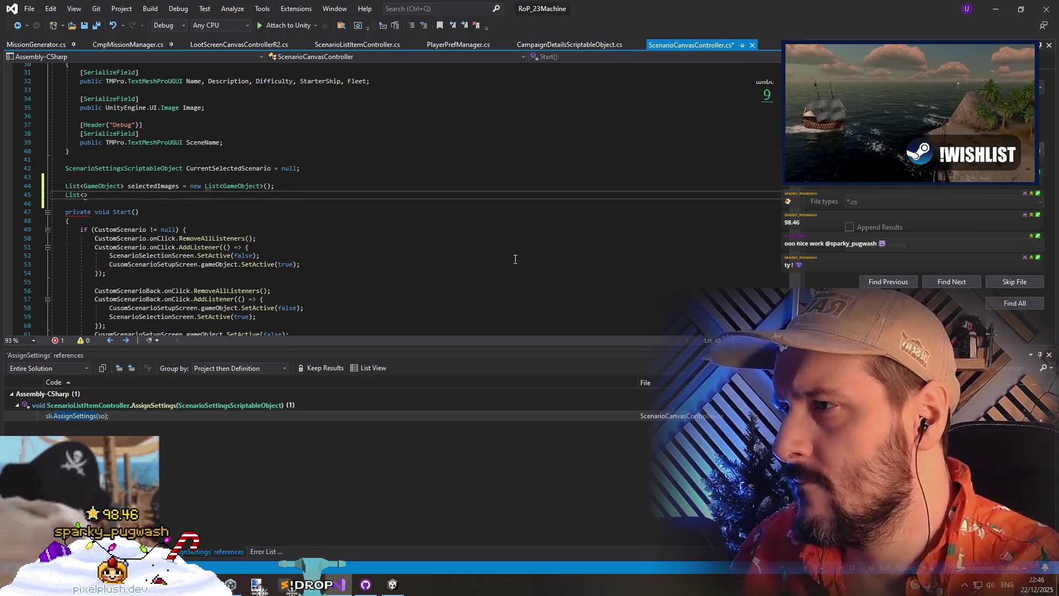
scroll(443, 229, "down", 10)
left_click(147, 200)
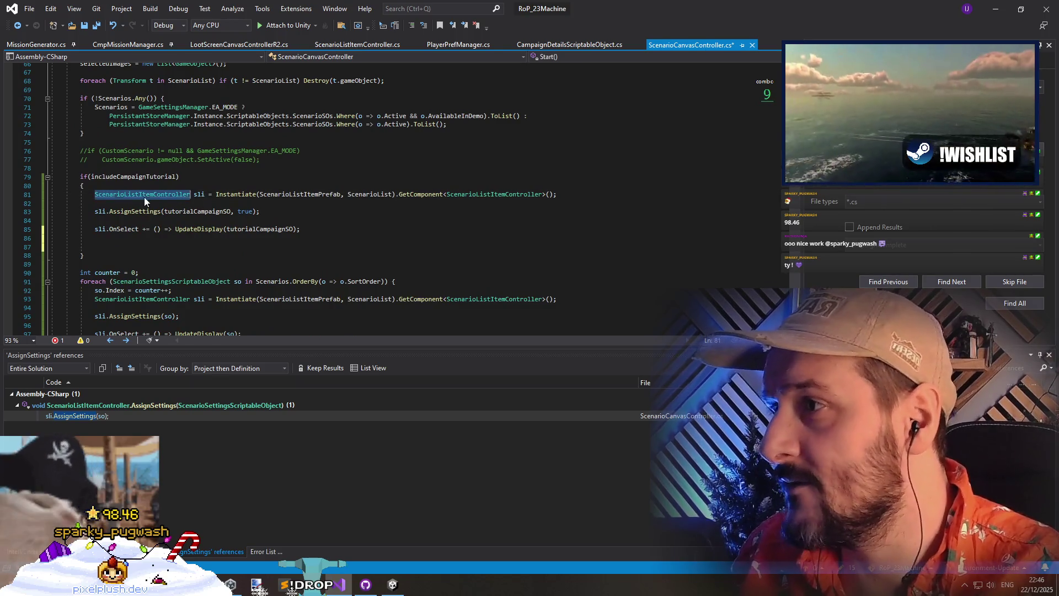
scroll(89, 134, "up", 6)
scroll(89, 134, "up", 4)
left_click(211, 161)
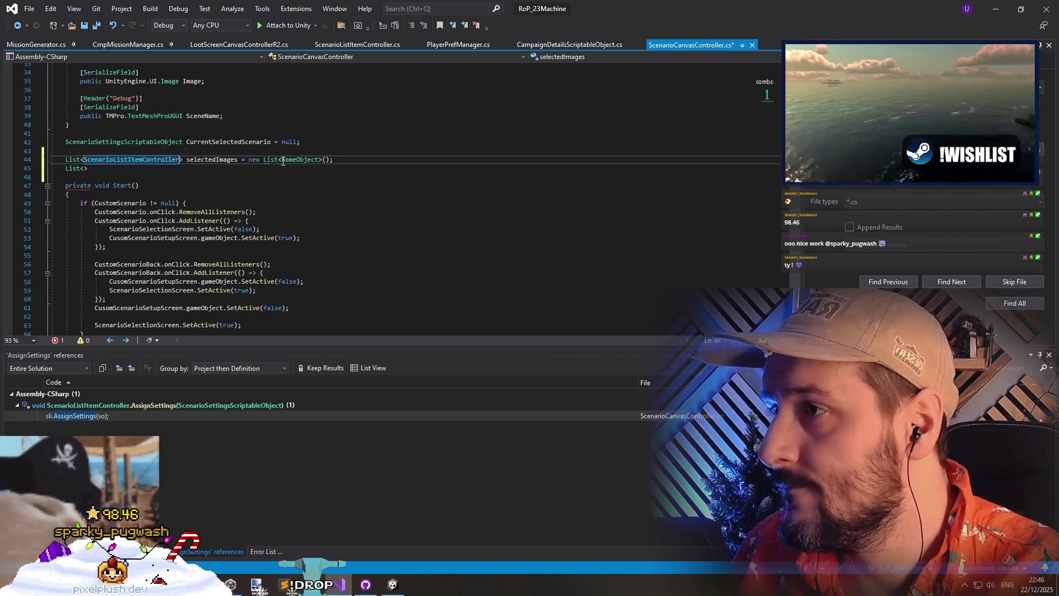
Replace the old List<GameObject> initializer with new() and tidy the leftover lines
key("shift+End")
type("()")
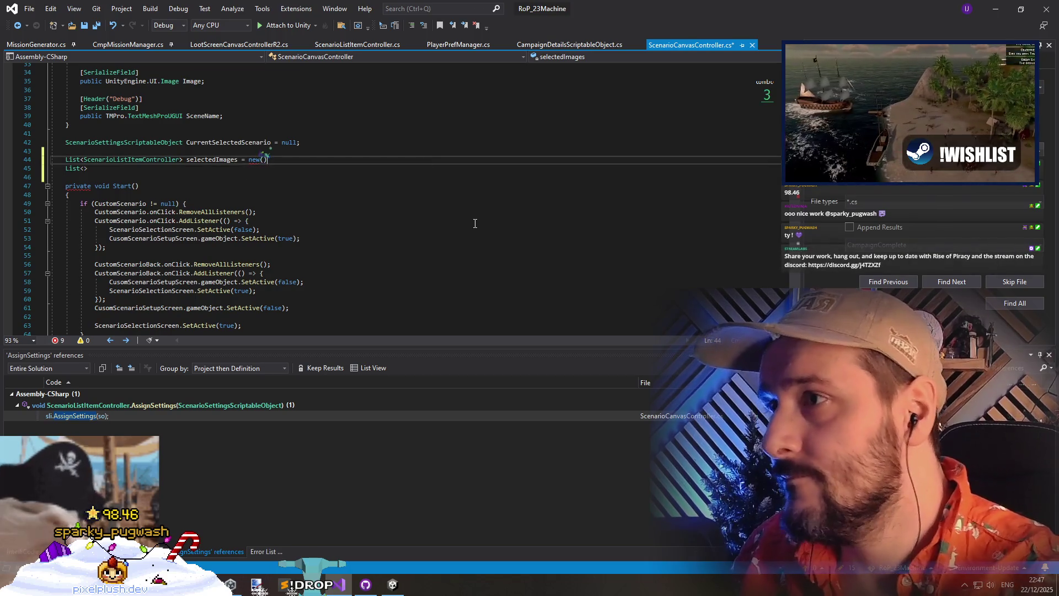
key("Down")
key("ctrl+x")
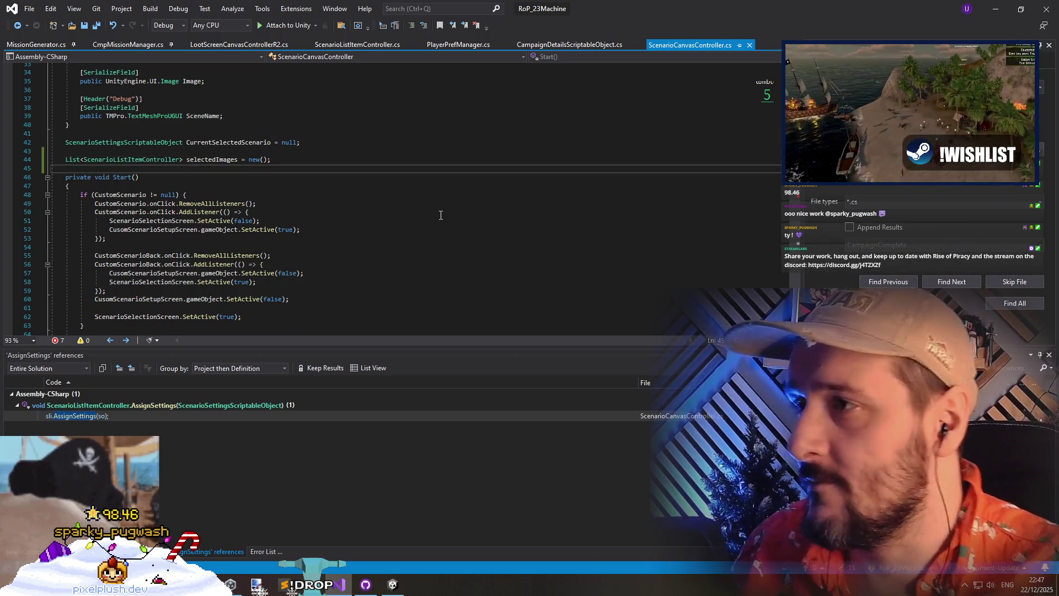
double_click(223, 160)
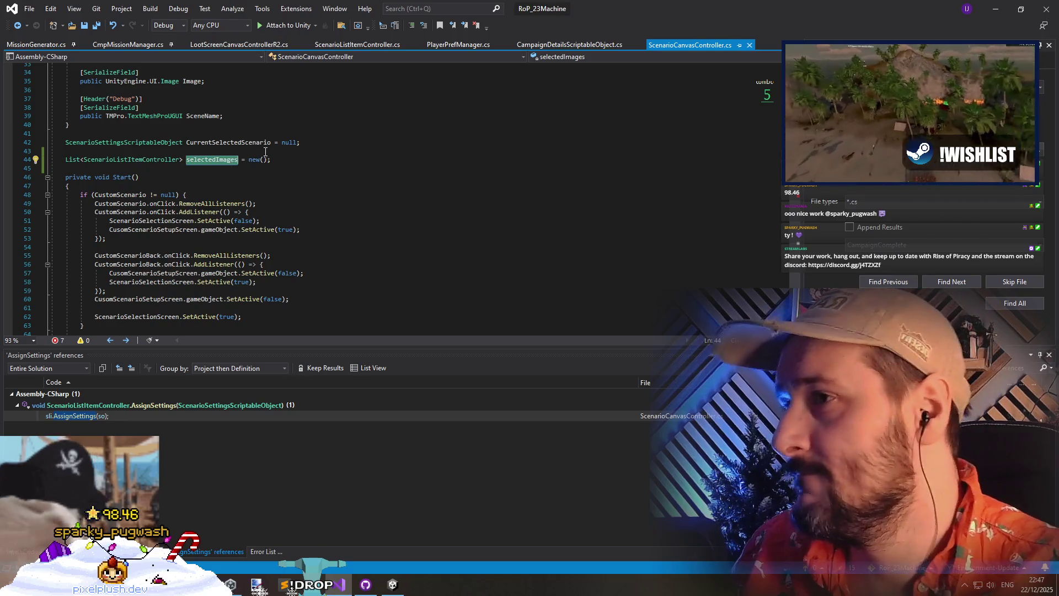
key("Up")
key("BackSpace")
Add selectedImages.Clear(); at the top of Start() and save the file
left_click(153, 182)
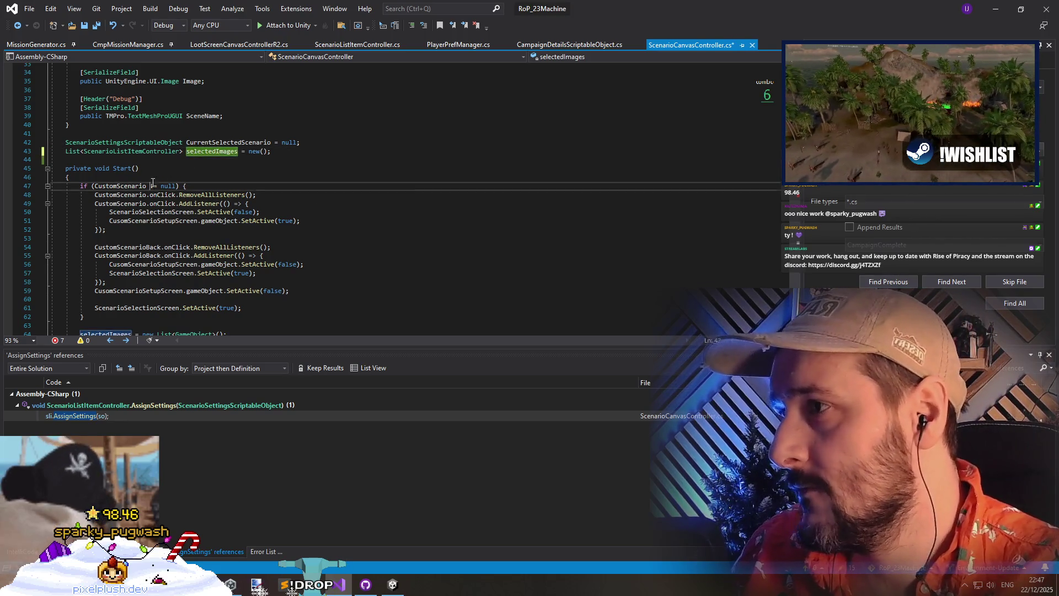
key("Home")
key("Return")
key("Return")
key("Up")
type("selectedImages.clea")
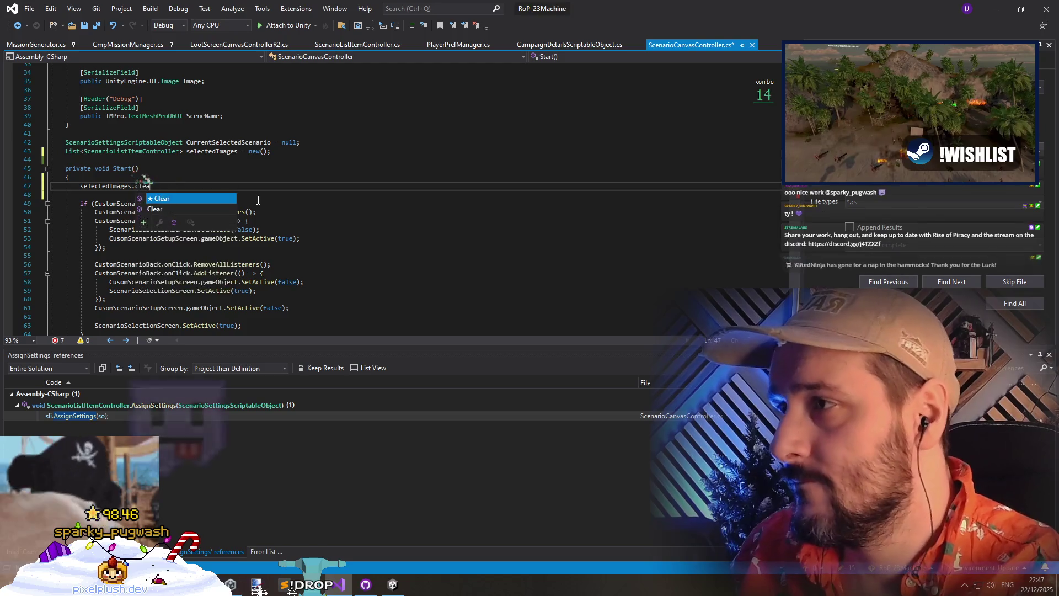
type("r();")
key("ctrl+s")
scroll(236, 193, "down", 7)
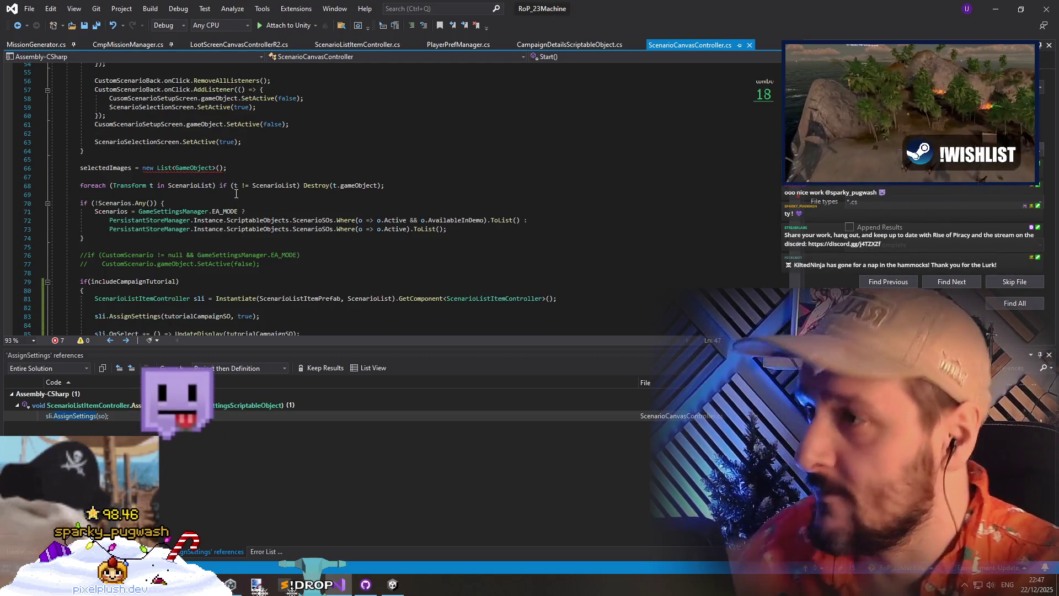
Delete the old selectedImages = new List<GameObject>(); line from Start() and save
left_click(232, 168)
key("ctrl+x")
key("ctrl+x")
key("Down")
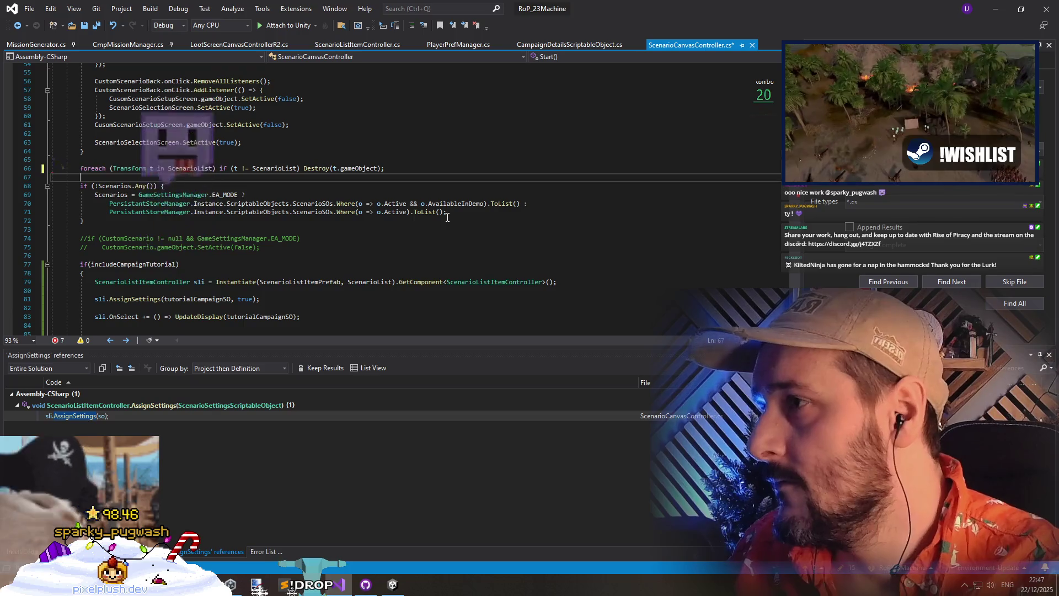
key("ctrl+s")
key("ctrl+minus")
Rename selectedImages to allScenarioListItems throughout the file and save
scroll(295, 268, "down", 5)
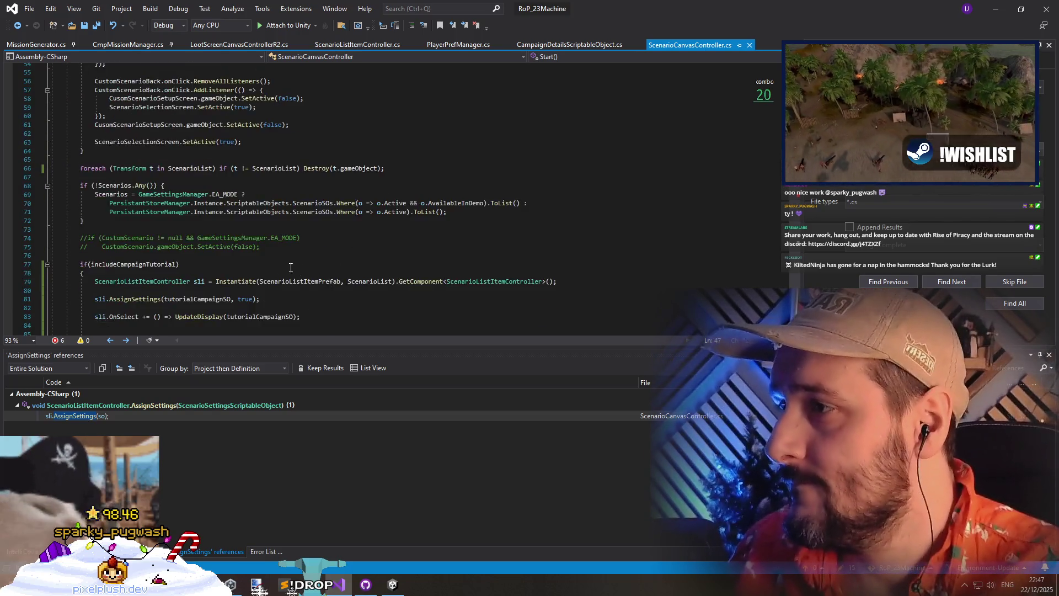
key("ctrl+r")
key("ctrl+r")
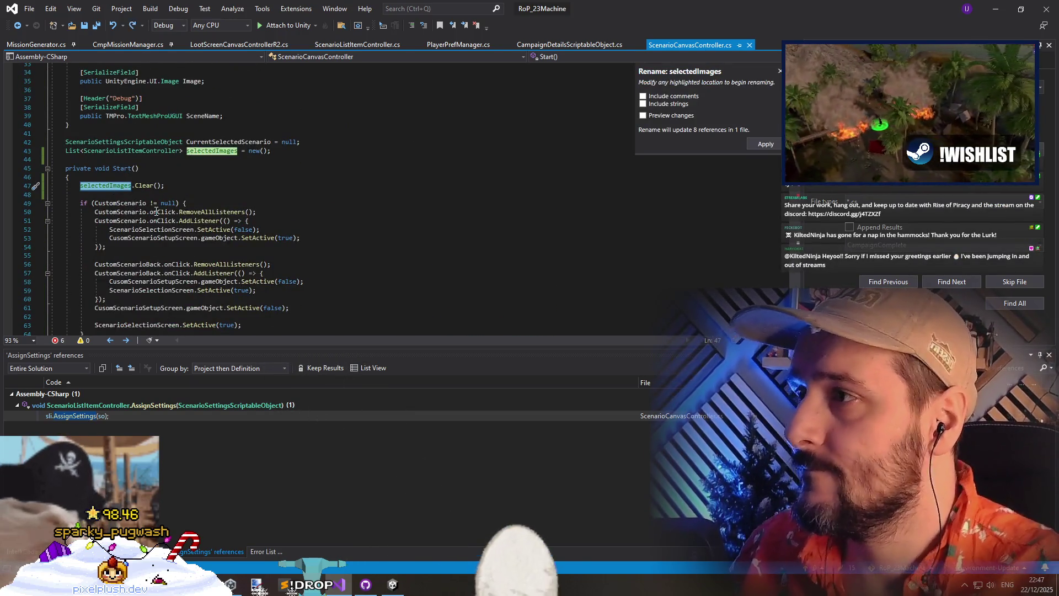
type("allScenarioListI")
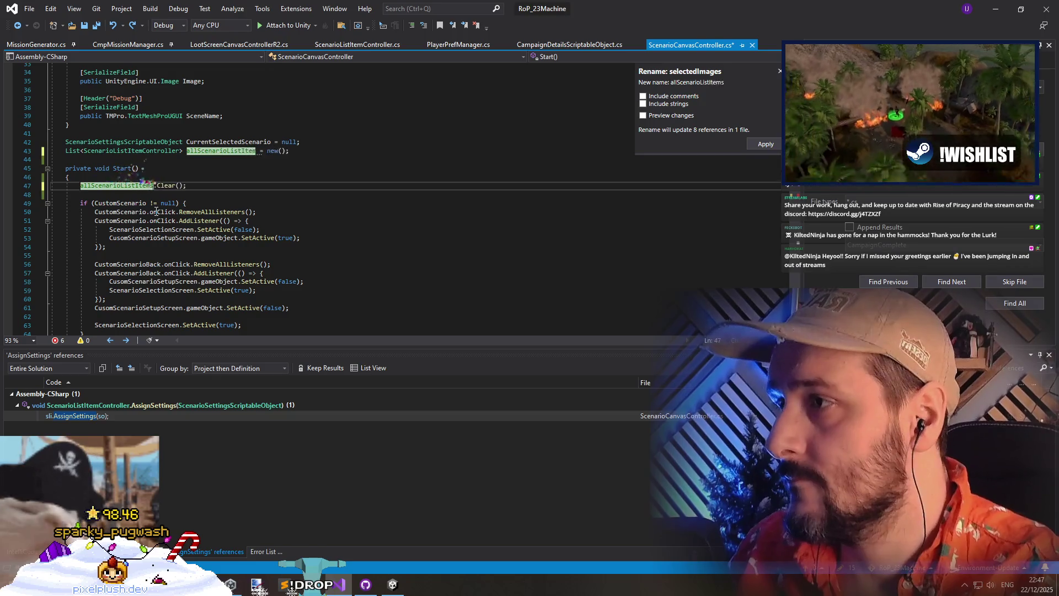
type("Items")
key("Return")
key("ctrl+s")
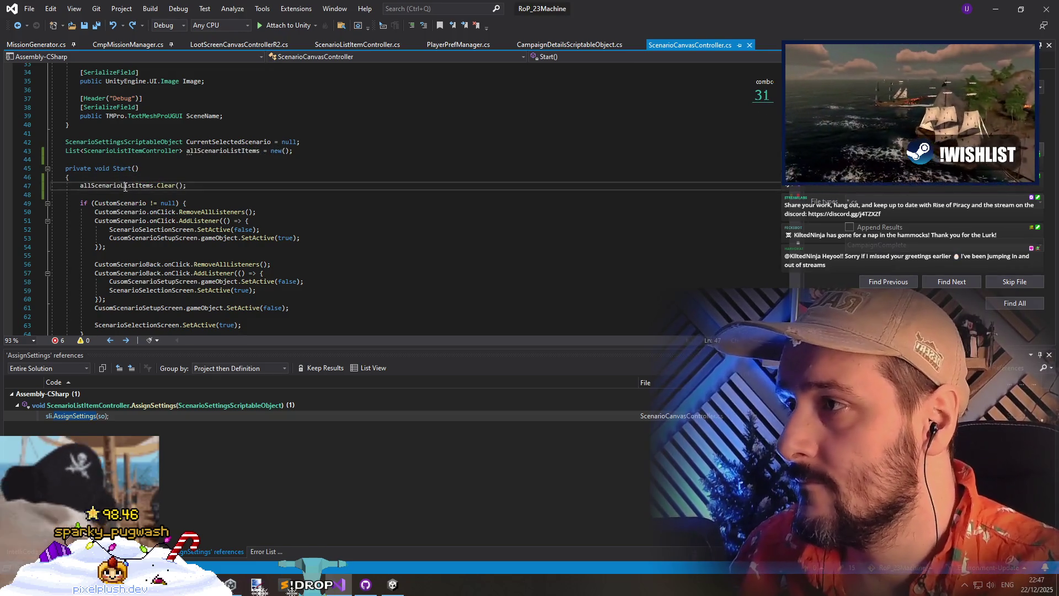
scroll(247, 222, "down", 13)
left_click(136, 177)
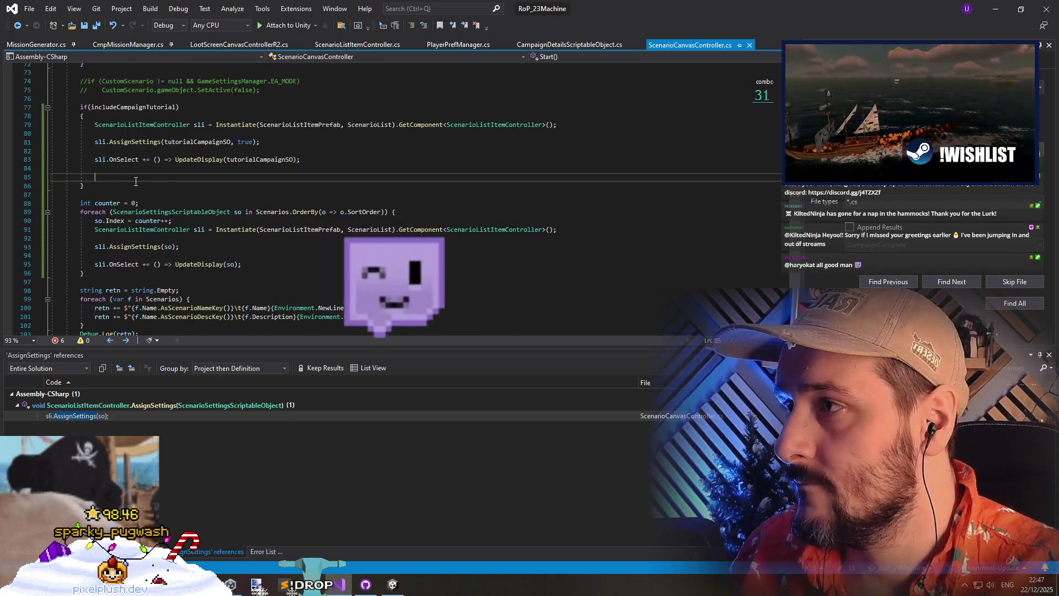
Add the tutorial item to the list with 'allScenarioListItems.Add(sli);'
type("allScenarioListItems.")
key("Return")
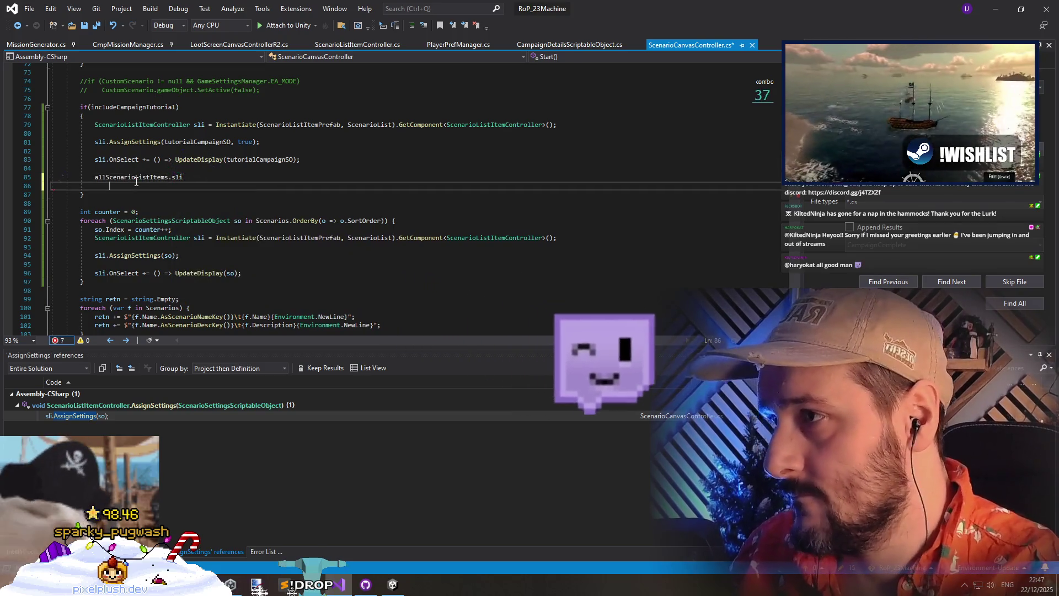
key("Up")
key("End")
type("sli")
key("BackSpace")
key("BackSpace")
key("BackSpace")
type("ad")
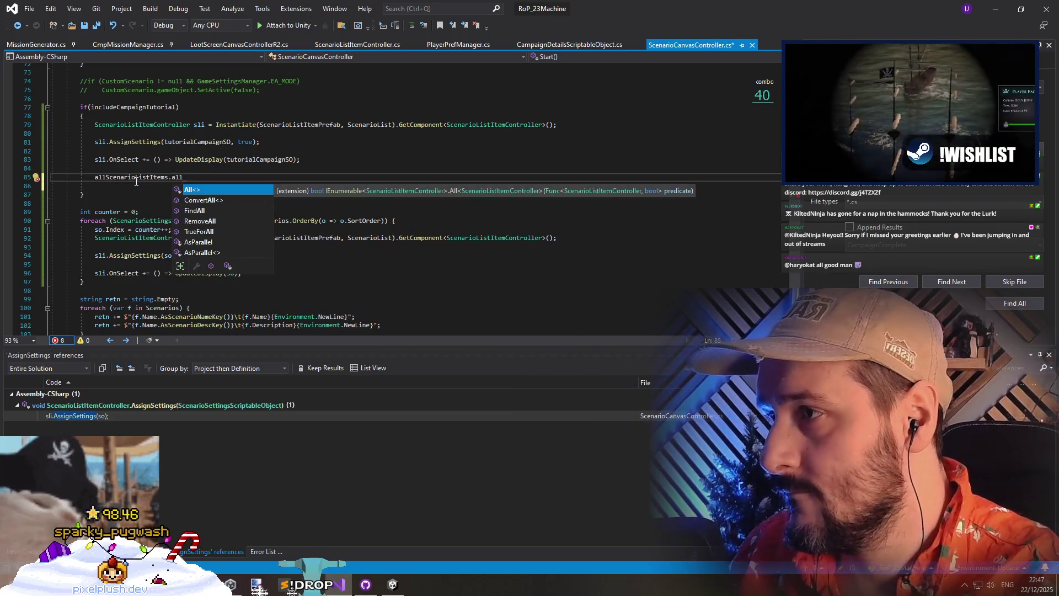
type("(")
key("Tab")
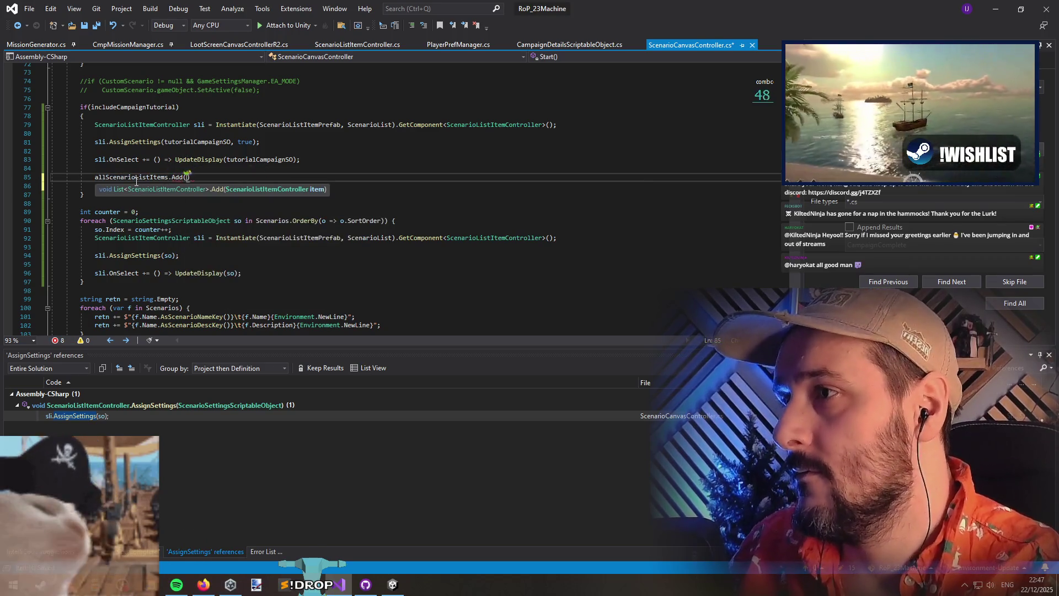
type("sli);")
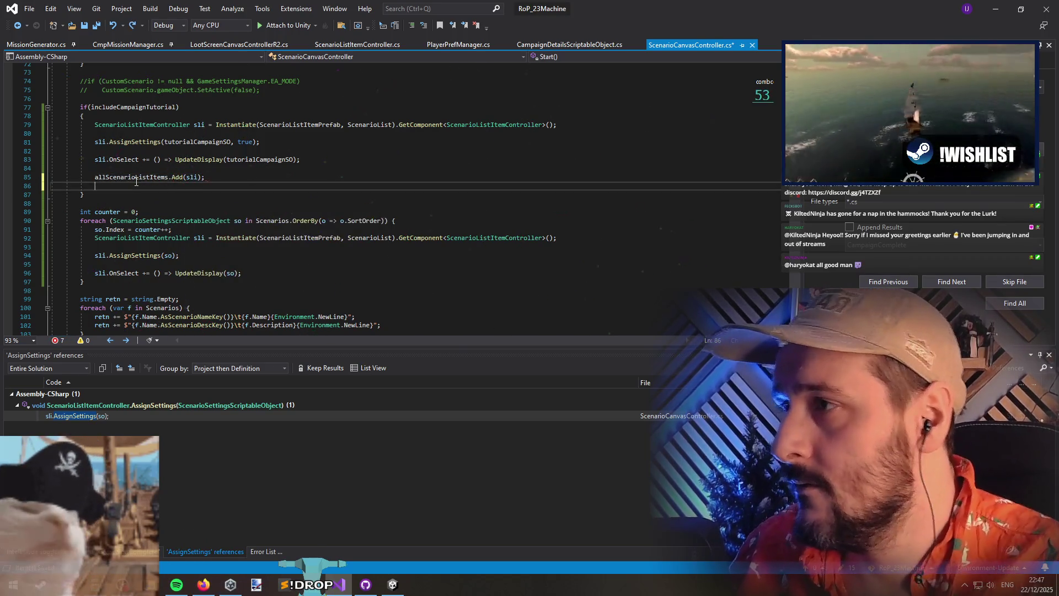
key("Delete")
key("Down")
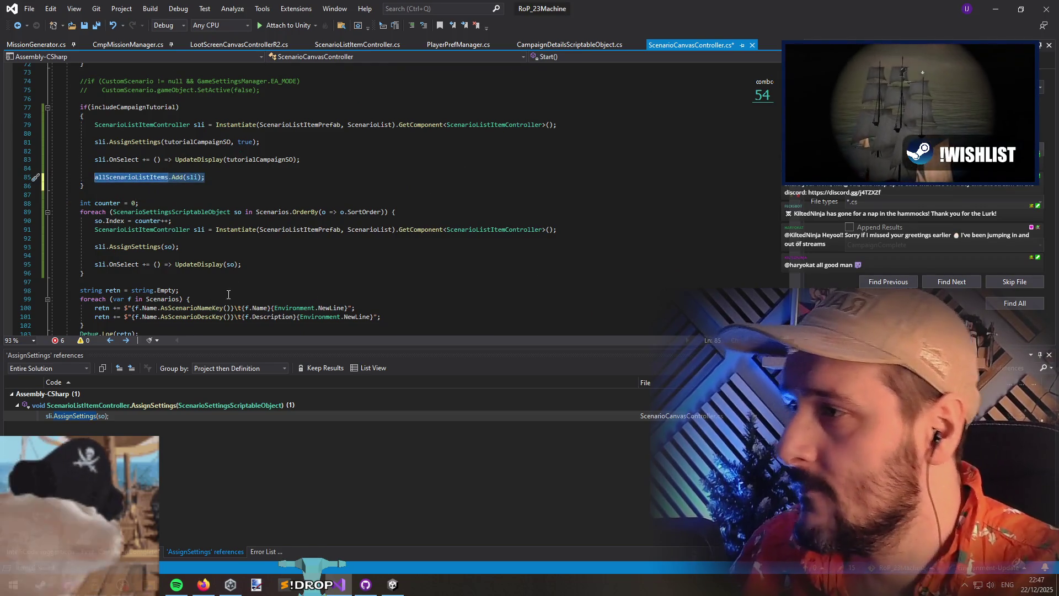
Paste the allScenarioListItems.Add(sli) call at the end of the Scenarios foreach loop body
left_click(250, 273)
key("Return")
key("Return")
key("Up")
key("ctrl+v")
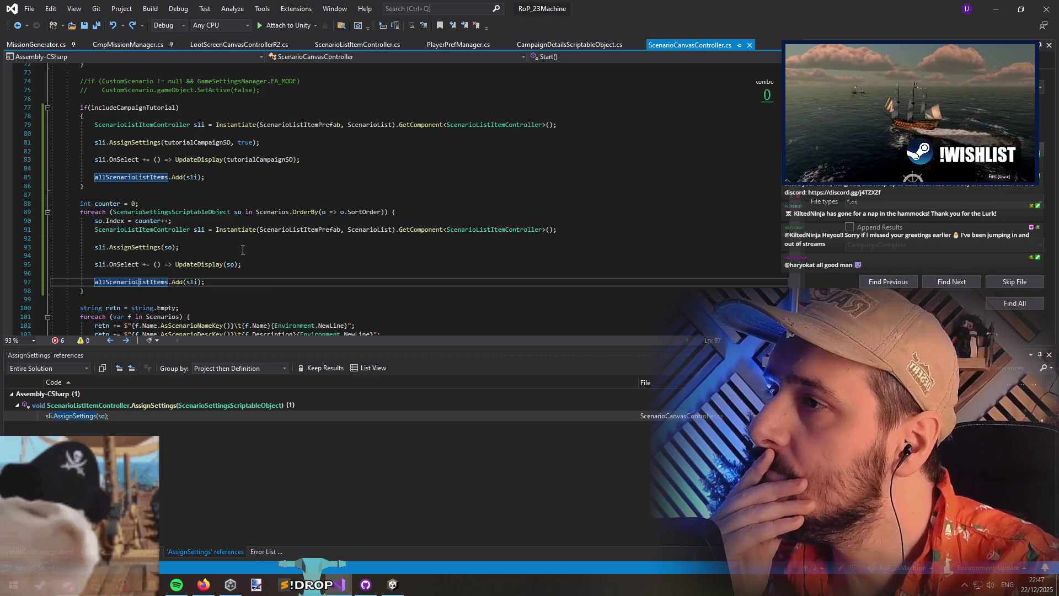
left_click(140, 108)
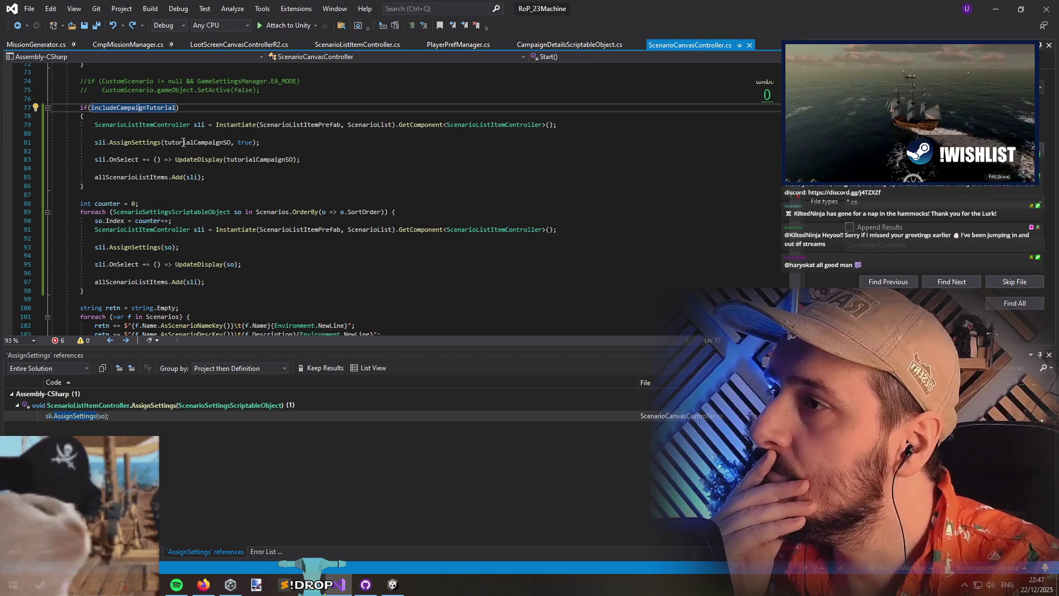
Trace tutorialCampaignSO to CampaignDetailsScriptableObject and check its ScriptableObject base class
left_click(209, 142)
key("F12")
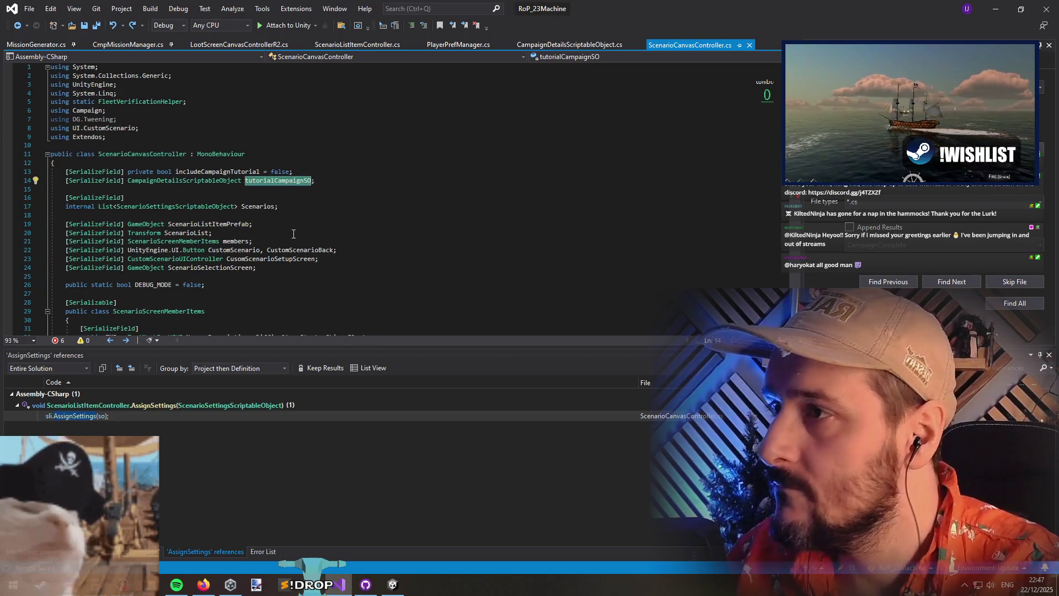
left_click(188, 181, "ctrl")
double_click(256, 198)
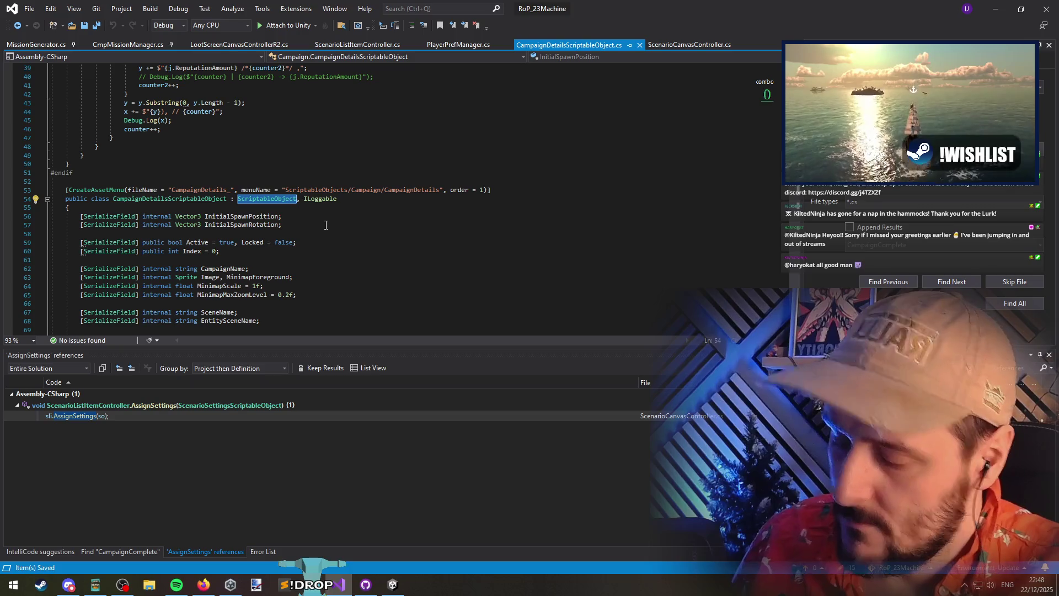
left_click(17, 26)
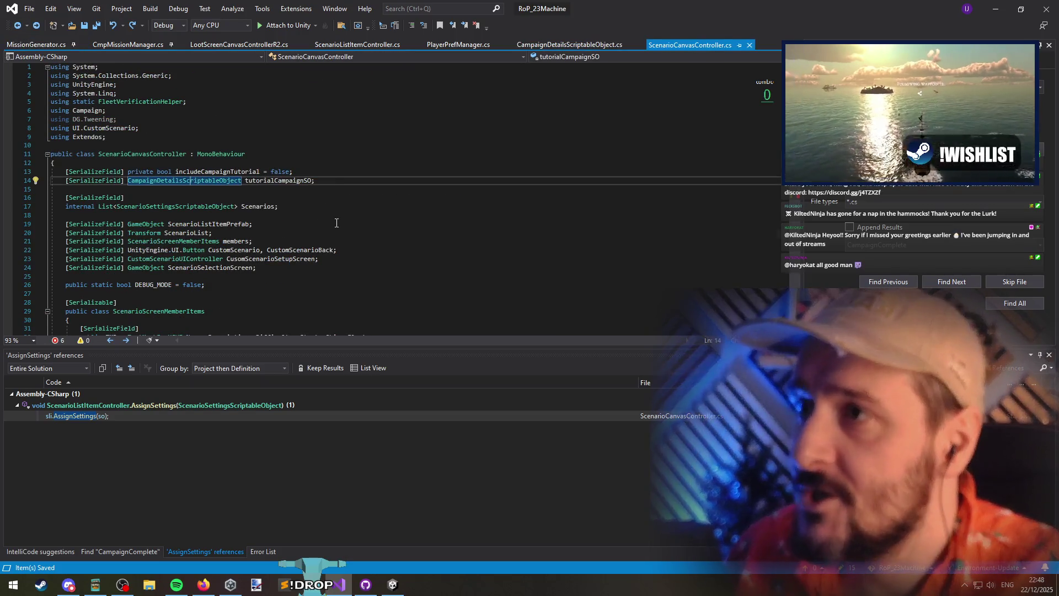
Change the dat field's type in ScenarioListItemController to ScriptableObject
key("ctrl+Tab")
key("ctrl+Tab")
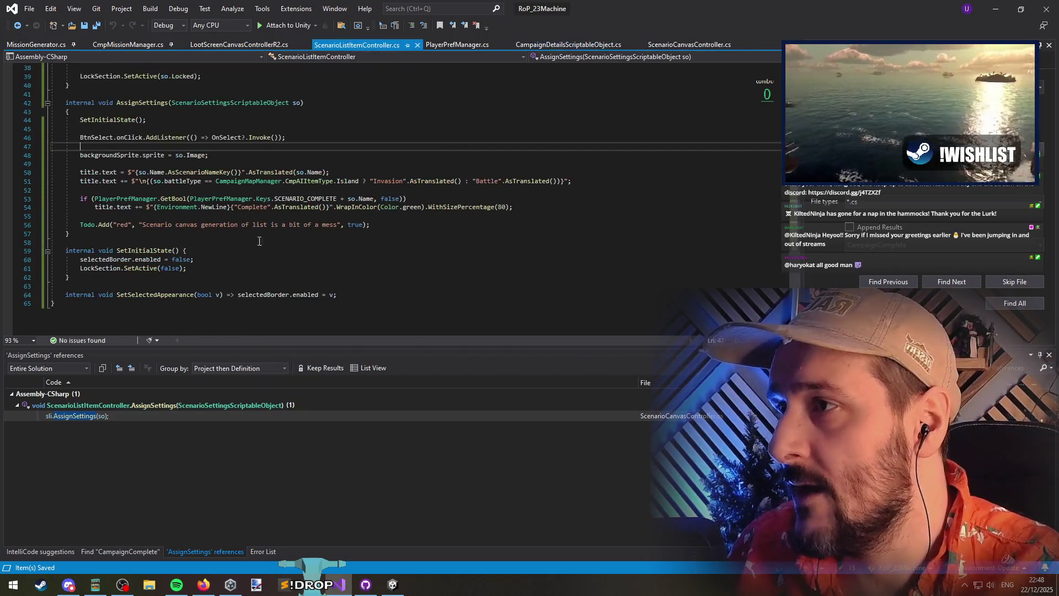
scroll(278, 239, "up", 10)
left_click(176, 188)
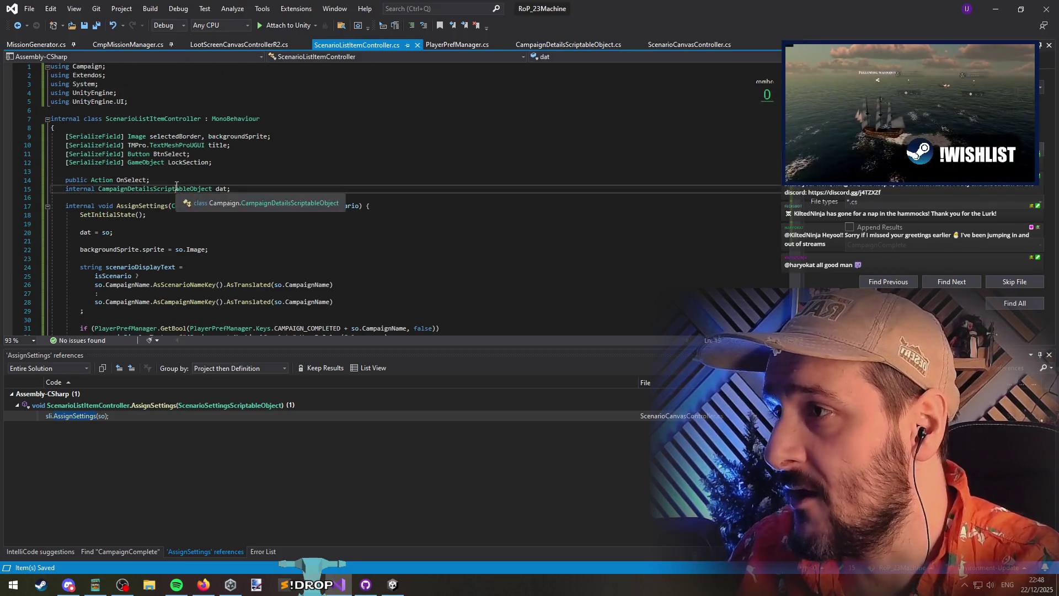
double_click(176, 188)
type("ScriptableObject")
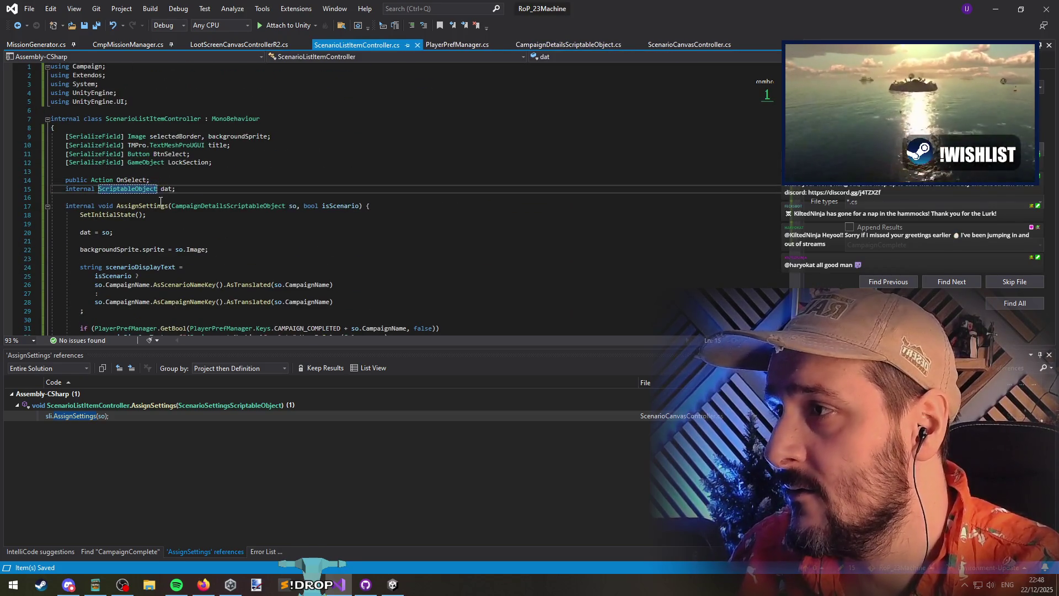
left_click(161, 200)
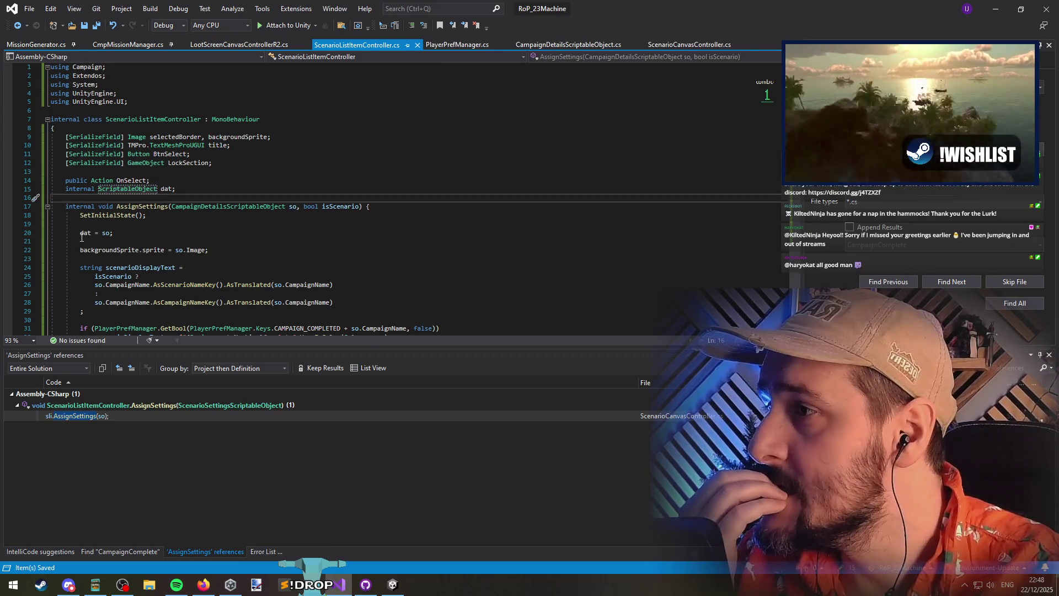
Copy 'dat = so;' into the ScenarioSettings AssignSettings overload
mouse_move(82, 237)
left_click(318, 238)
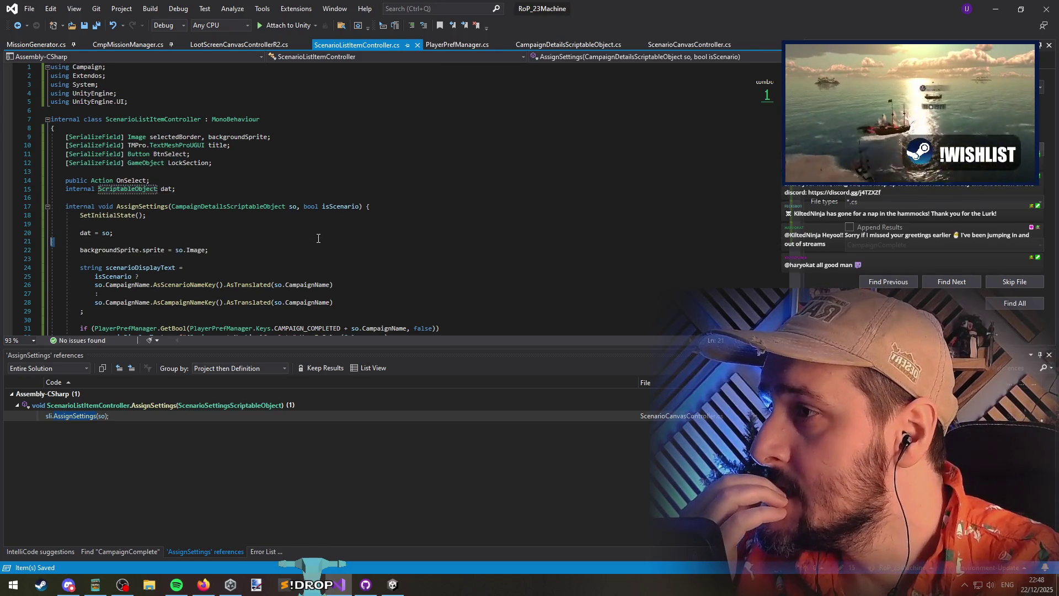
key("ctrl+c")
scroll(318, 234, "down", 8)
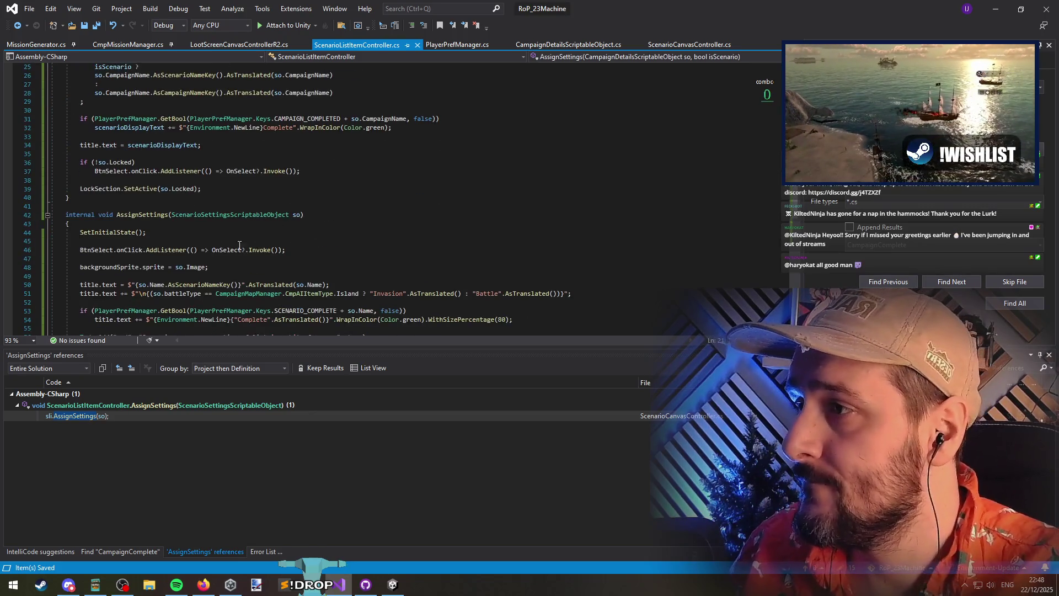
left_click(159, 246)
key("ctrl+v")
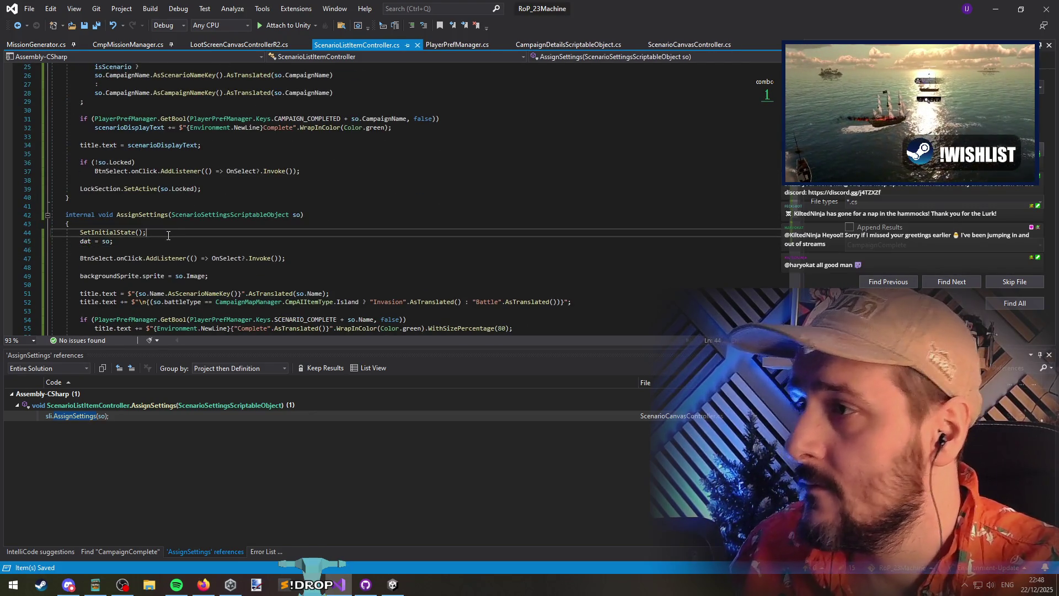
scroll(179, 247, "down", 7)
Review the new dat assignment, then navigate back to the tutorial item setup in ScenarioCanvasController
key("ctrl+Tab")
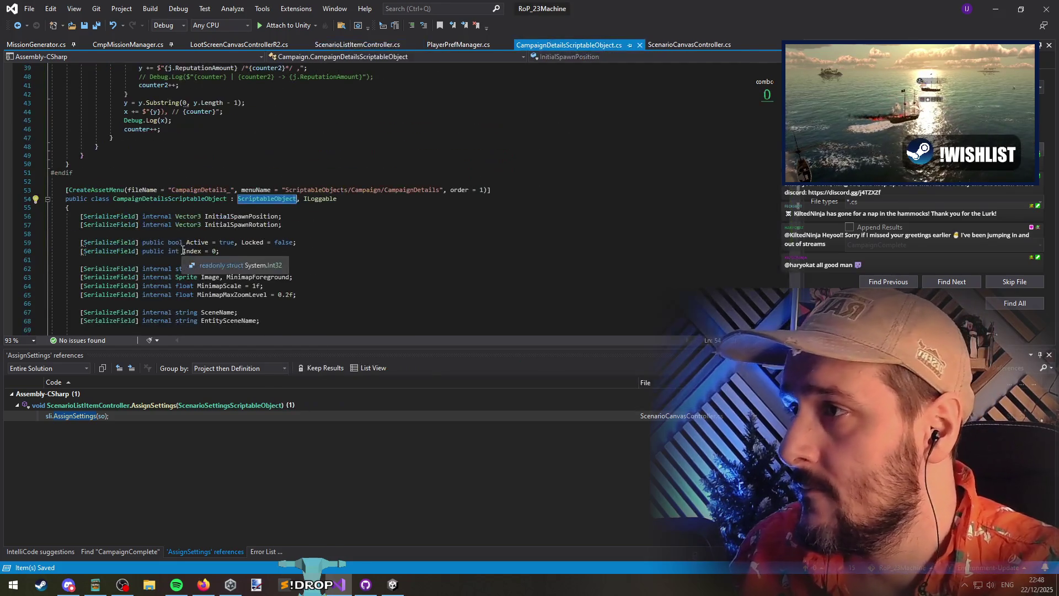
key("ctrl+Tab")
left_click(17, 26)
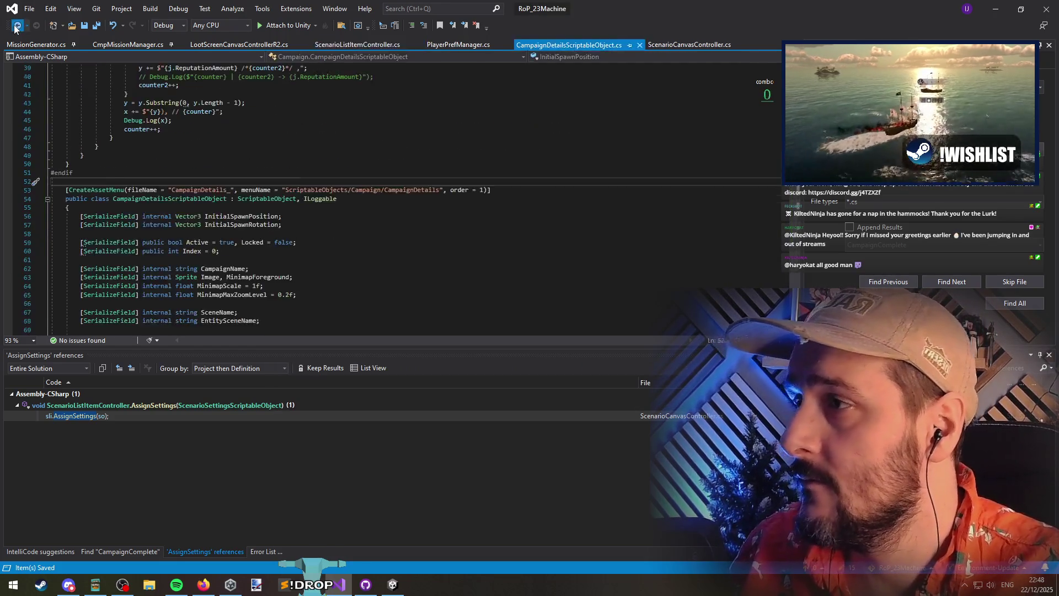
left_click(16, 27)
left_click(83, 206)
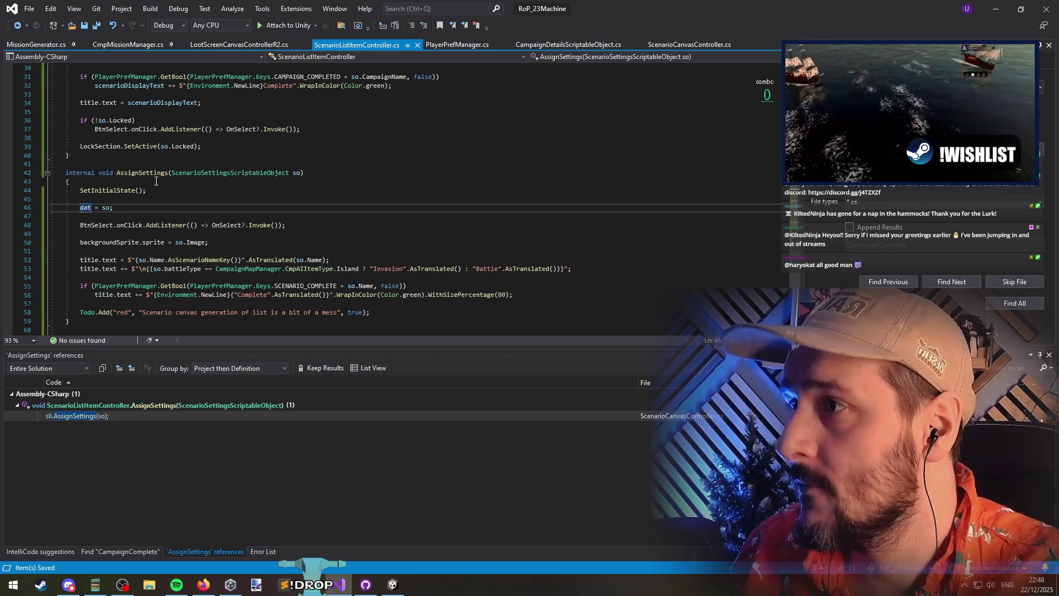
left_click(141, 172)
left_click(18, 28)
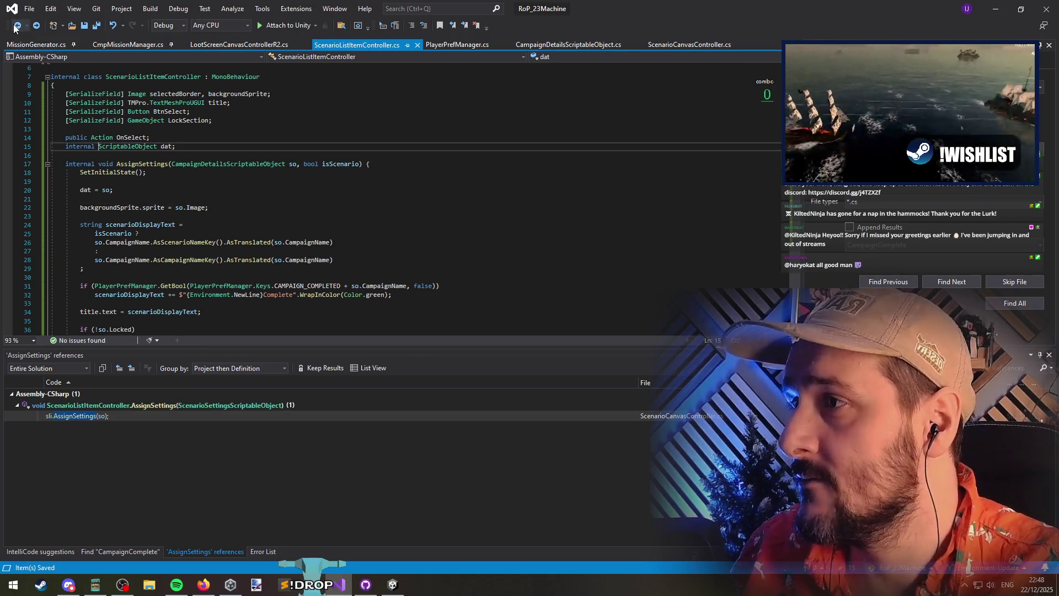
left_click(17, 26)
left_click(15, 27)
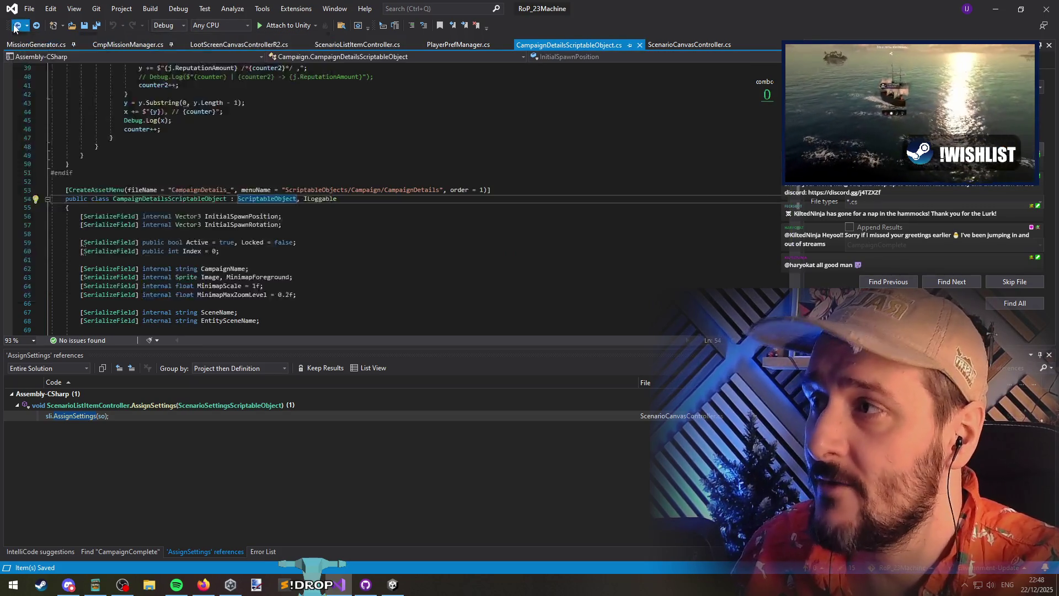
left_click(15, 27)
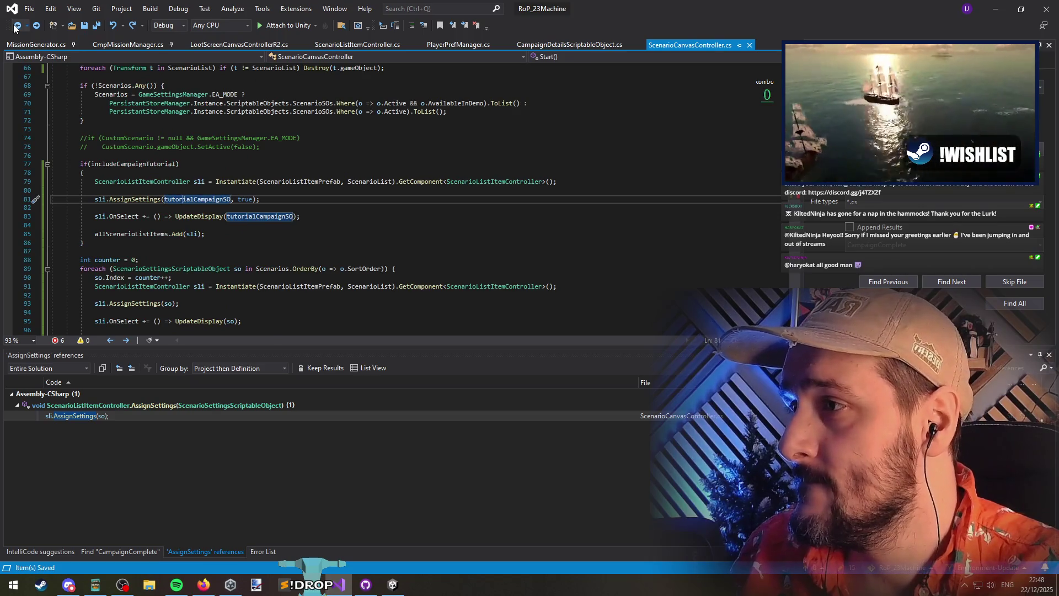
triple_click(170, 232)
Delete the three-line firstimg activation block in Start()
scroll(262, 257, "down", 4)
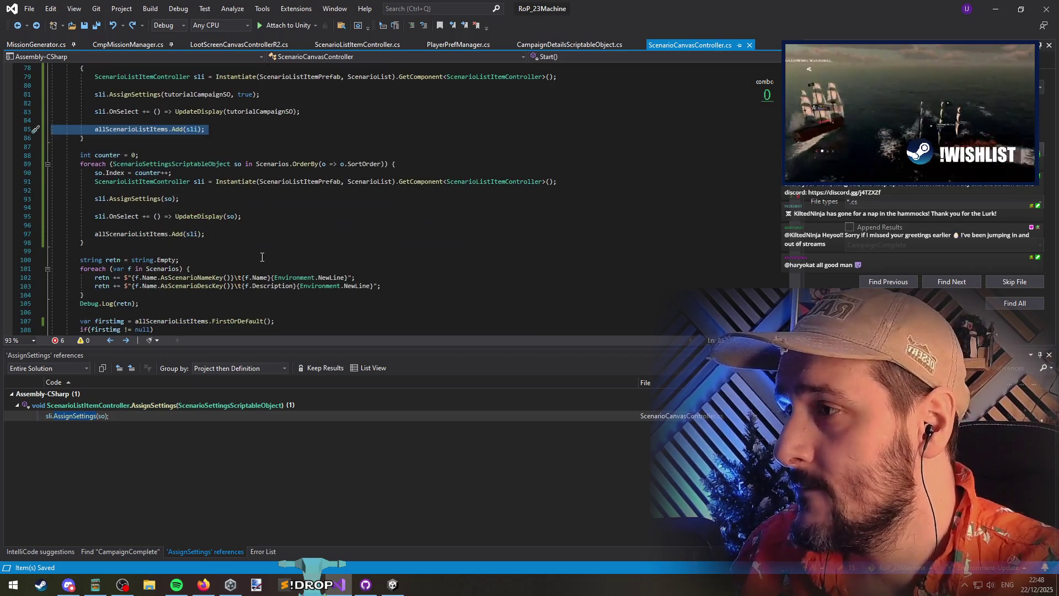
triple_click(232, 233)
key("ctrl+c")
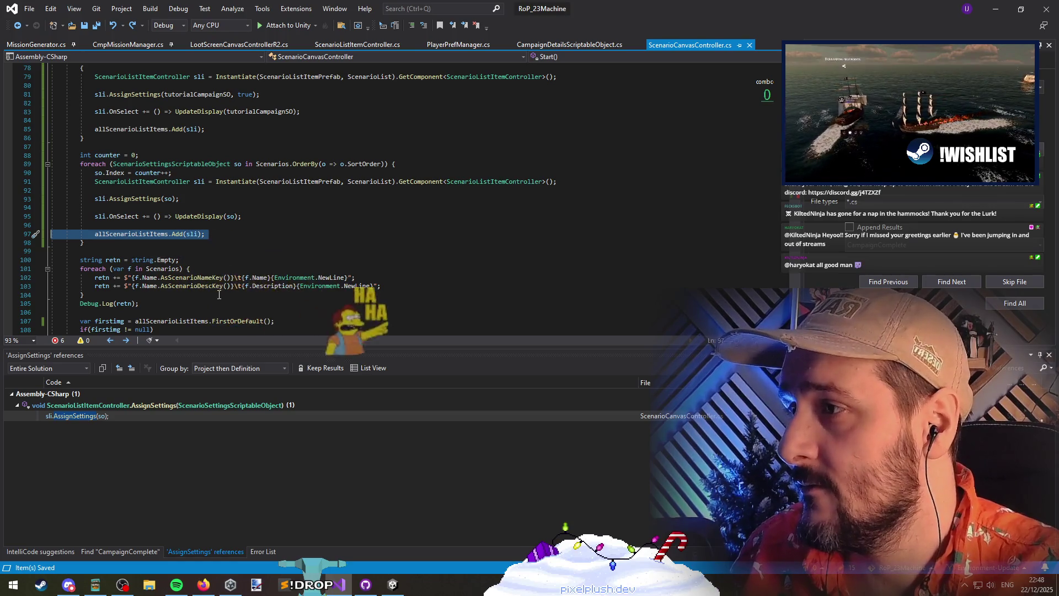
scroll(147, 243, "down", 4)
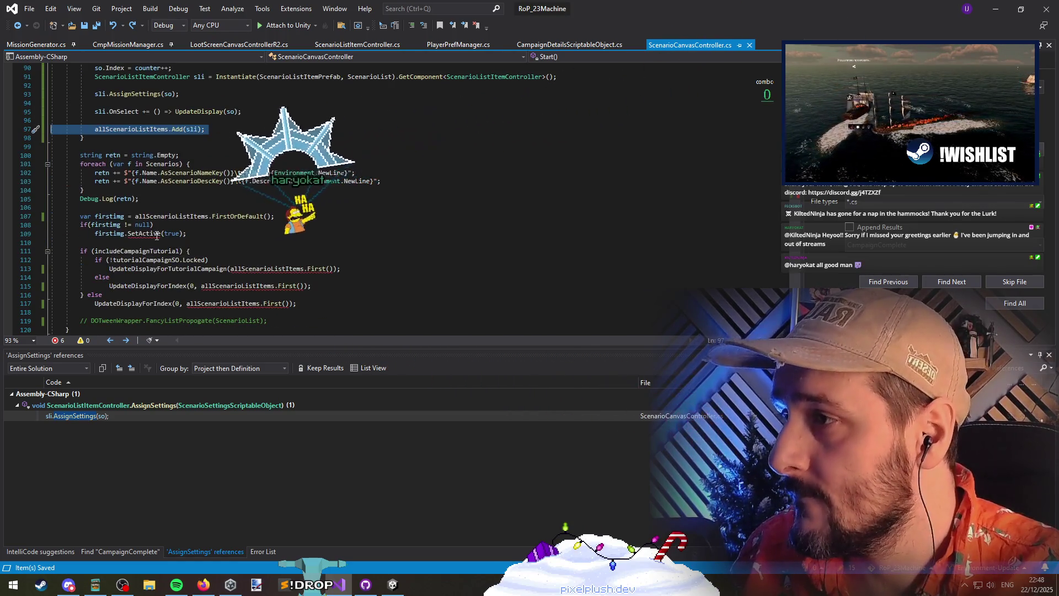
left_click(192, 232)
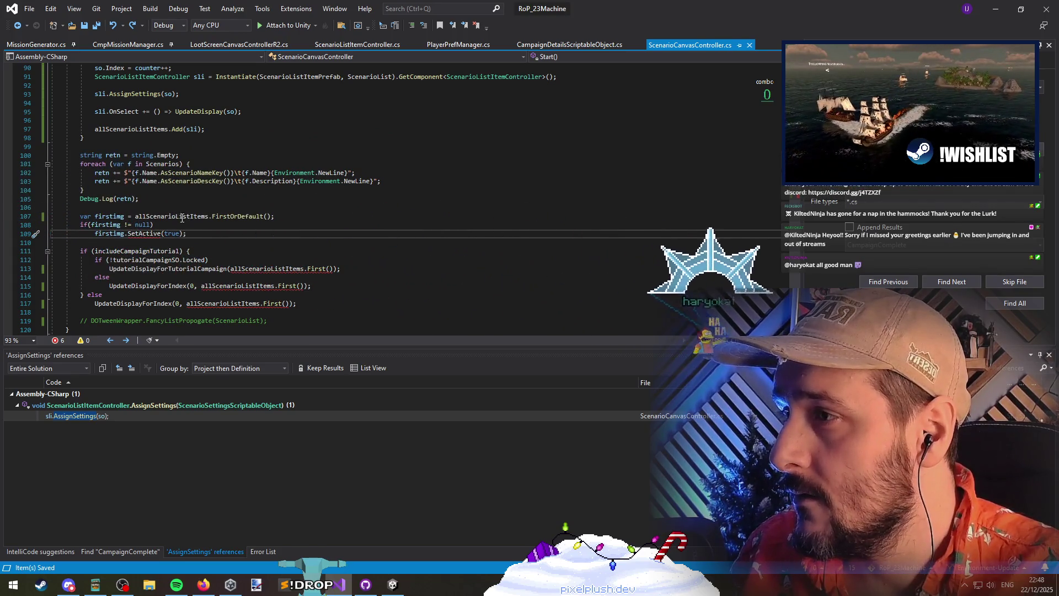
left_click_drag(196, 234, 34, 217)
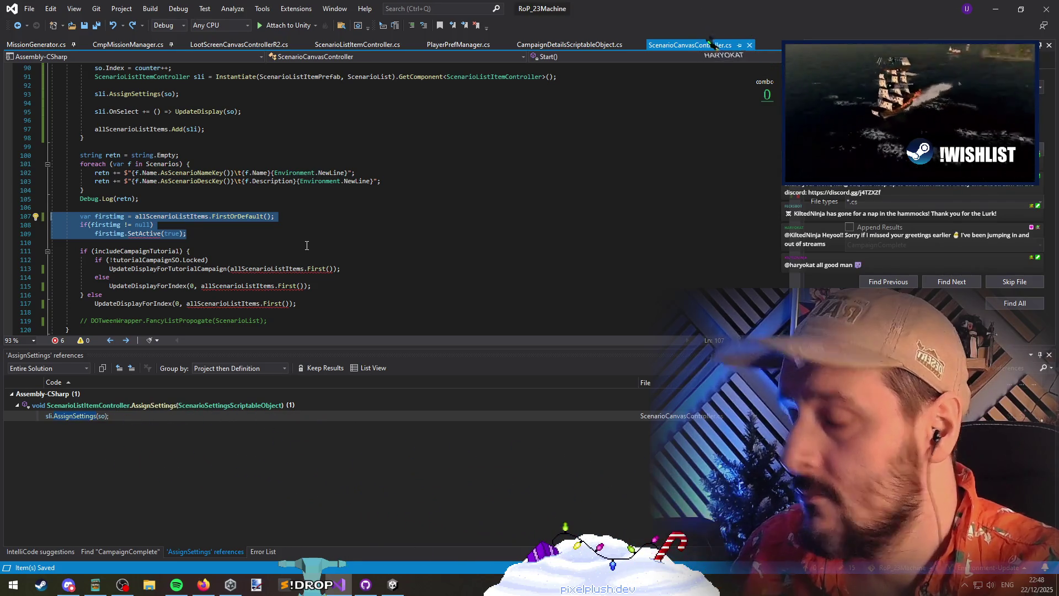
key("Delete")
key("Delete")
key("Delete")
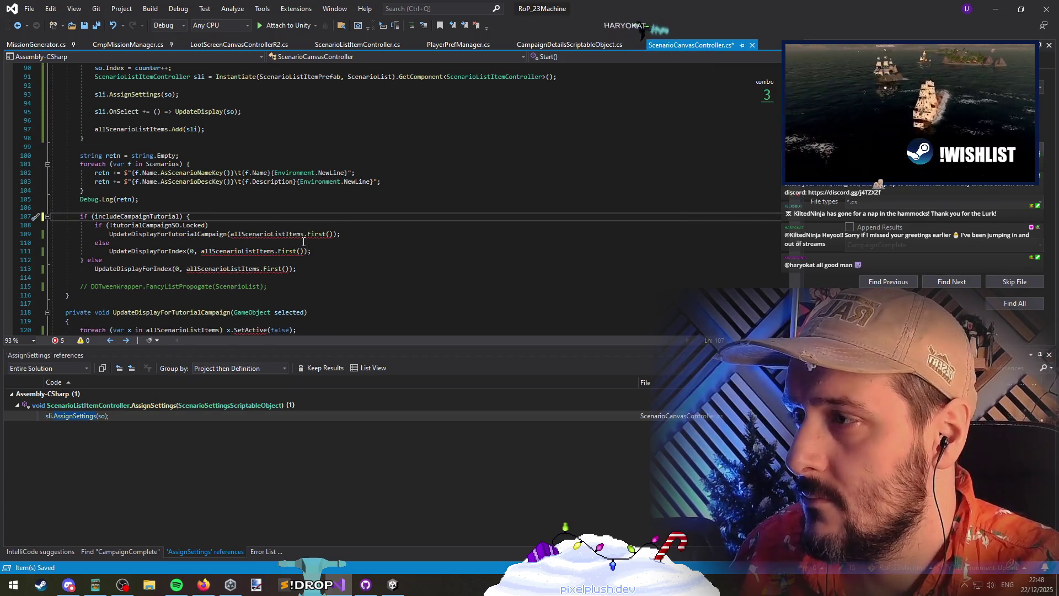
Comment out the includeCampaignTutorial if/else display block
left_click(146, 280)
left_click(160, 270)
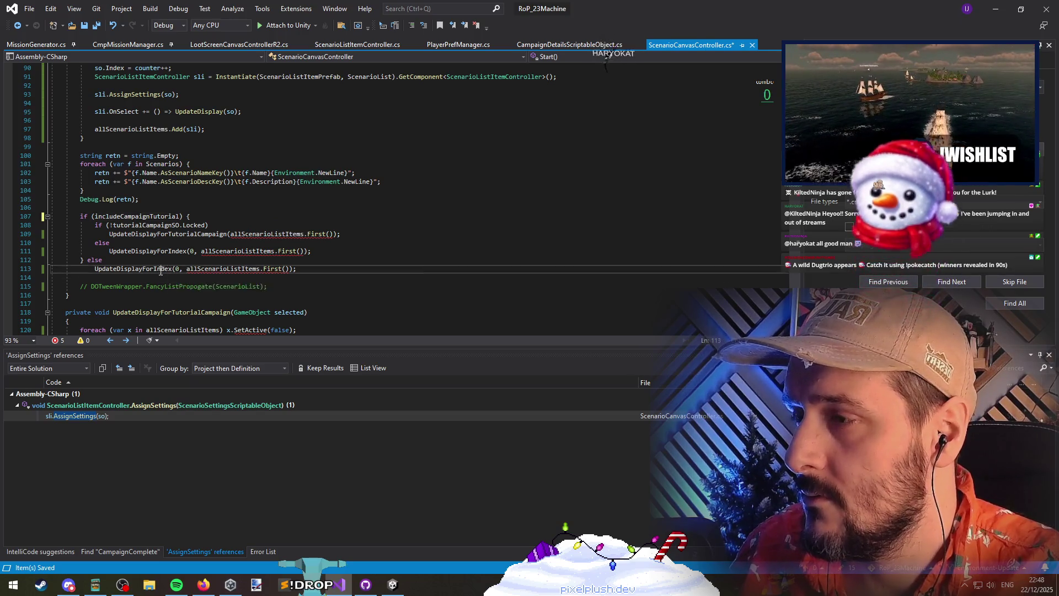
mouse_move(80, 278)
left_mouse_down()
mouse_move(76, 244)
mouse_move(27, 216)
left_mouse_up()
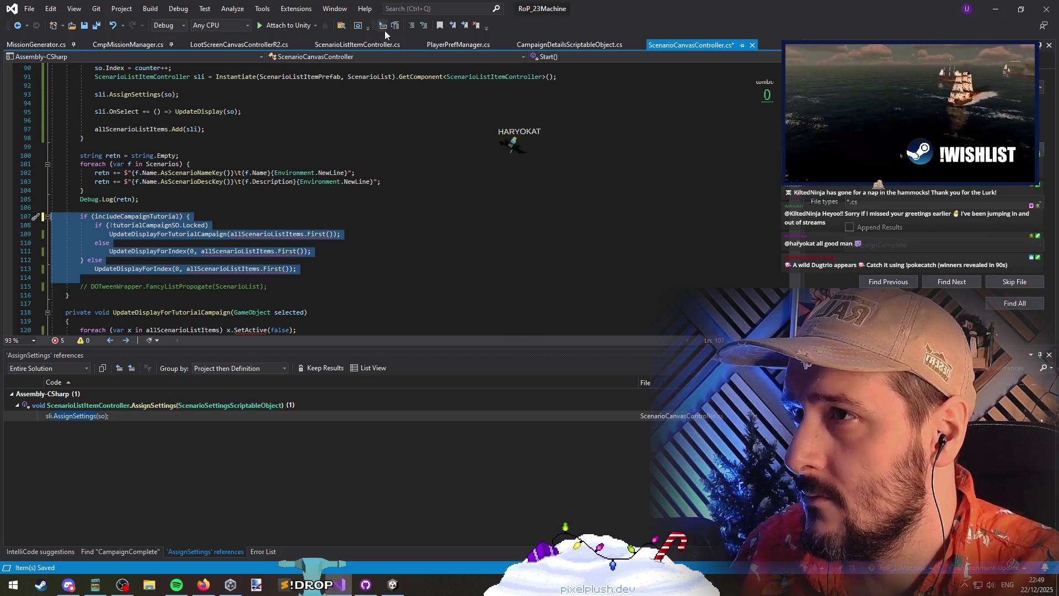
left_click(411, 26)
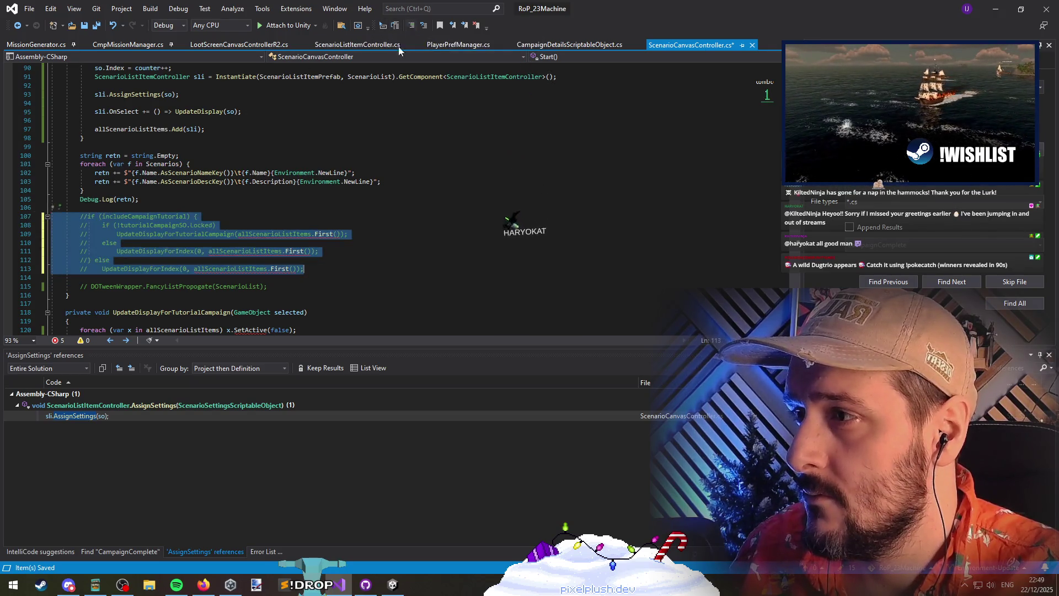
Replace the duplicate list-add line with 'UpdateDisplay(allScenarioListItems.First().dat);'
left_click(126, 279)
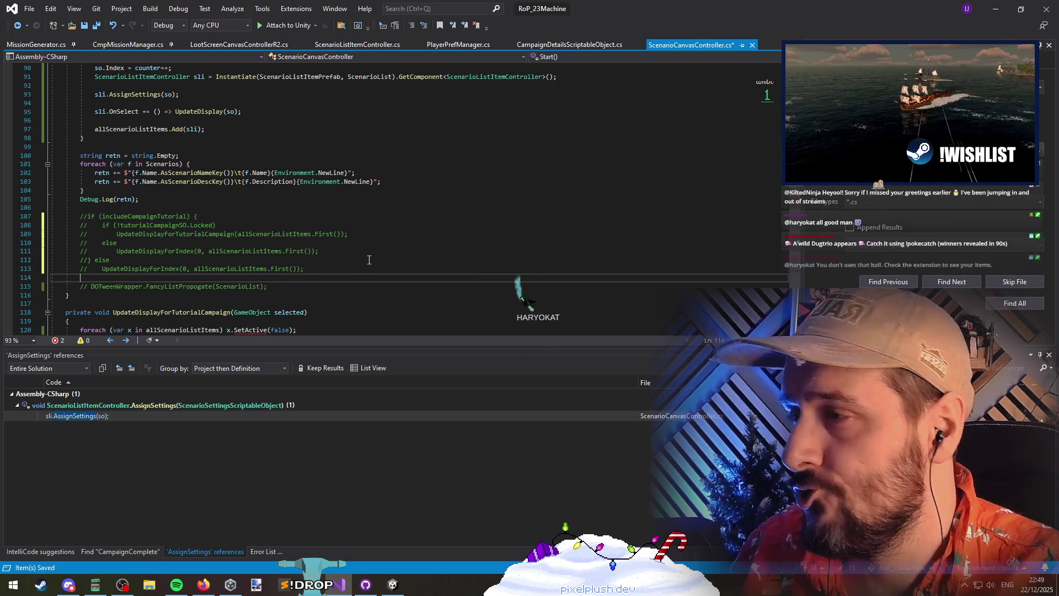
key("Return")
key("ctrl+v")
key("Return")
key("shift+Up")
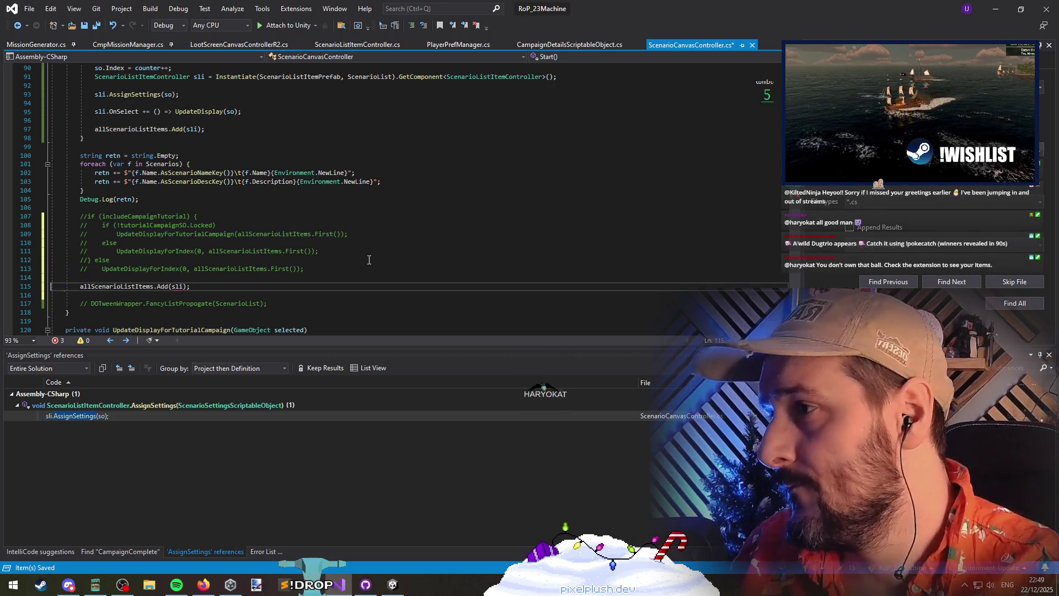
type("UpdateDis")
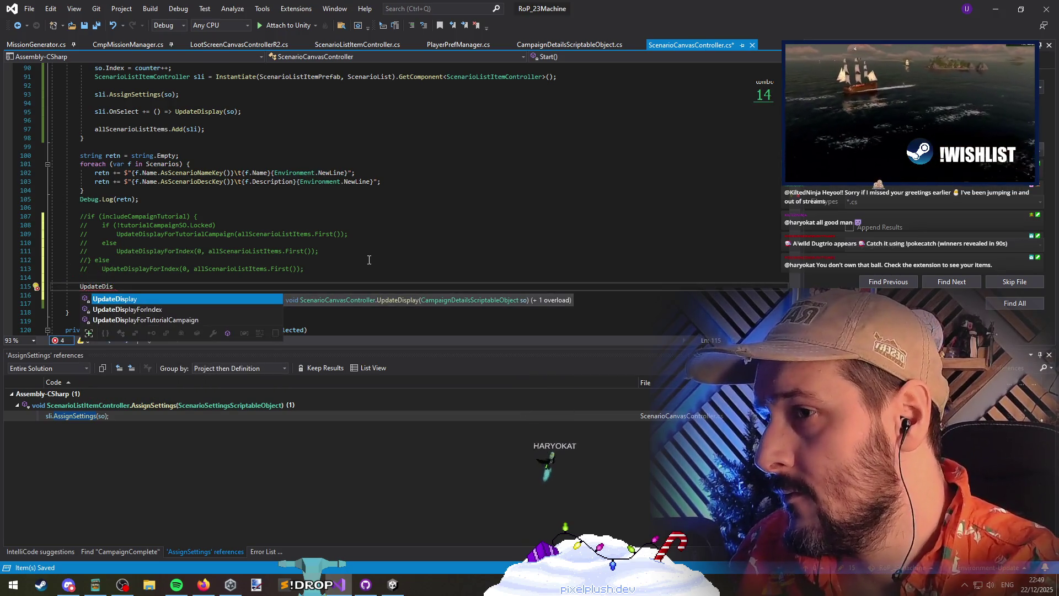
key("Tab")
type("(")
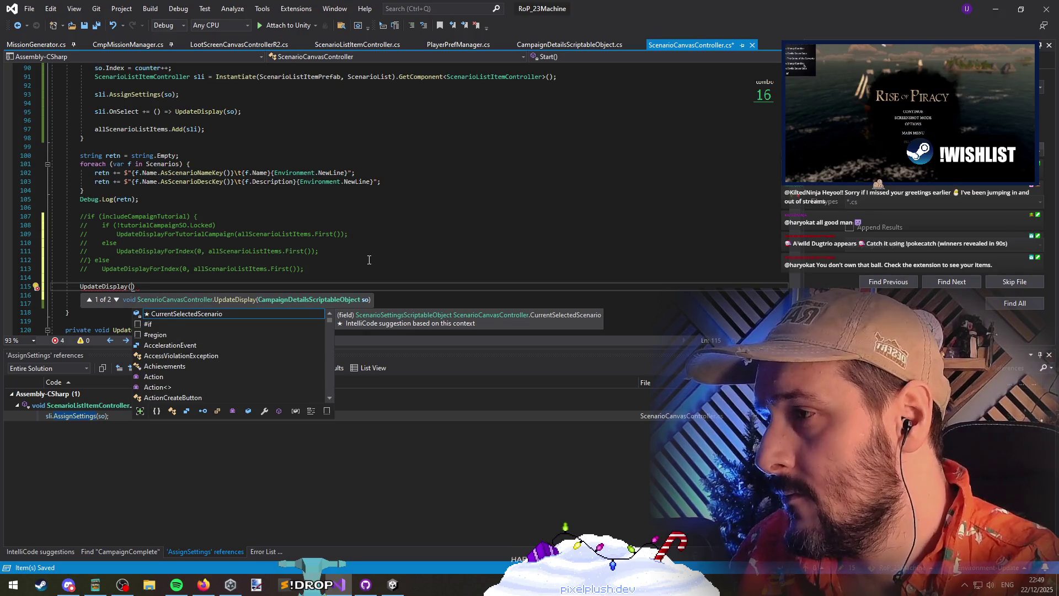
type("all")
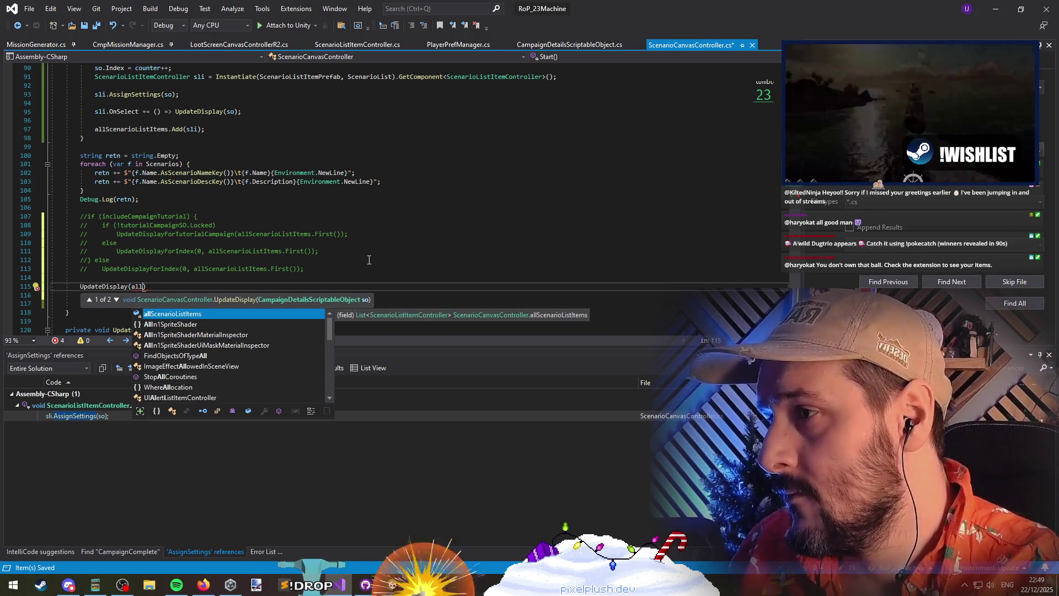
type(".Fir(")
type(").dat);")
key("Return")
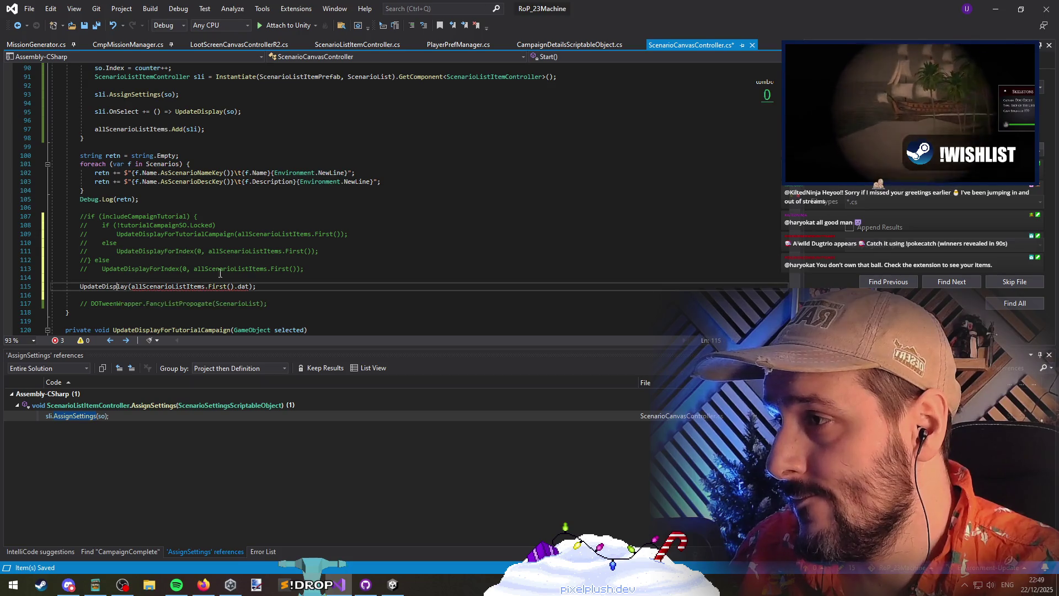
Rewrite the line as 'allScenarioListItems.First().OnSelect?.Invoke();' and save the script
left_click(117, 286)
scroll(247, 234, "up", 3)
scroll(244, 228, "up", 2)
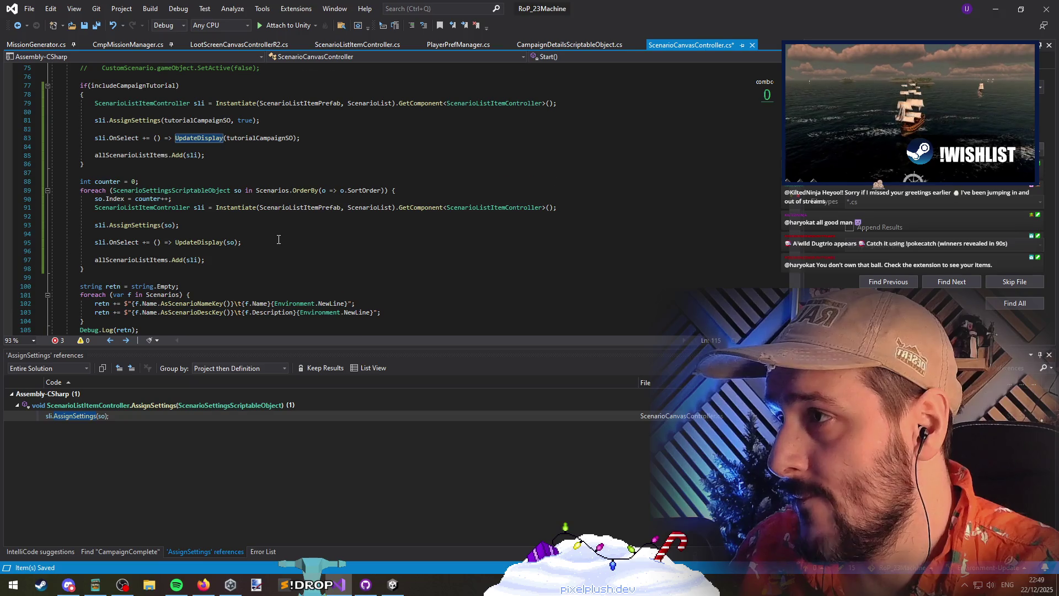
scroll(278, 239, "down", 4)
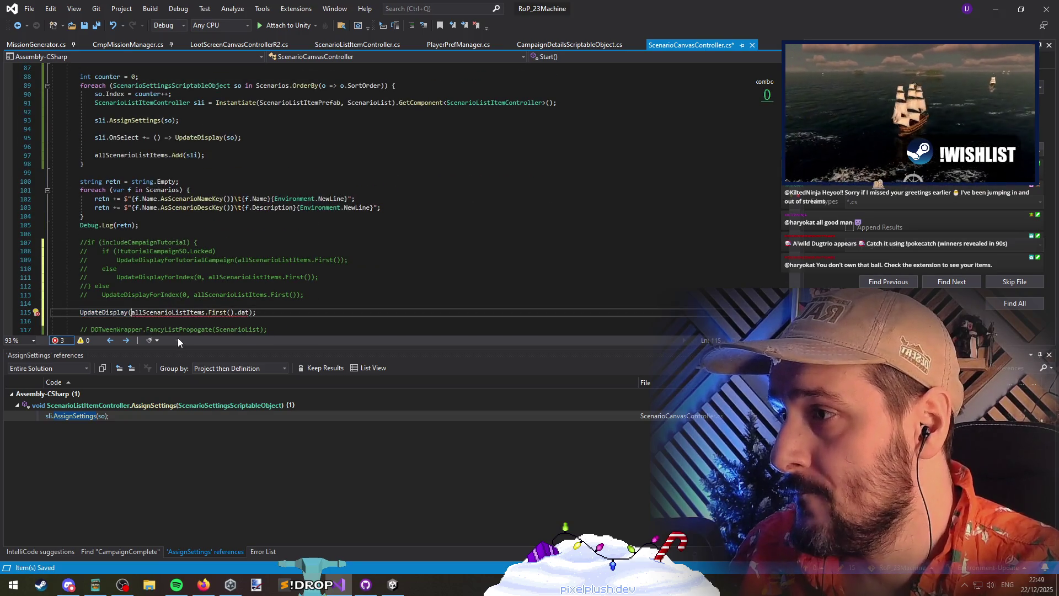
key("ctrl+Right")
key("ctrl+Right")
key("ctrl+BackSpace")
key("ctrl+BackSpace")
key("End")
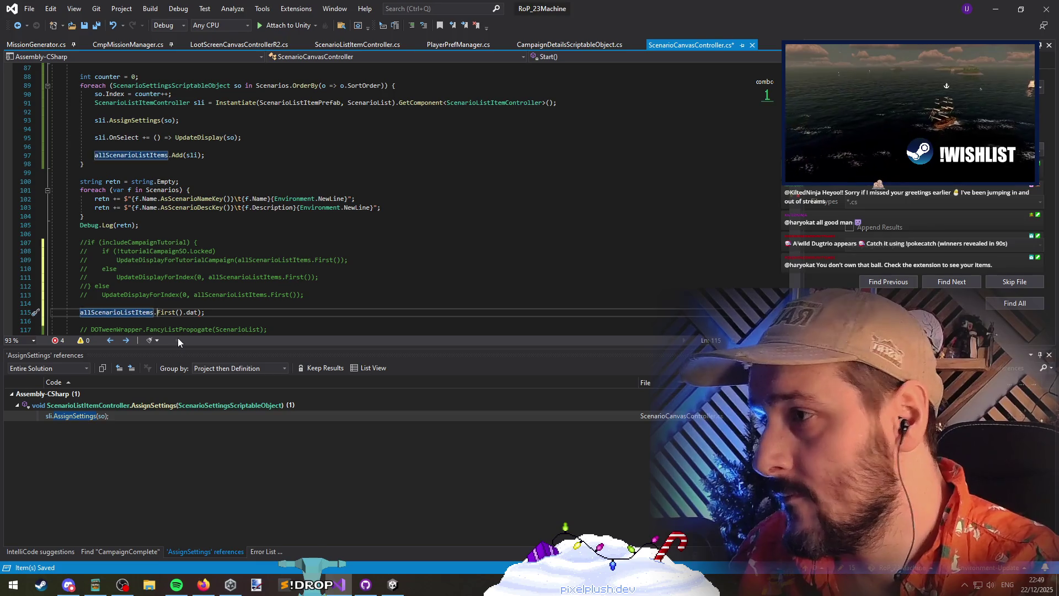
key("BackSpace")
key("BackSpace")
key("BackSpace")
type("OnSelect?")
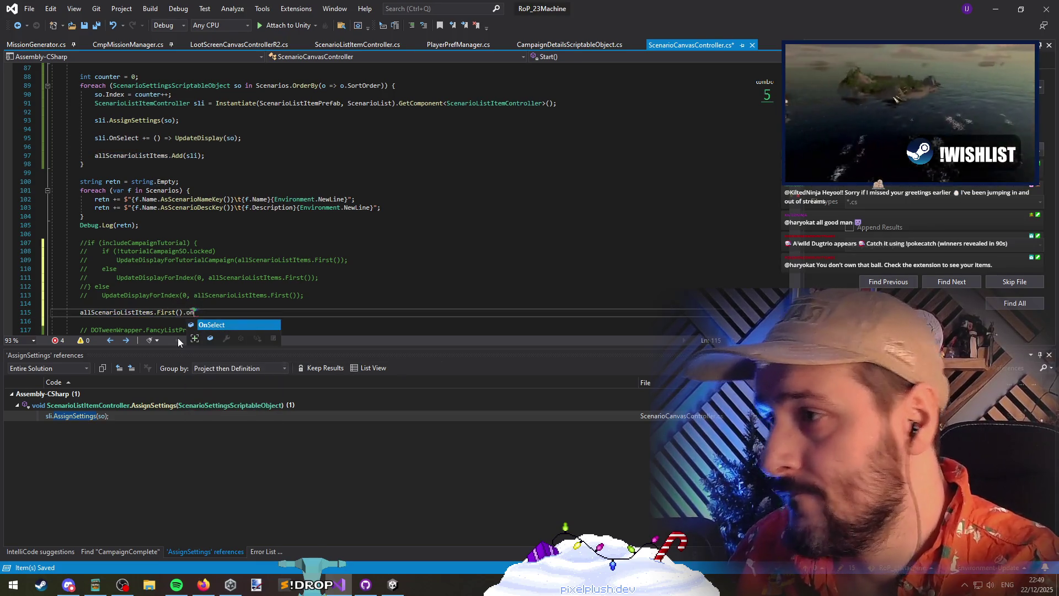
type(".Invoke();")
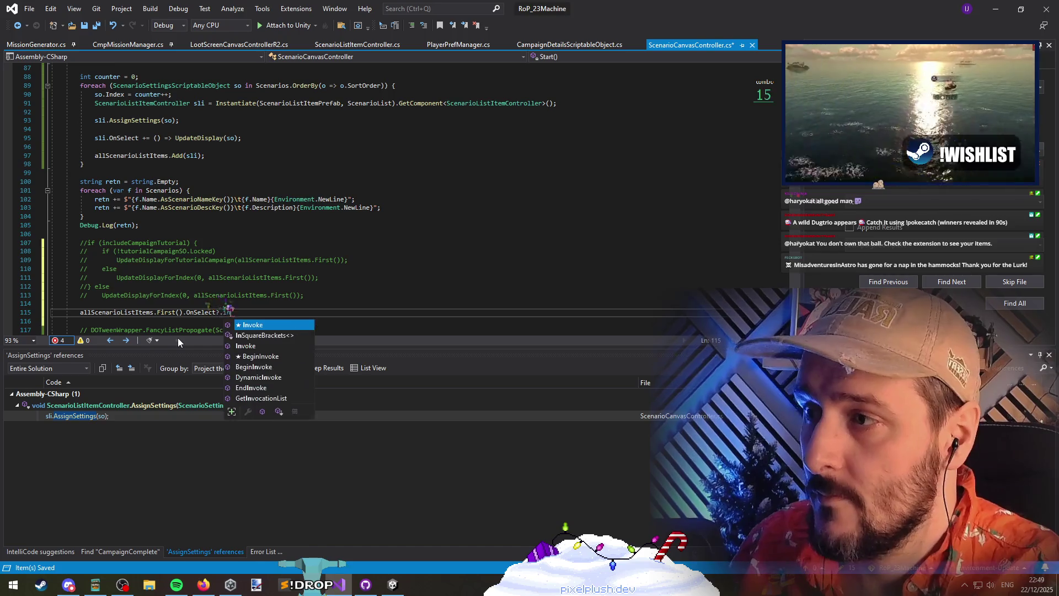
key("Down")
key("ctrl+s")
Delete the unused UpdateDisplayForTutorialCampaign method and bring up the compile errors
scroll(162, 221, "down", 4)
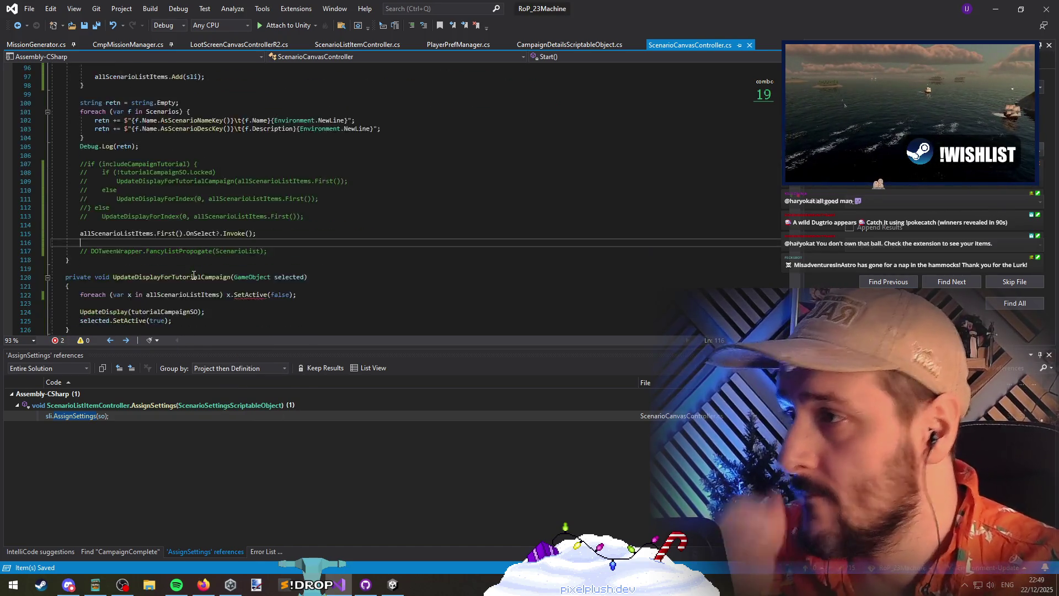
left_click(248, 268)
triple_click(248, 268)
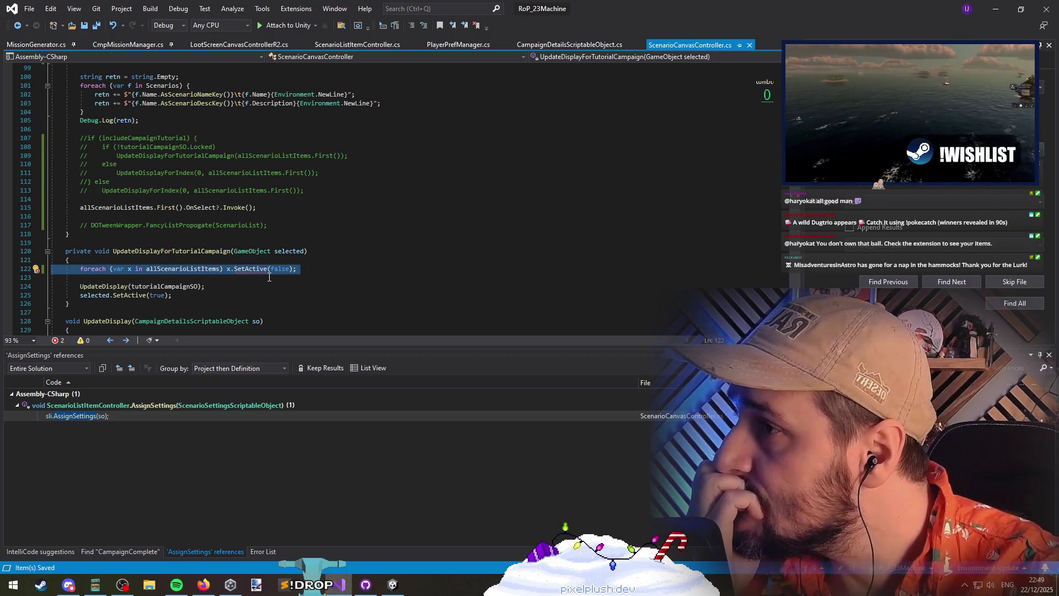
key("Up")
key("Up")
key("shift+Down")
key("shift+Down")
key("shift+Down")
key("shift+End")
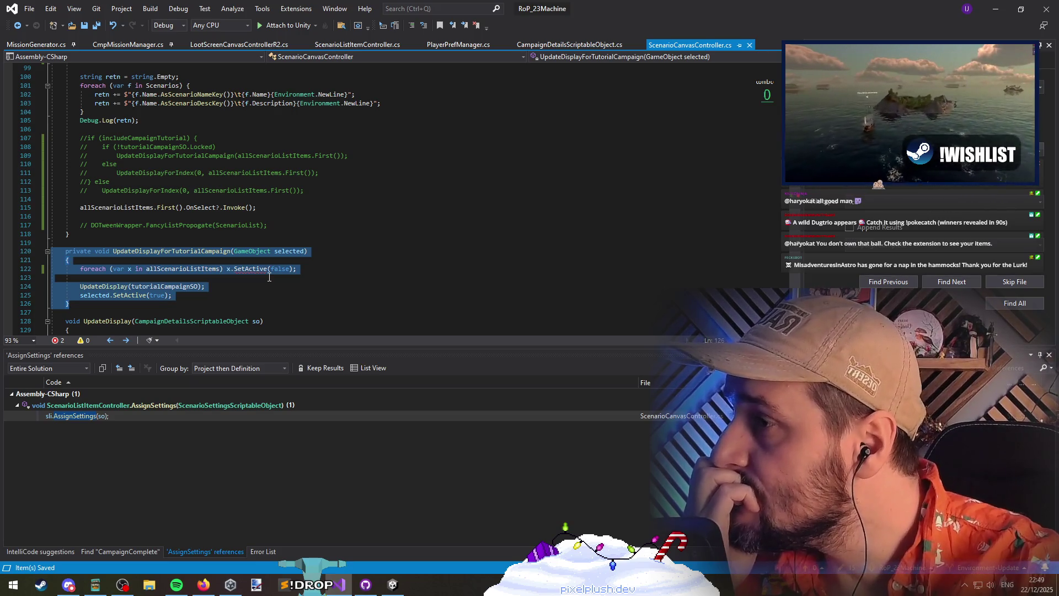
key("Delete")
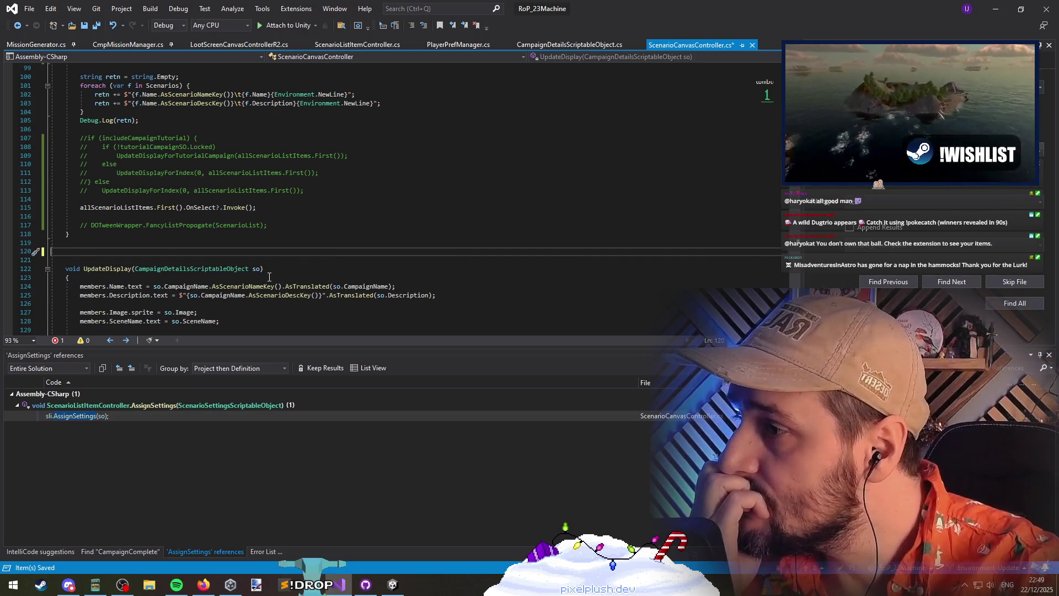
left_click(256, 551)
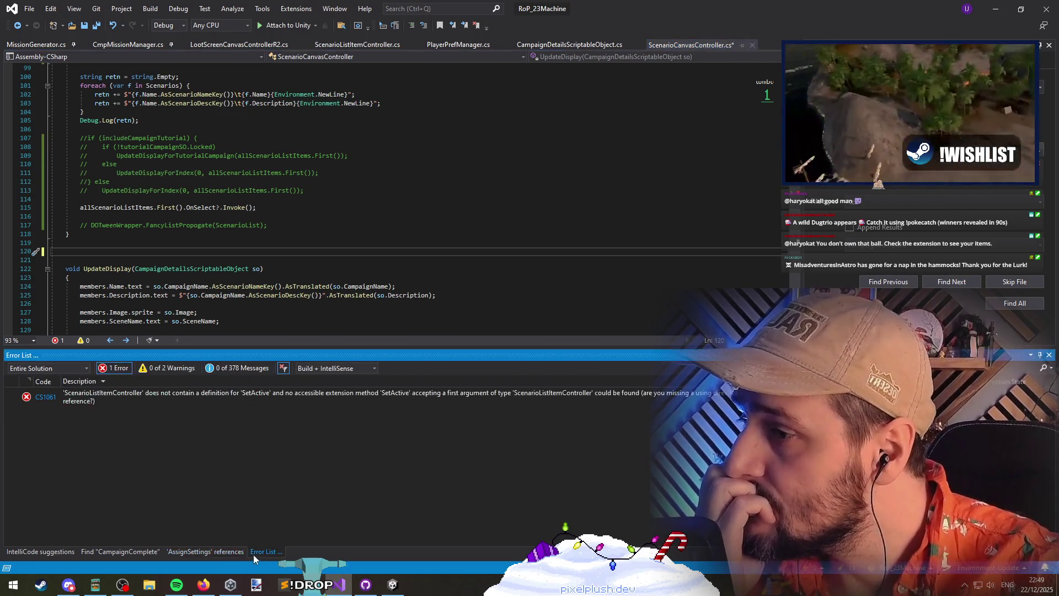
Jump from the CS1061 SetActive error to the UpdateDisplayForIndex method
left_click(151, 396)
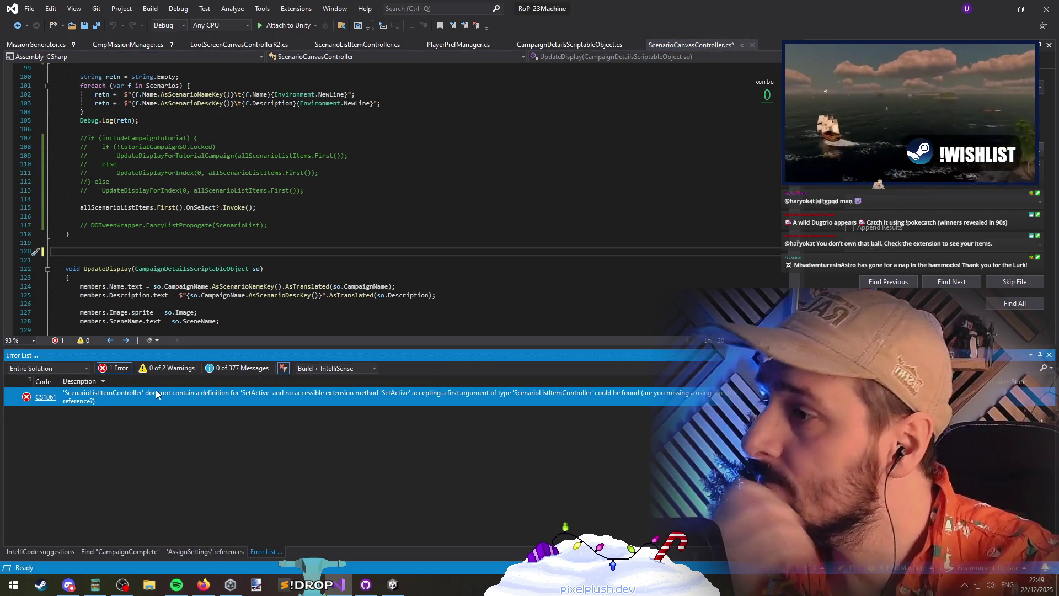
double_click(157, 395)
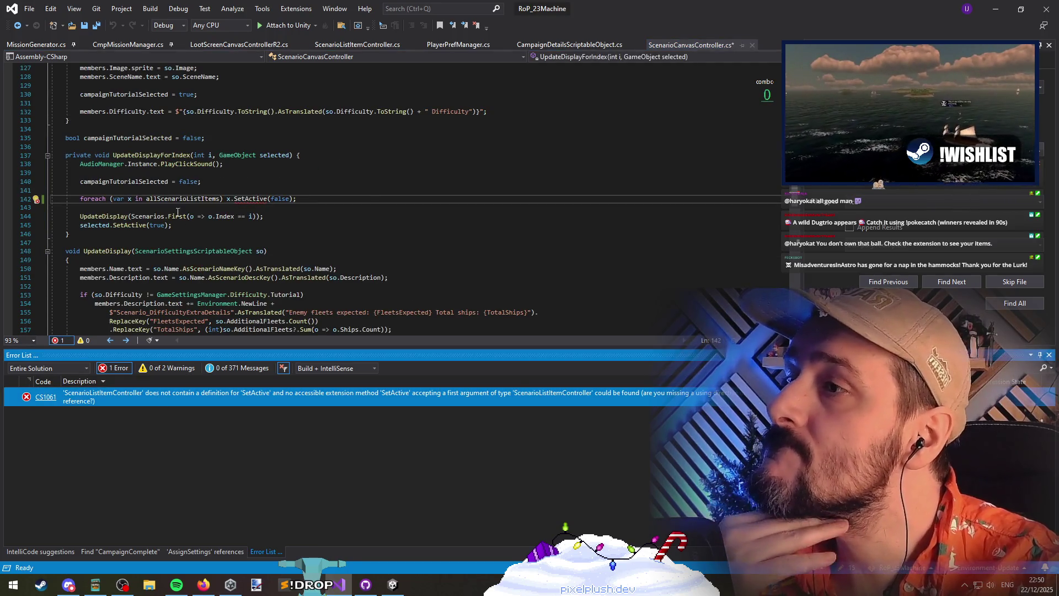
left_click_drag(157, 147, 170, 237)
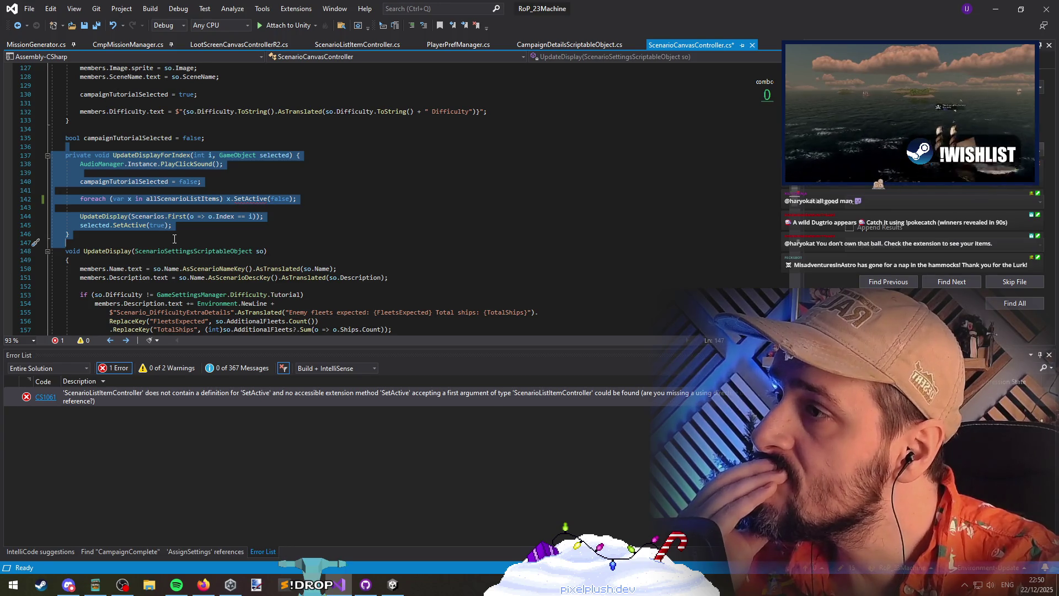
Find all references to campaignTutorialSelected and inspect each usage, including StartScenario
left_click(147, 182)
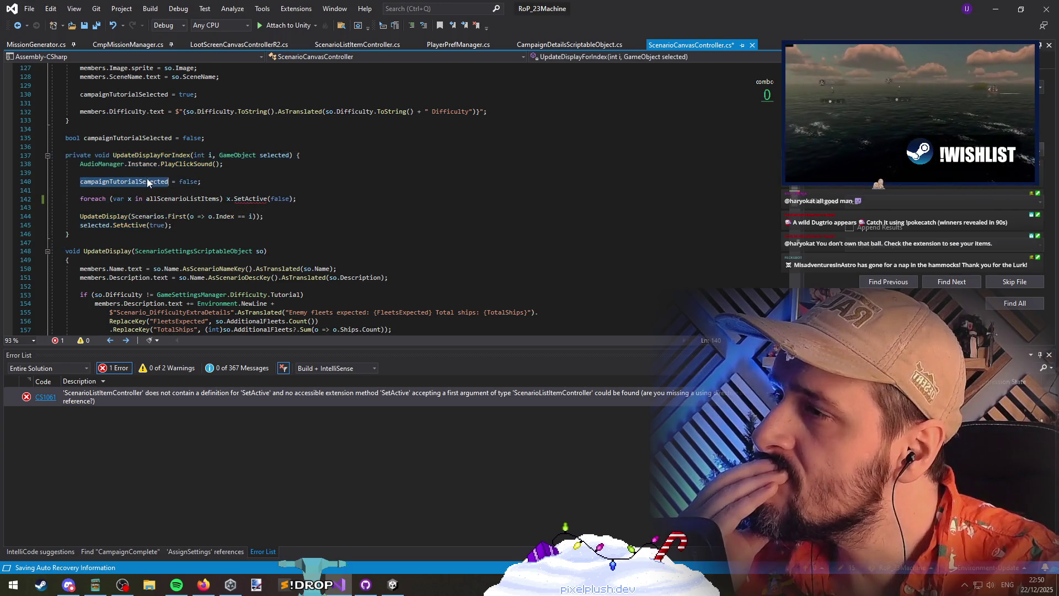
right_click(146, 182)
left_click(212, 285)
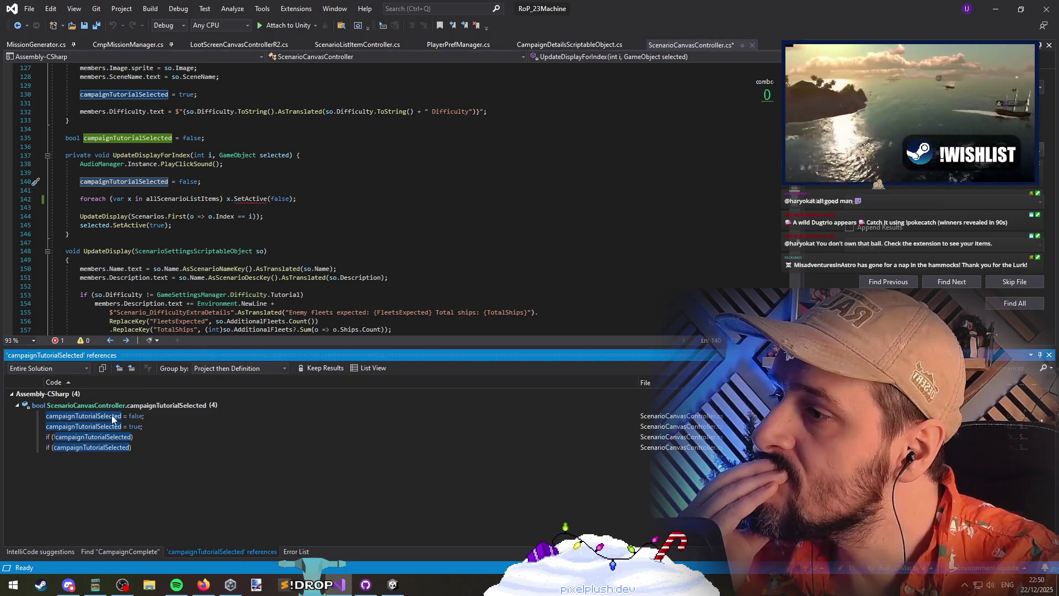
double_click(137, 440)
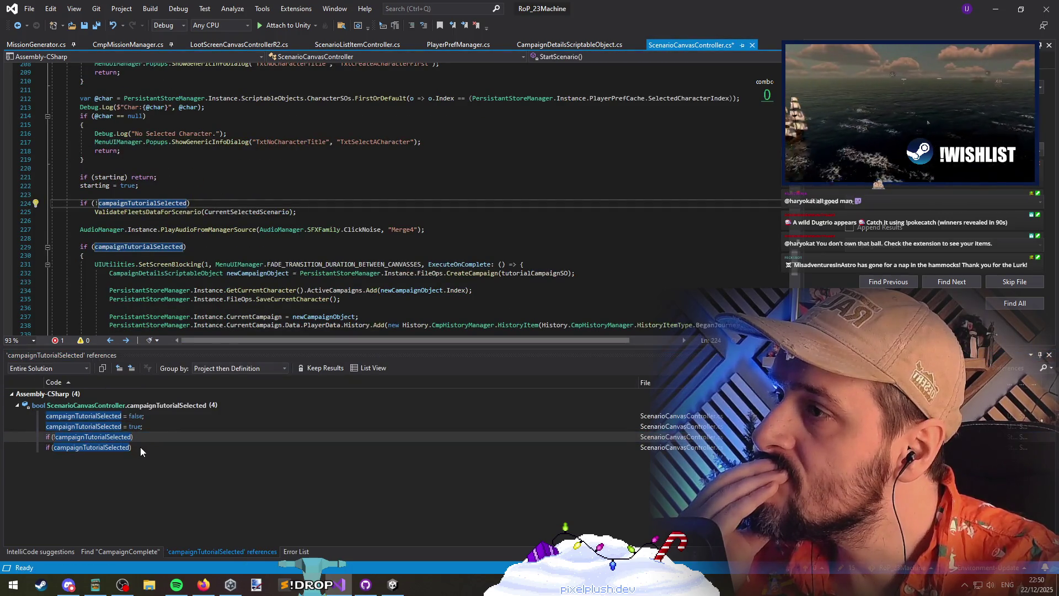
double_click(140, 447)
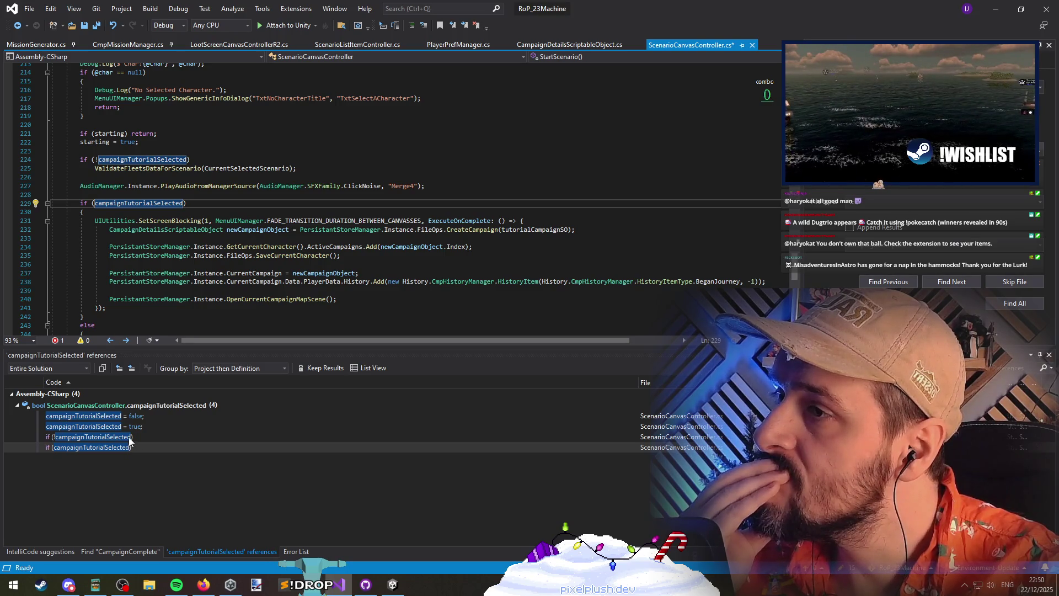
scroll(229, 296, "down", 4)
scroll(229, 296, "up", 3)
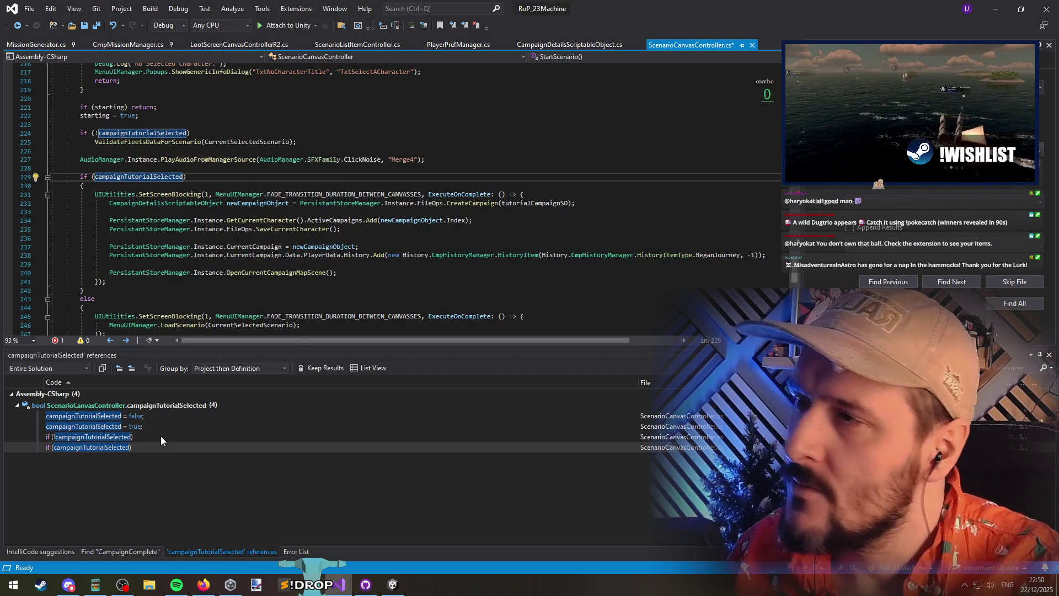
mouse_move(148, 416)
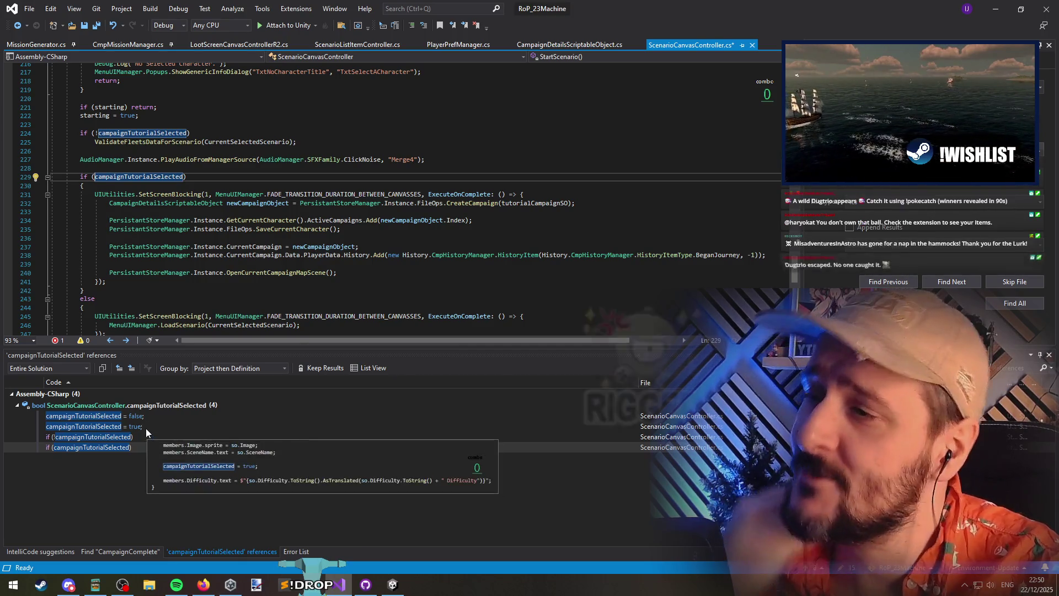
double_click(138, 418)
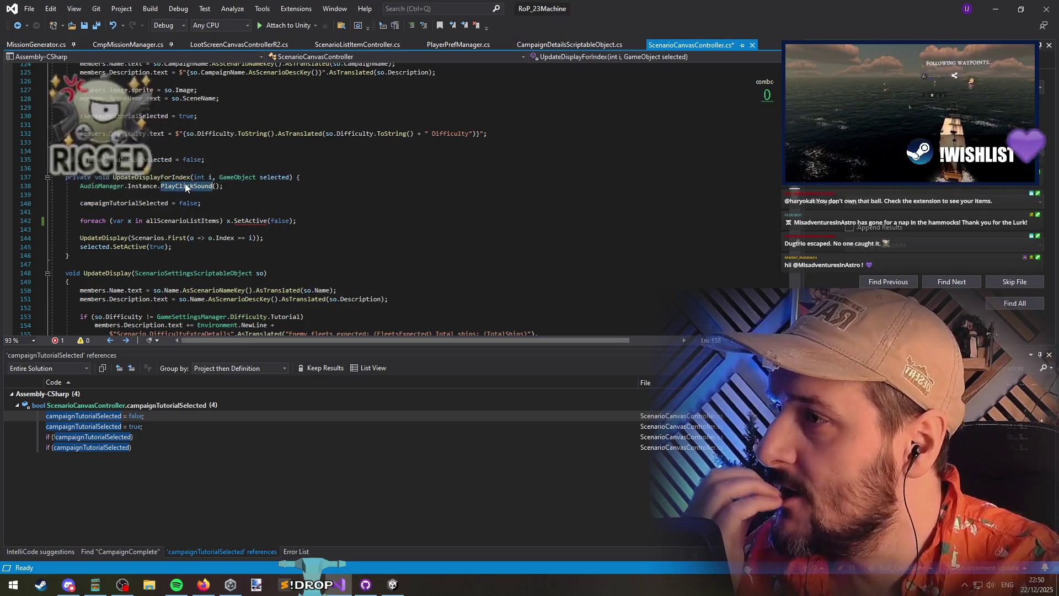
Move the PlayClickSound line from UpdateDisplayForIndex to the top of UpdateDisplay
left_click_drag(52, 186, 331, 187)
key("ctrl+c")
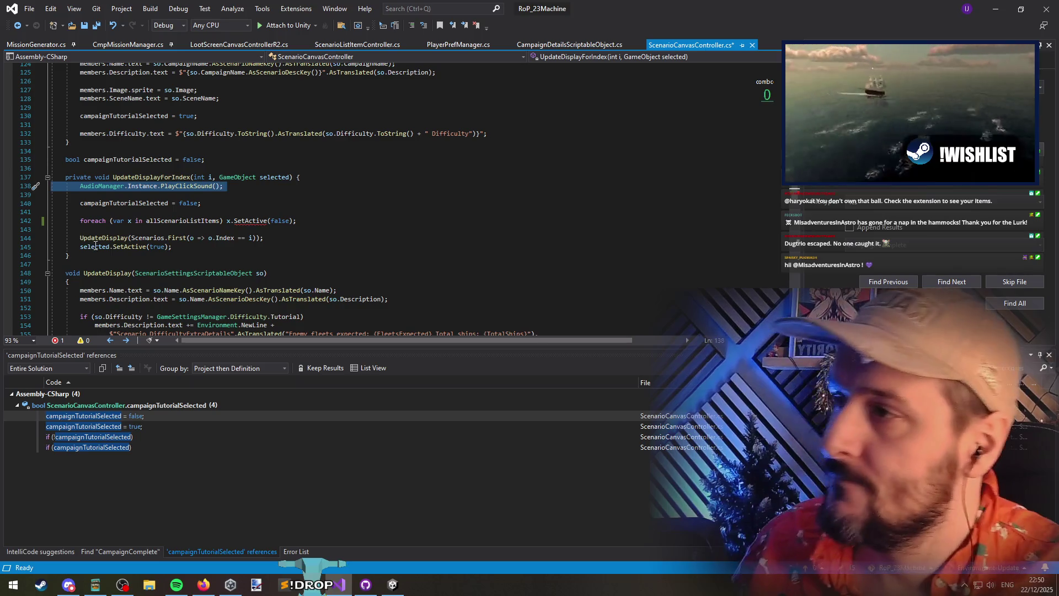
key("Delete")
left_click(106, 229)
scroll(200, 253, "down", 3)
left_click(138, 212)
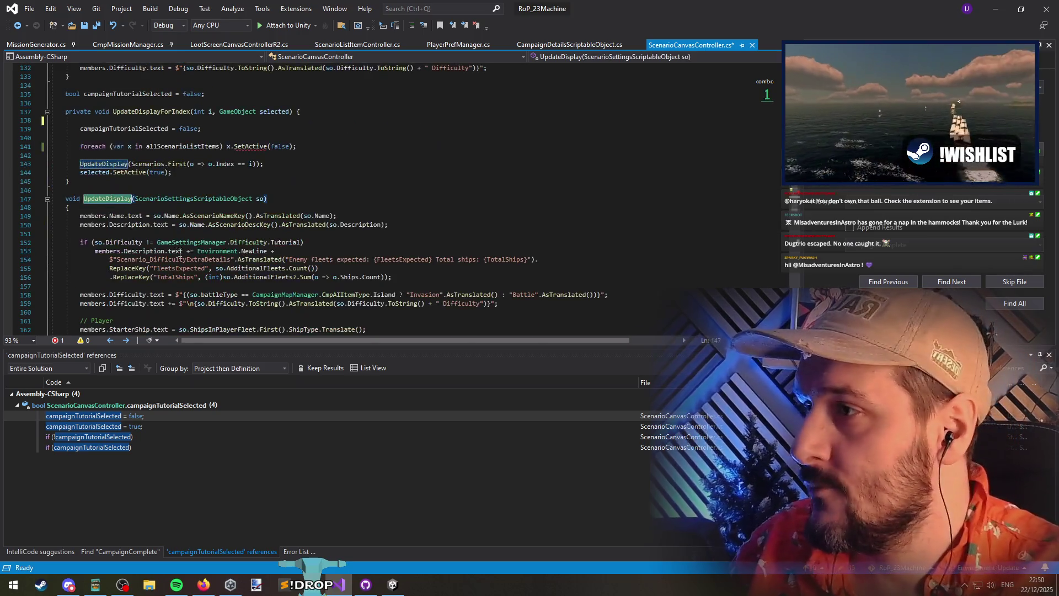
key("Return")
key("ctrl+v")
key("Delete")
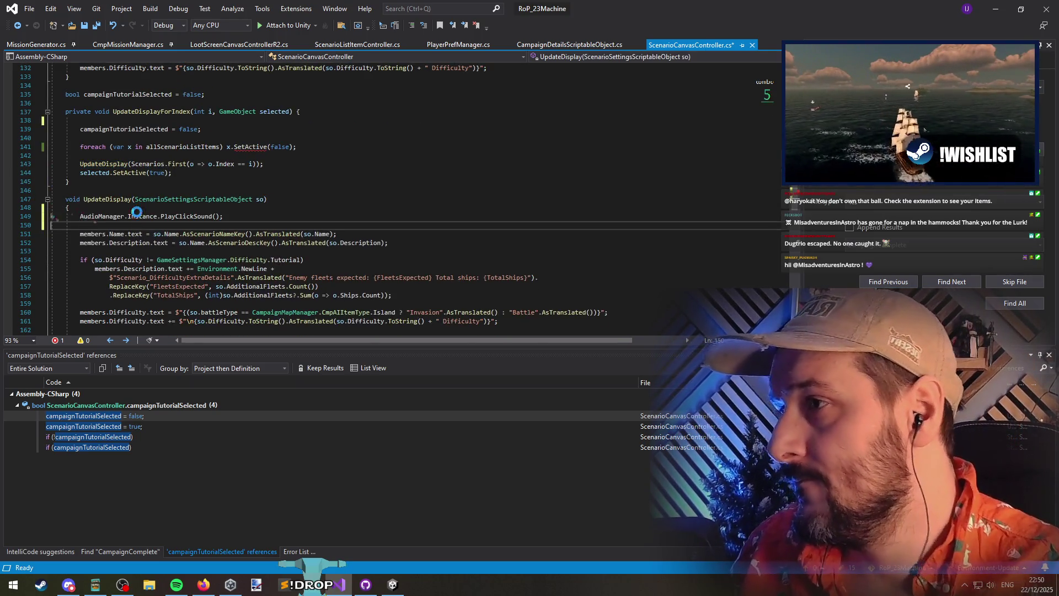
left_click(122, 196)
scroll(265, 267, "up", 4)
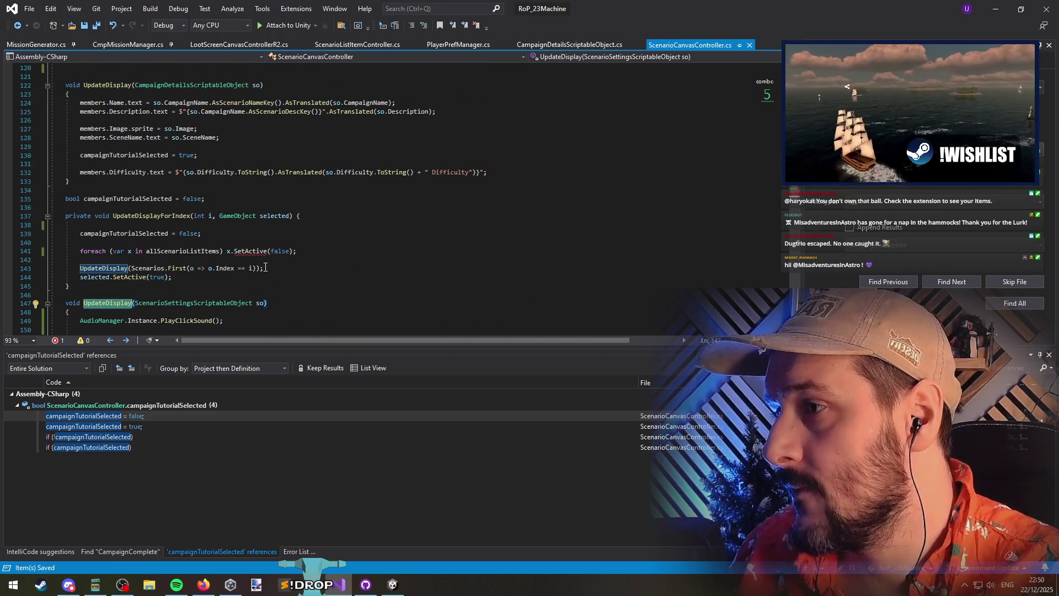
scroll(268, 272, "down", 10)
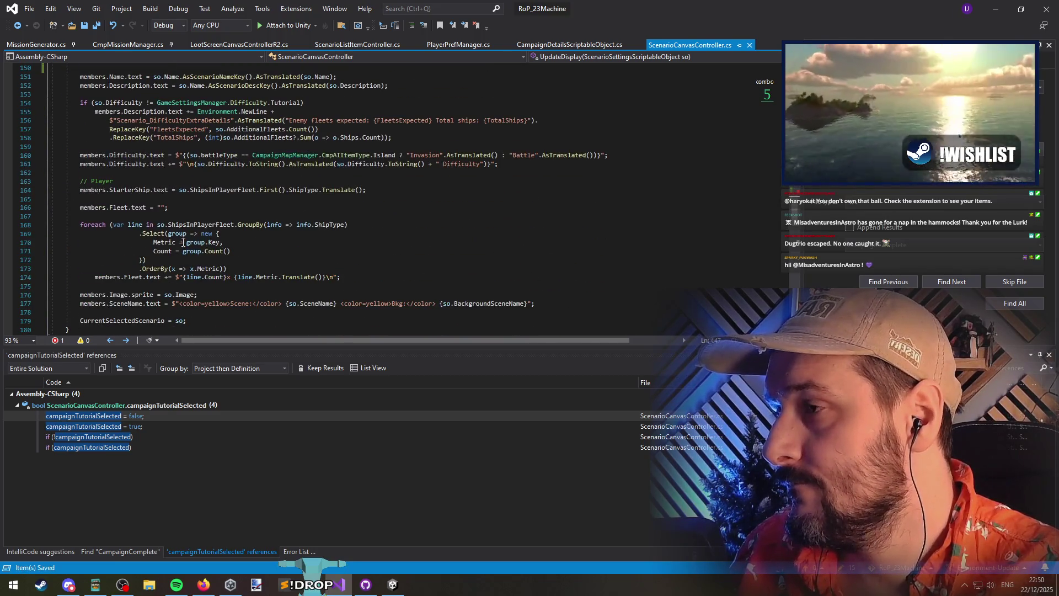
Find the campaign UpdateDisplay overload and paste the AudioManager click-sound call into it
key("ctrl+f")
key("Return")
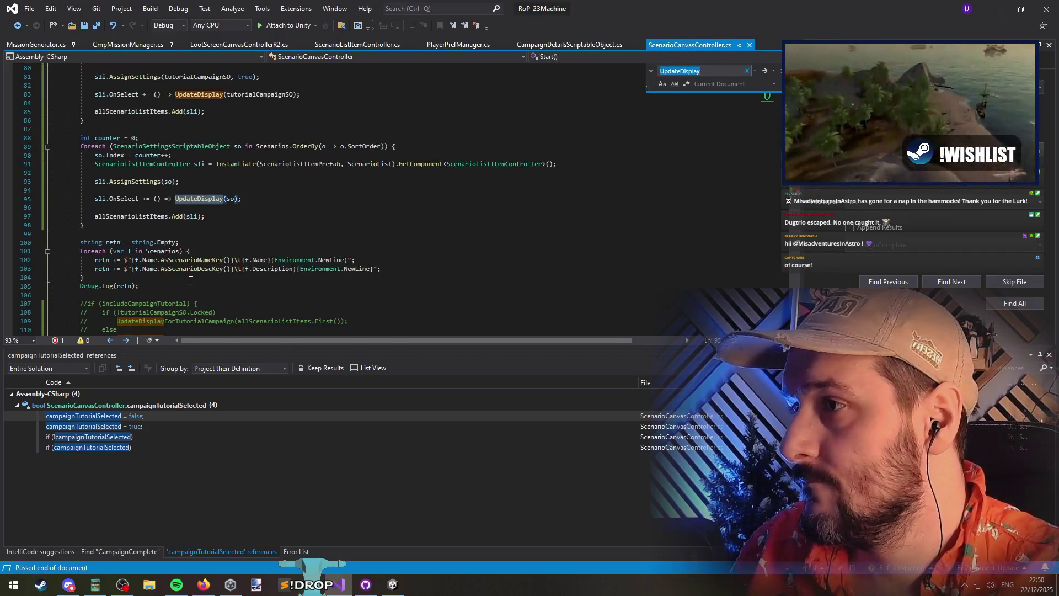
key("F12")
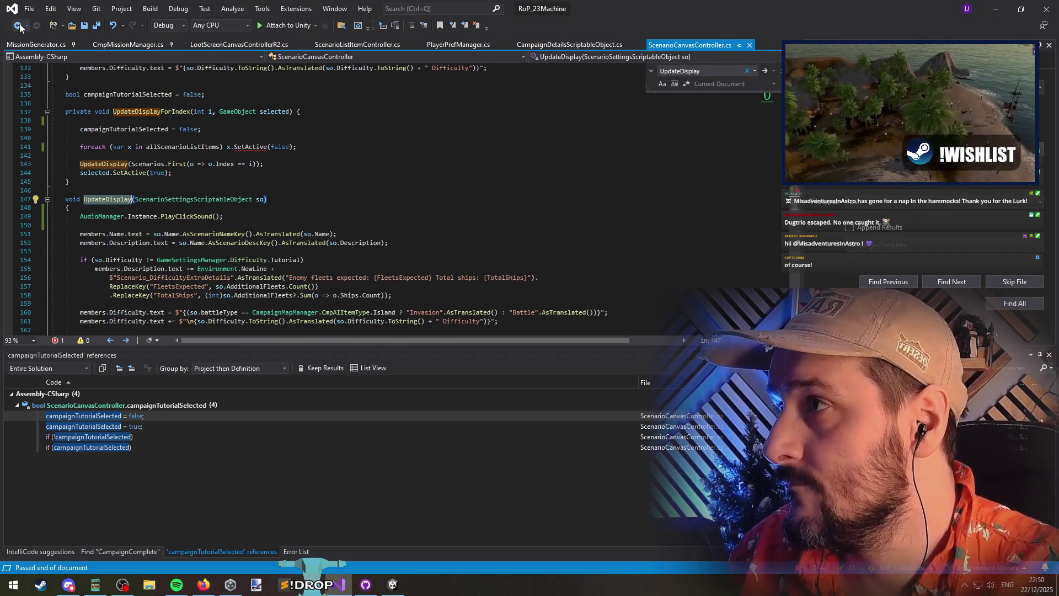
key("ctrl+minus")
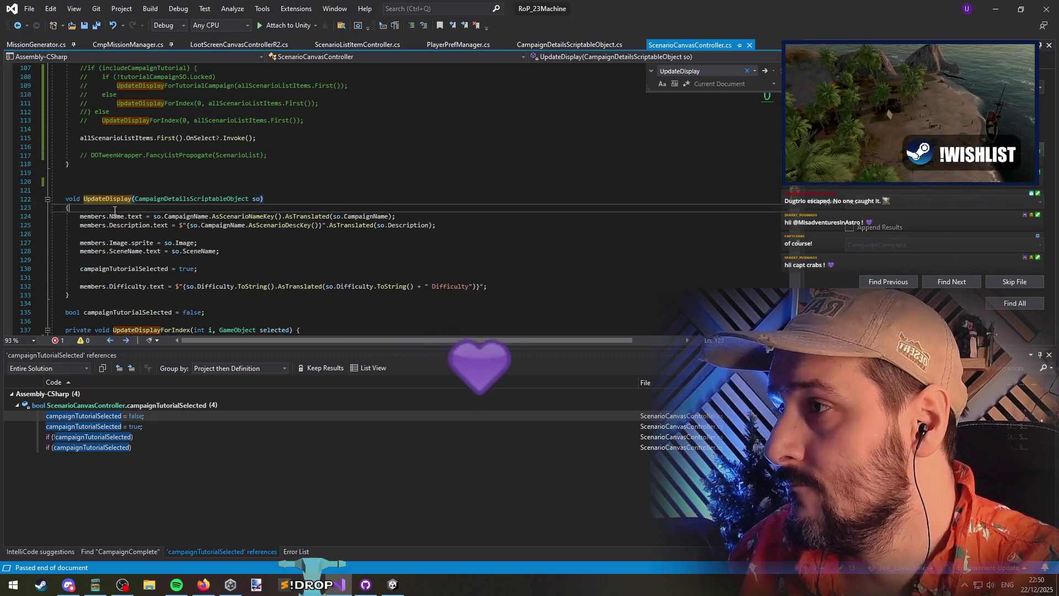
left_click(125, 208)
key("Return")
key("Return")
scroll(127, 215, "down", 9)
triple_click(143, 216)
scroll(142, 216, "up", 5)
left_click(107, 111)
key("ctrl+v")
Delete the UpdateDisplayForIndex method and save ScenarioCanvasController.cs
left_click_drag(65, 234, 129, 312)
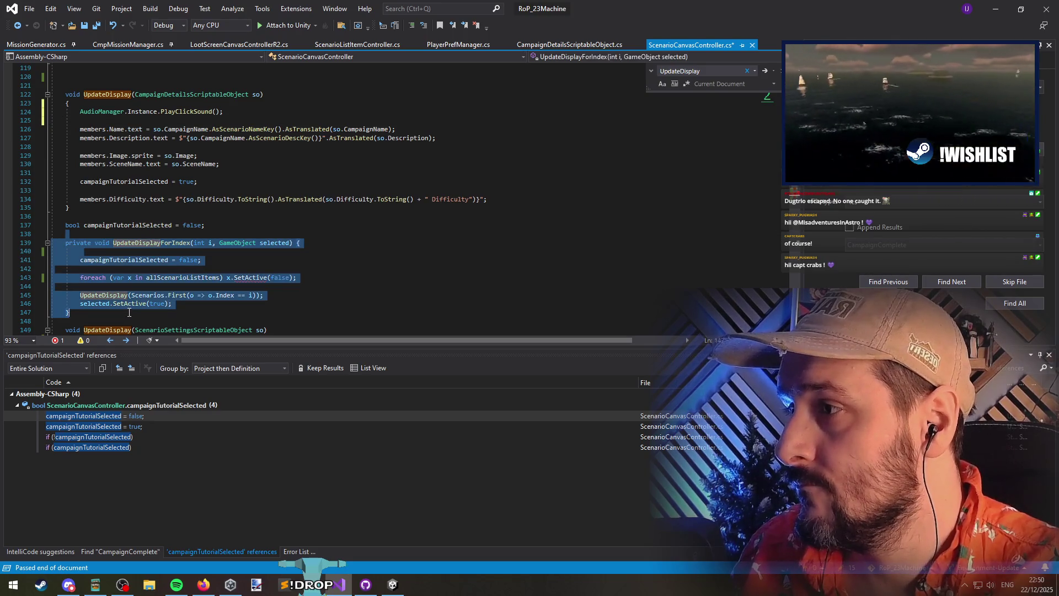
key("Delete")
key("BackSpace")
key("ctrl+s")
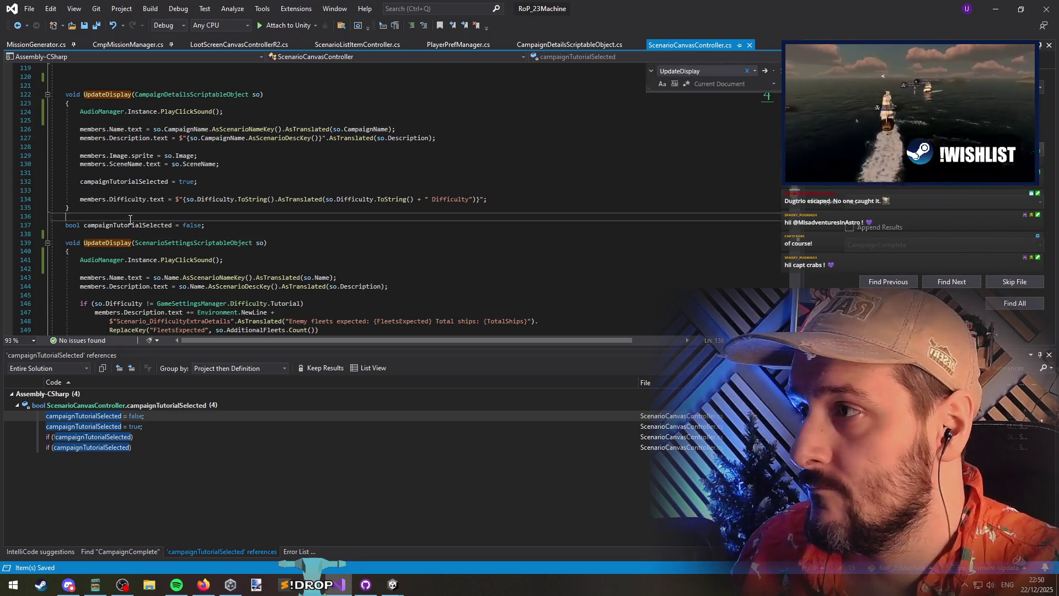
scroll(160, 251, "down", 7)
scroll(214, 287, "down", 2)
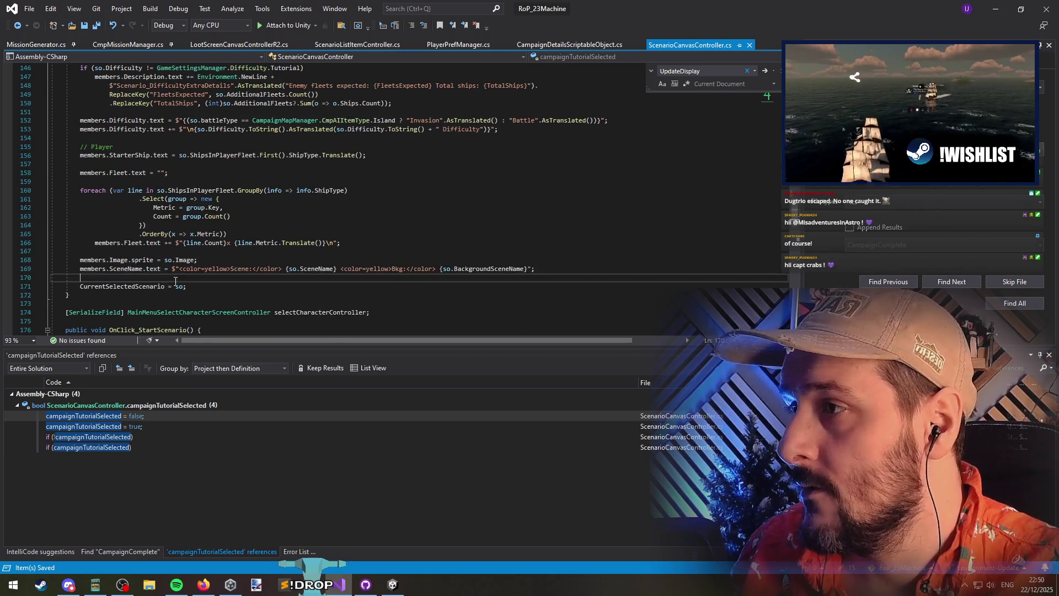
left_click(214, 295)
left_click(214, 286)
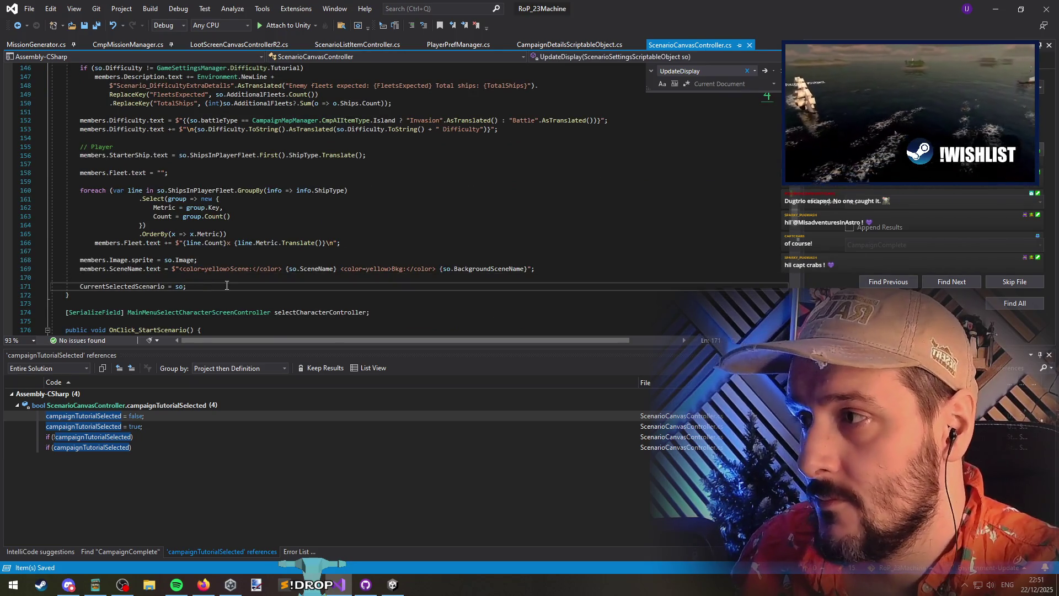
In the first UpdateDisplay overload, add a foreach over allScenarioListItems calling SetSelectedAppearance(false)
scroll(227, 285, "up", 13)
left_click(546, 303)
key("Return")
key("Return")
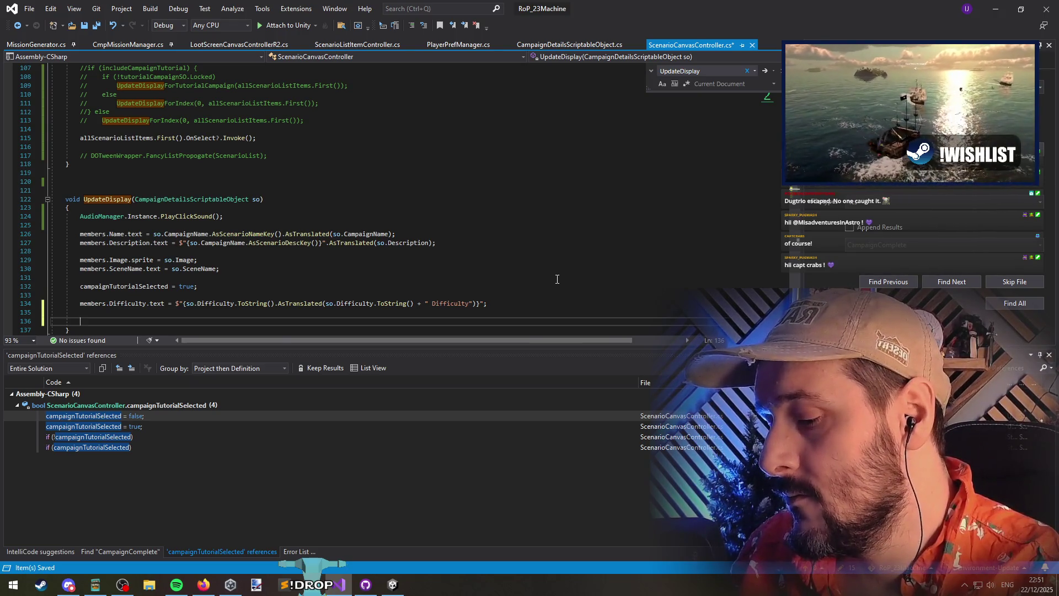
type("Set")
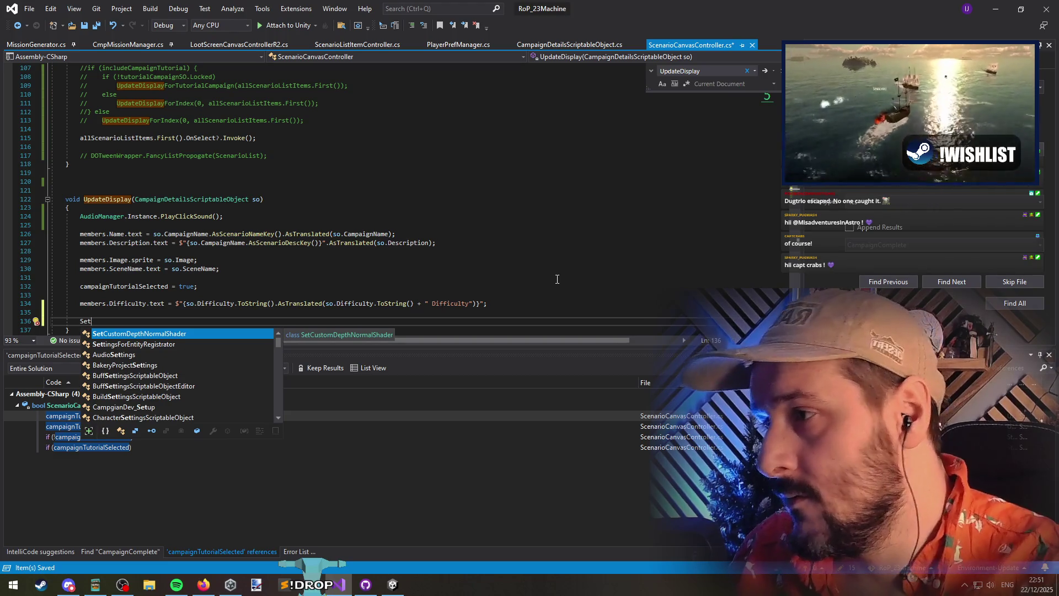
key("ctrl+z")
key("ctrl+Tab")
key("ctrl+Tab")
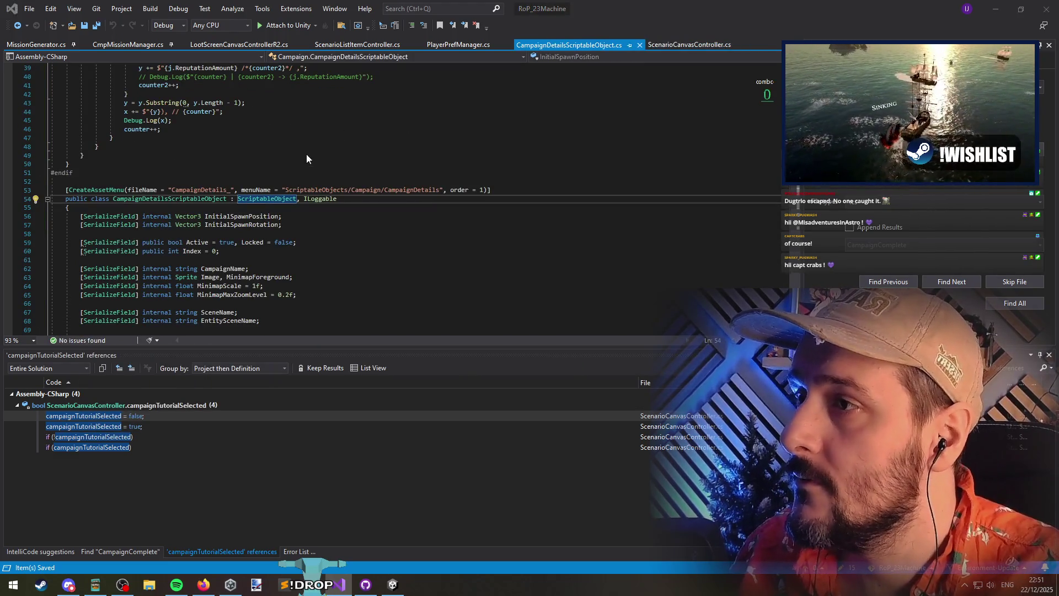
type("foreach(var f")
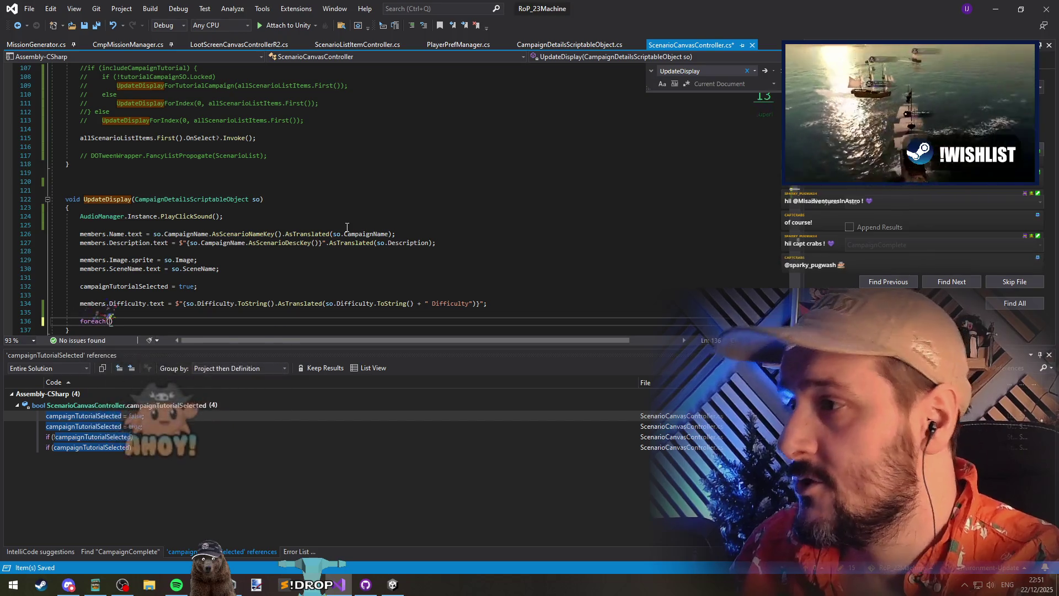
key("BackSpace")
key("BackSpace")
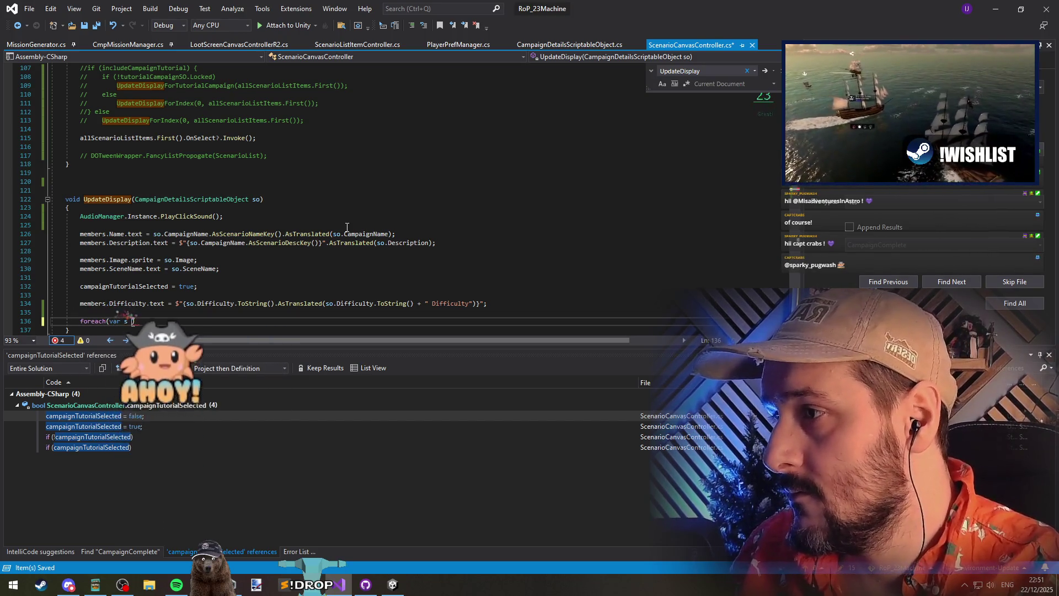
type("s in sli")
key("BackSpace")
key("BackSpace")
key("BackSpace")
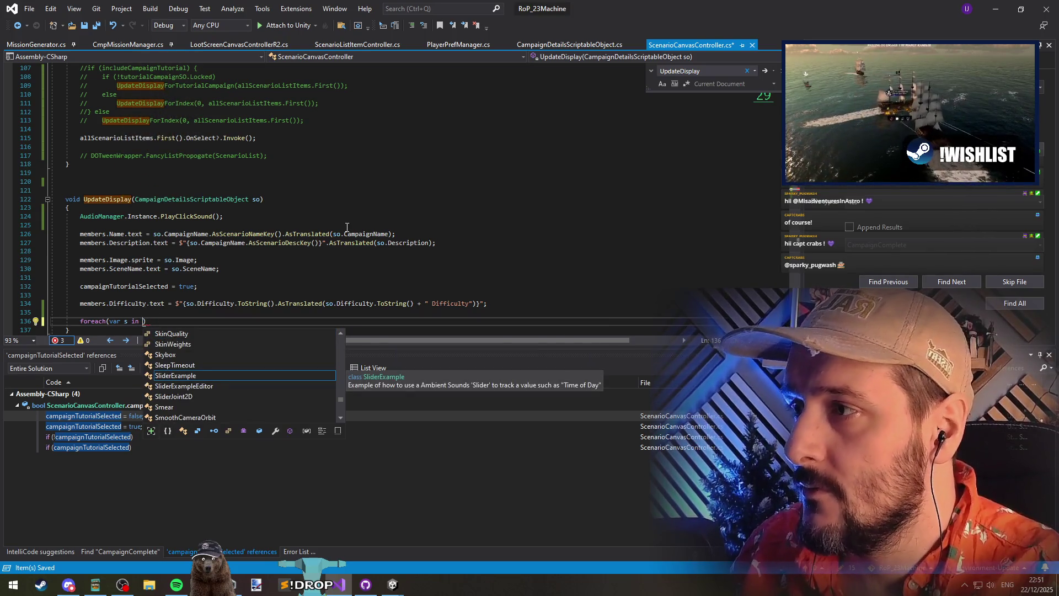
type("all")
key("Tab")
type(")")
key("Return")
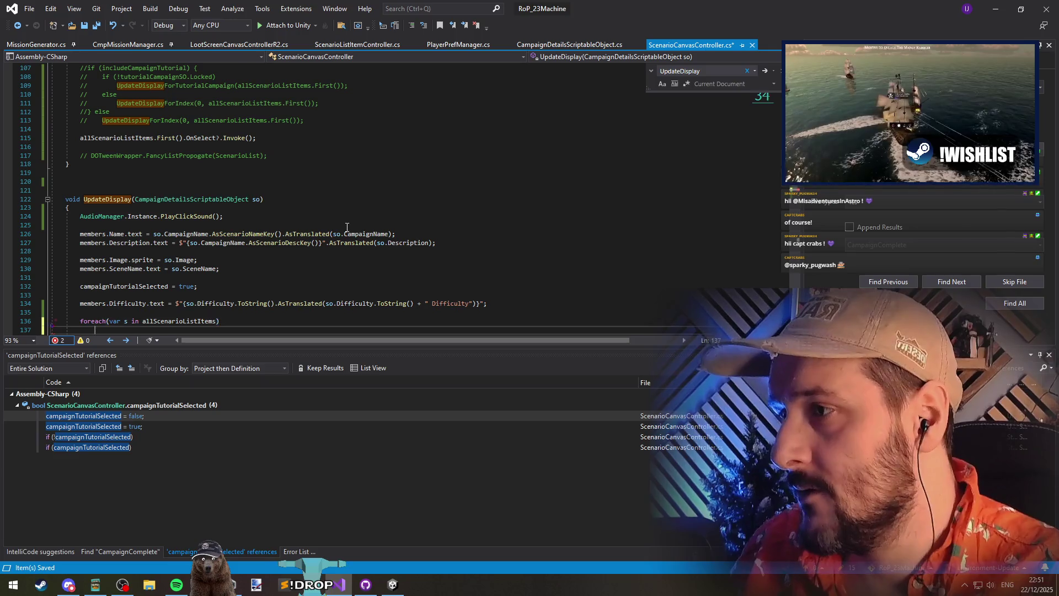
type("s.set")
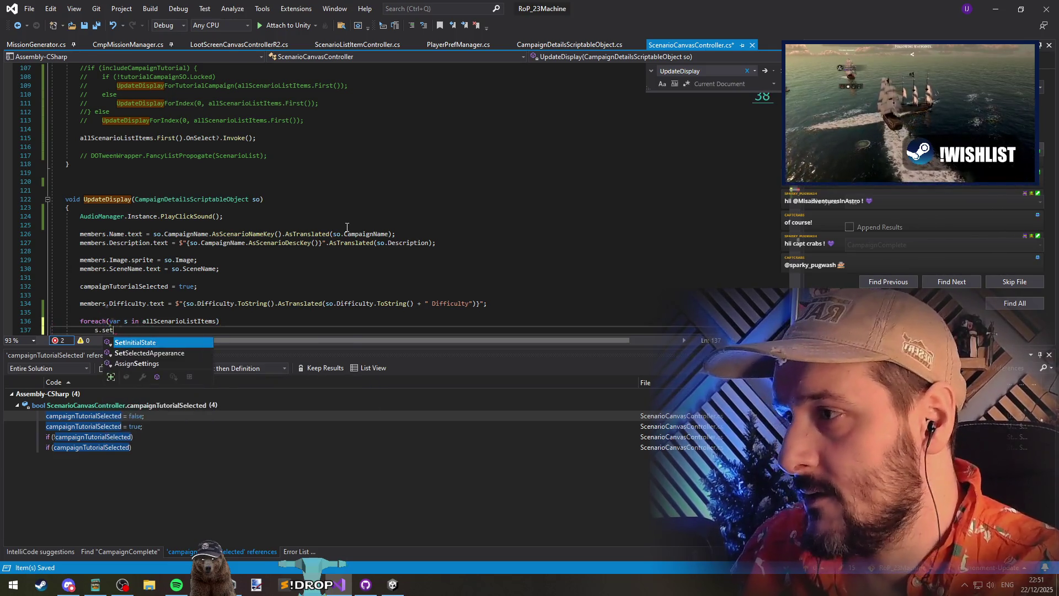
type("(fals")
key("Tab")
type(")")
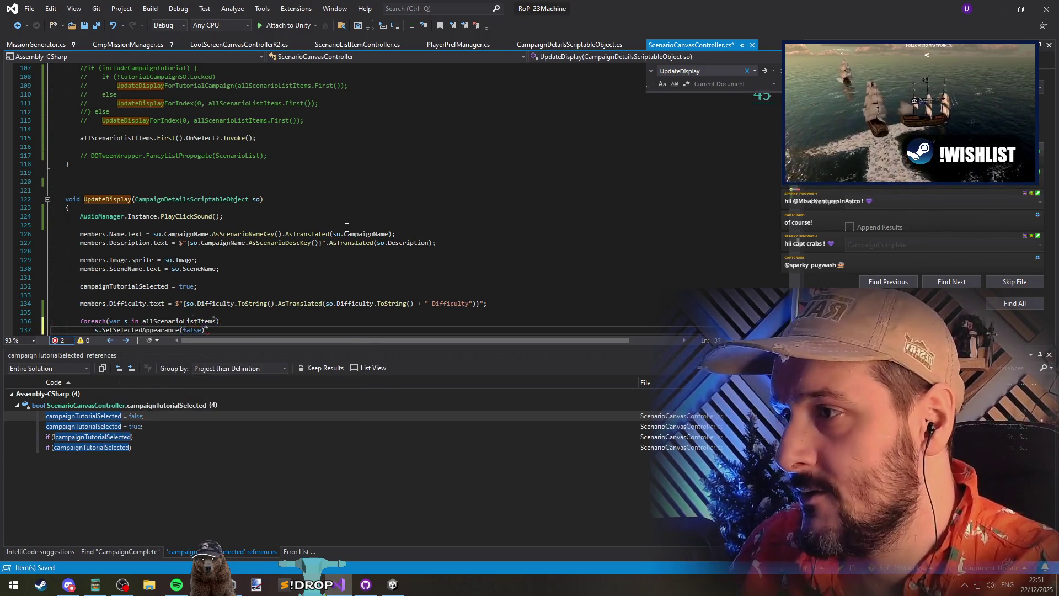
Below the loop, mark the item whose dat equals so as selected with SetSelectedAppearance(true)
scroll(347, 227, "down", 1)
key("Up")
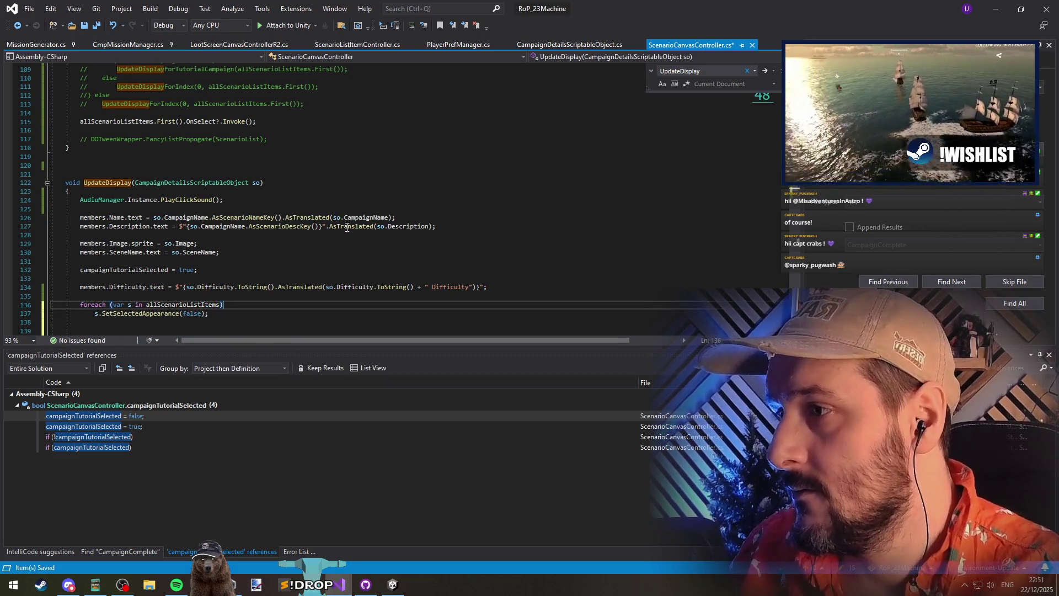
key("Down")
key("Down")
key("Down")
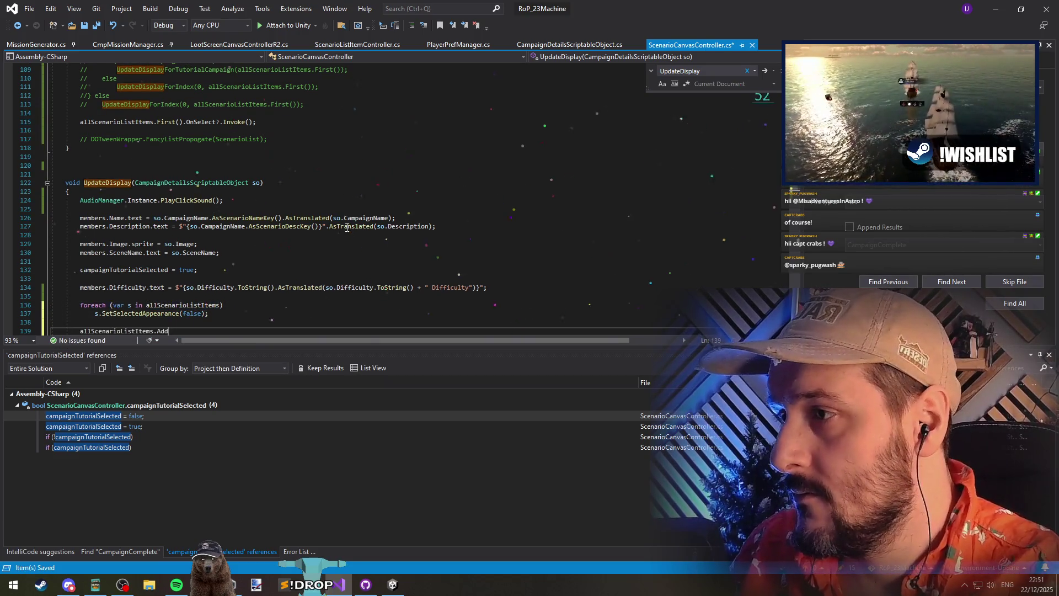
type("(o=>o.")
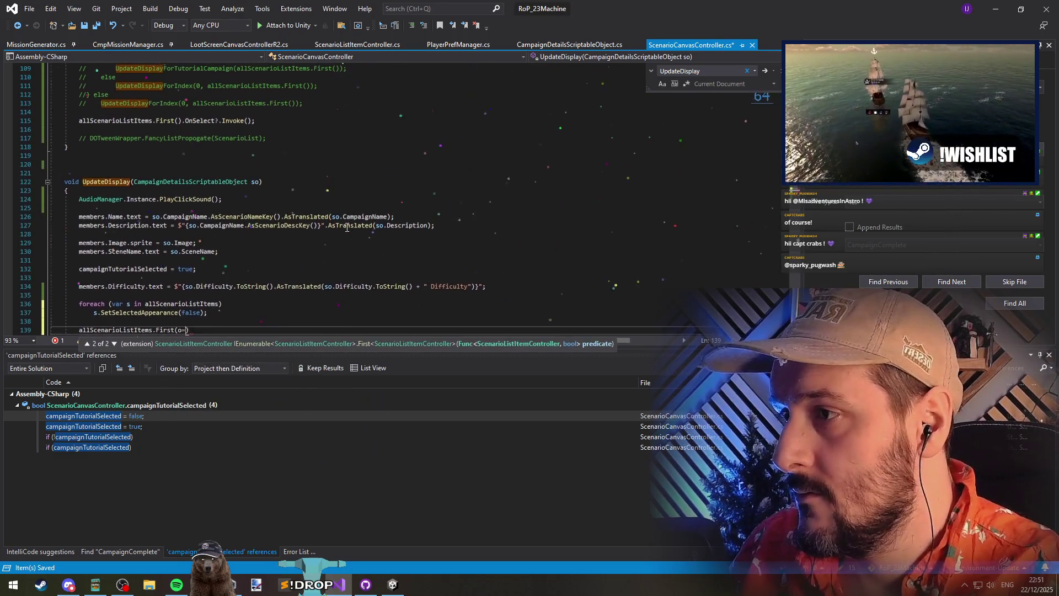
type("dat == so")
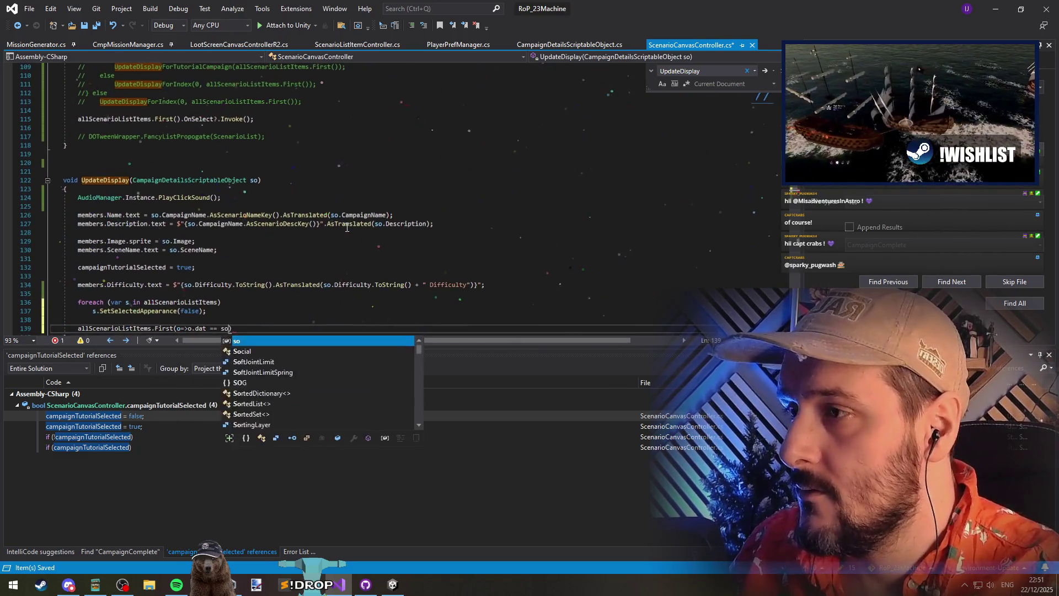
type(".setd")
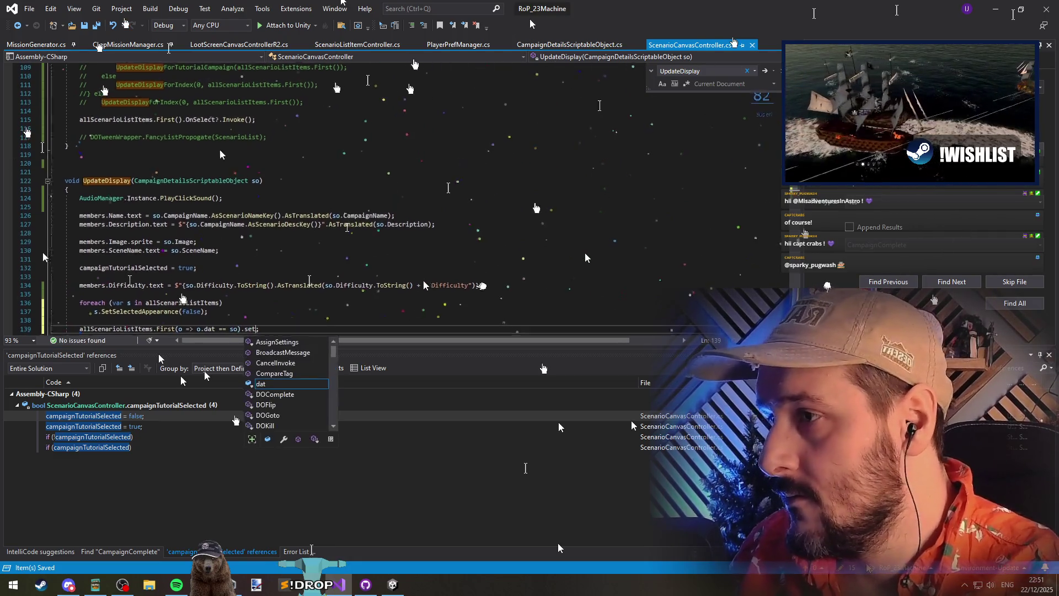
type("(true")
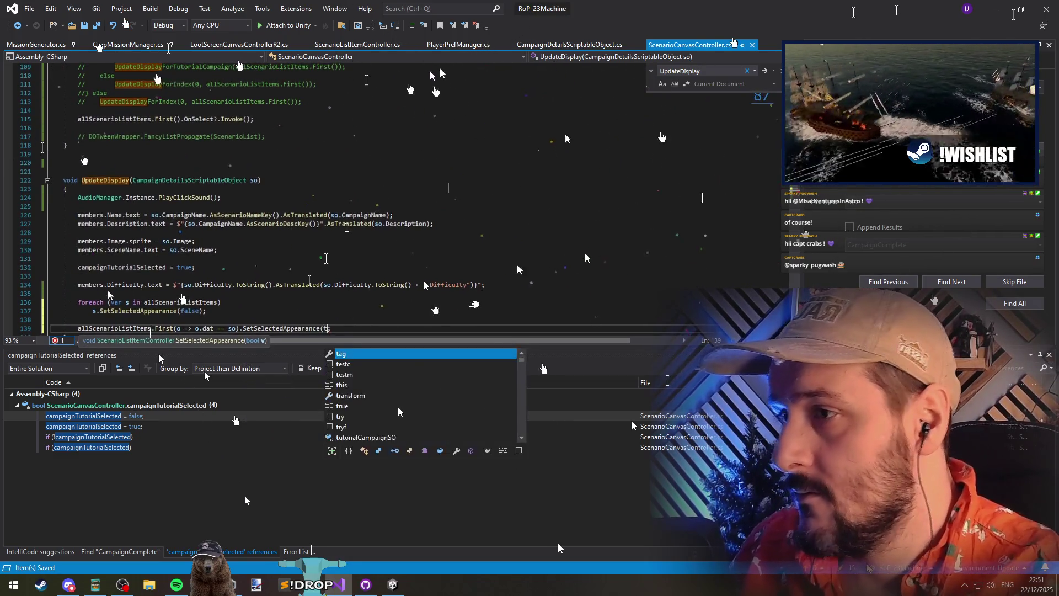
type(")")
key("shift+Up")
key("shift+Up")
key("shift+Up")
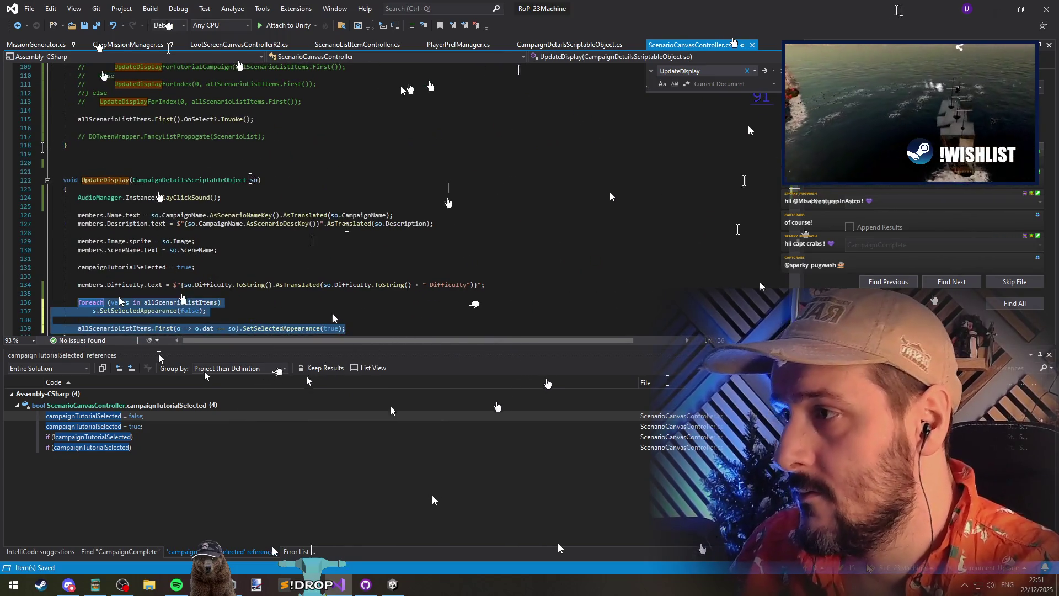
scroll(331, 198, "down", 8)
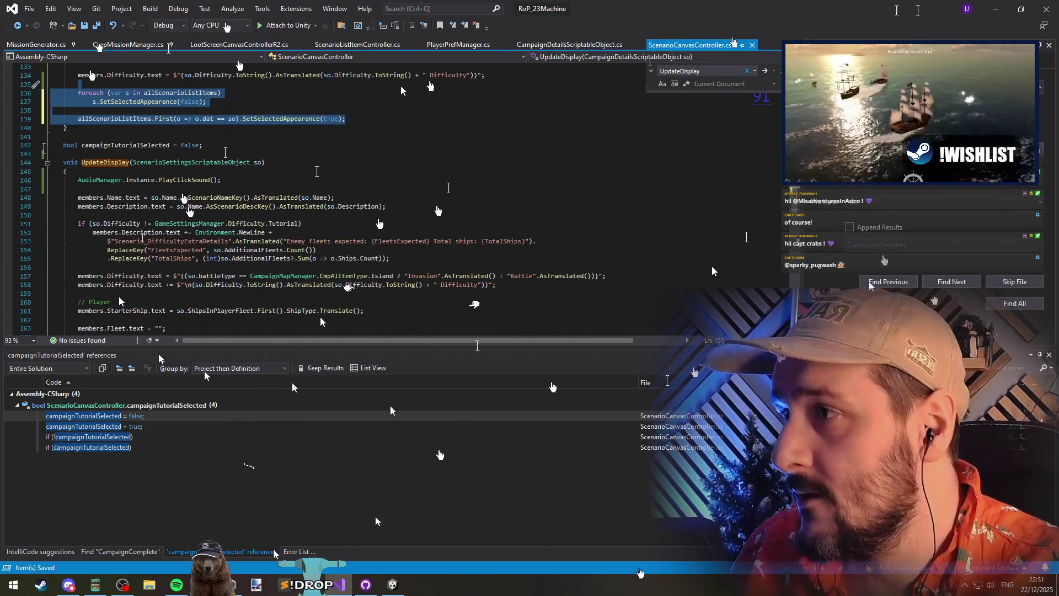
Paste the highlighting block after the CurrentSelectedScenario assignment in the scenario overload and save
left_click(317, 158)
scroll(318, 159, "down", 9)
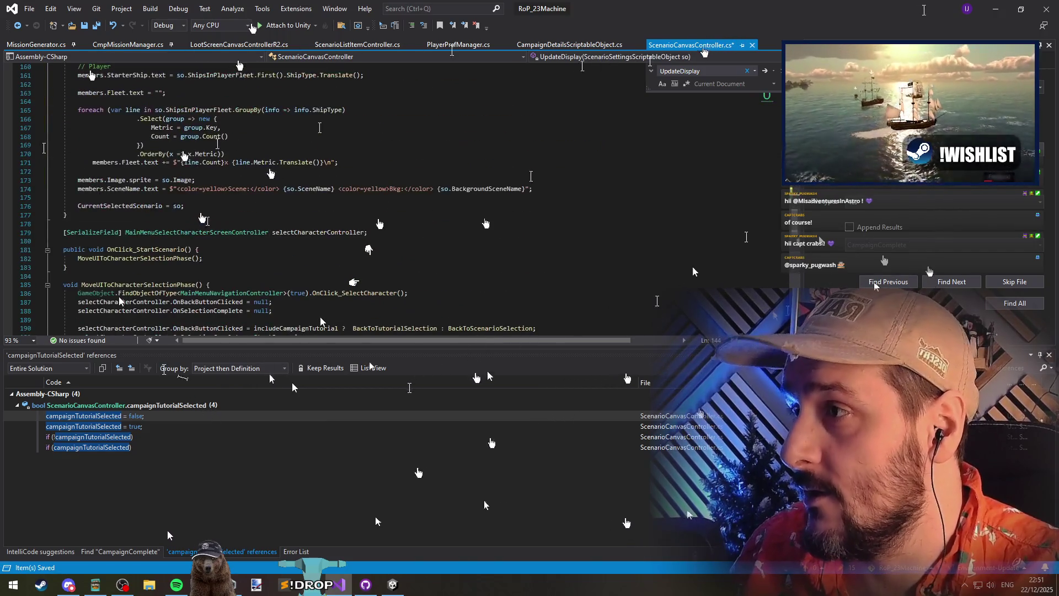
left_click(221, 205)
type("foreach (var s in allScenarioListItems)     s.SetSelectedAppearance(false);  allScenarioListItems.First(o => o.dat == so).SetSelectedAppearance(true);")
left_click(165, 223)
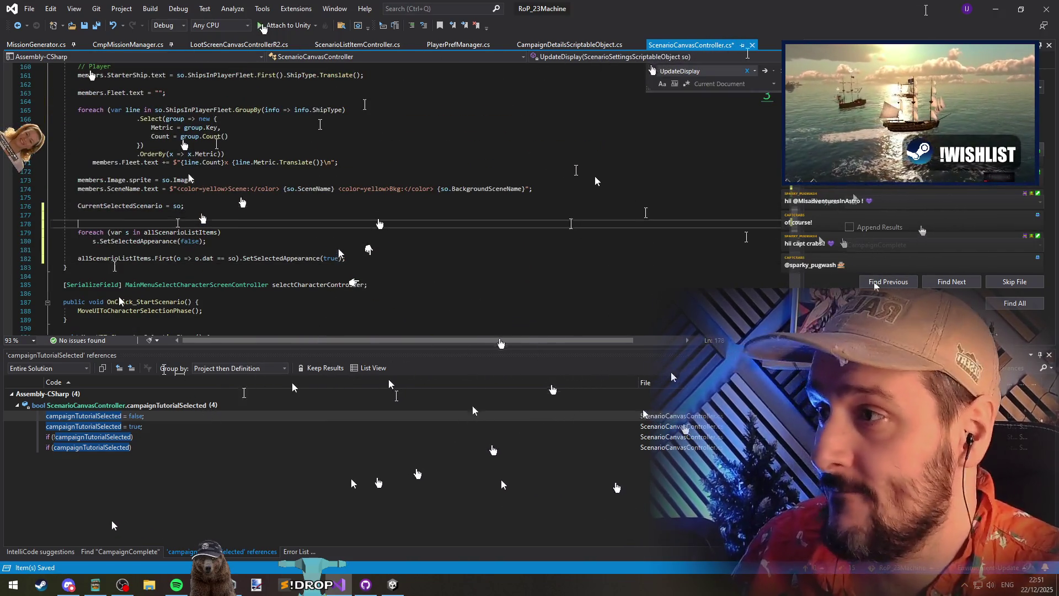
key("BackSpace")
left_click(134, 198)
key("ctrl+s")
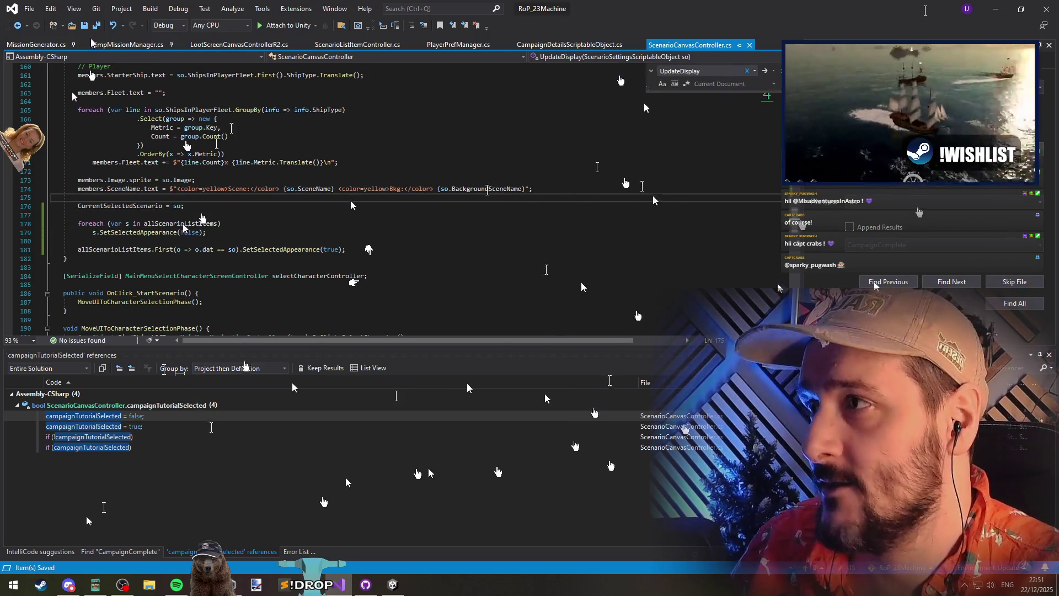
key("alt+Tab")
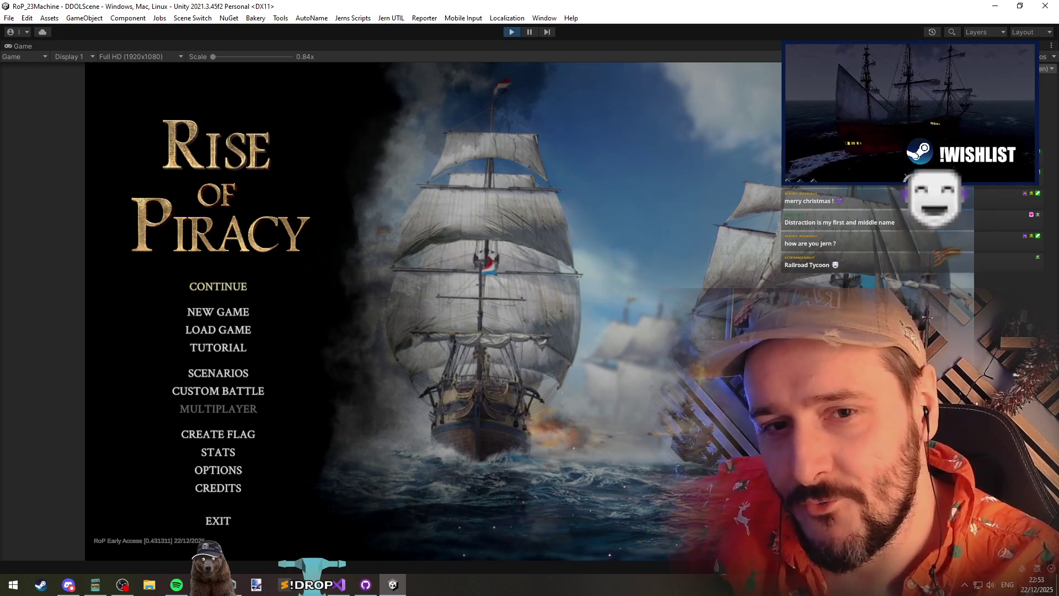
Wait for the scripts to recompile and the Rise of Piracy main menu to appear in Play mode
key("alt+Tab")
Open the Scenarios and Tutorial lists in turn, returning to the main menu after each
left_click(618, 253)
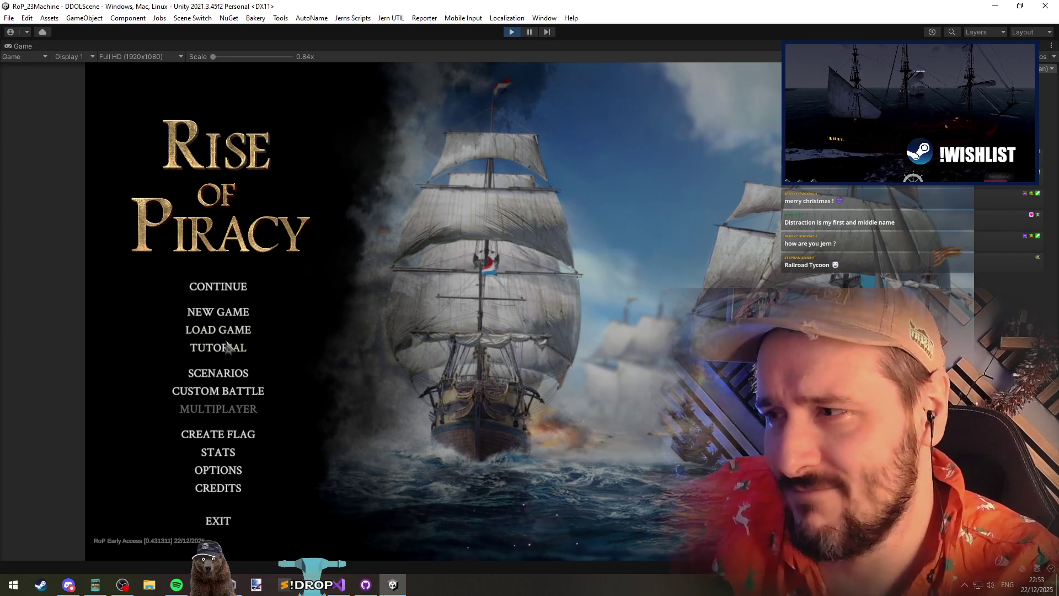
left_click(216, 375)
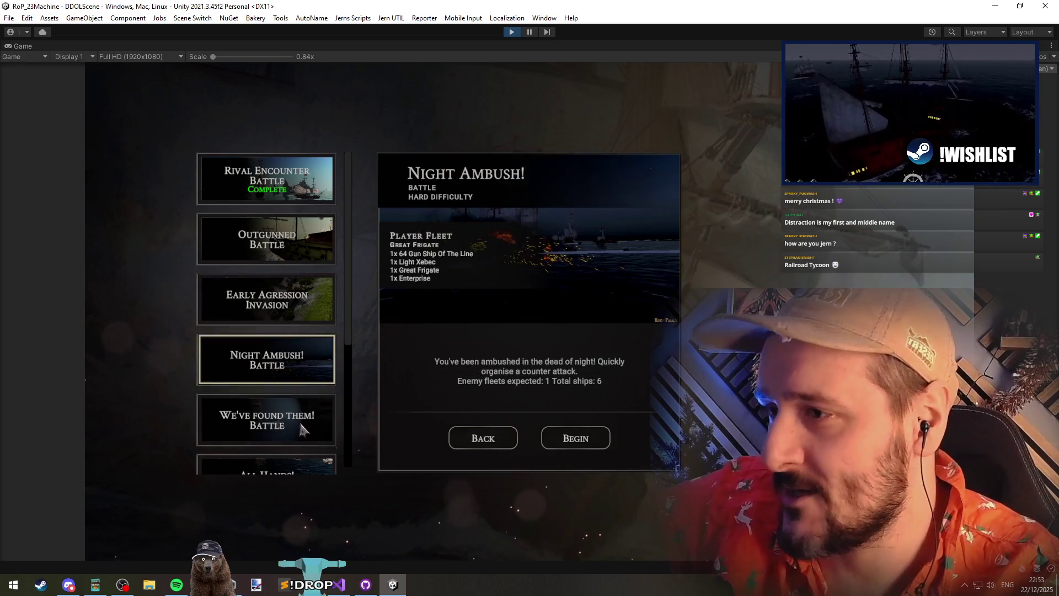
scroll(291, 389, "down", 3)
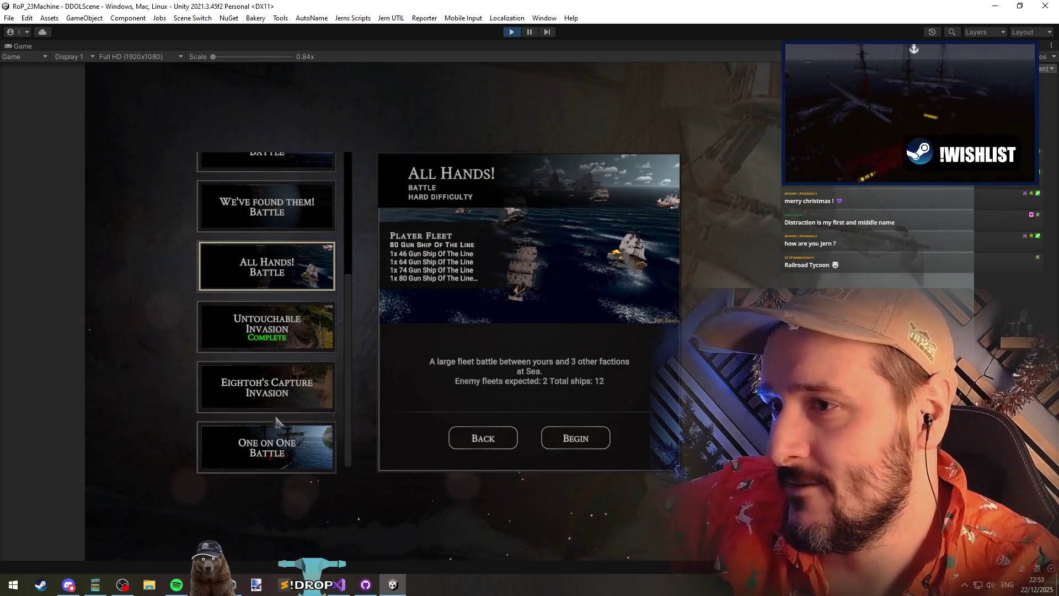
scroll(273, 213, "up", 3)
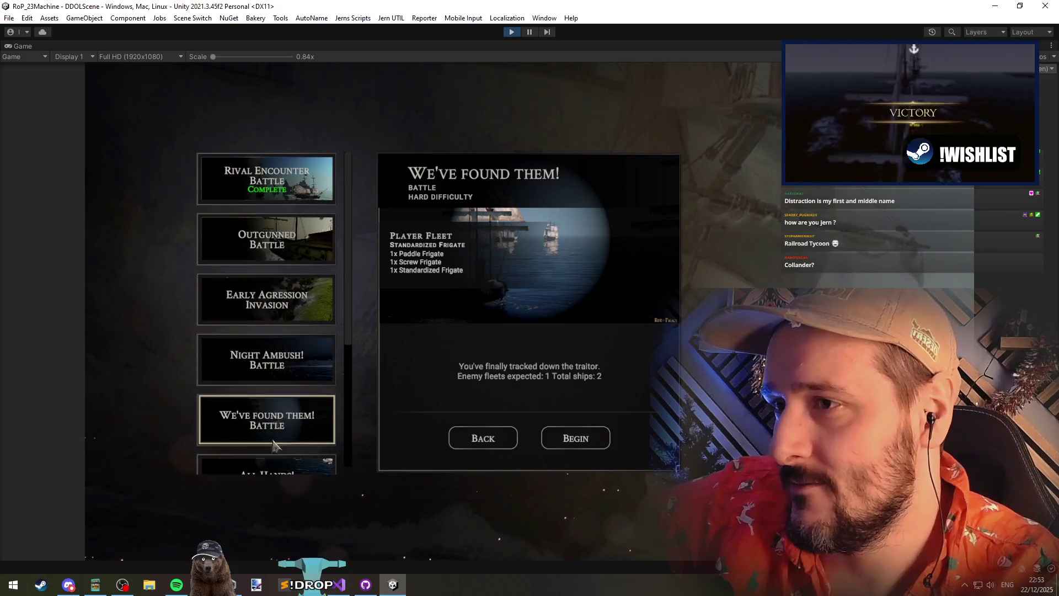
left_click(472, 439)
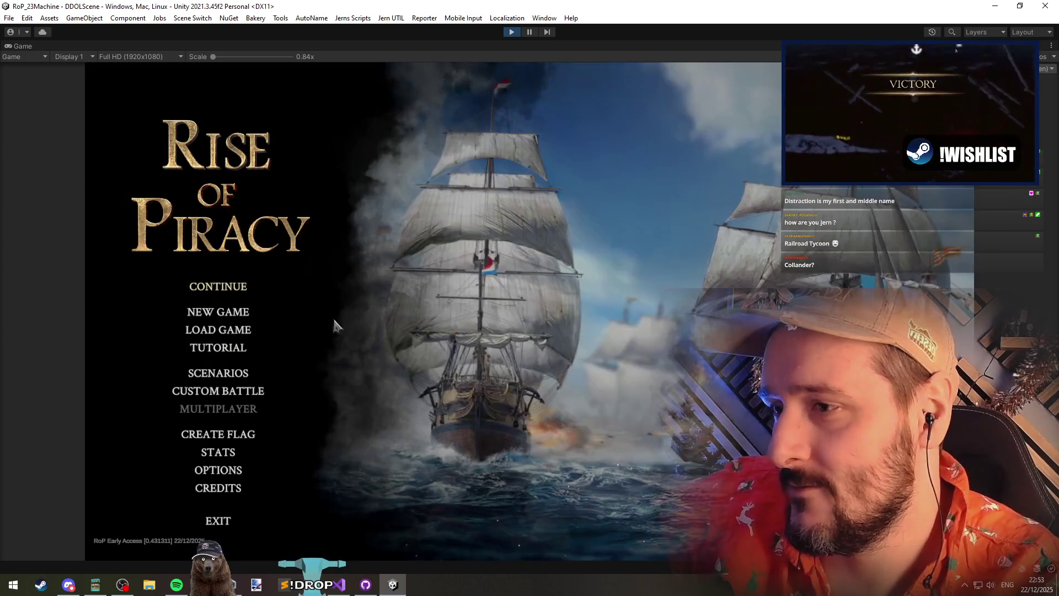
left_click(237, 353)
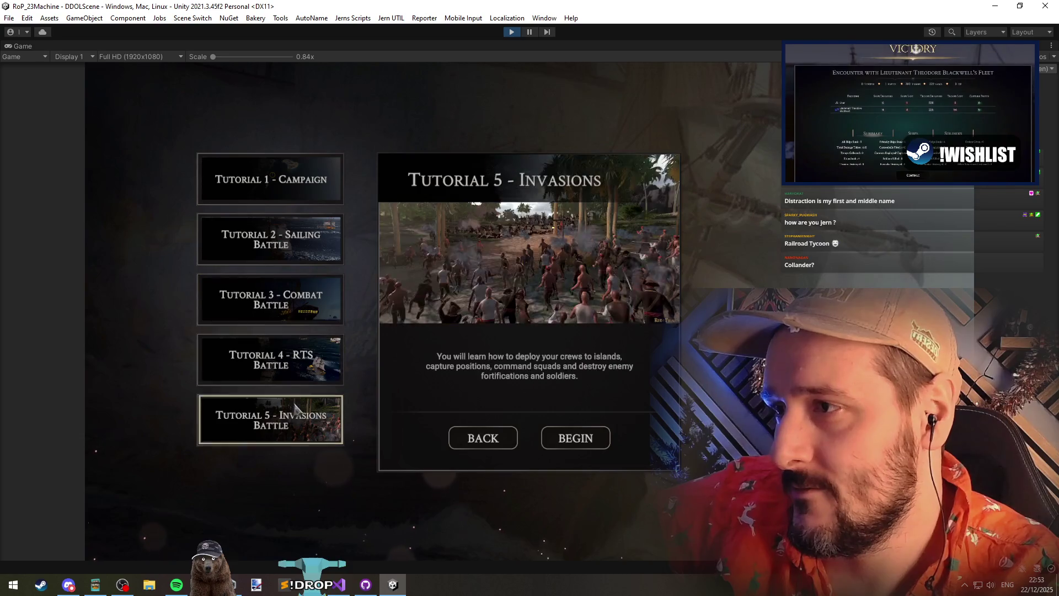
left_click(484, 441)
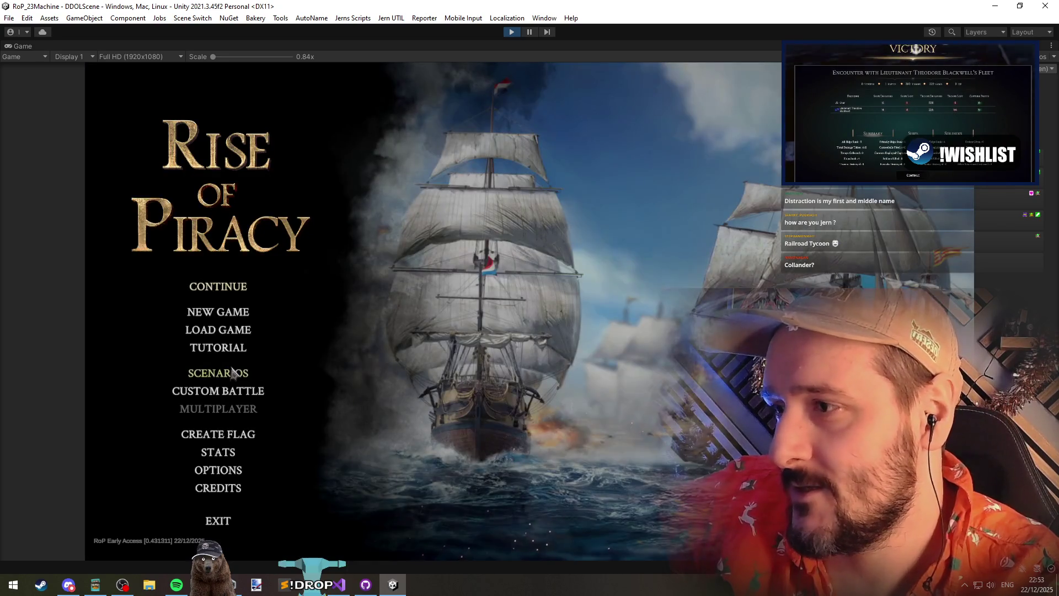
left_click(231, 373)
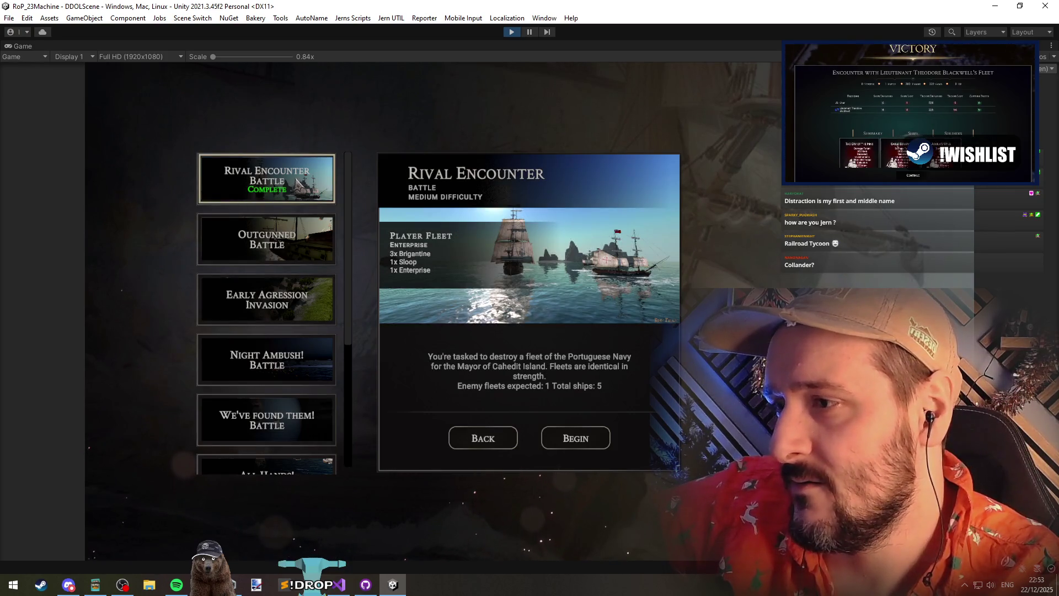
left_click(478, 435)
left_click(218, 347)
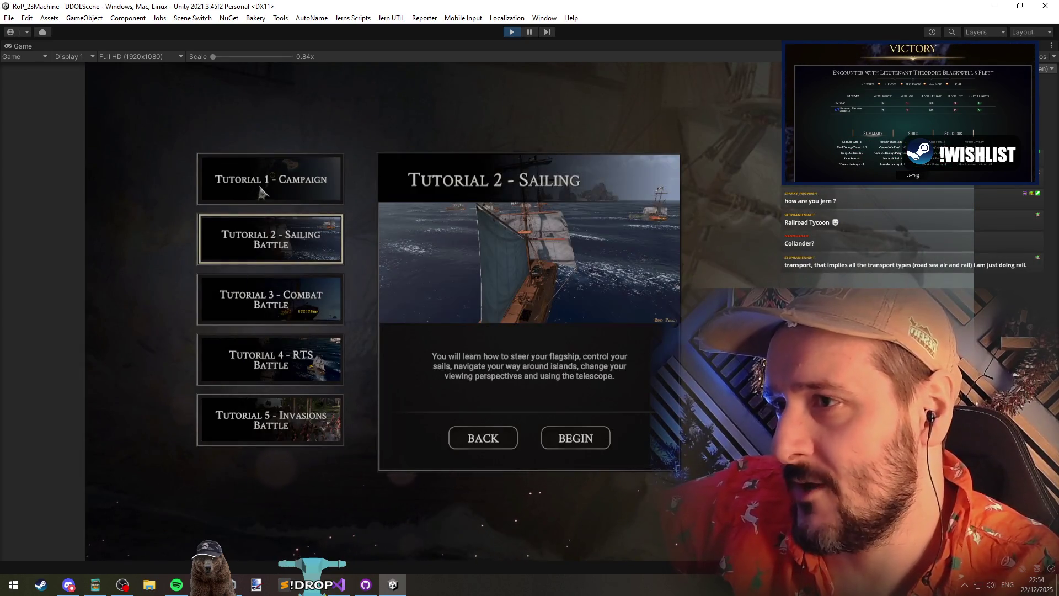
left_click(498, 444)
Select the Outgunned and then the Night Ambush scenario to check their highlighting
left_click(229, 379)
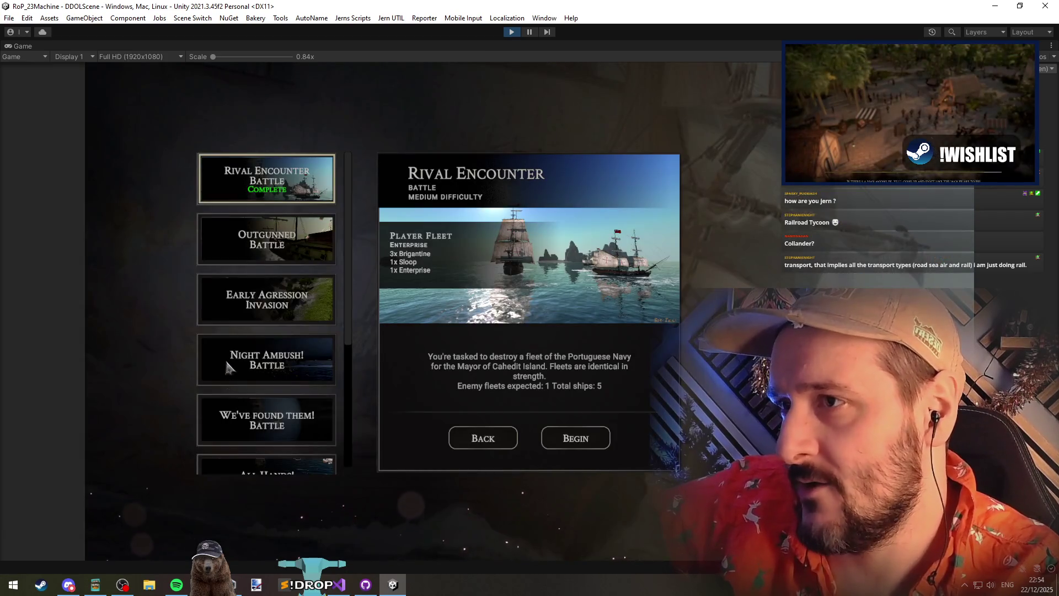
left_click(243, 244)
left_click(480, 441)
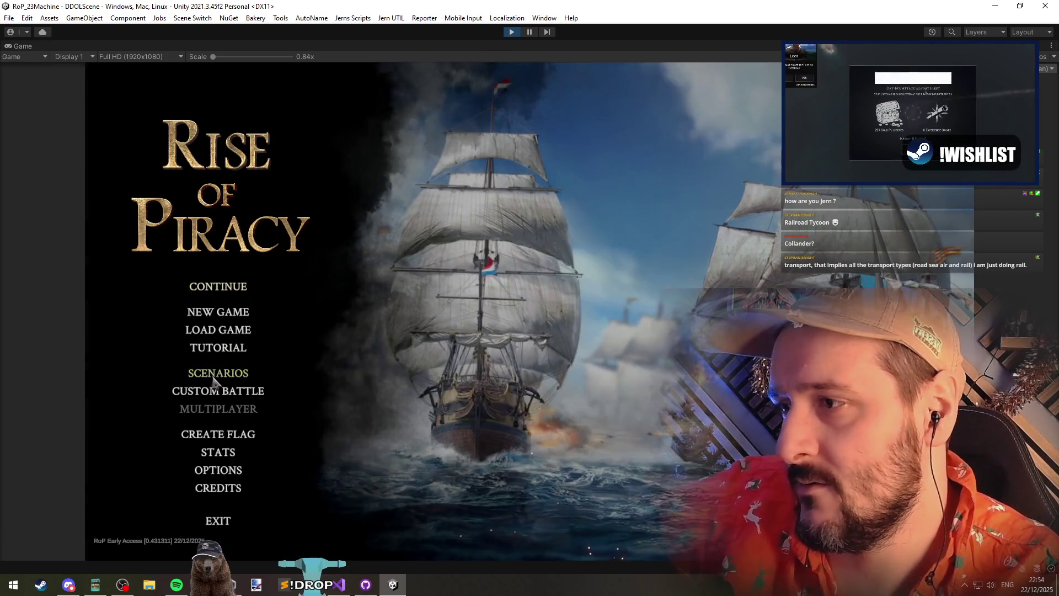
left_click(214, 379)
left_click(276, 373)
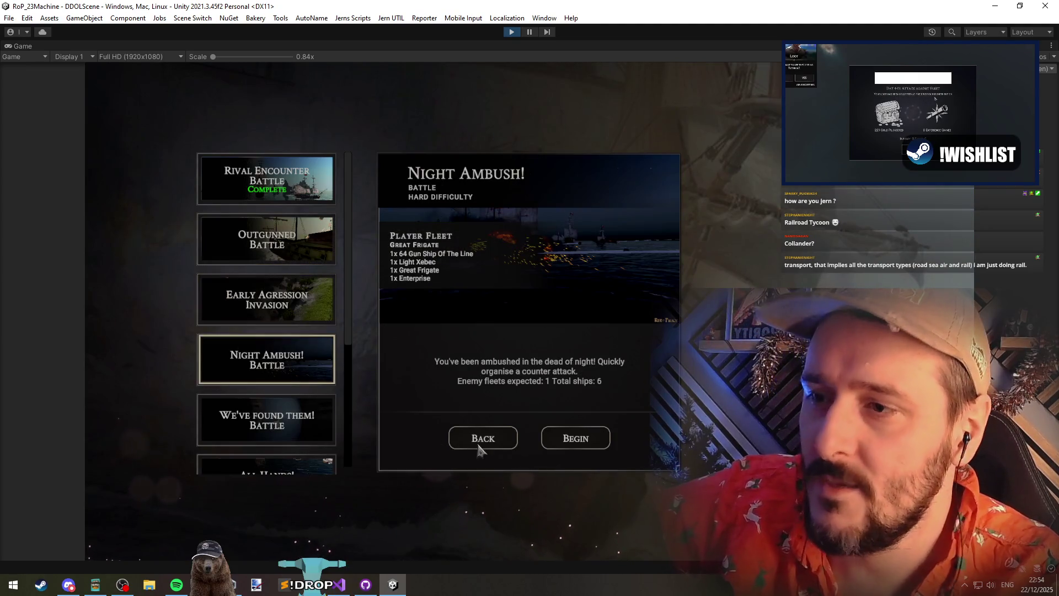
left_click(473, 441)
left_click(339, 584)
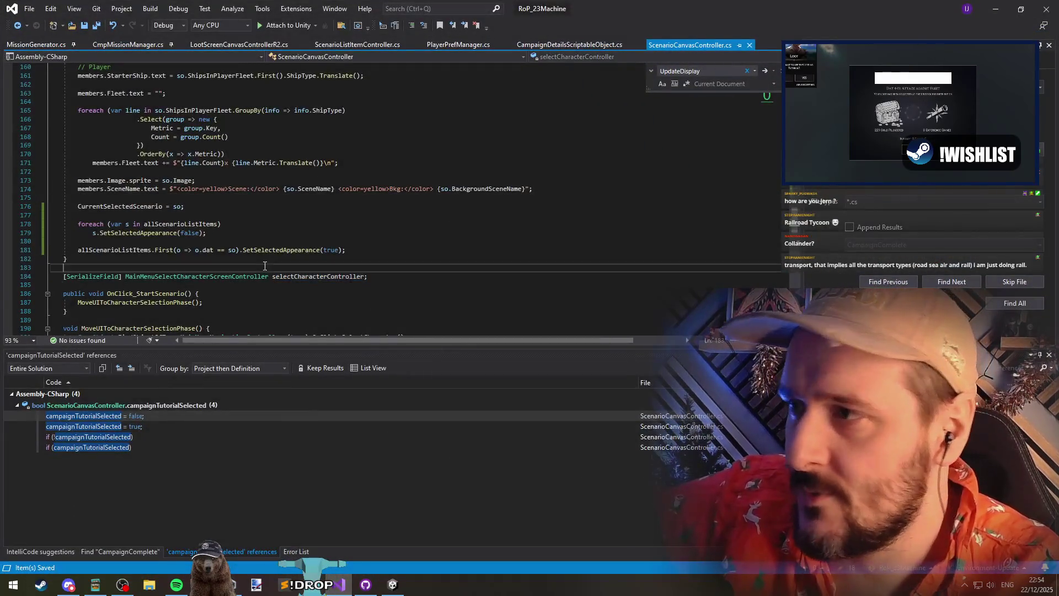
Insert a blank line above the UpdateDisplay method
scroll(191, 220, "up", 5)
scroll(191, 219, "up", 11)
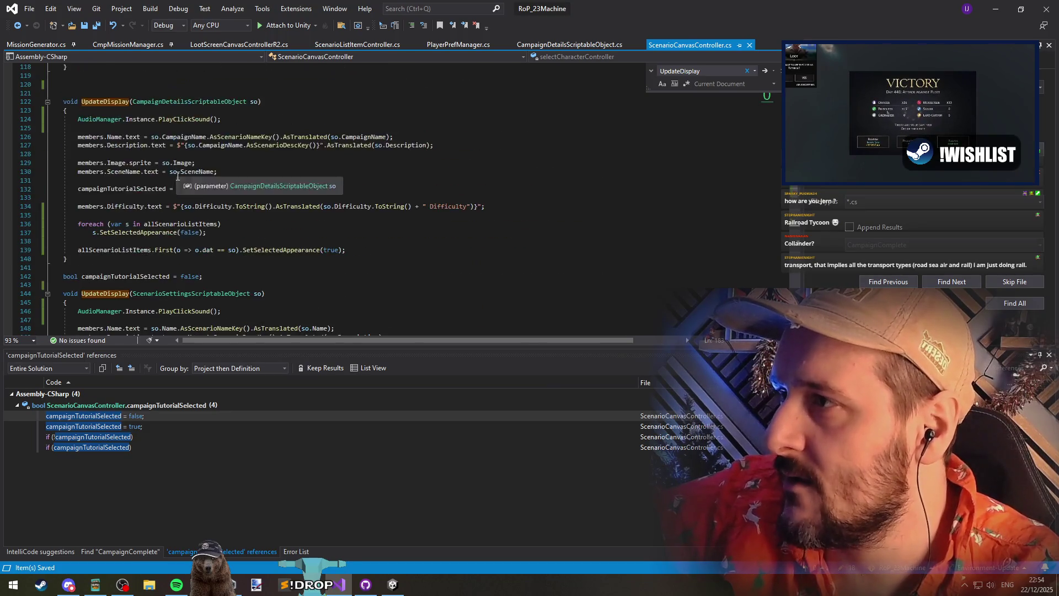
left_click(95, 235)
key("Return")
Inspect the tutorial list-item block in Start(), then open the game's tutorial list
scroll(131, 174, "up", 20)
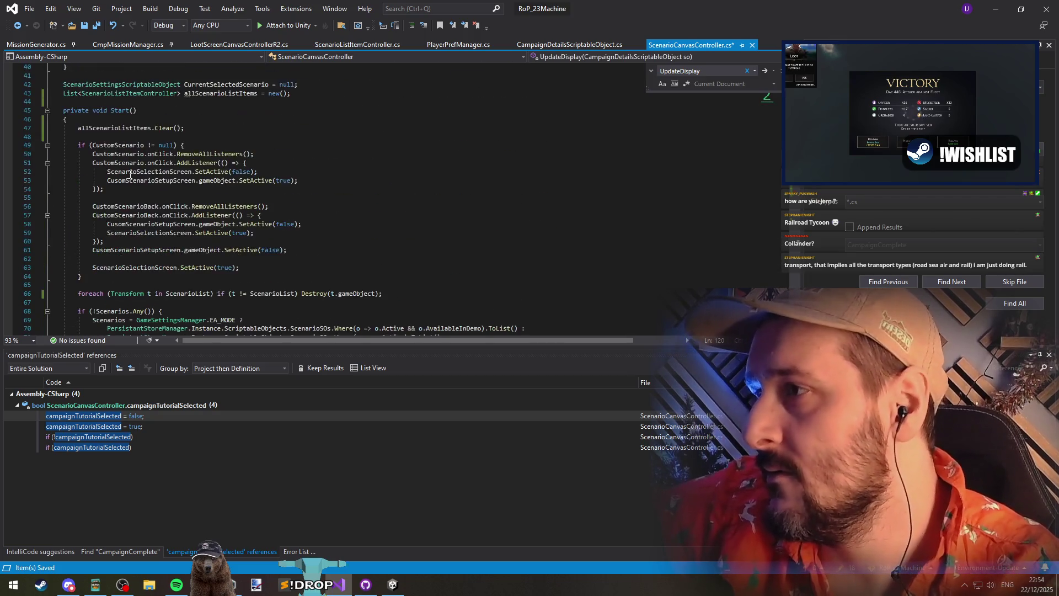
left_click(133, 110)
scroll(276, 241, "down", 8)
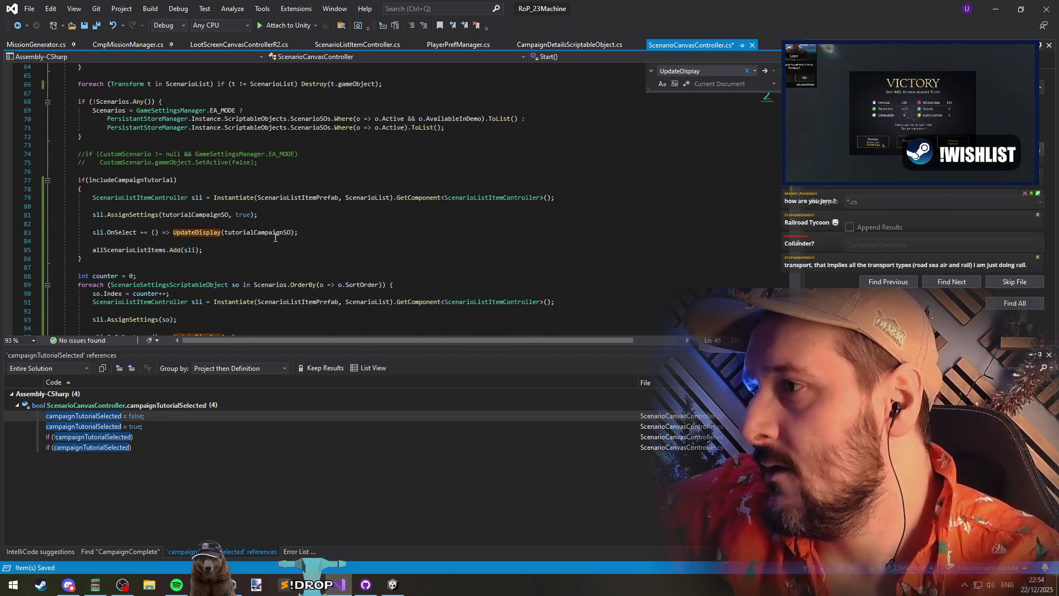
left_click(210, 240)
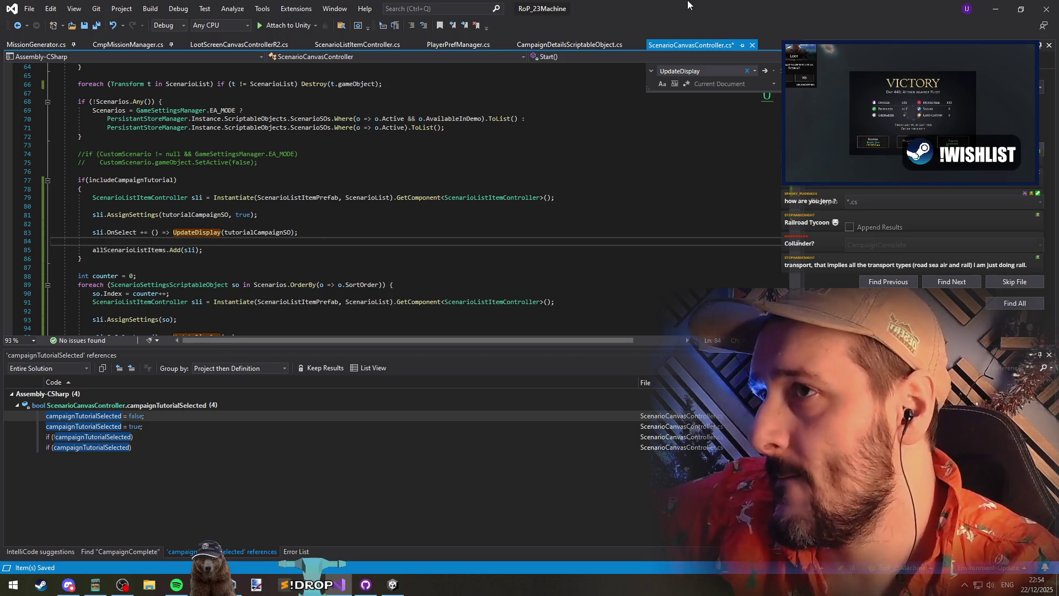
key("alt+Tab")
left_click(210, 353)
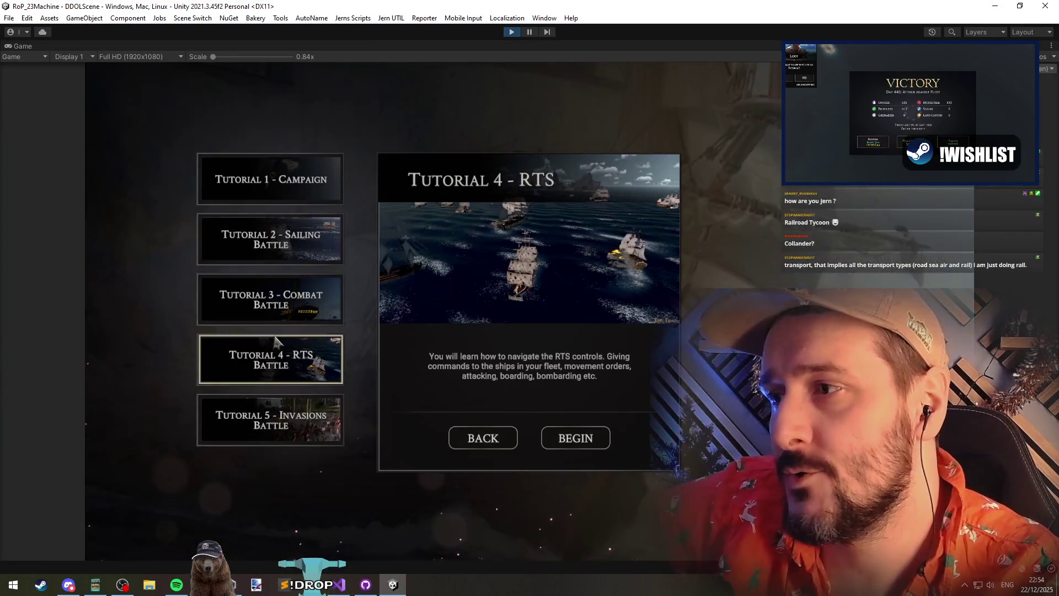
Go back to the main menu and reopen the Tutorial list to check its highlighting
left_click(473, 437)
left_click(218, 348)
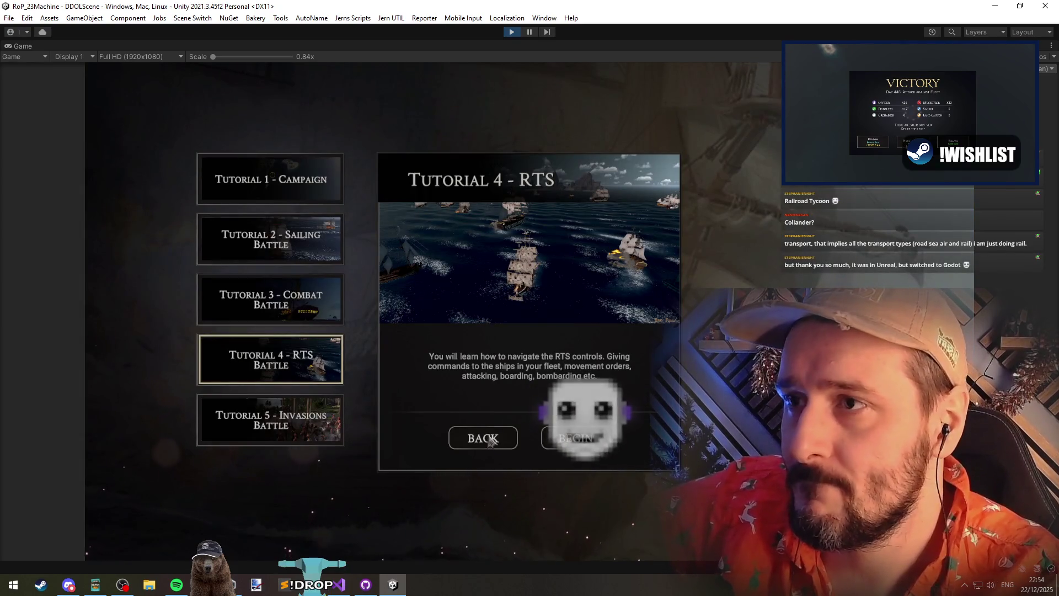
left_click(490, 440)
In New Campaign, alternate between A New Beginning and Tutorial 1 - Campaign to check highlighting
left_click(206, 317)
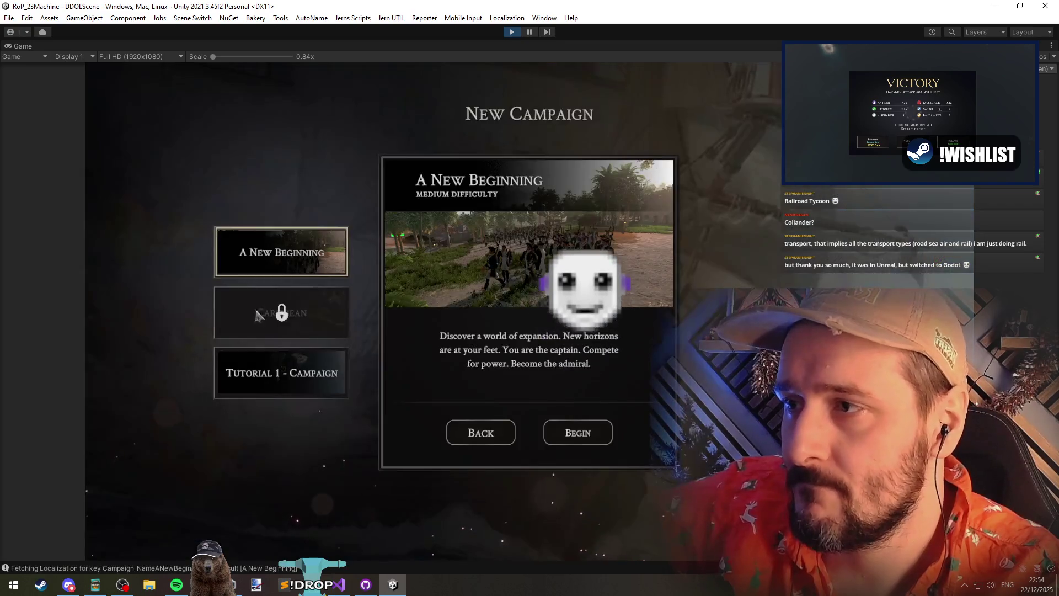
left_click(321, 371)
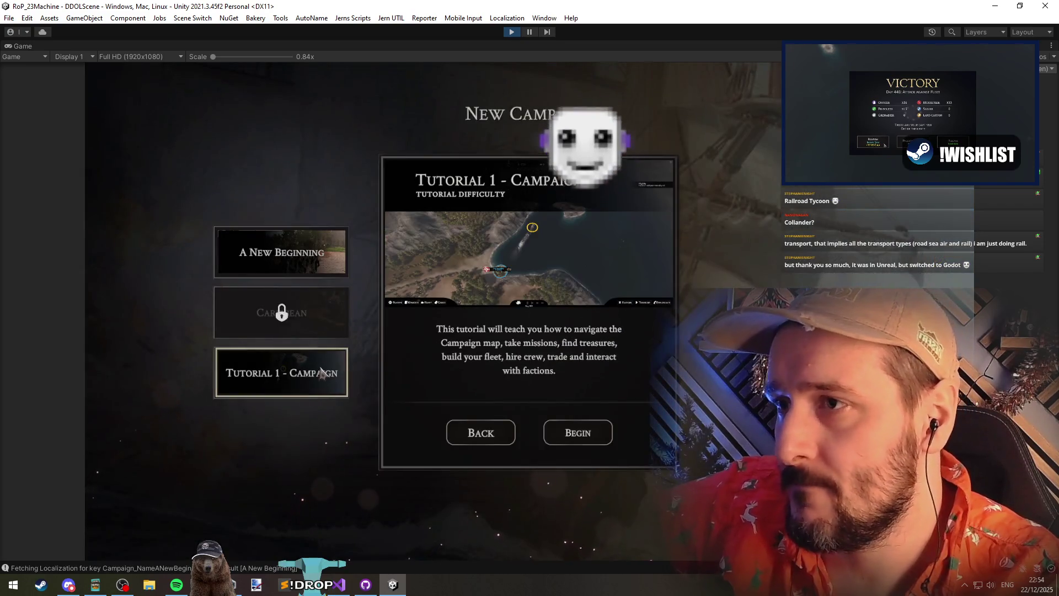
left_click(321, 266)
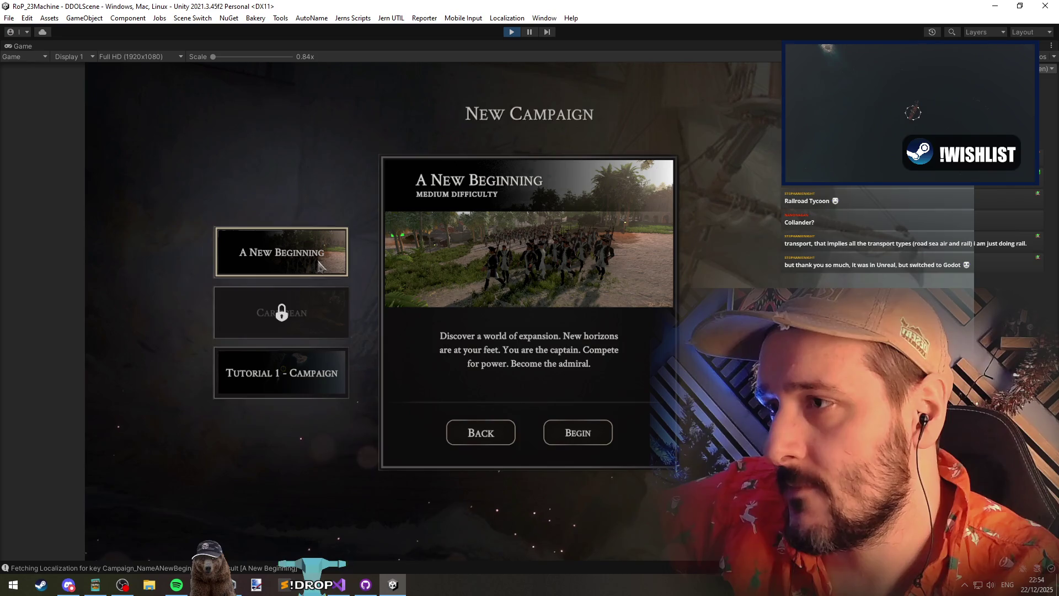
left_click(333, 368)
left_click(326, 263)
left_click(272, 394)
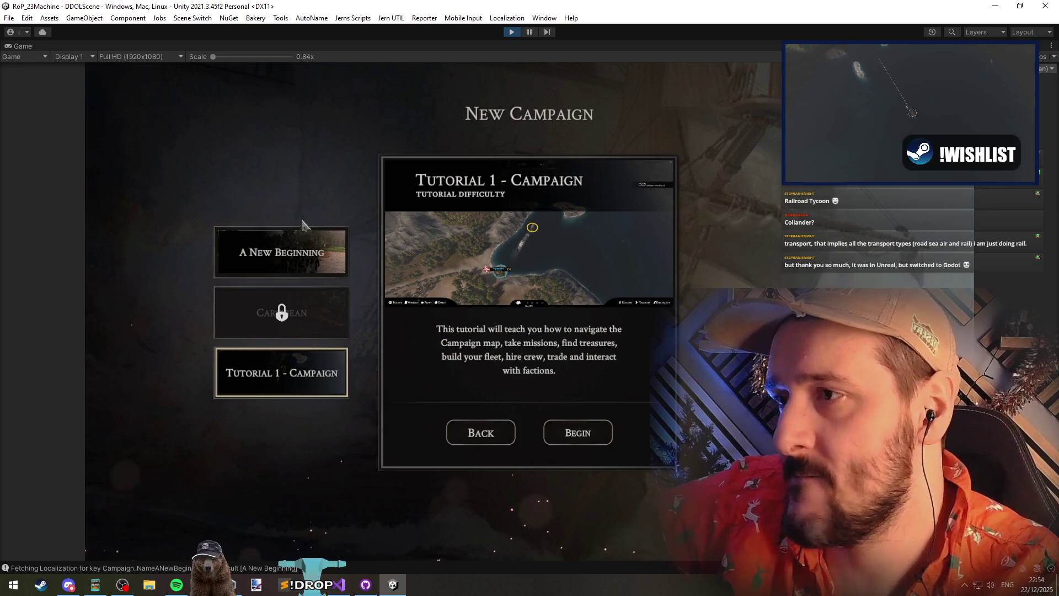
left_click(309, 248)
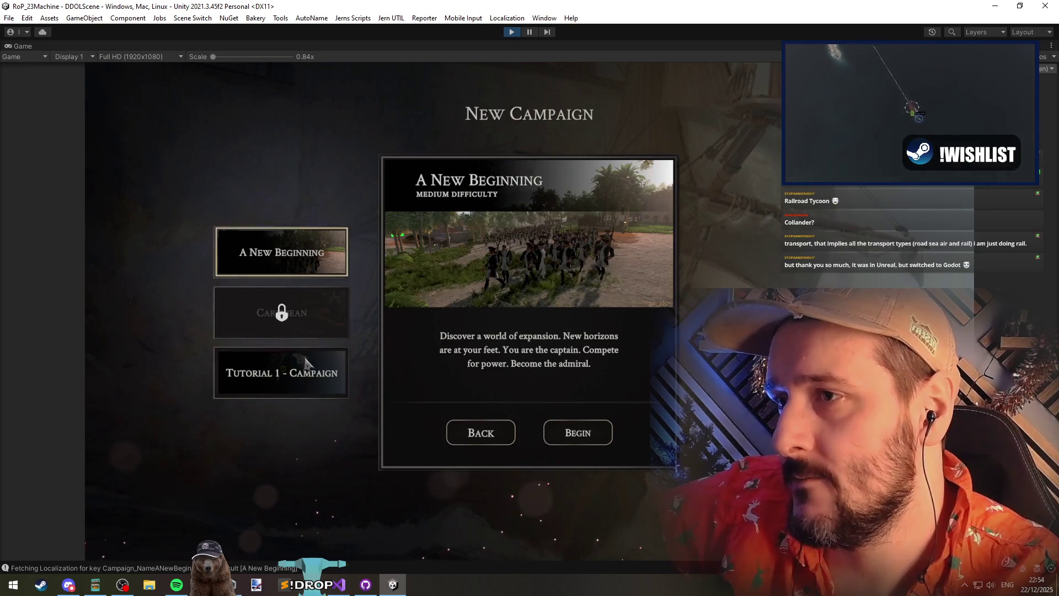
left_click(313, 241)
left_click(480, 432)
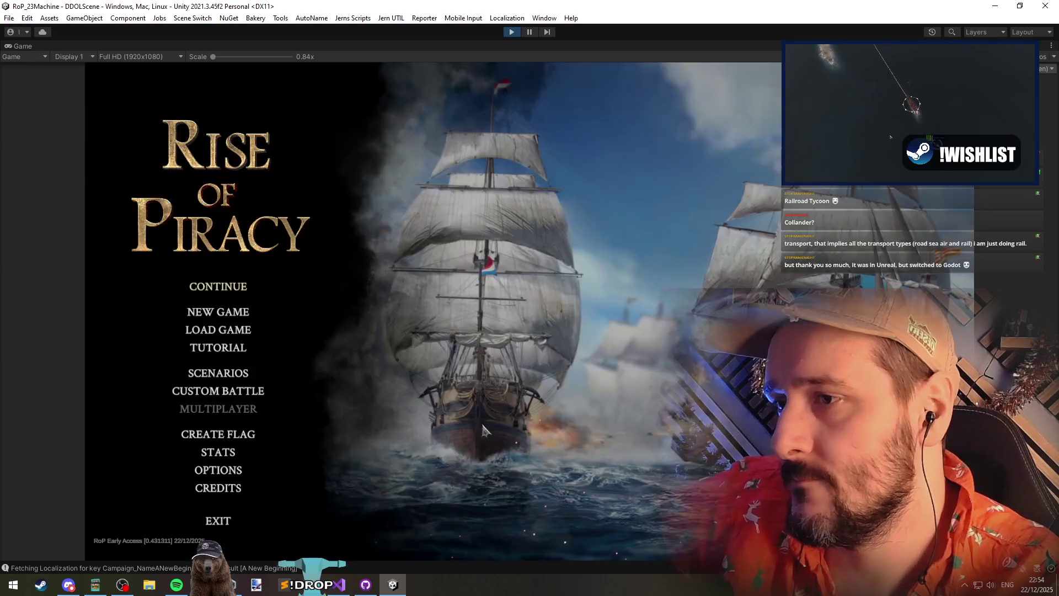
left_click(233, 395)
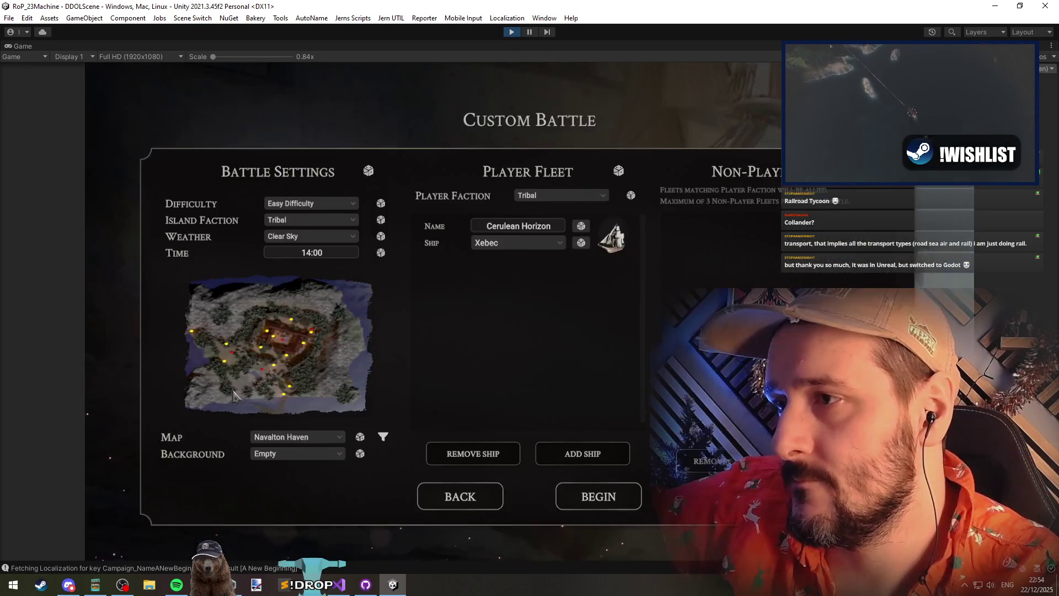
Leave Custom Battle, then select Untouchable Invasion and Outgunned in the Scenarios list
left_click(472, 491)
left_click(237, 380)
scroll(267, 331, "down", 5)
left_click(294, 323)
scroll(287, 276, "up", 5)
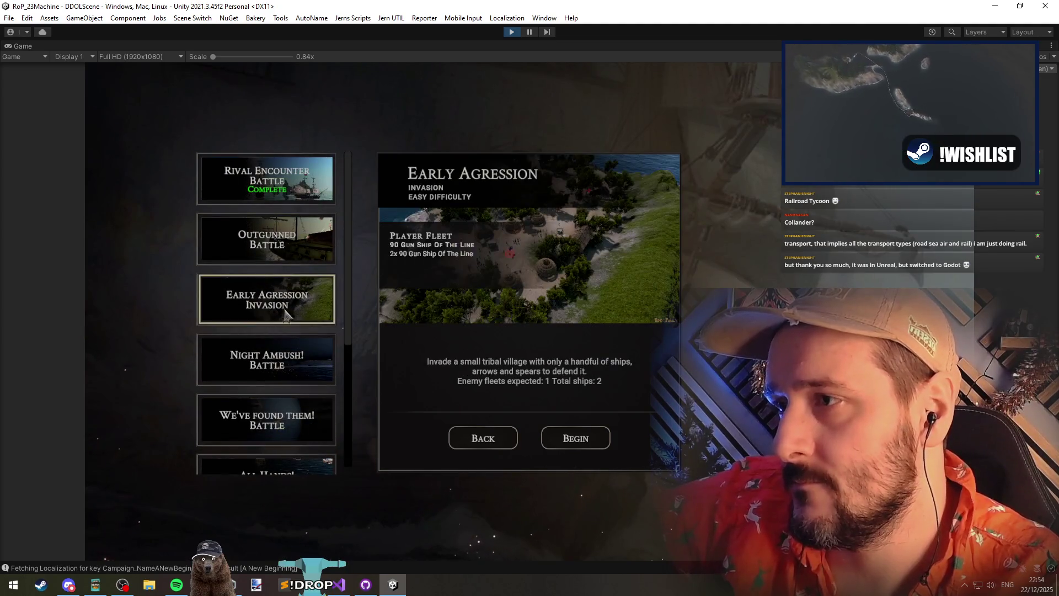
left_click(281, 231)
left_click(483, 438)
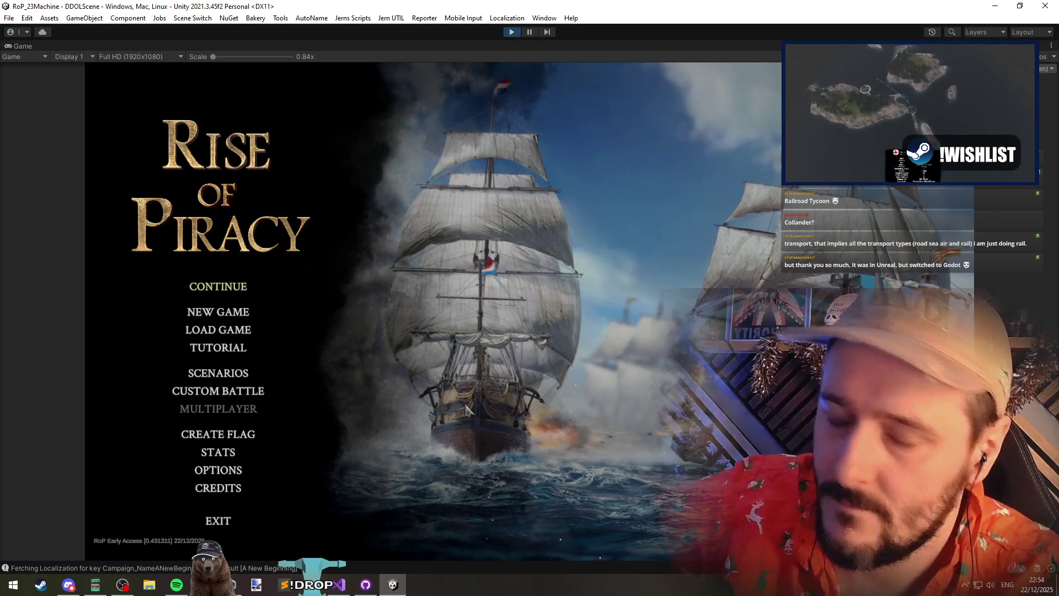
Reopen Scenarios and alternate between Early Agression, We've found them! and Night Ambush
left_click(264, 372)
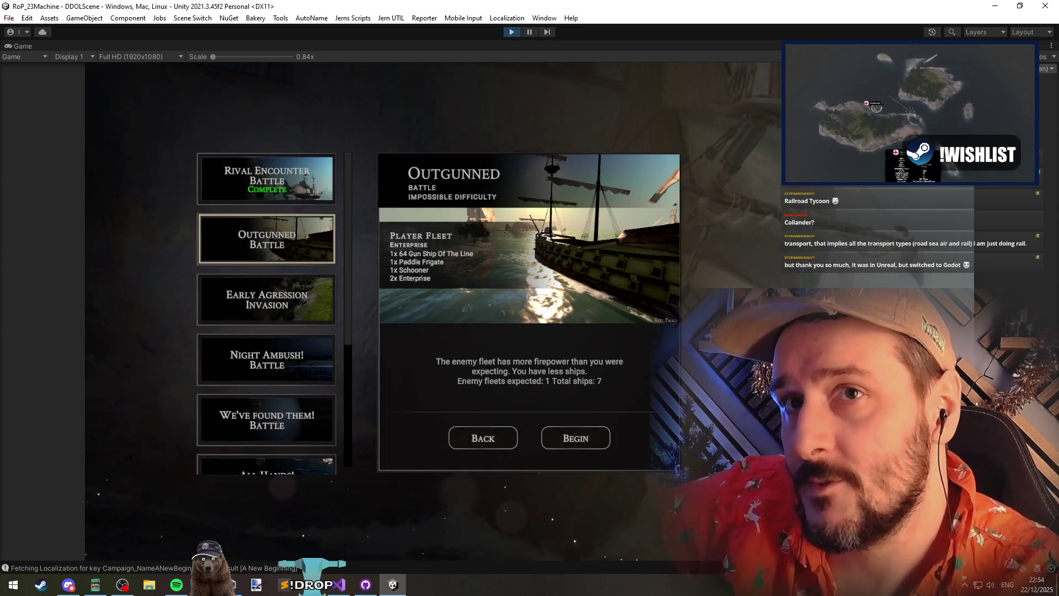
left_click(317, 299)
left_click(275, 422)
left_click(276, 362)
left_click(288, 318)
left_click(281, 360)
left_click(472, 440)
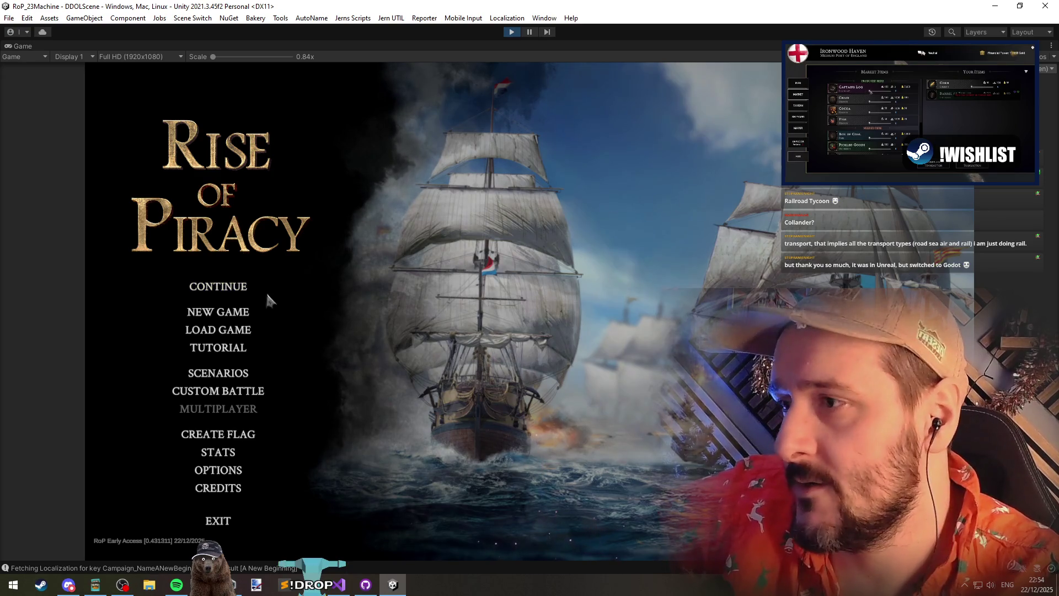
View the Audio volume settings in Options, then return to the main menu
left_click(219, 471)
left_click(365, 237)
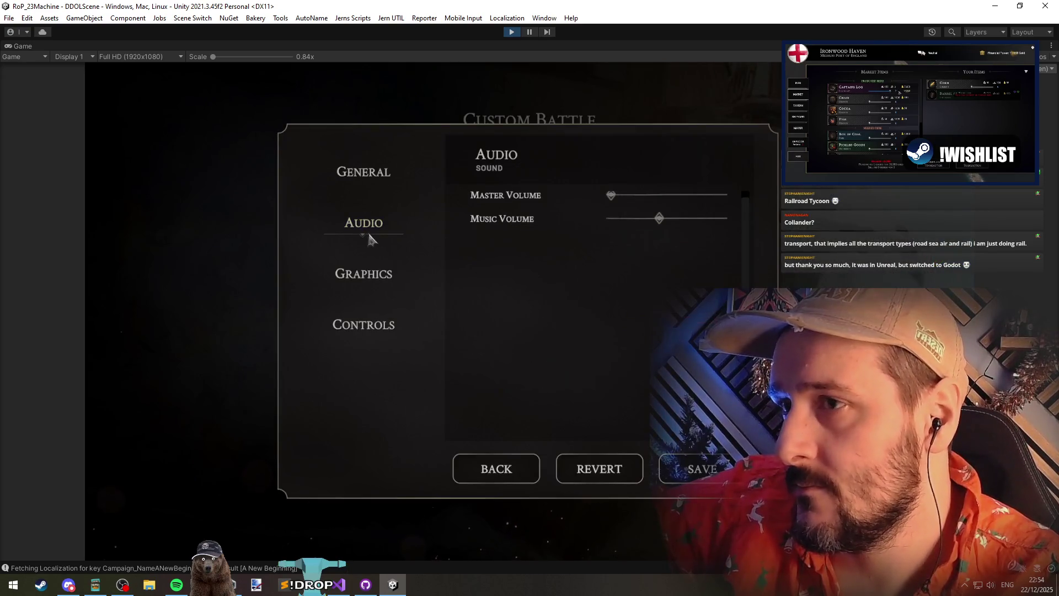
left_click(495, 473)
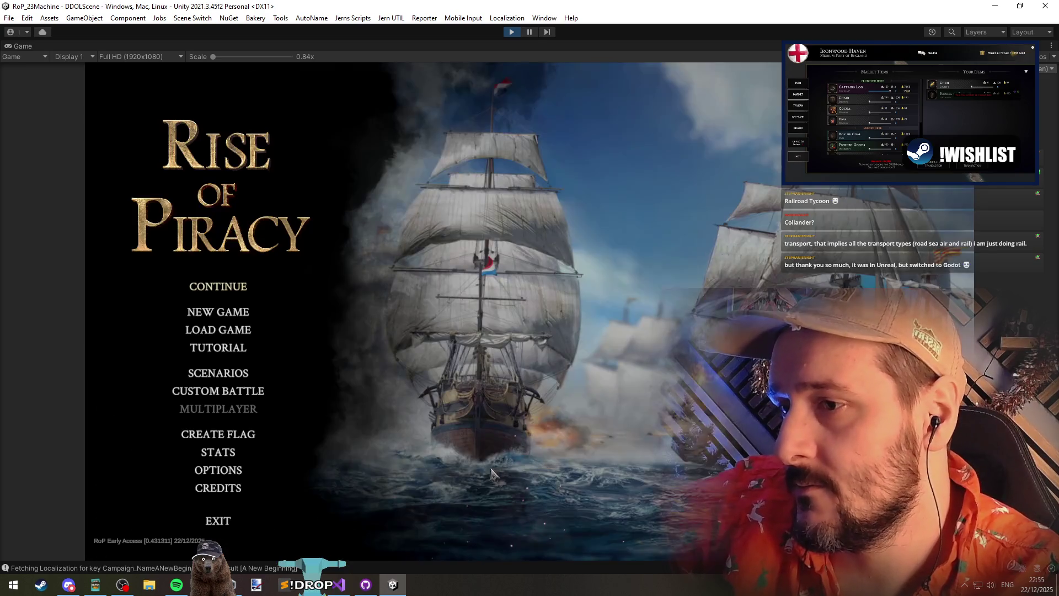
Cycle through Outgunned, Early Agression, We've found them! and Night Ambush! checking each highlight and details
left_click(212, 375)
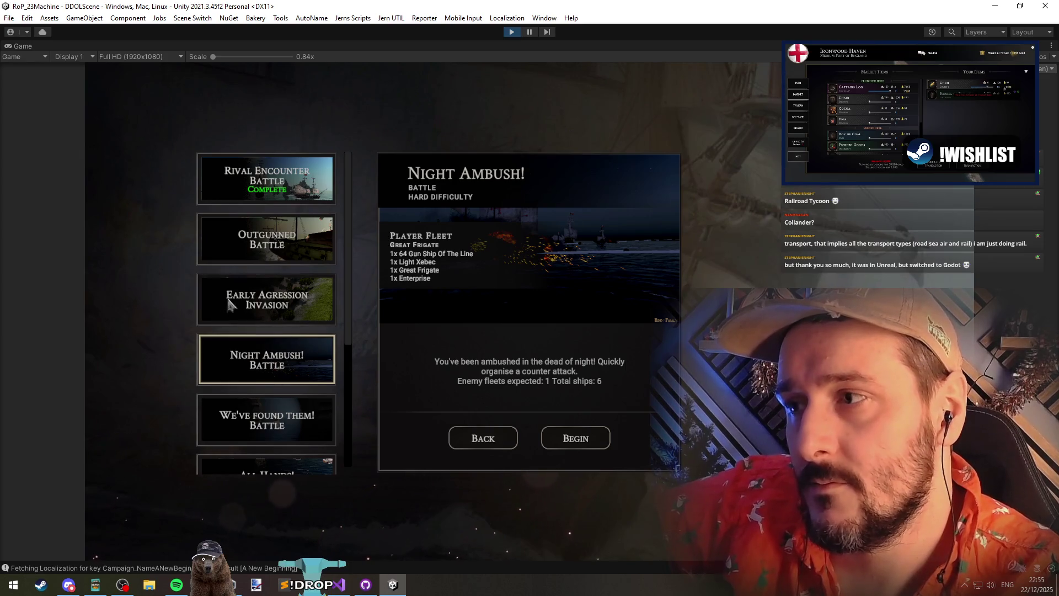
left_click(265, 248)
left_click(278, 318)
left_click(283, 437)
left_click(284, 300)
left_click(286, 405)
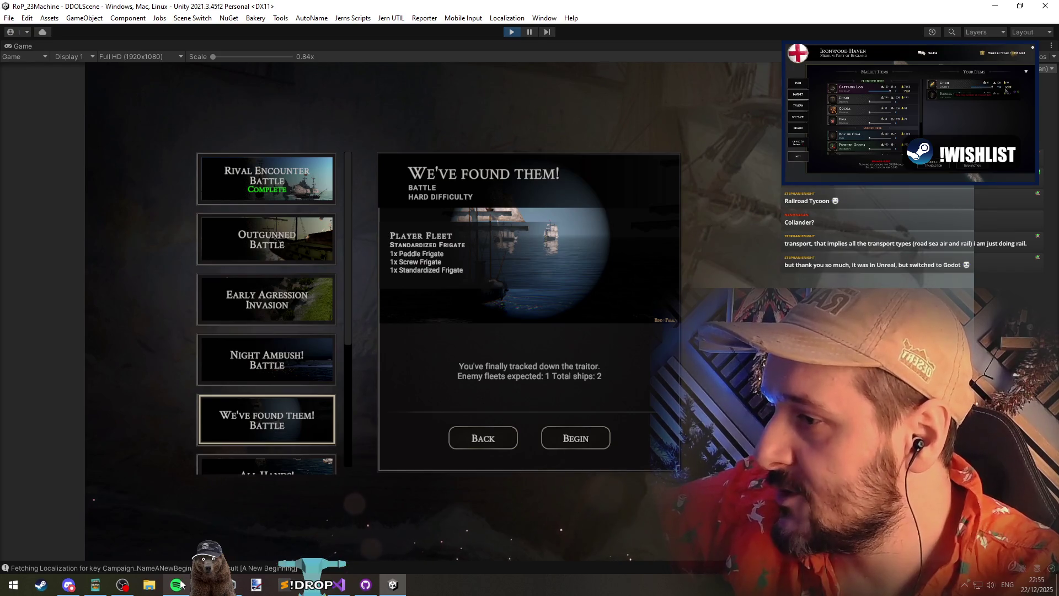
left_click(275, 359)
left_click(281, 300)
left_click(293, 223)
left_click(291, 306)
left_click(282, 361)
left_click(278, 422)
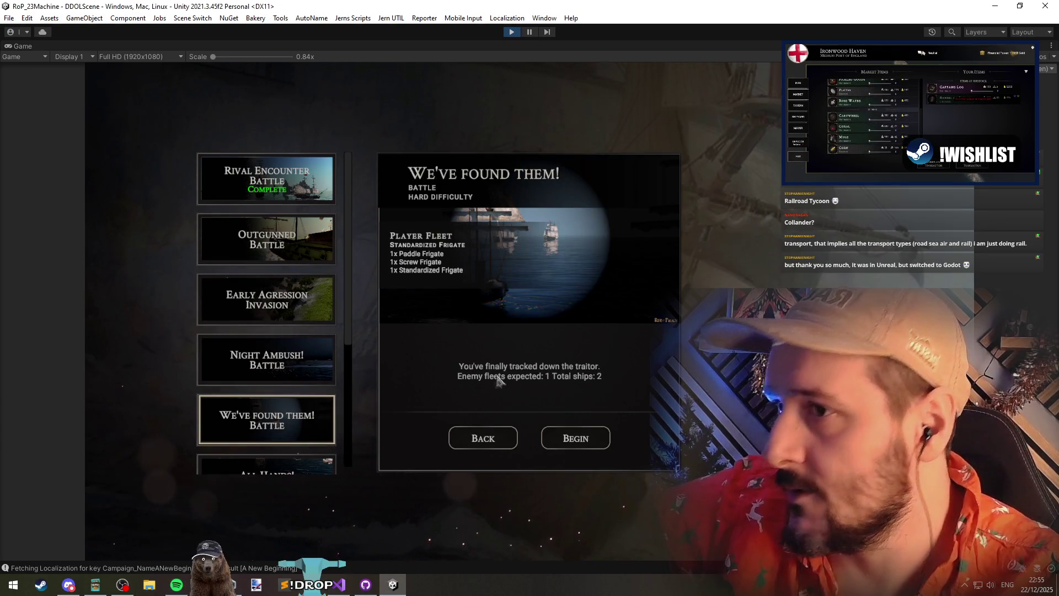
left_click(501, 449)
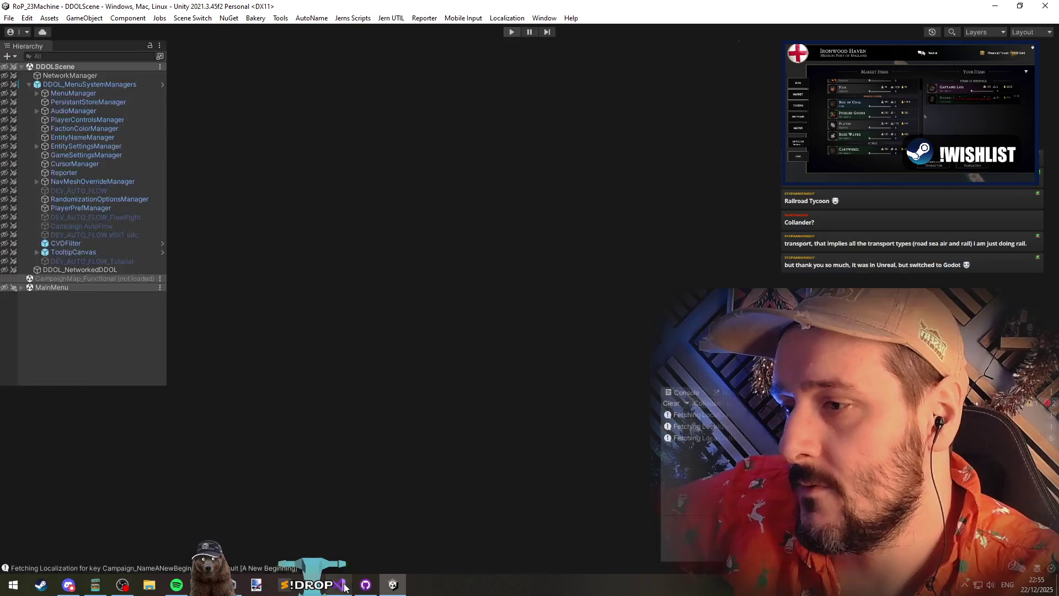
left_click(338, 585)
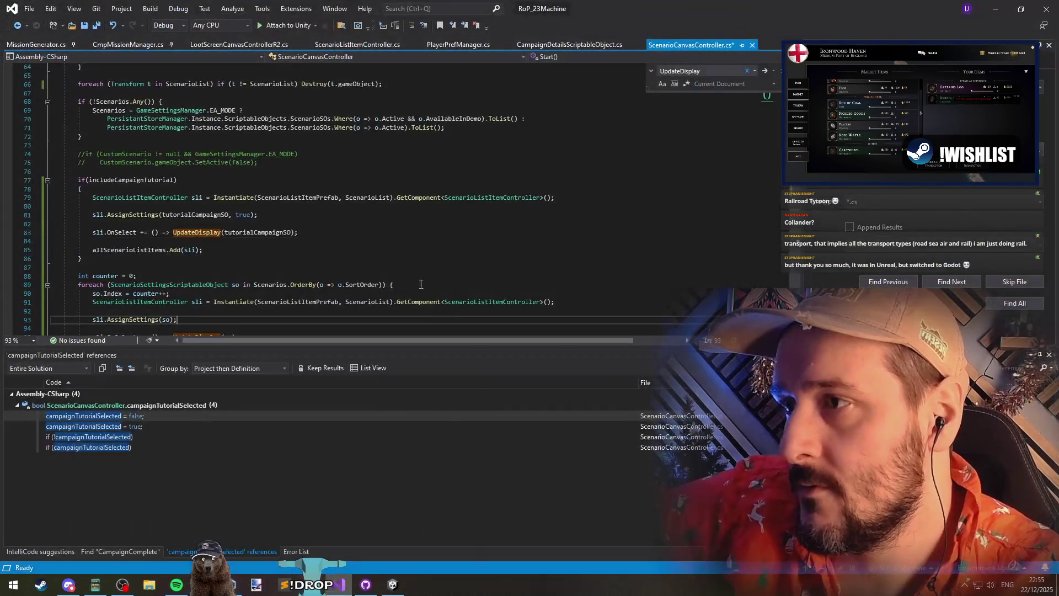
Delete the commented-out selection code block at the end of Start()
left_click(380, 230)
scroll(375, 226, "down", 3)
scroll(353, 215, "up", 2)
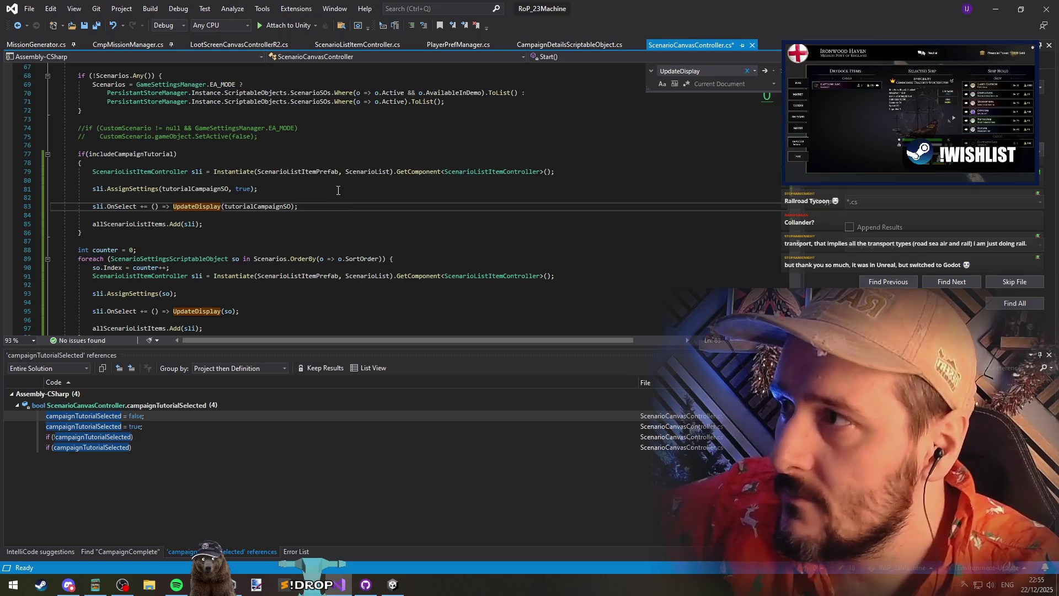
left_click(365, 582)
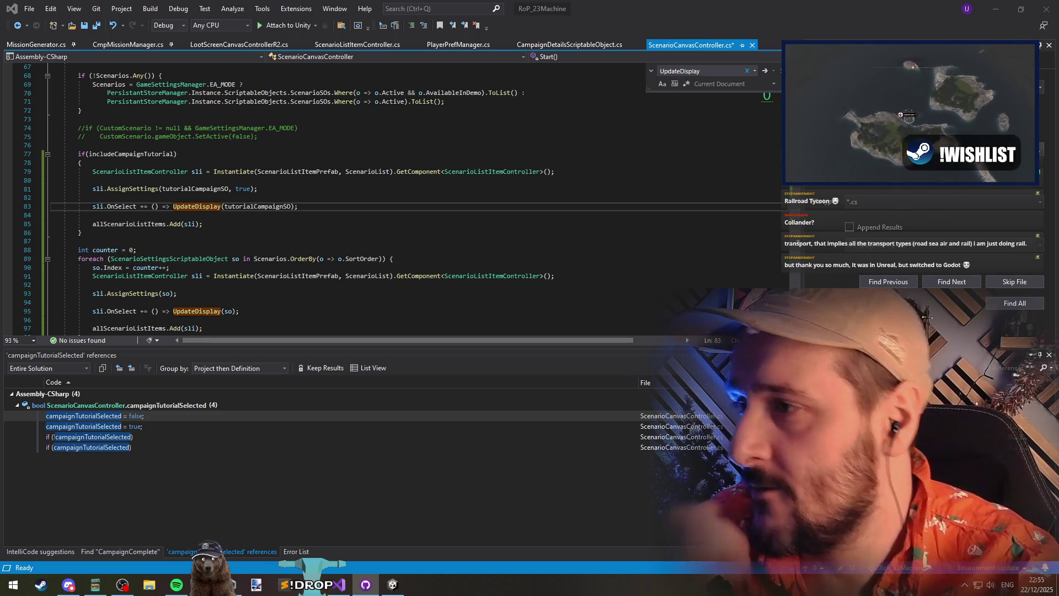
scroll(144, 191, "down", 1)
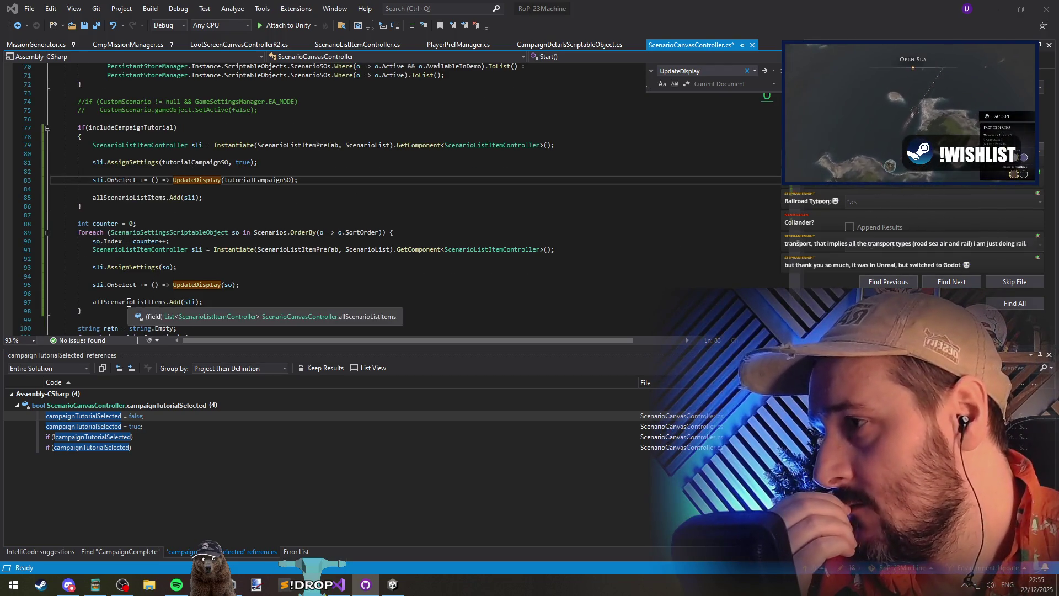
scroll(181, 287, "down", 4)
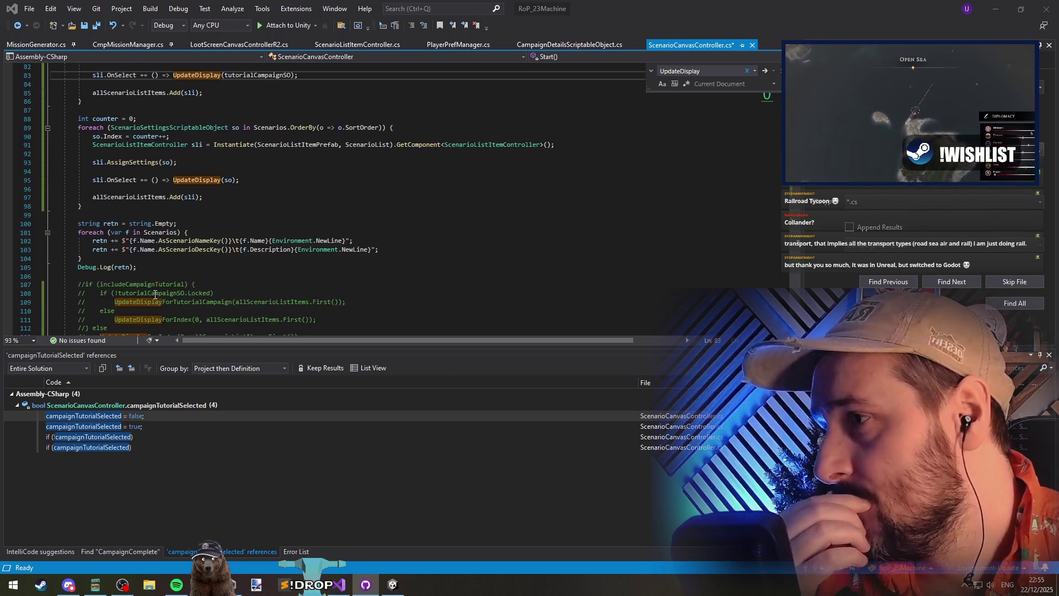
scroll(181, 287, "down", 5)
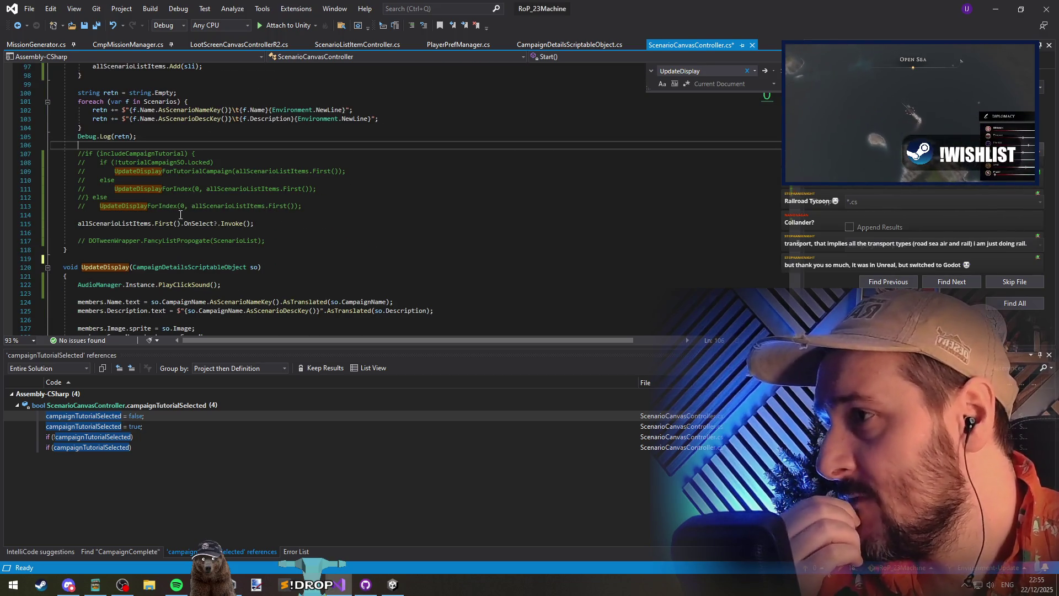
left_click_drag(176, 215, 156, 147)
key("Delete")
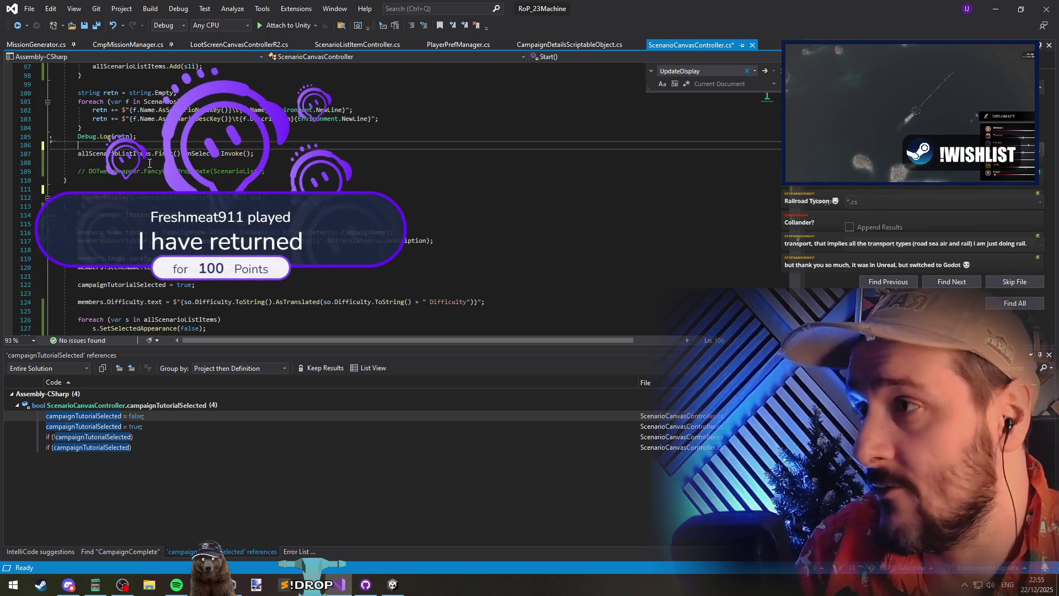
Remove the leftover blank line and uncomment the DOTweenWrapper.FancyListPopulate call
left_click(138, 162)
key("Delete")
key("Delete")
key("Delete")
key("Delete")
left_click(153, 180)
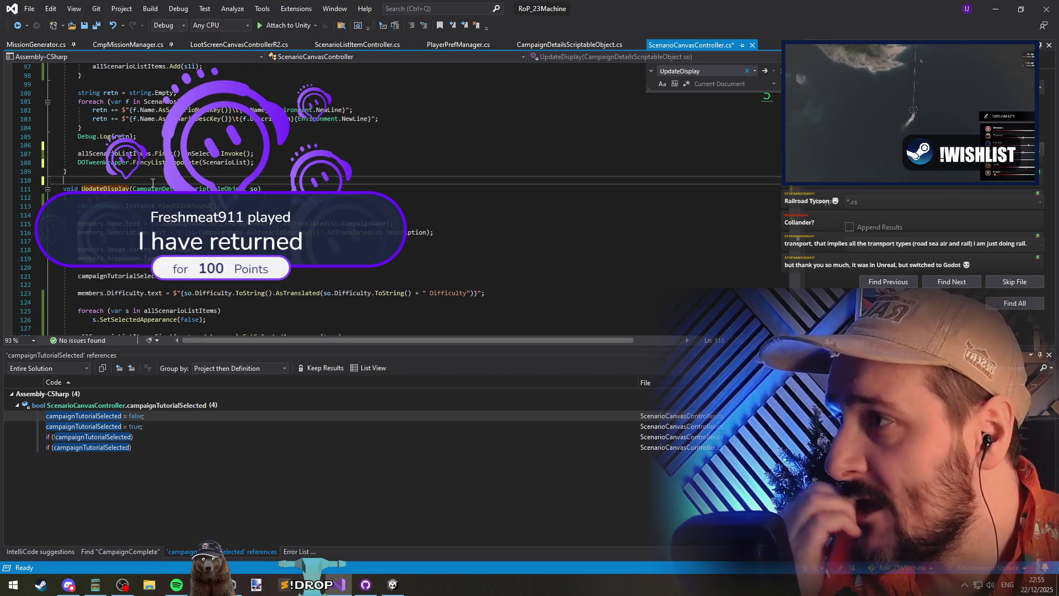
triple_click(155, 163)
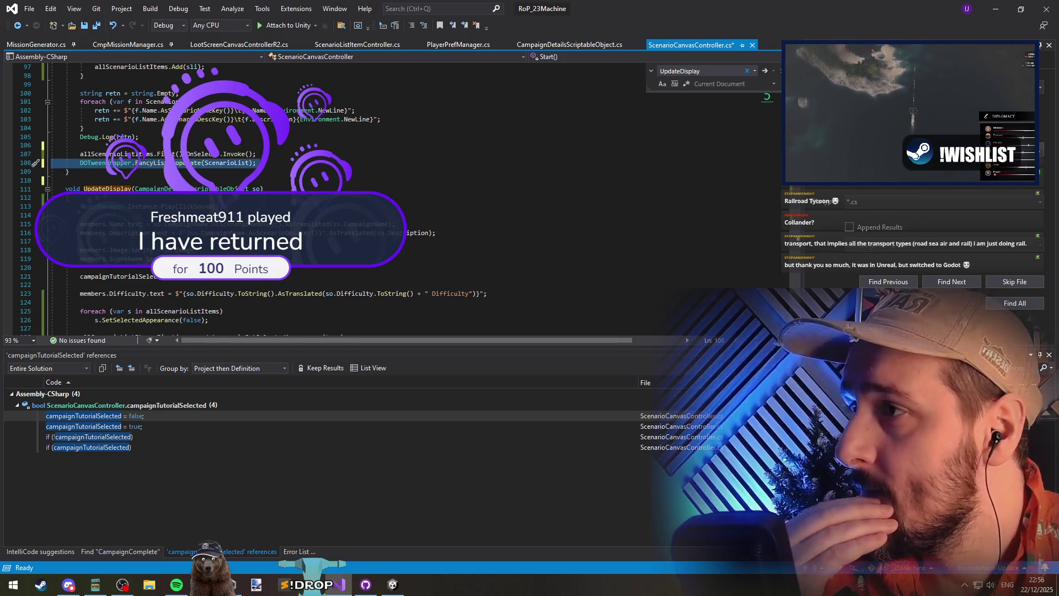
left_click(127, 180)
Save ScenarioCanvasController.cs so Unity recompiles it
scroll(111, 112, "up", 12)
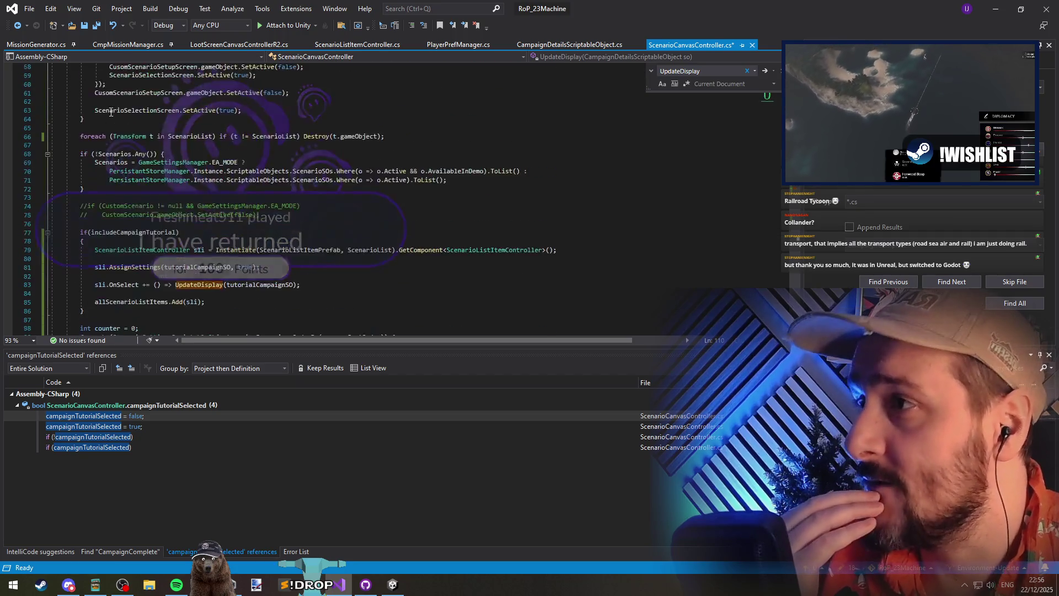
scroll(111, 112, "up", 10)
key("ctrl+s")
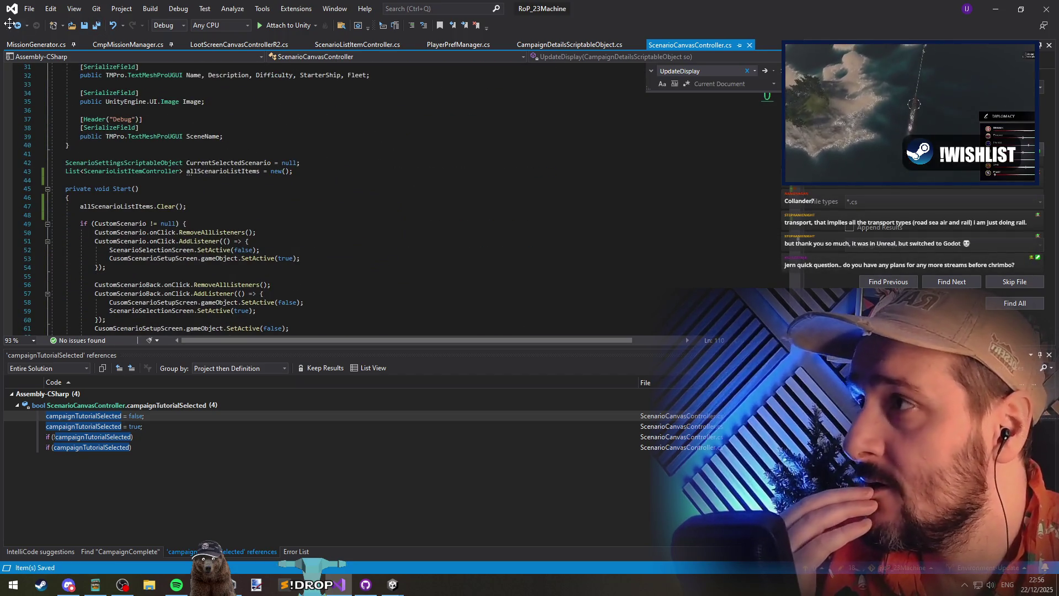
key("alt+Tab")
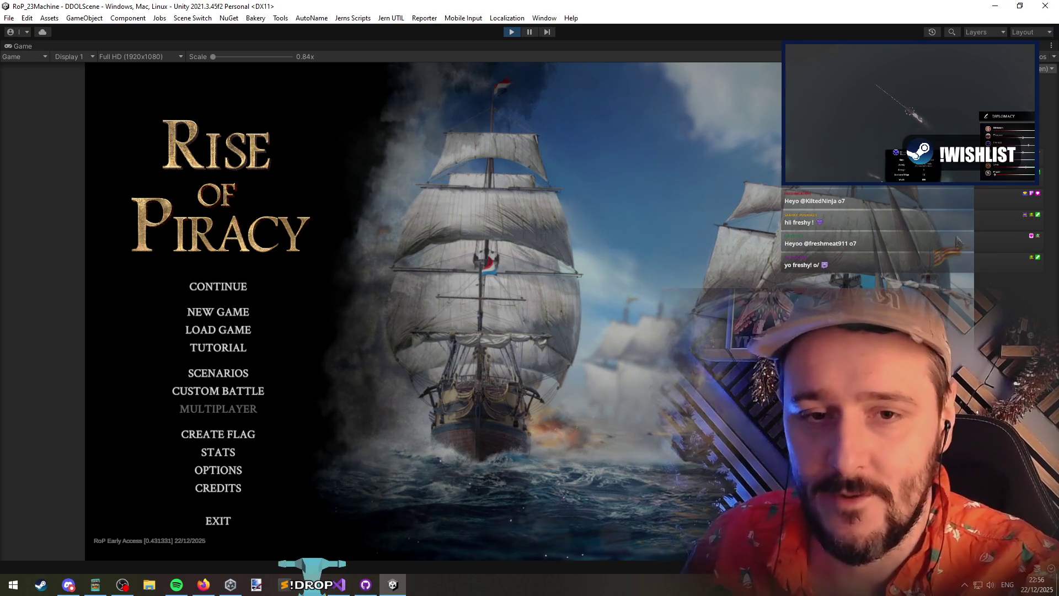
key("alt+Tab")
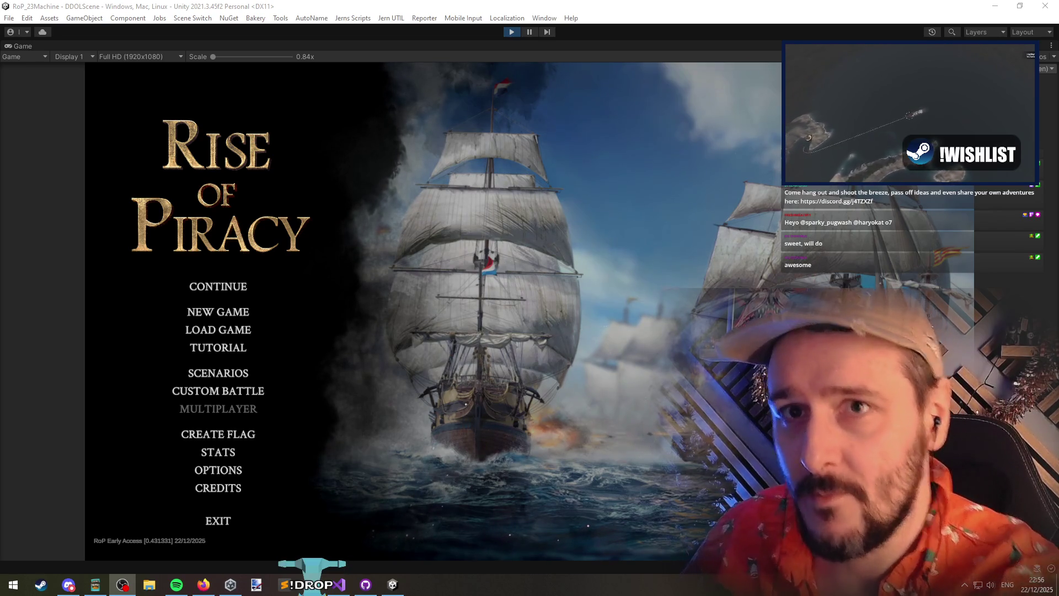
left_click(755, 204)
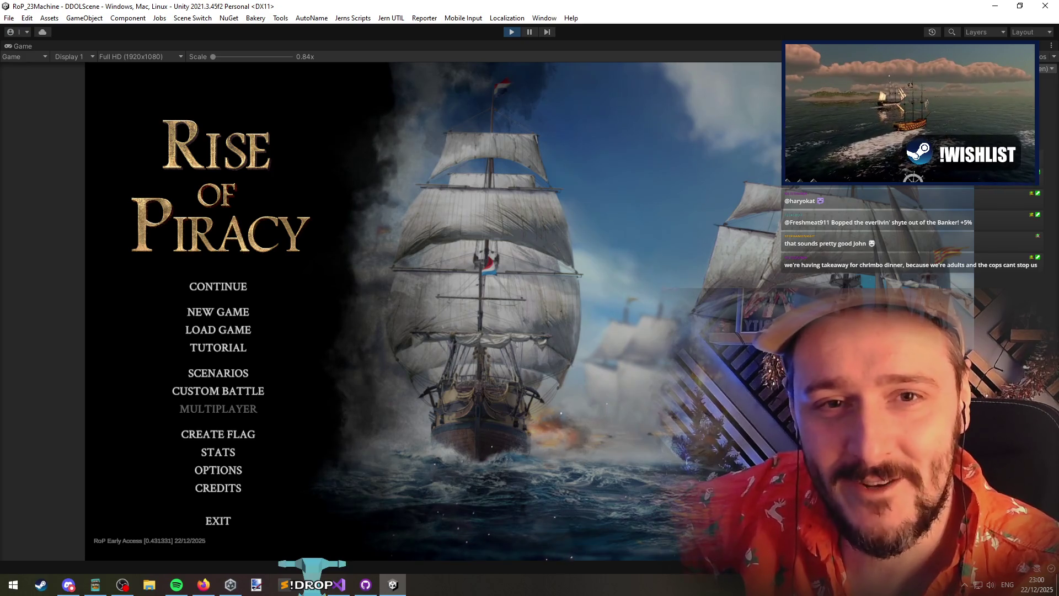
key("alt+Tab")
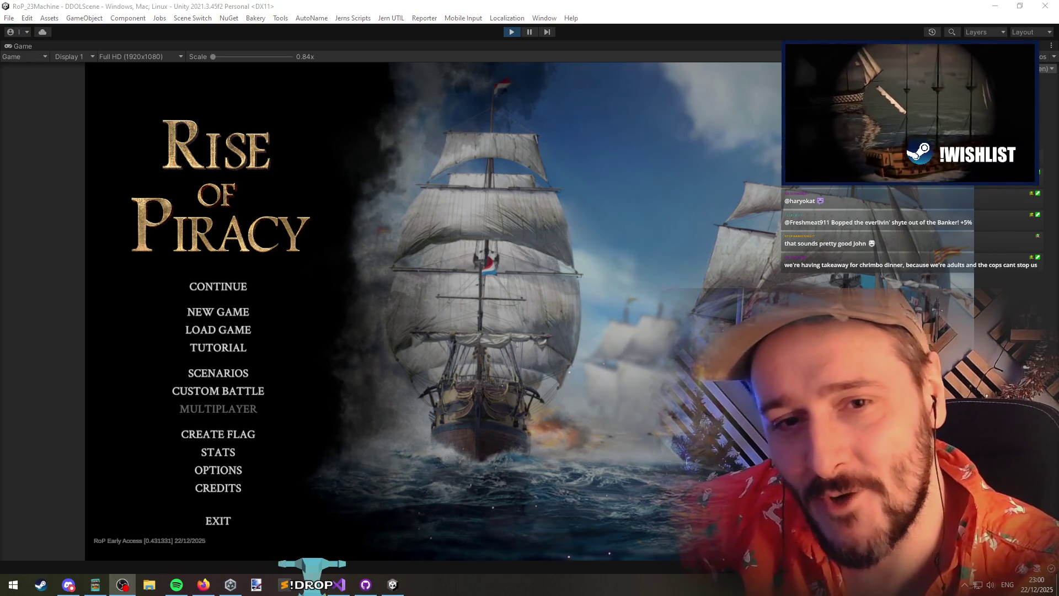
key("alt+Tab")
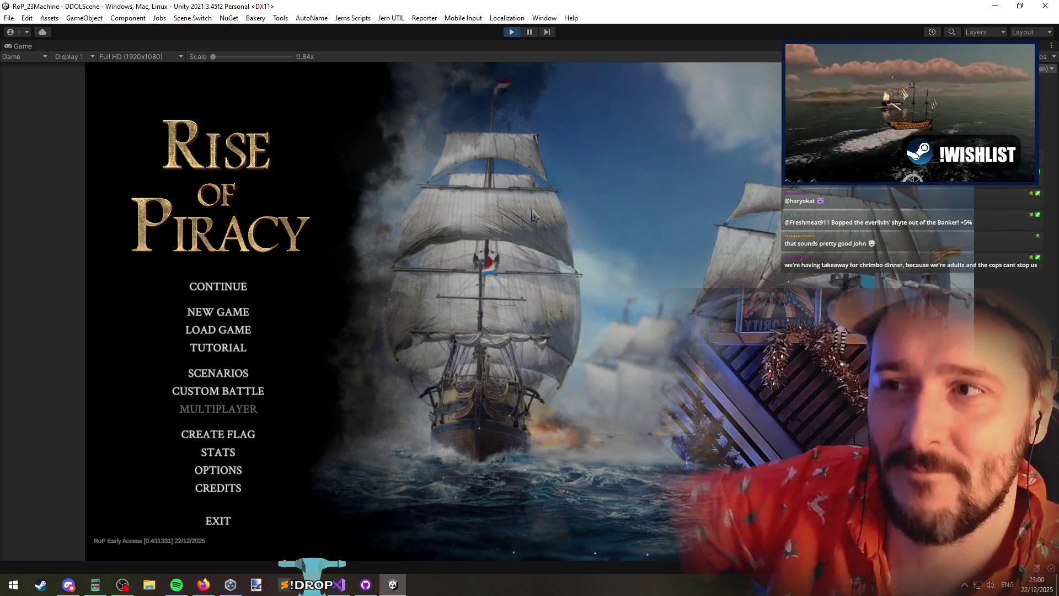
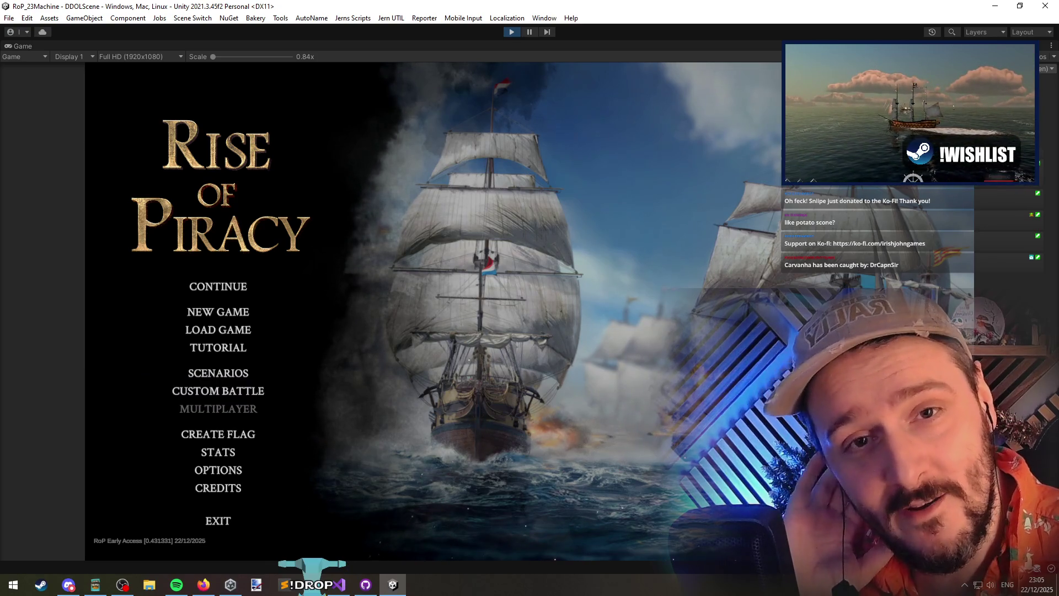
Bring the Firefox boxtie image search to the front, then widen and reposition its window
key("alt+Tab")
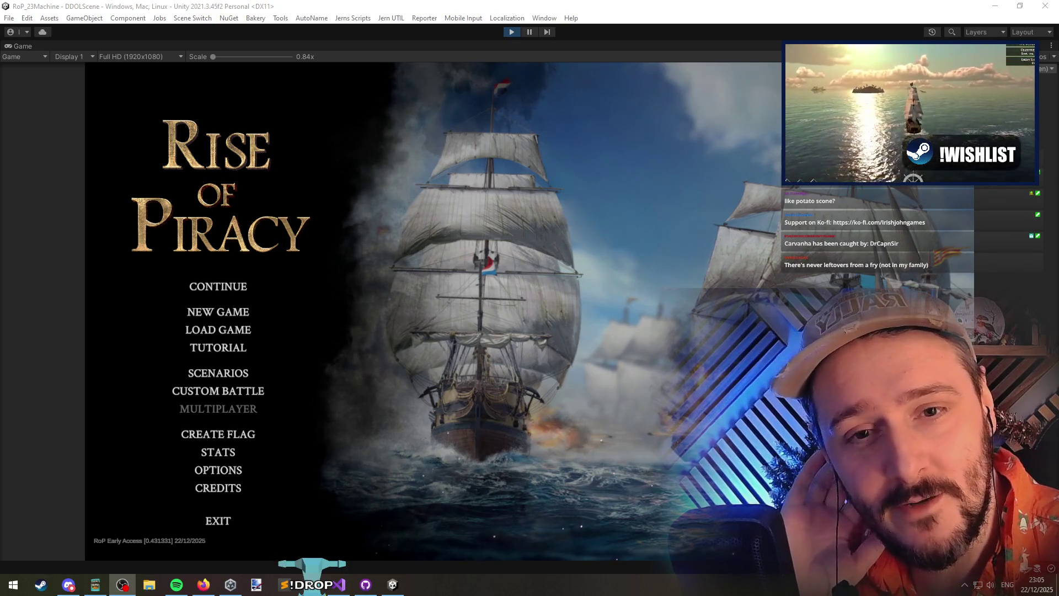
key("alt+Tab")
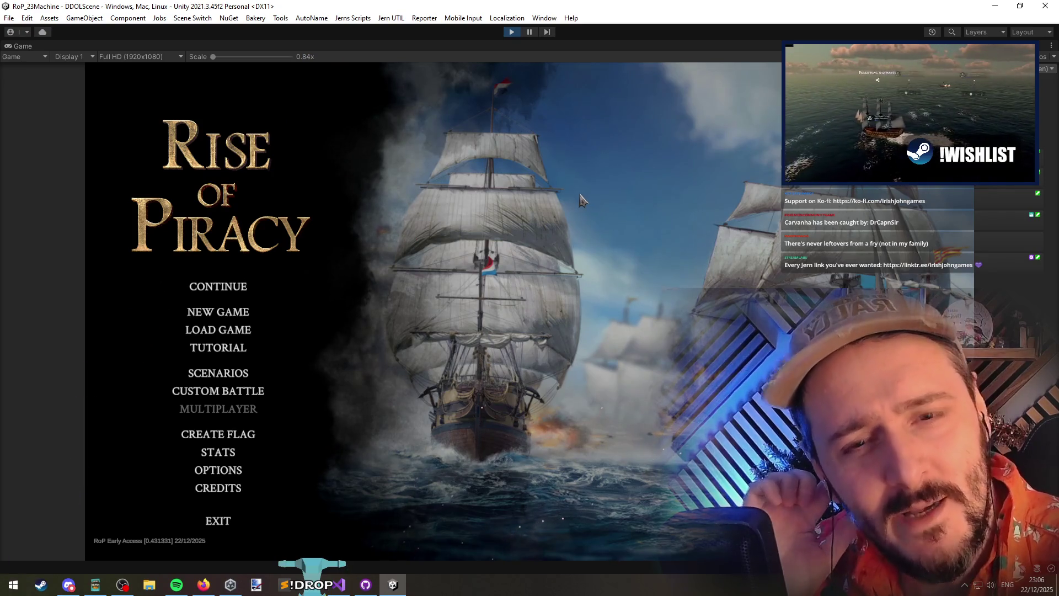
key("alt+Tab")
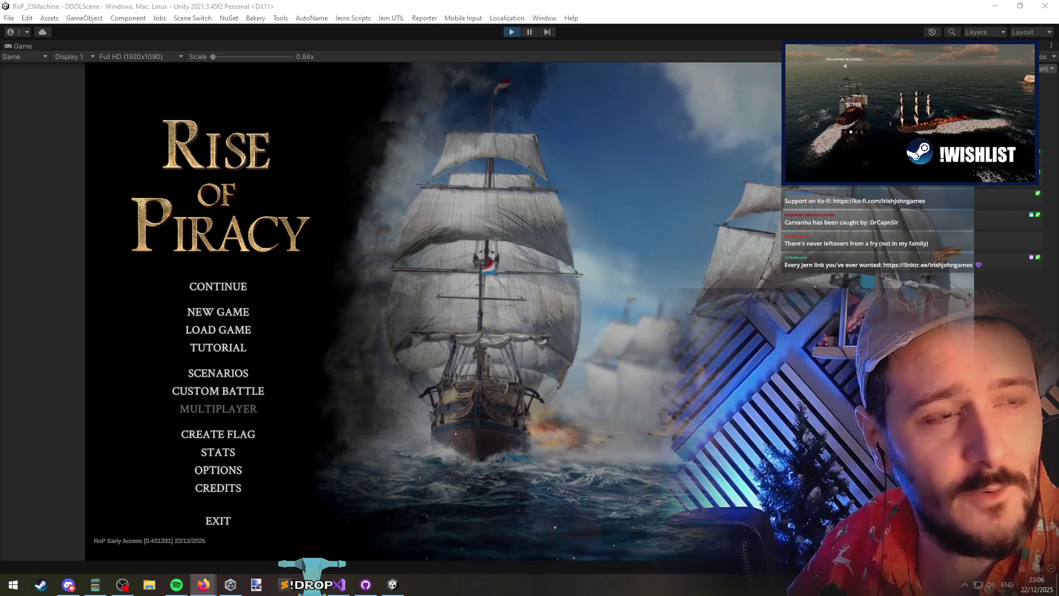
key("alt+Tab")
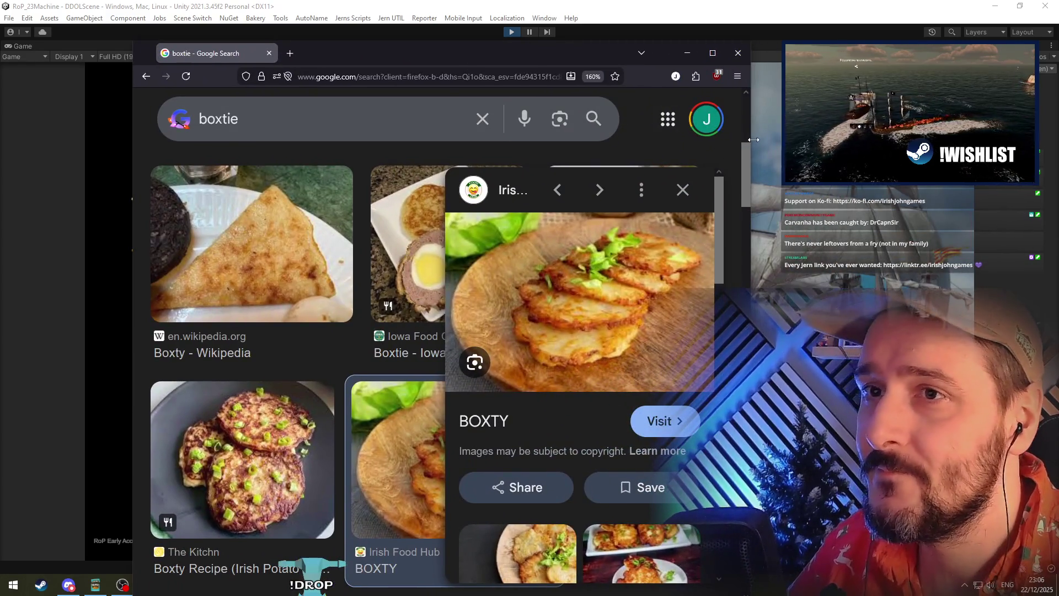
left_click_drag(754, 140, 993, 139)
left_click_drag(732, 52, 605, 39)
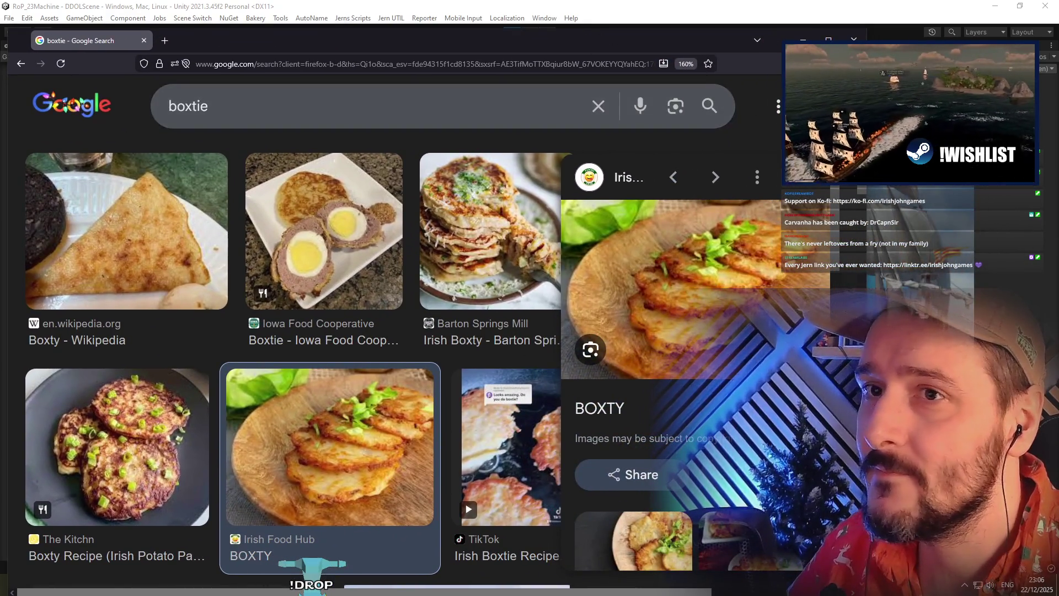
left_click_drag(701, 43, 342, 36)
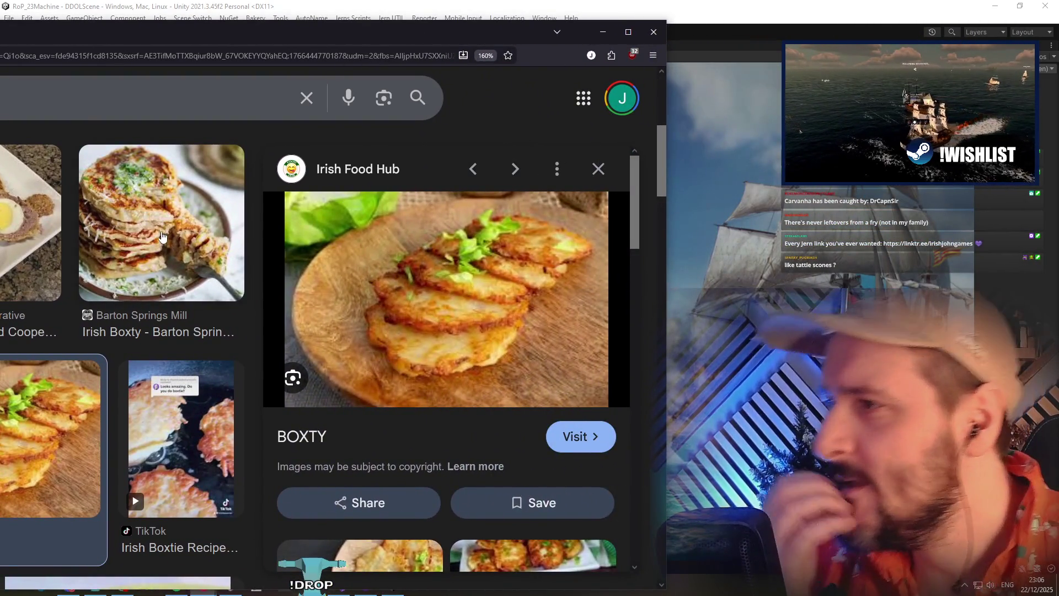
left_click_drag(166, 33, 372, 39)
Preview the Iowa Food Cooperative Boxtie image, then The Kitchn's Boxty recipe picture
left_click(223, 207)
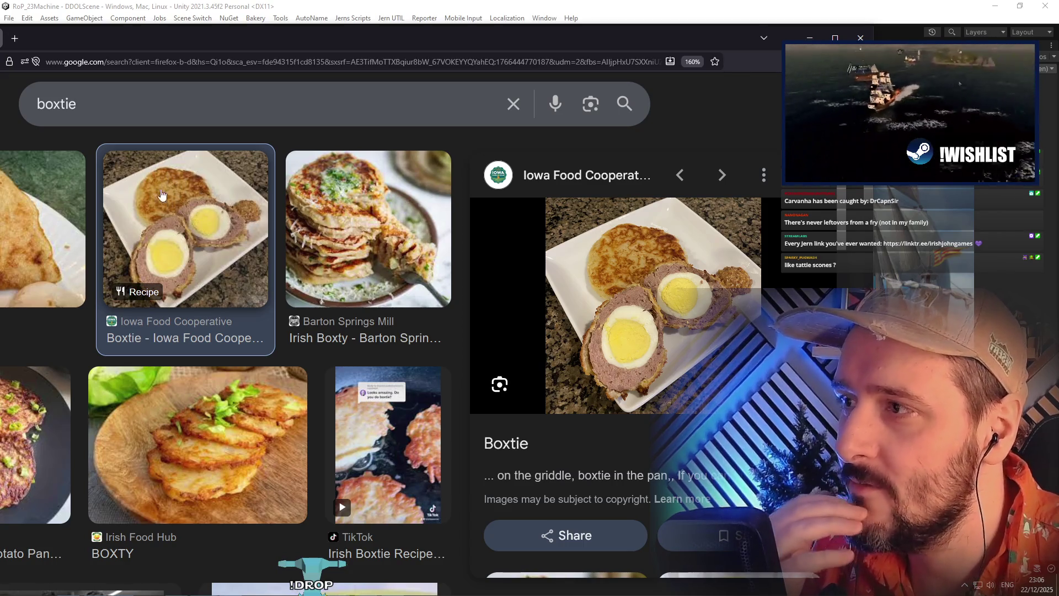
mouse_move(290, 39)
left_mouse_down()
mouse_move(455, 38)
mouse_move(422, 31)
left_mouse_up()
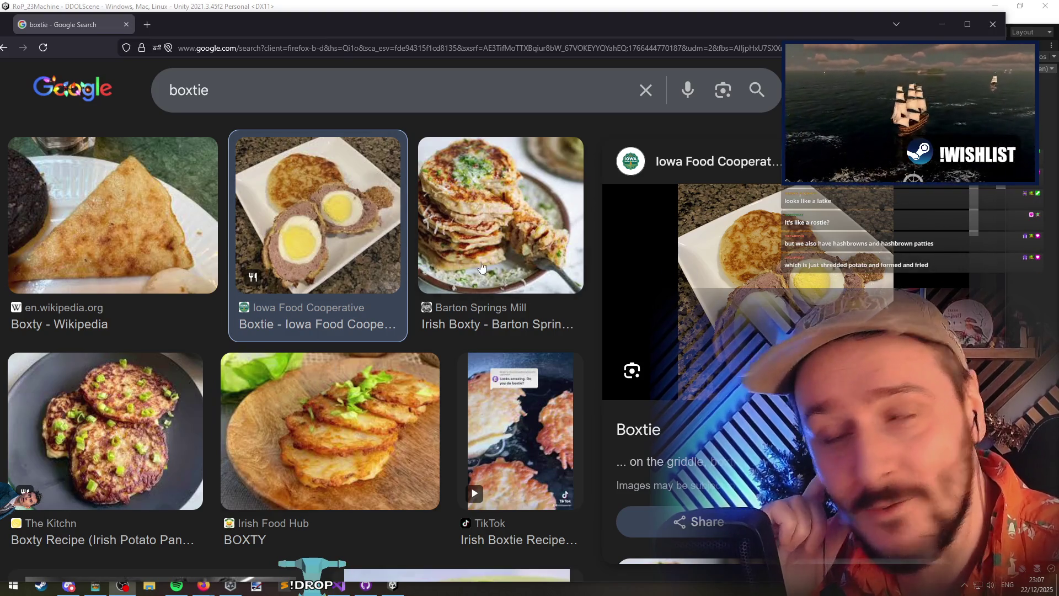
left_click(113, 400)
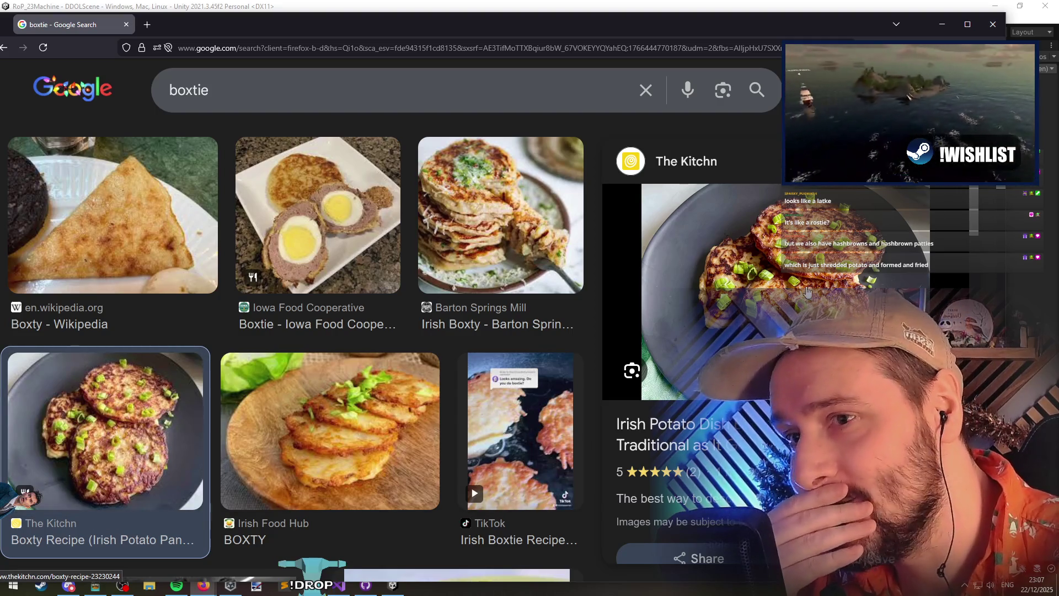
left_click_drag(781, 24, 469, 26)
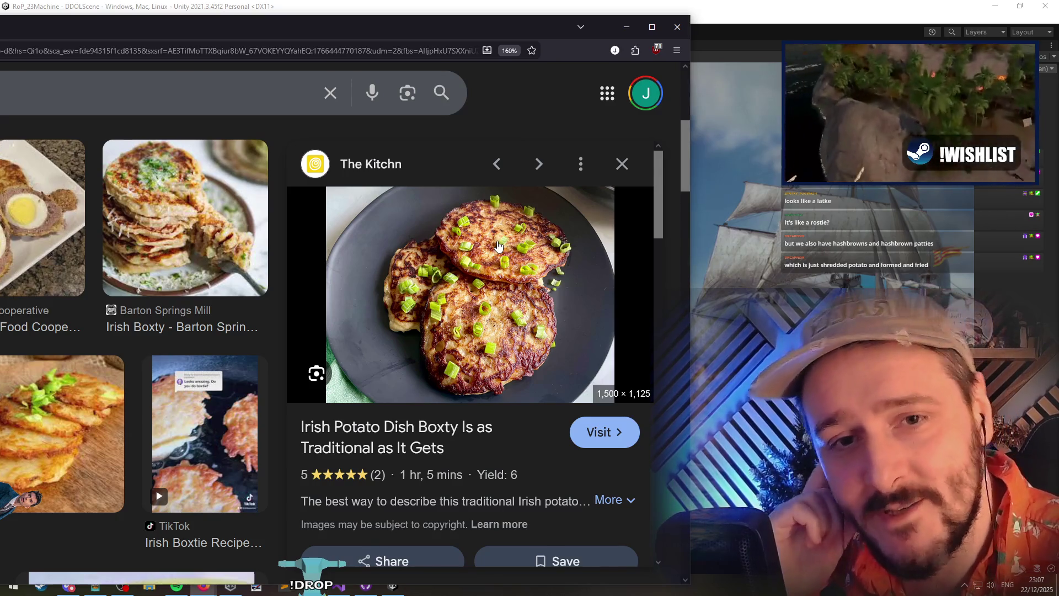
mouse_move(259, 32)
left_mouse_down()
mouse_move(87, 41)
mouse_move(325, 79)
mouse_move(348, 50)
left_mouse_up()
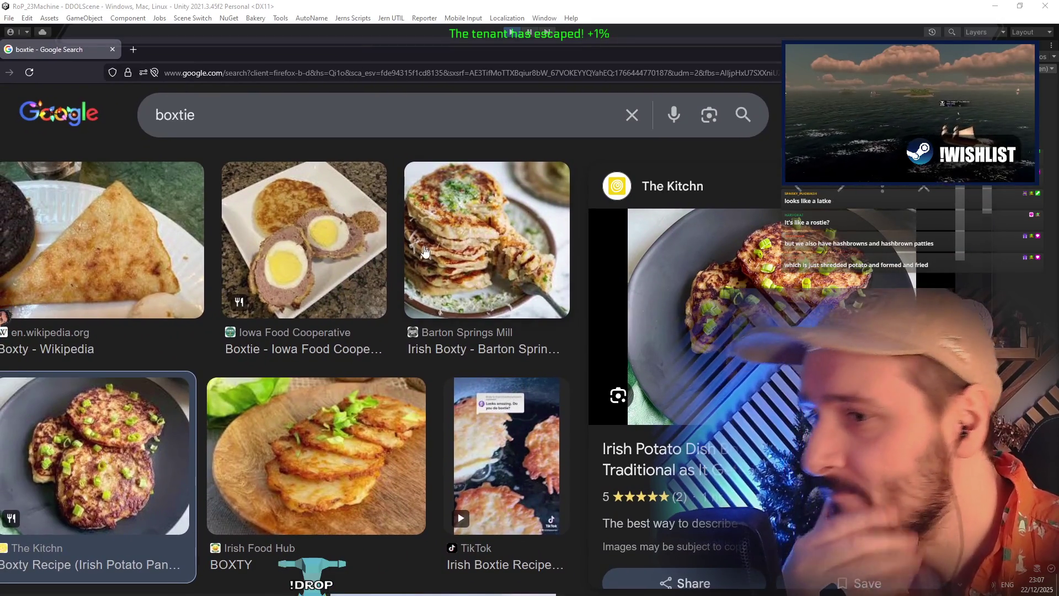
Scroll the boxtie results and preview the TikTok, Irish Food Hub and Old Foodie images
scroll(424, 255, "down", 3)
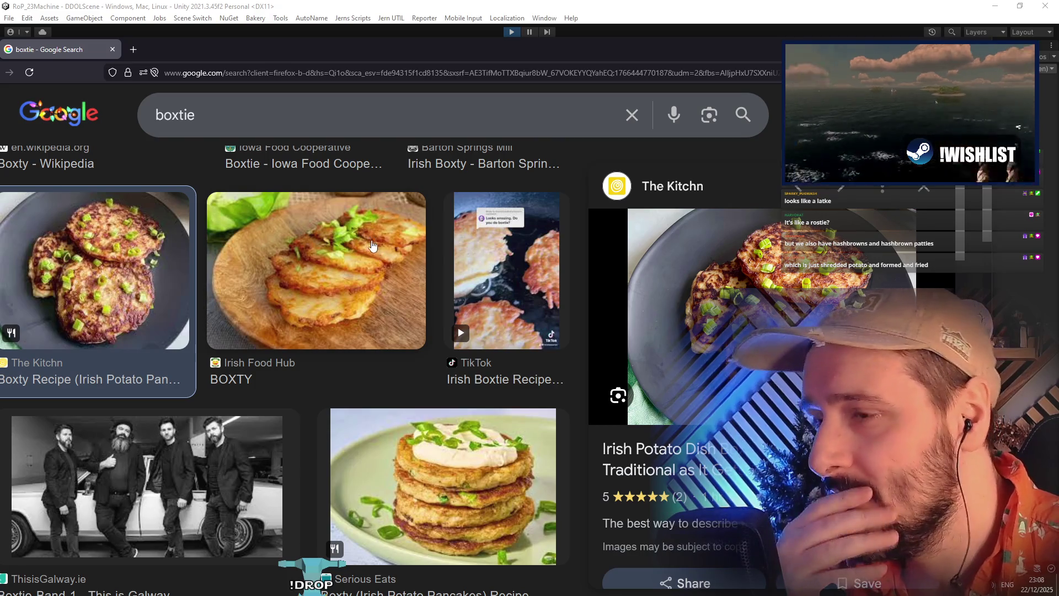
left_click(500, 270)
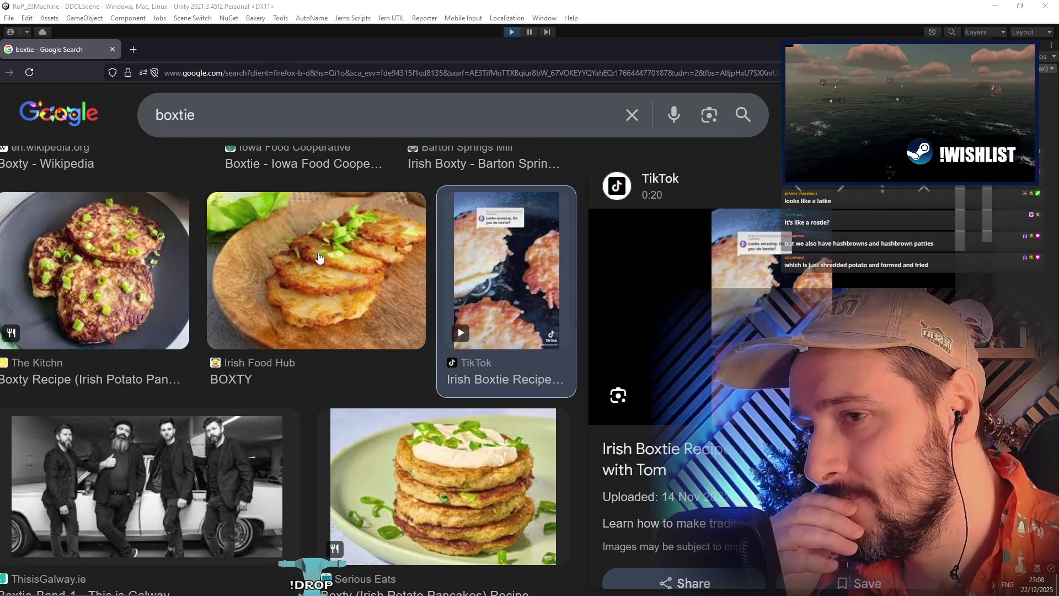
left_click(308, 257)
scroll(308, 258, "down", 4)
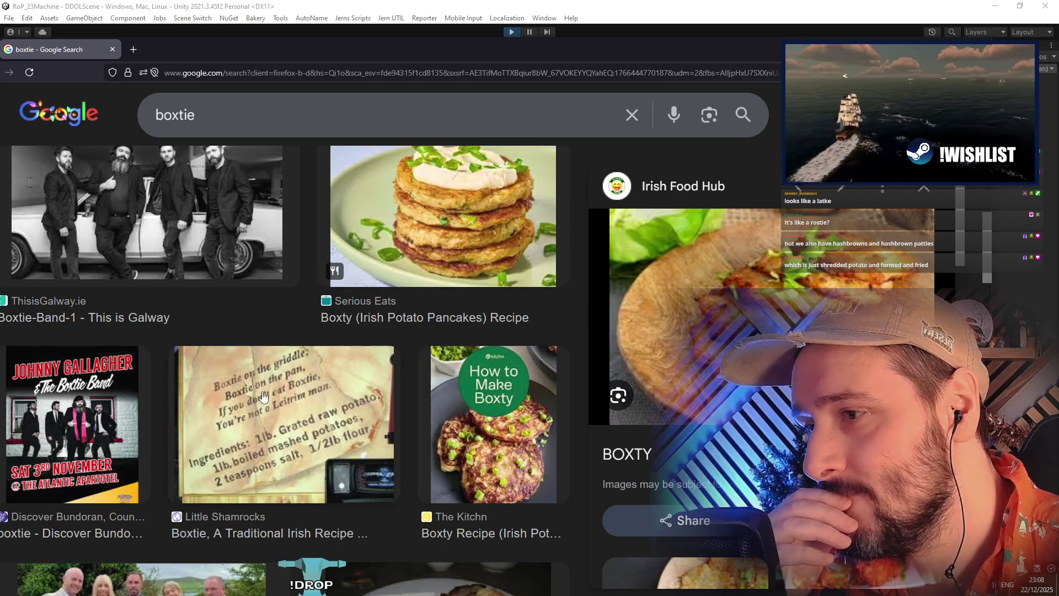
scroll(264, 395, "down", 4)
scroll(196, 359, "up", 3)
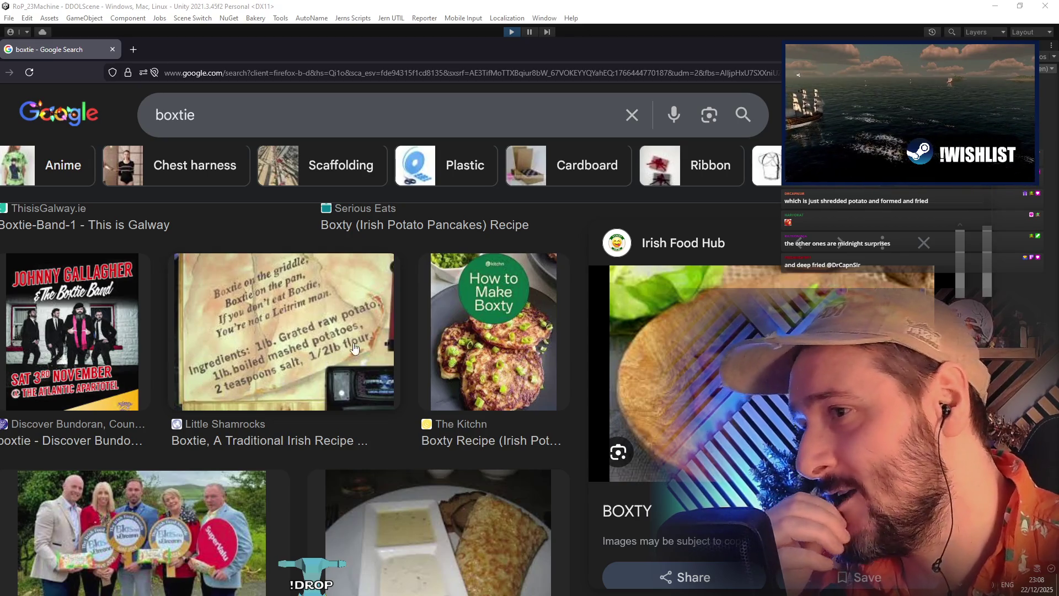
scroll(334, 296, "down", 5)
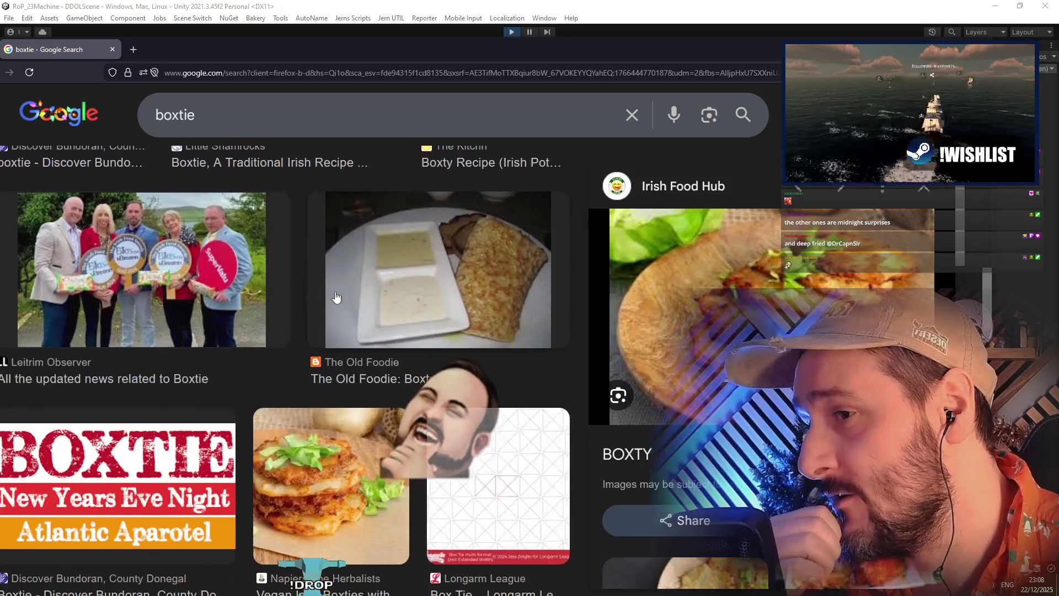
left_click(335, 296)
Maximise Firefox, preview the feast with bron and iStock boxty images, then restore and hide it
mouse_move(783, 48)
left_mouse_down()
mouse_move(720, 61)
mouse_move(346, 68)
left_mouse_up()
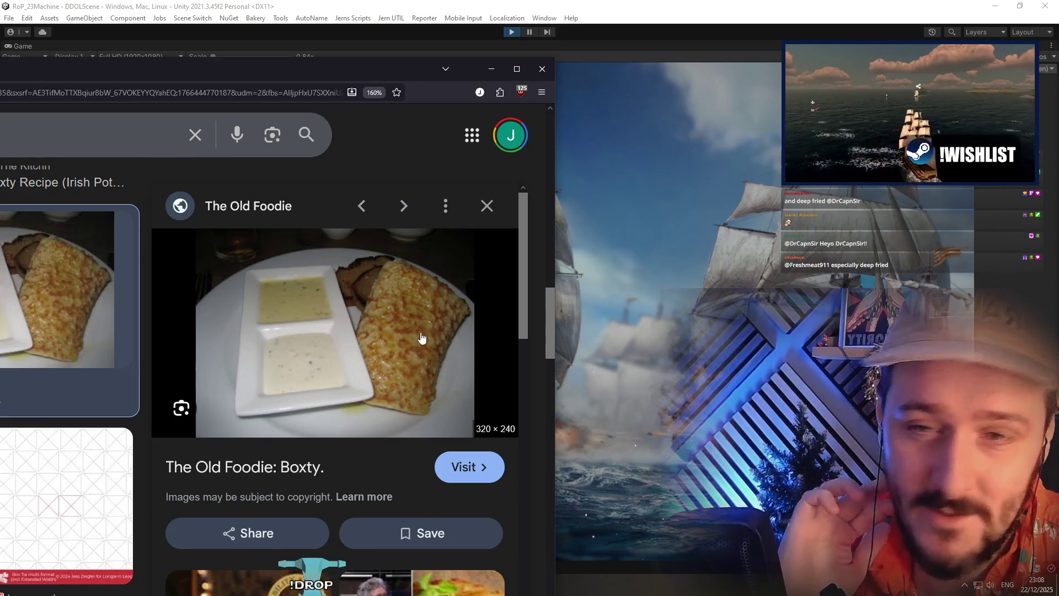
left_click_drag(344, 73, 360, 78)
double_click(359, 77)
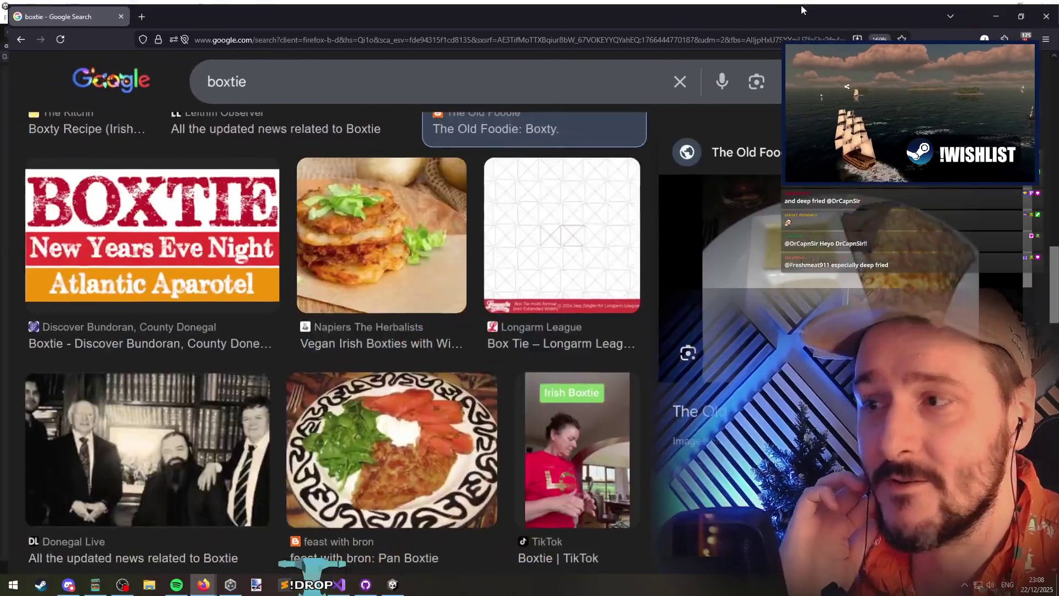
left_click(428, 429)
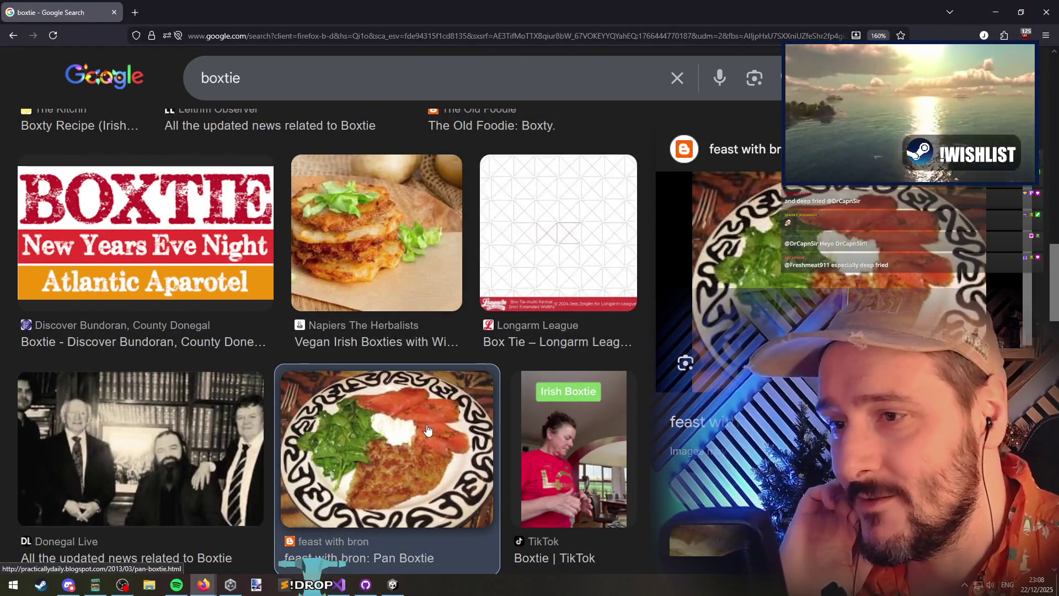
scroll(427, 419, "down", 5)
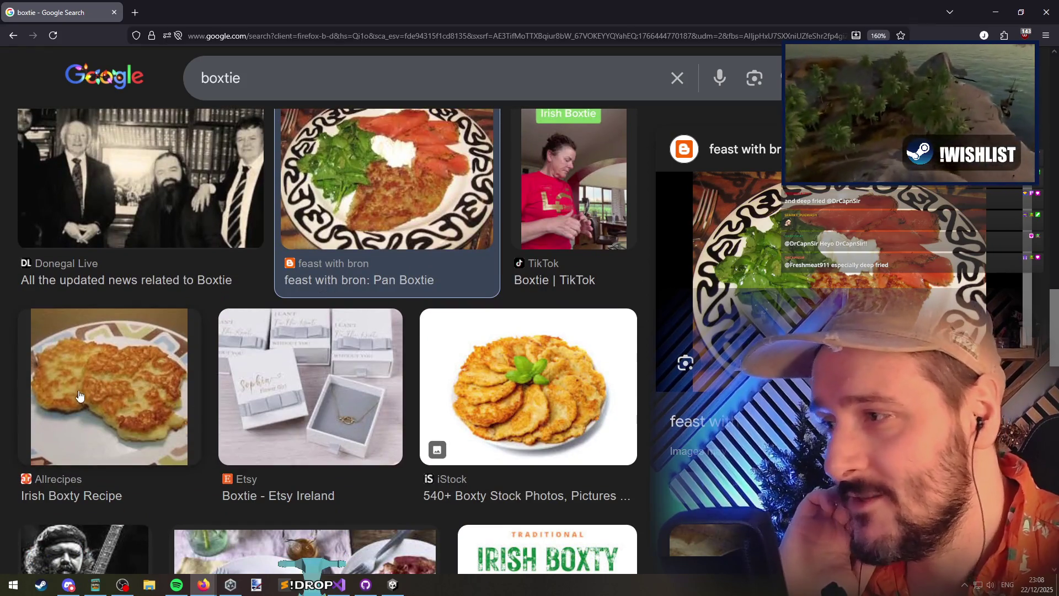
scroll(83, 402, "down", 3)
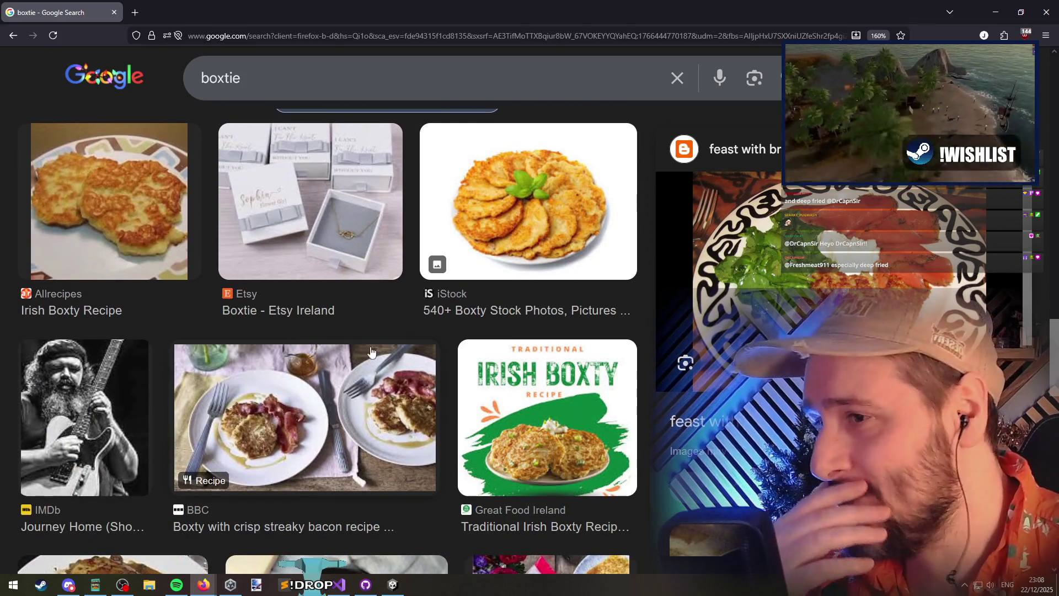
left_click(546, 213)
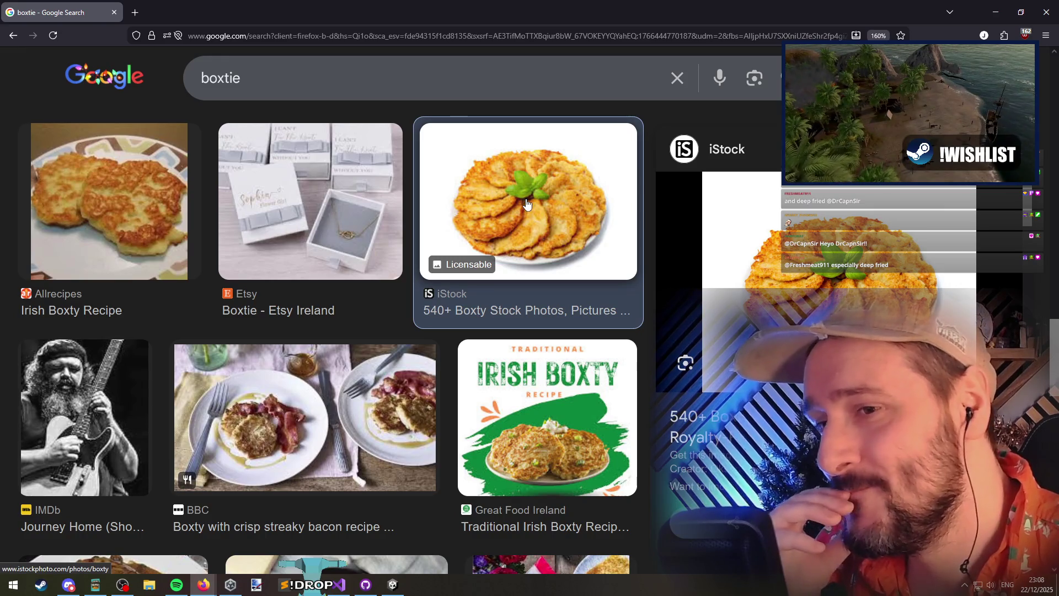
mouse_move(552, 11)
left_mouse_down()
mouse_move(280, 96)
mouse_move(265, 82)
left_mouse_up()
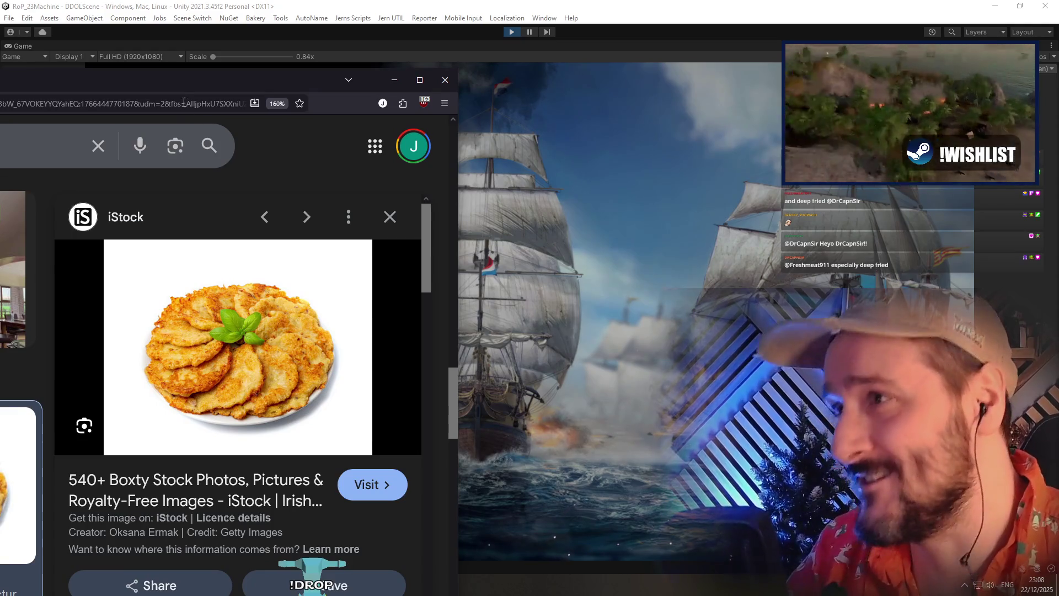
left_click(445, 80)
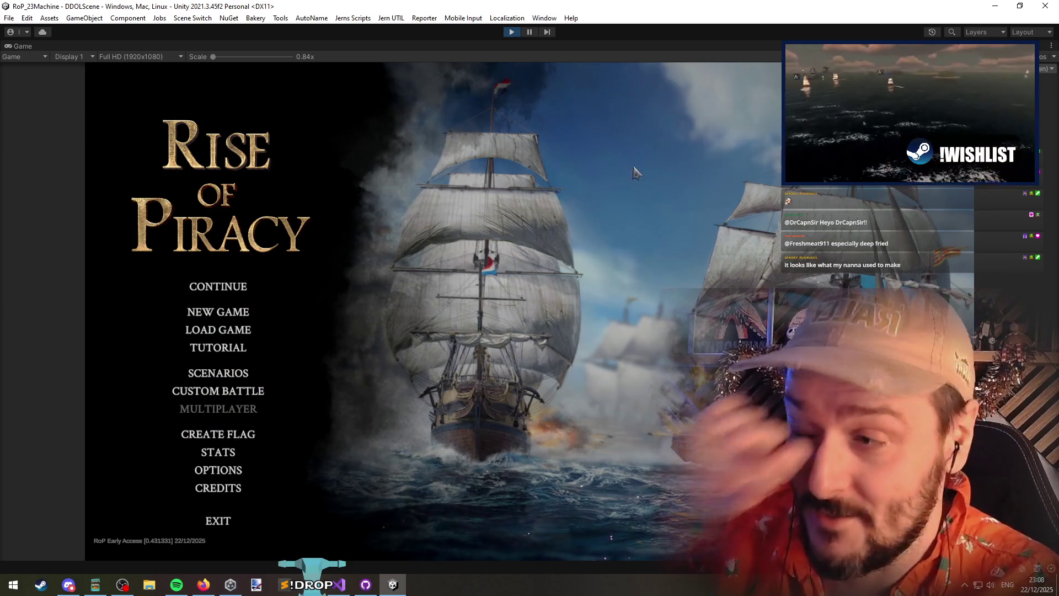
key("alt+Tab")
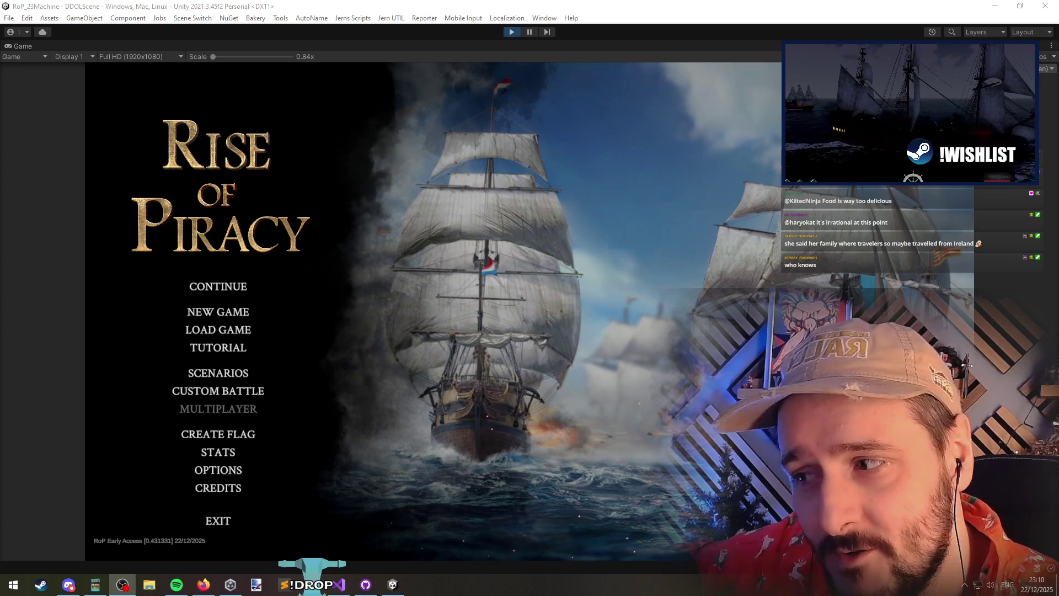
key("alt+Tab")
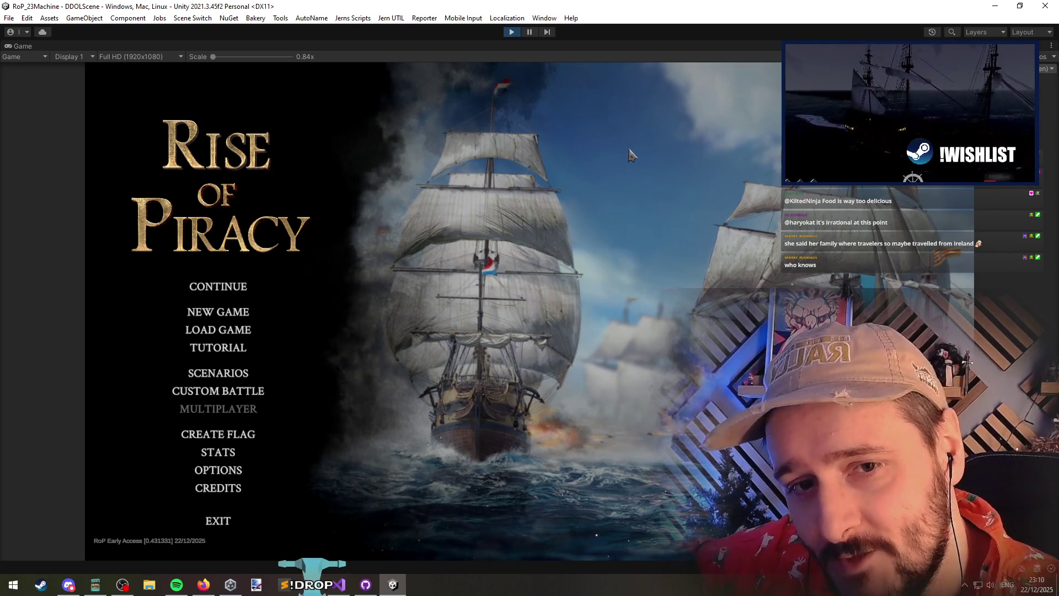
left_click(208, 370)
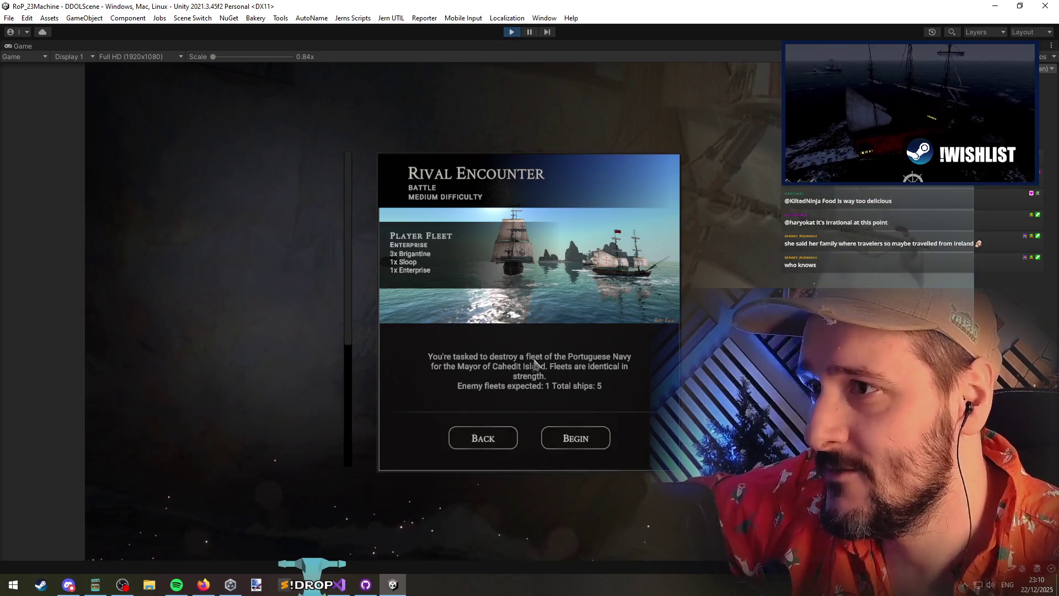
scroll(353, 331, "down", 5)
scroll(357, 413, "up", 5)
left_click(483, 438)
left_click(212, 347)
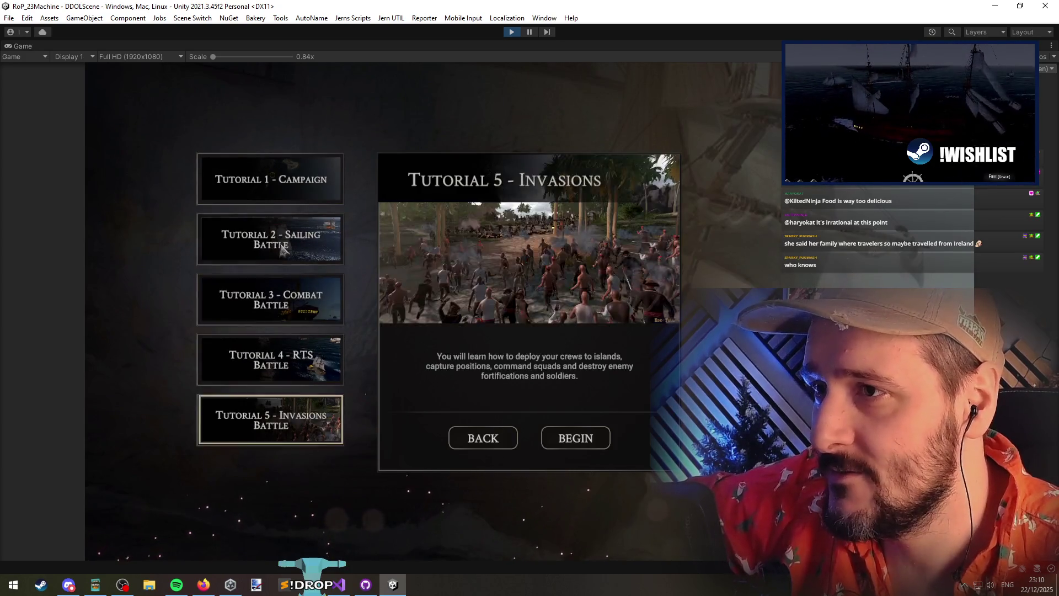
left_click(460, 439)
left_click(217, 311)
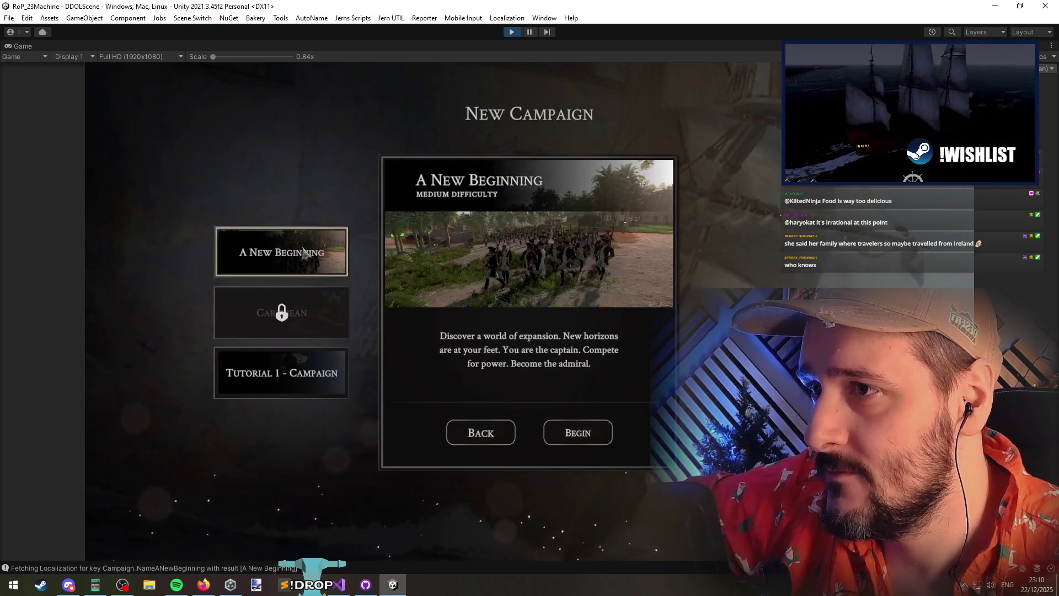
left_click(320, 263)
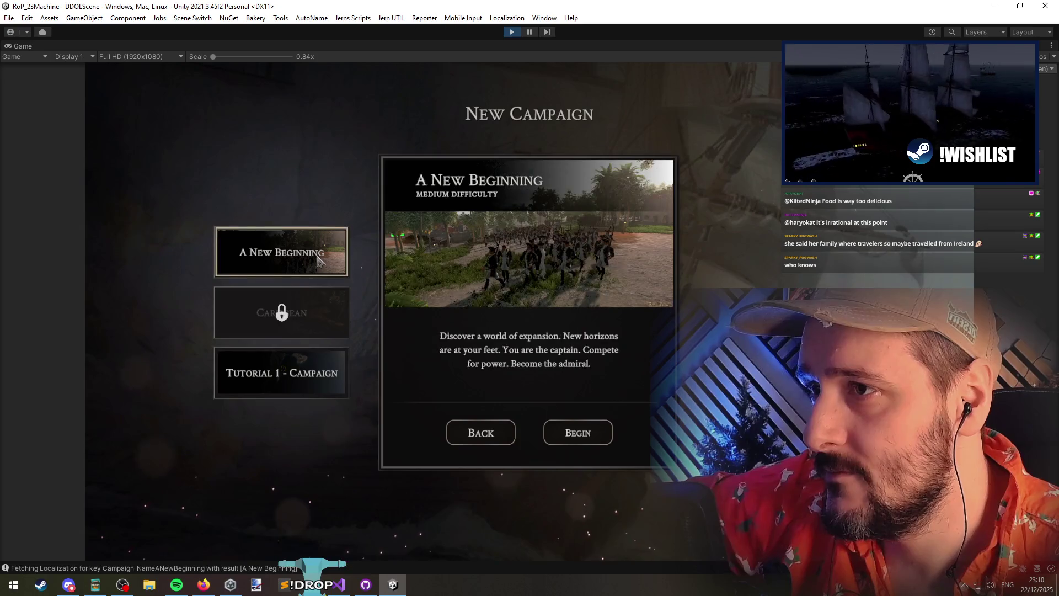
left_click(508, 437)
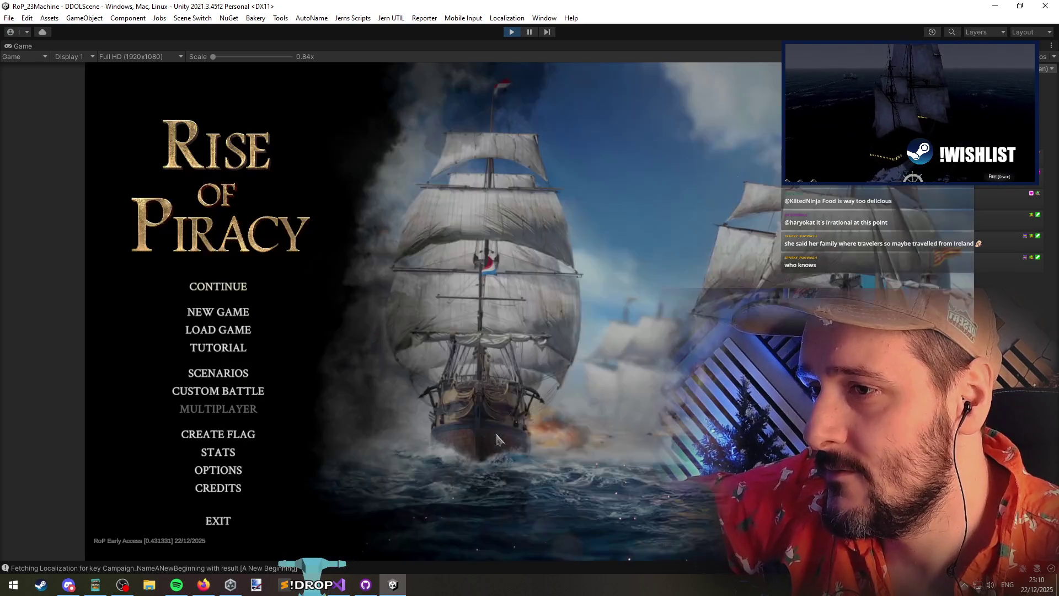
left_click(253, 282)
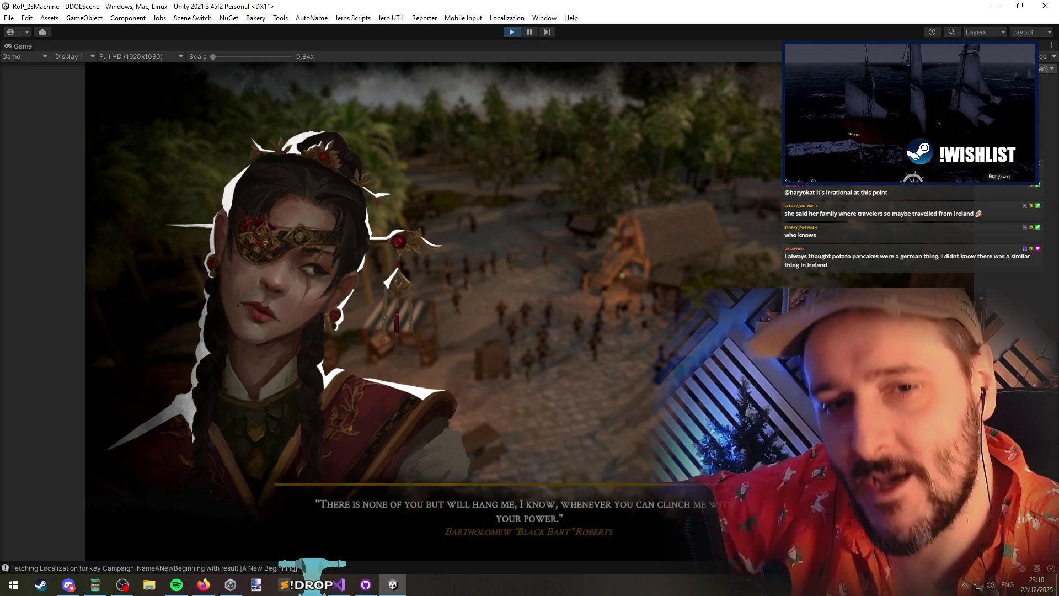
Plot three successive ship destinations on the Caribbean map, then stop play mode
key("alt+Tab")
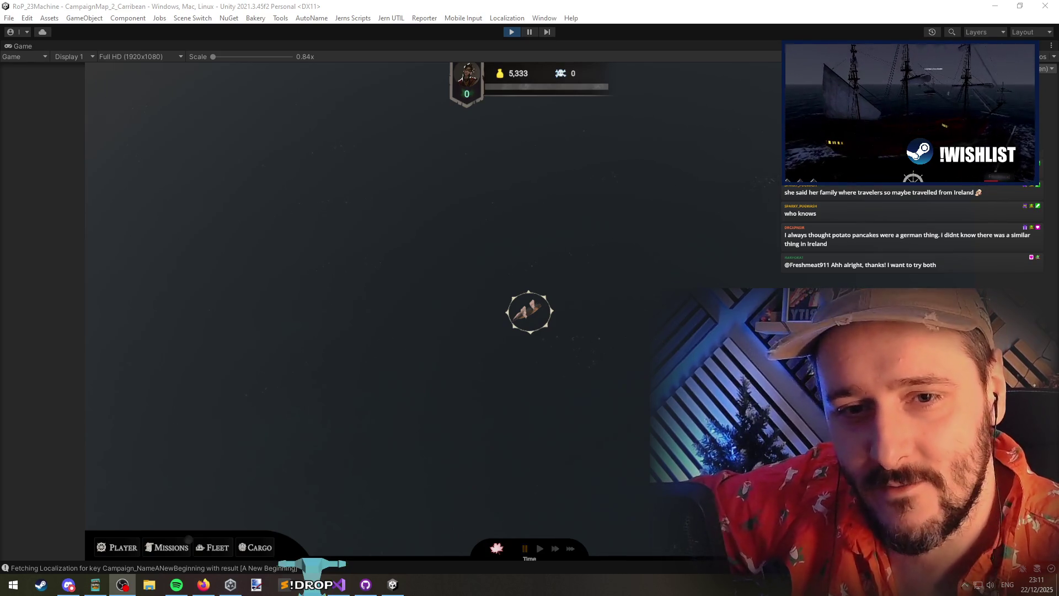
left_click(603, 251)
scroll(633, 326, "down", 3)
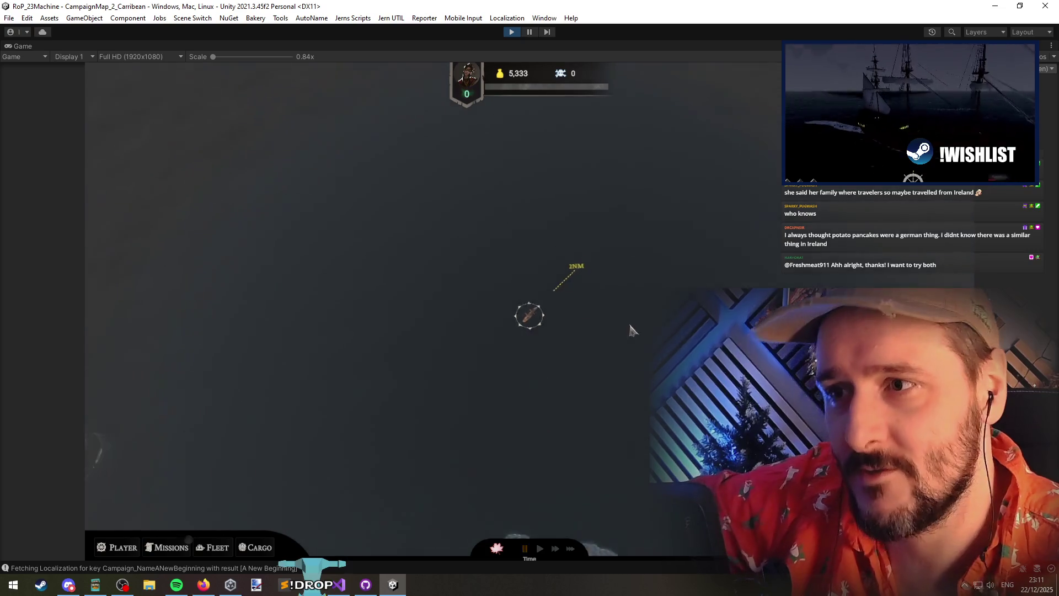
left_click(260, 461)
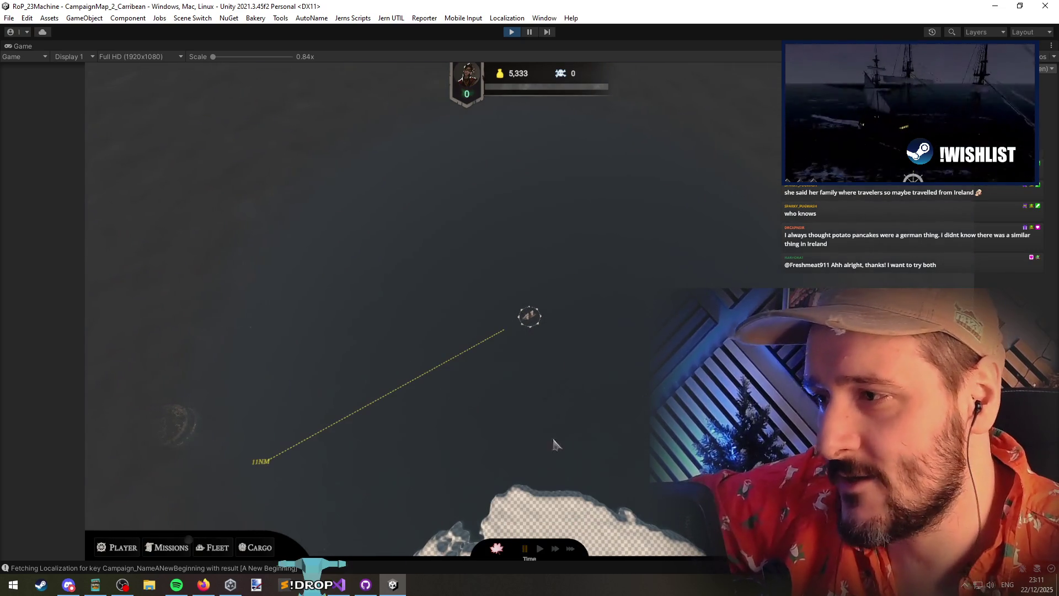
left_click(511, 378)
left_click(517, 34)
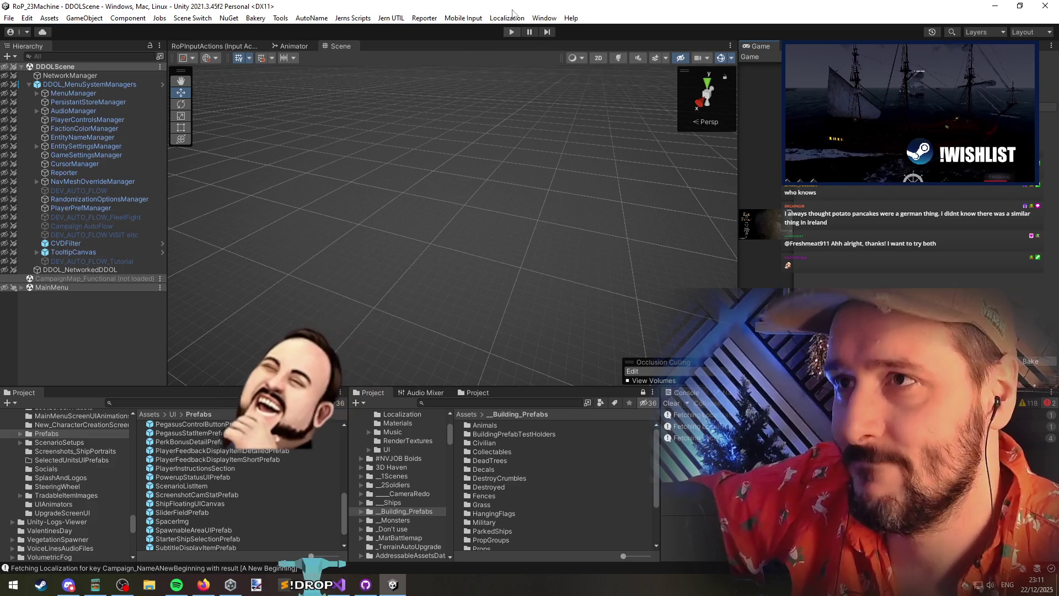
Enter play mode again with Ctrl+P
key("ctrl+p")
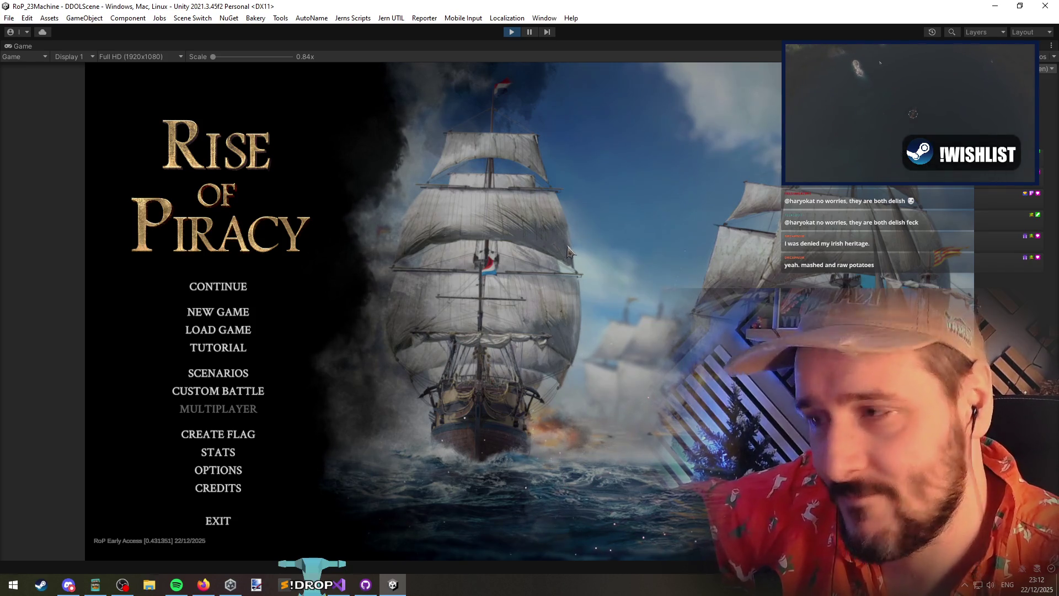
Choose TUTORIAL from the Rise of Piracy main menu
left_click(226, 348)
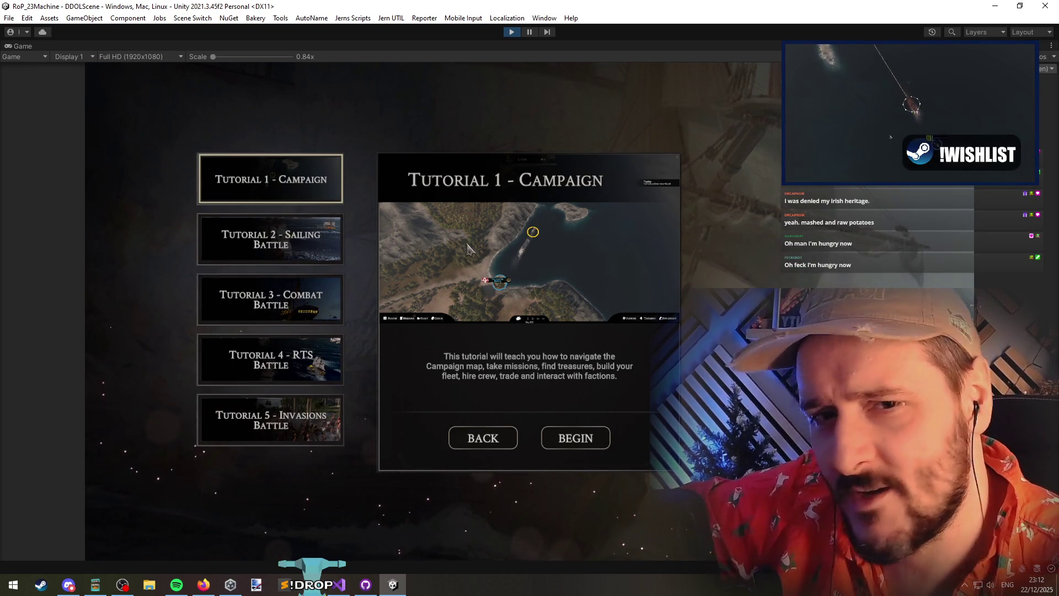
View the Tutorial 2 – Sailing Battle description, then go BACK to the main menu
left_click(296, 228)
left_click(461, 438)
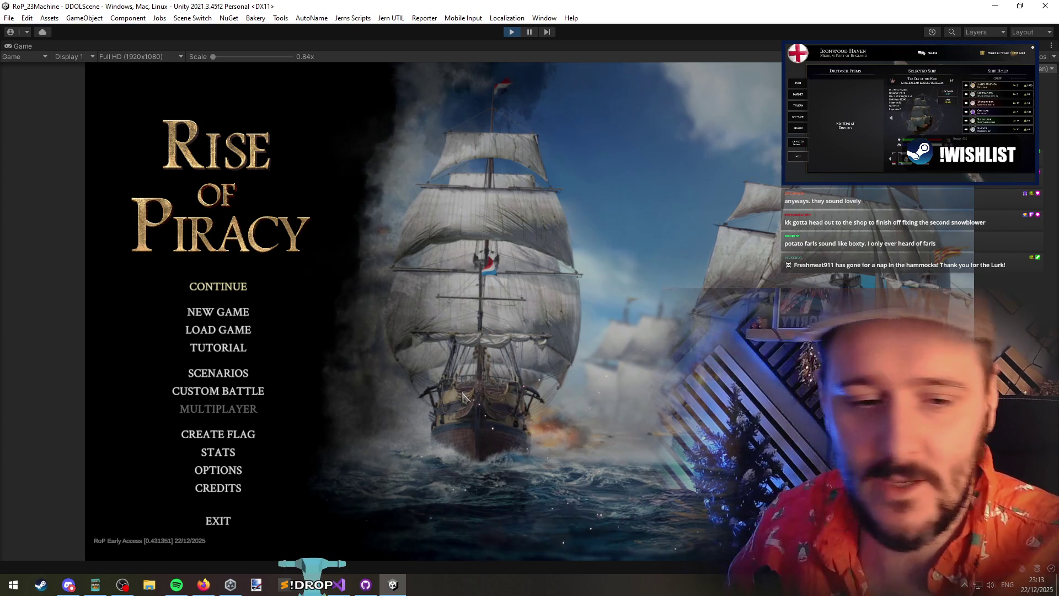
key("alt+Tab")
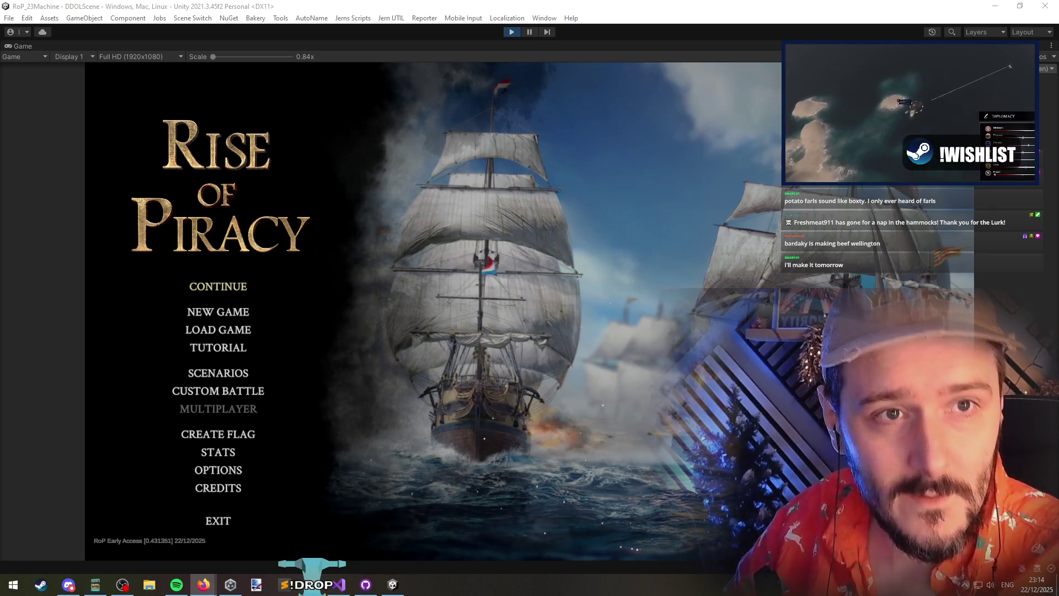
key("alt+Tab")
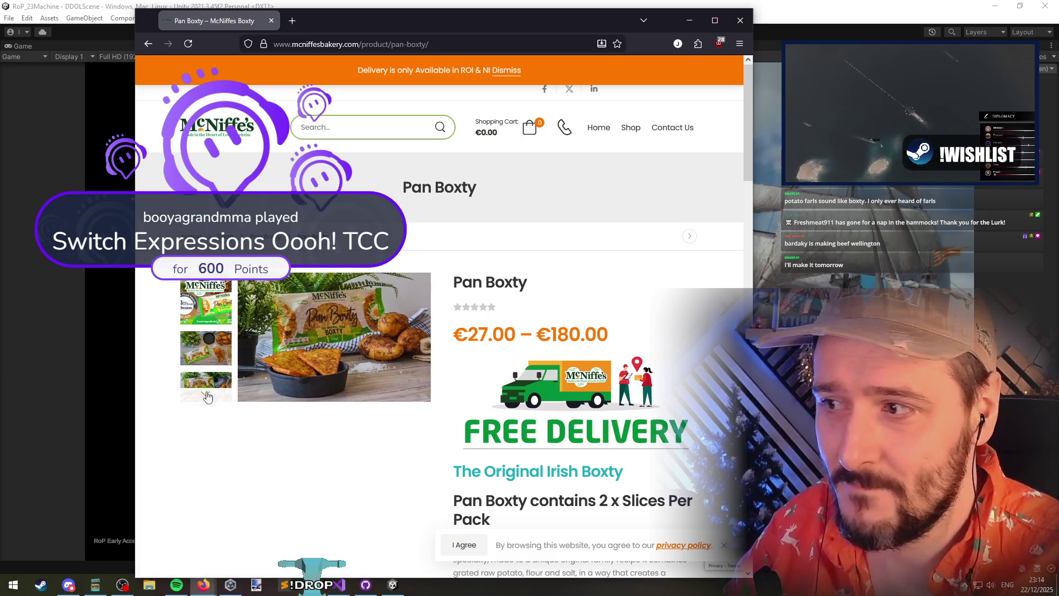
Browse through the Pan Boxty product photos on McNiffe's page
left_click(207, 394)
left_click(207, 375)
left_click(200, 382)
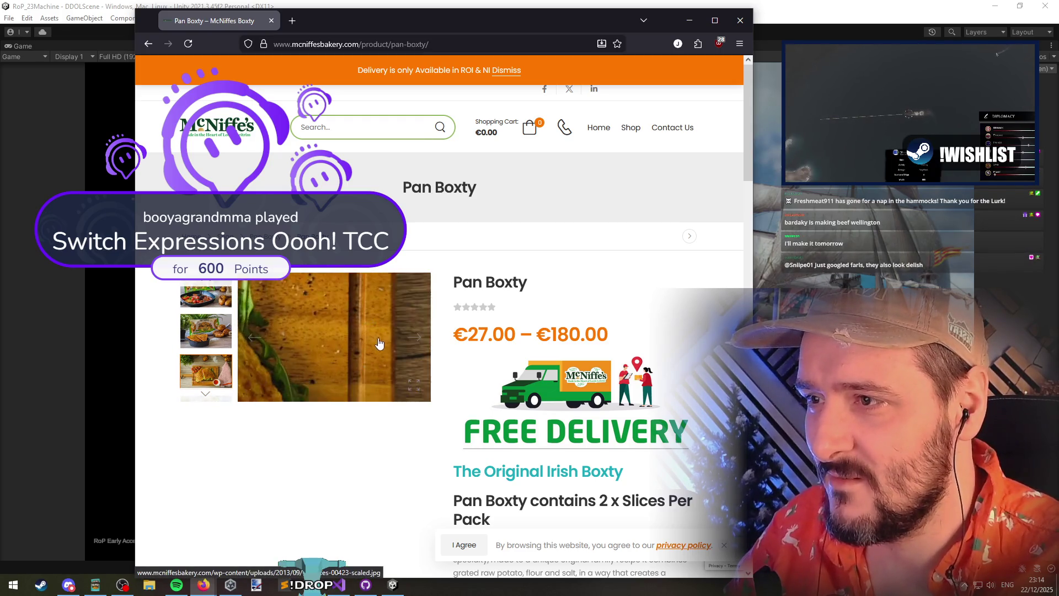
scroll(362, 456, "down", 1)
scroll(362, 456, "down", 3)
scroll(364, 452, "up", 1)
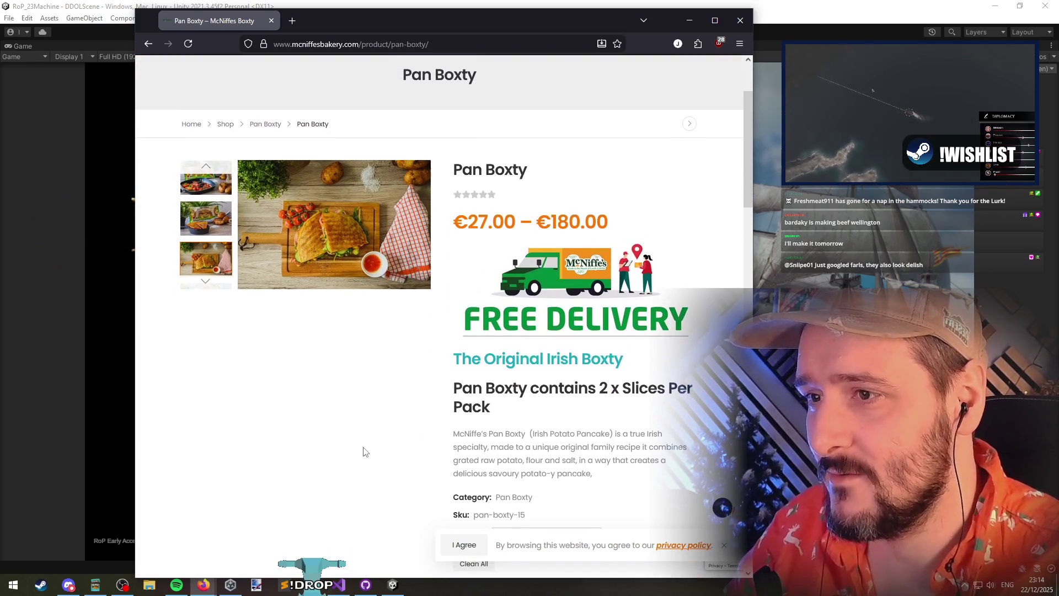
left_click_drag(466, 219, 609, 226)
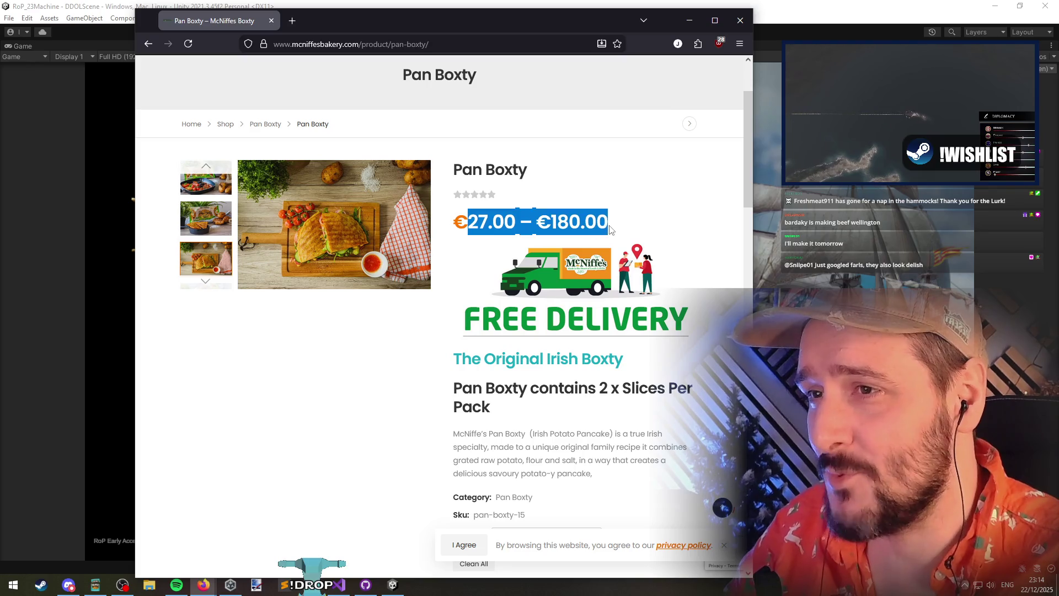
left_click(346, 430)
Set the Pan Boxty quantity to 10, review the €27.00 starter pack details, and close Firefox
scroll(444, 364, "down", 1)
scroll(368, 348, "down", 2)
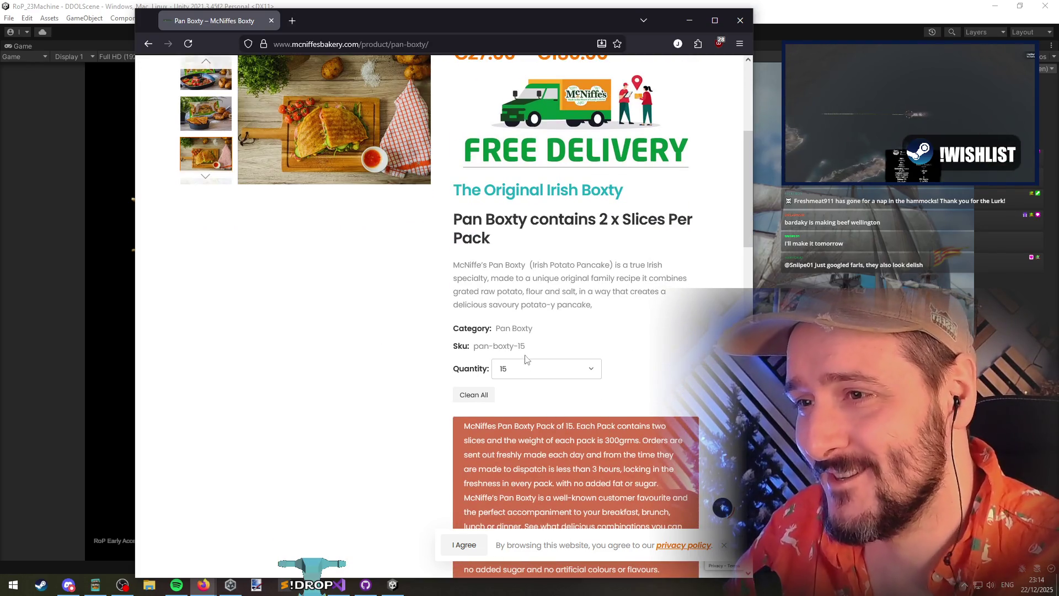
left_click(532, 373)
left_click(521, 400)
scroll(498, 289, "up", 3)
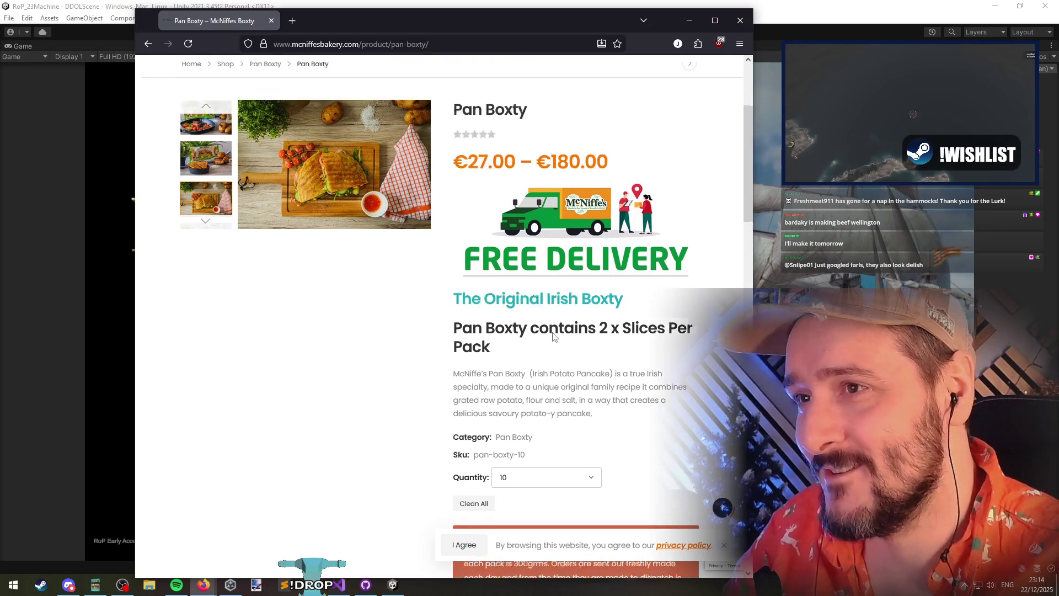
scroll(498, 289, "down", 3)
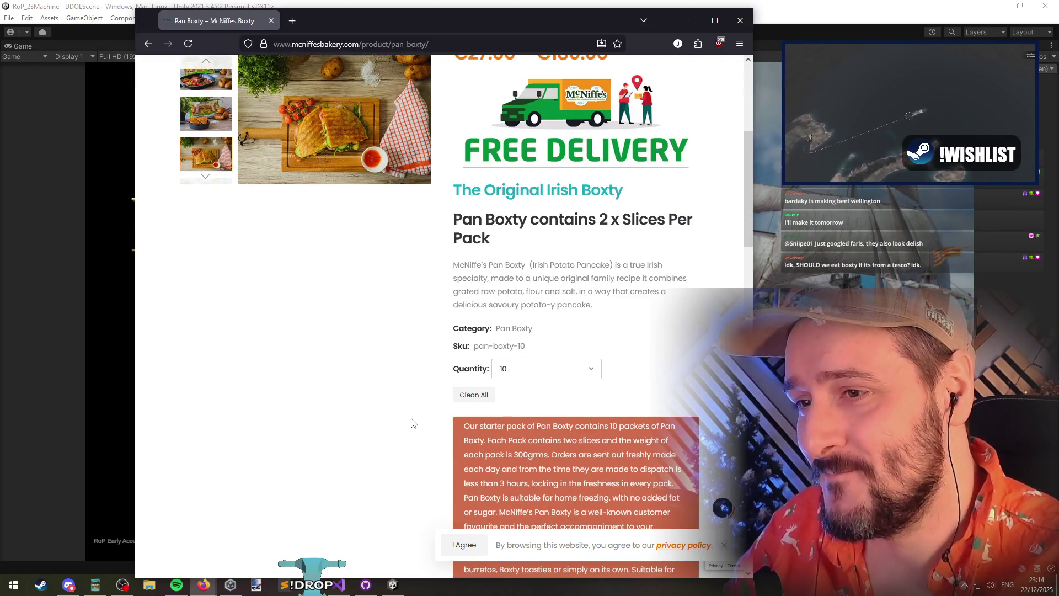
scroll(413, 423, "down", 2)
scroll(421, 406, "down", 1)
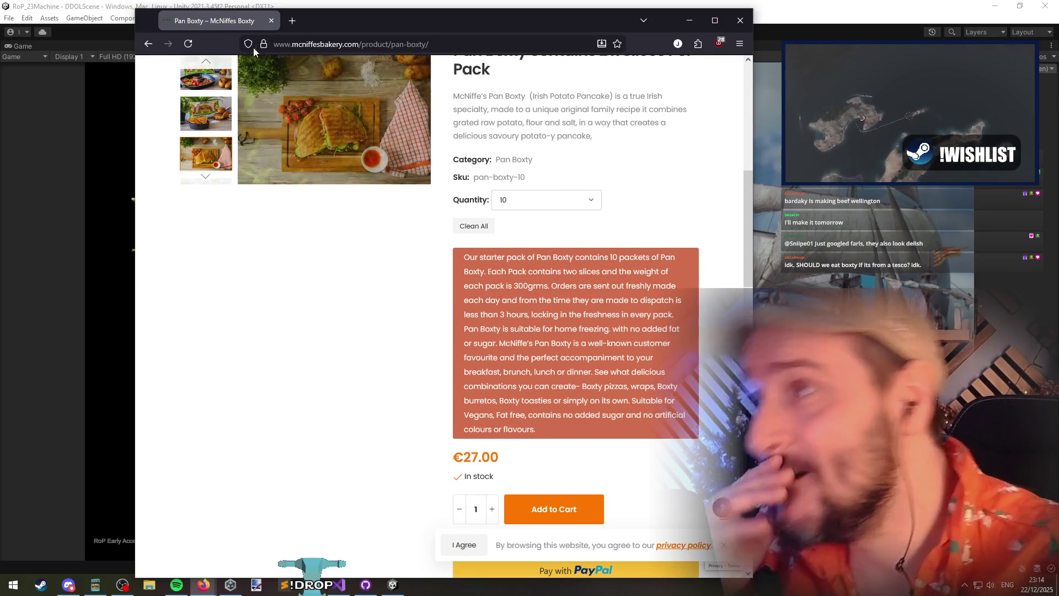
middle_click(238, 28)
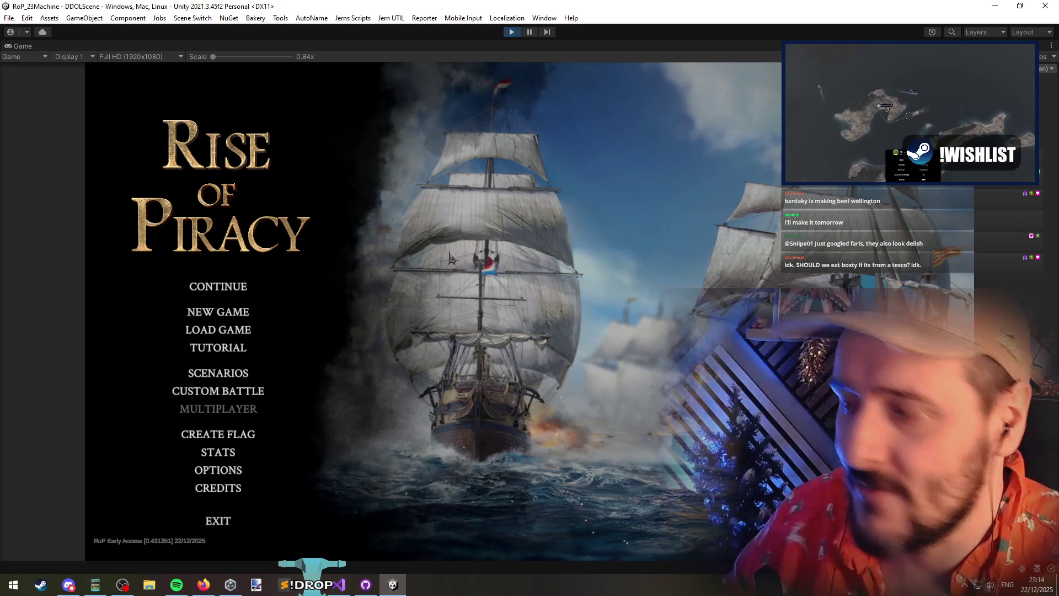
key("alt+Tab")
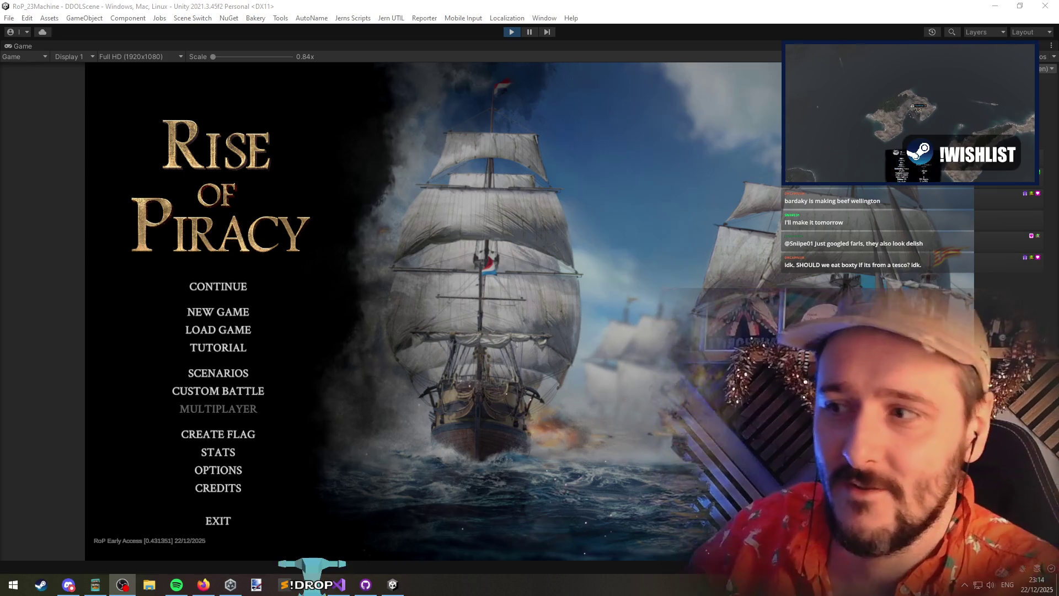
left_click(431, 199)
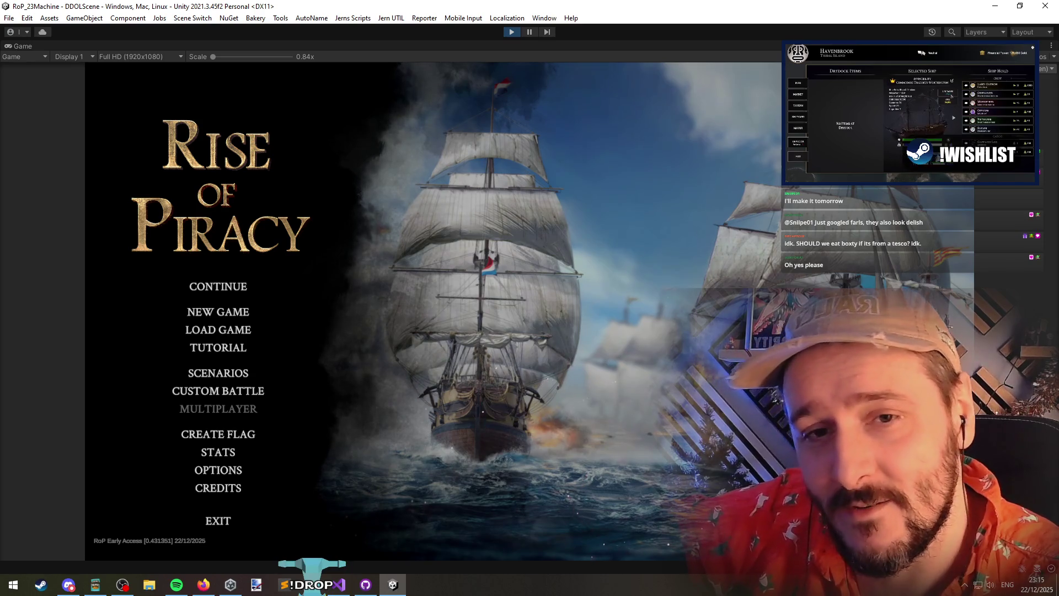
key("alt+Tab")
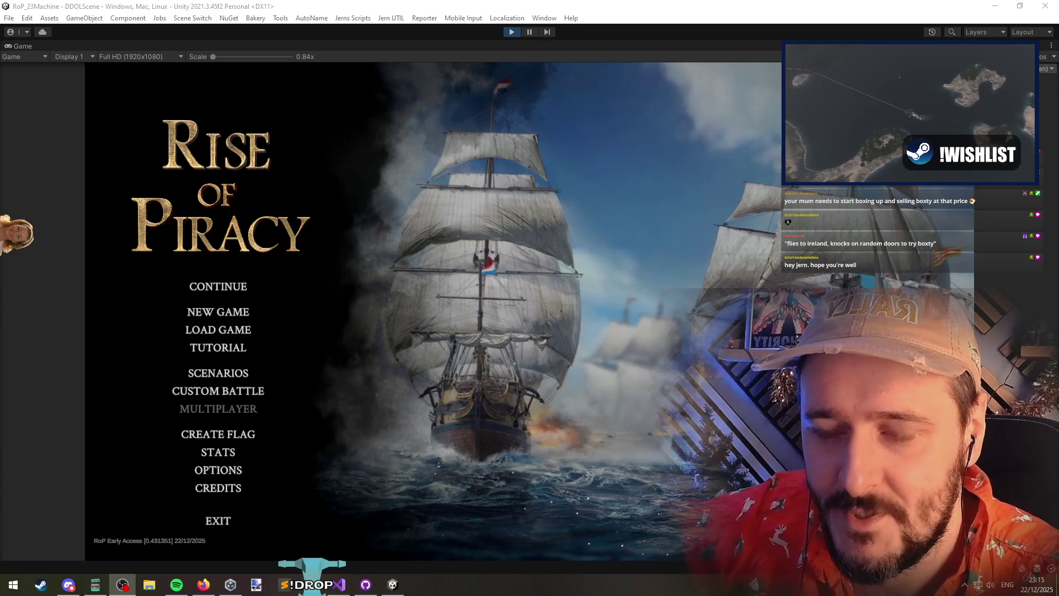
key("alt+Tab")
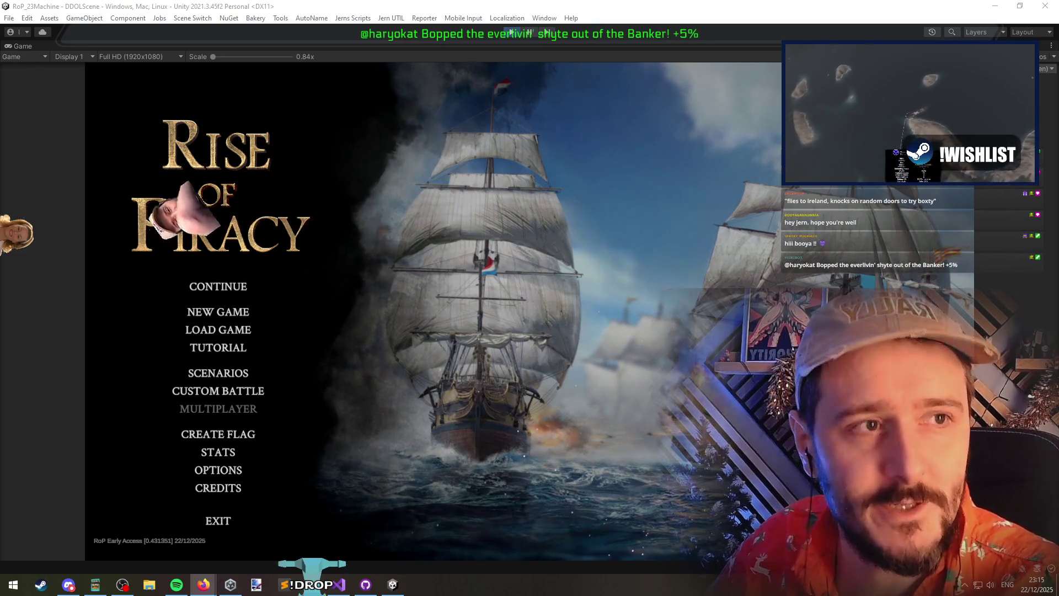
key("alt+Tab")
Scroll through the potato farls image results and open the Irish Potato Farls video preview
scroll(548, 284, "down", 2)
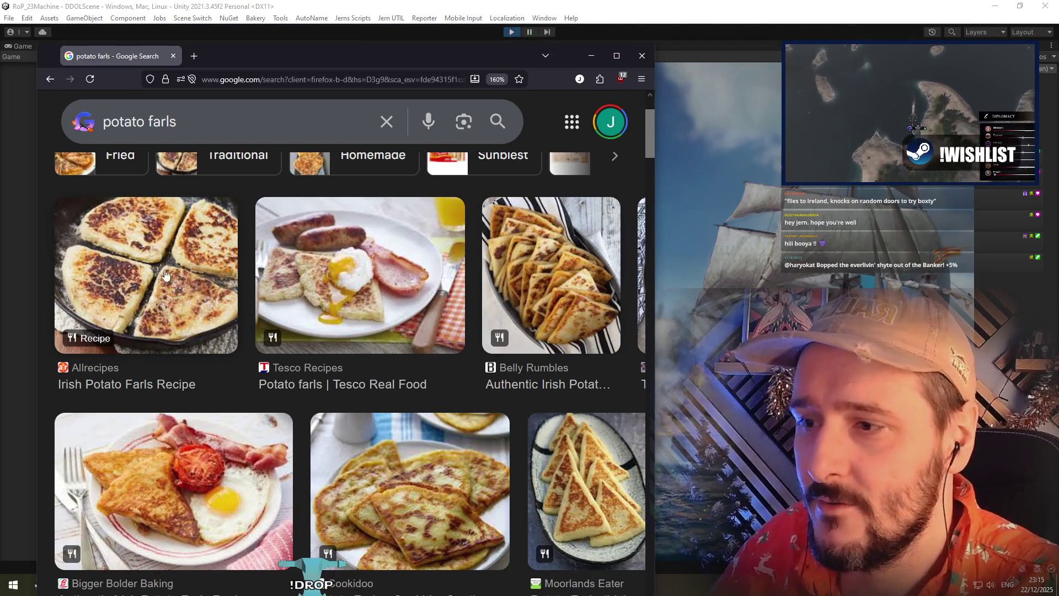
scroll(447, 396, "down", 2)
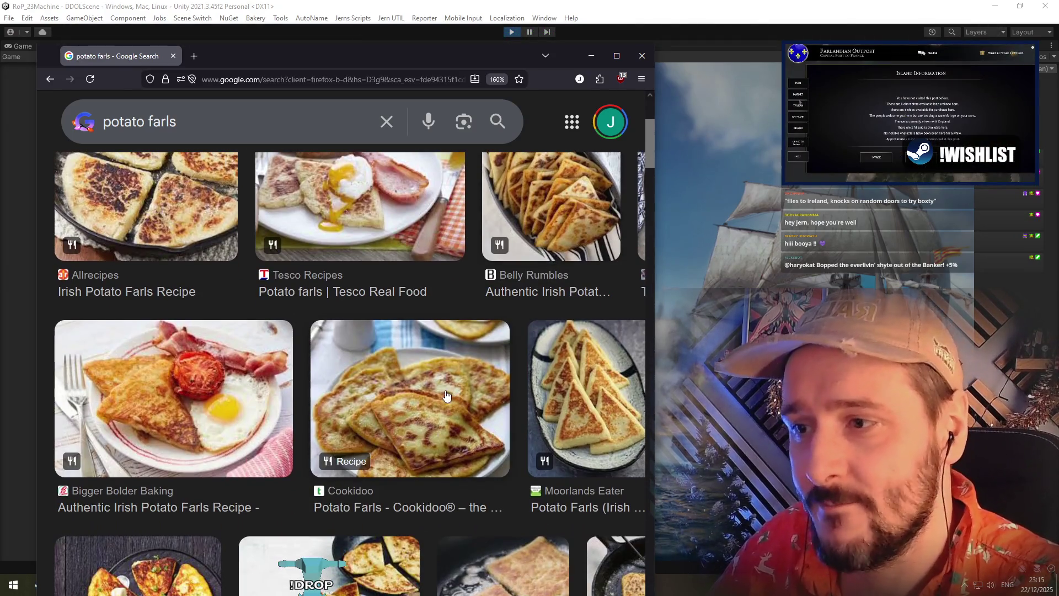
scroll(446, 395, "up", 2)
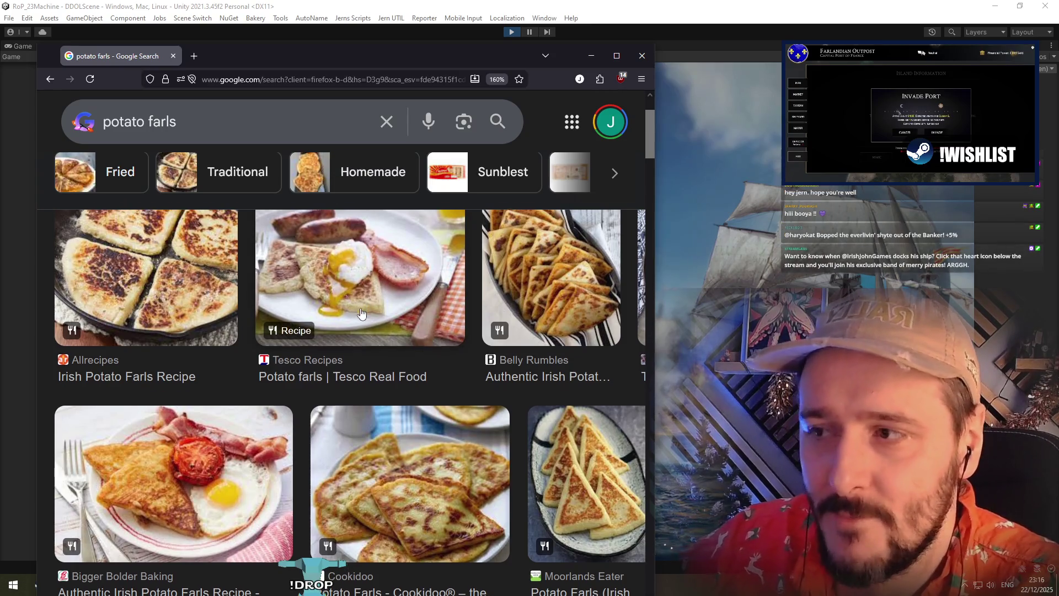
scroll(361, 313, "down", 5)
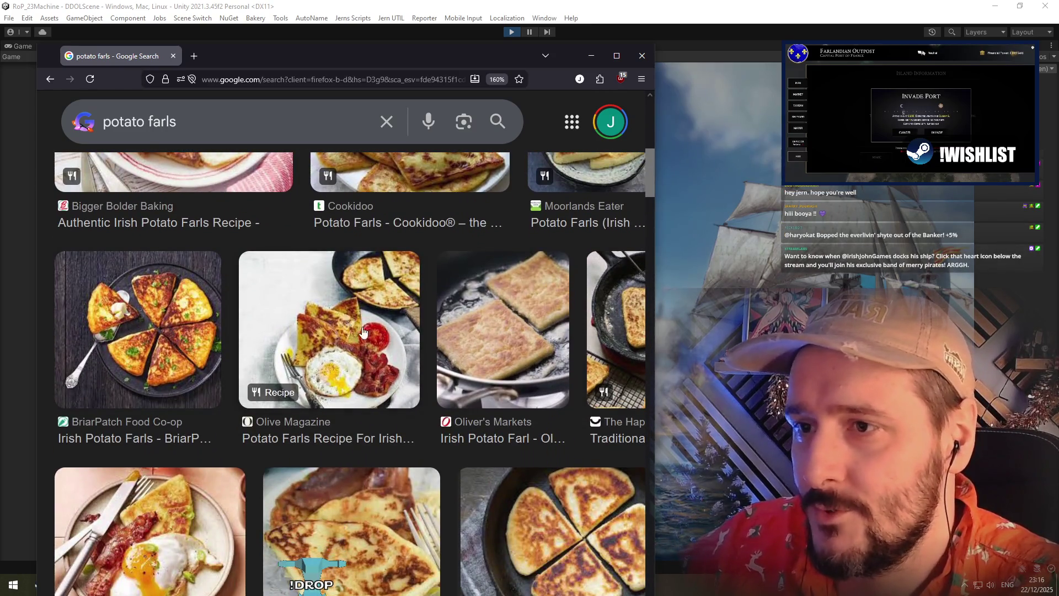
scroll(255, 346, "down", 3)
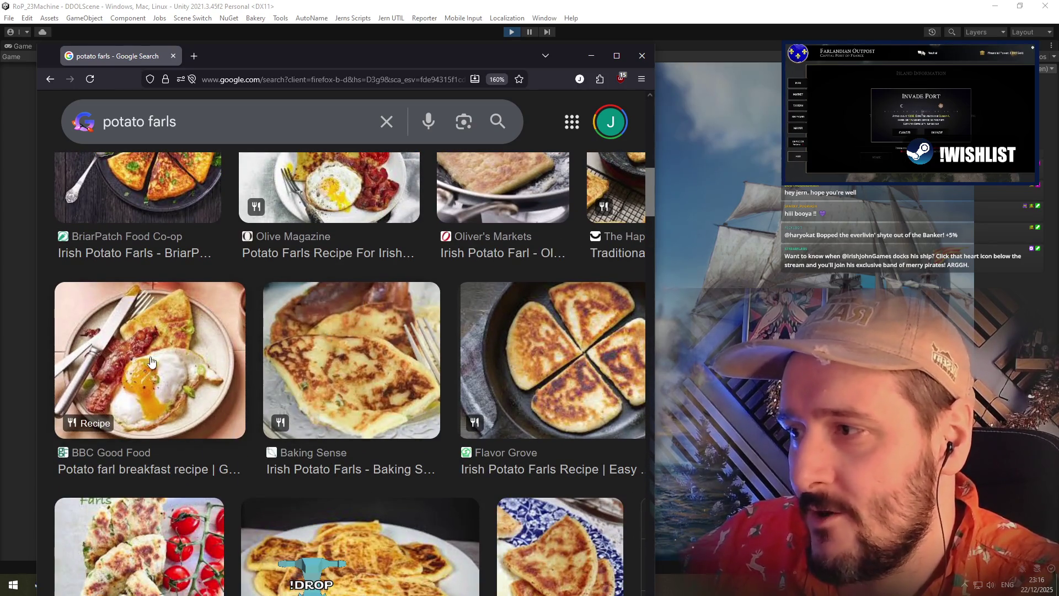
scroll(433, 384, "down", 3)
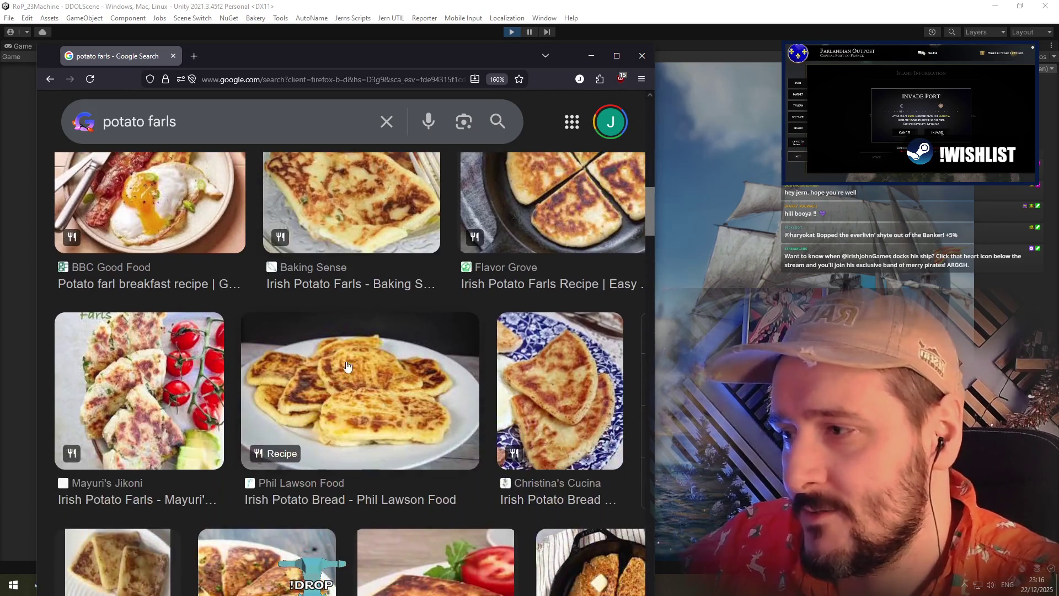
scroll(383, 344, "down", 5)
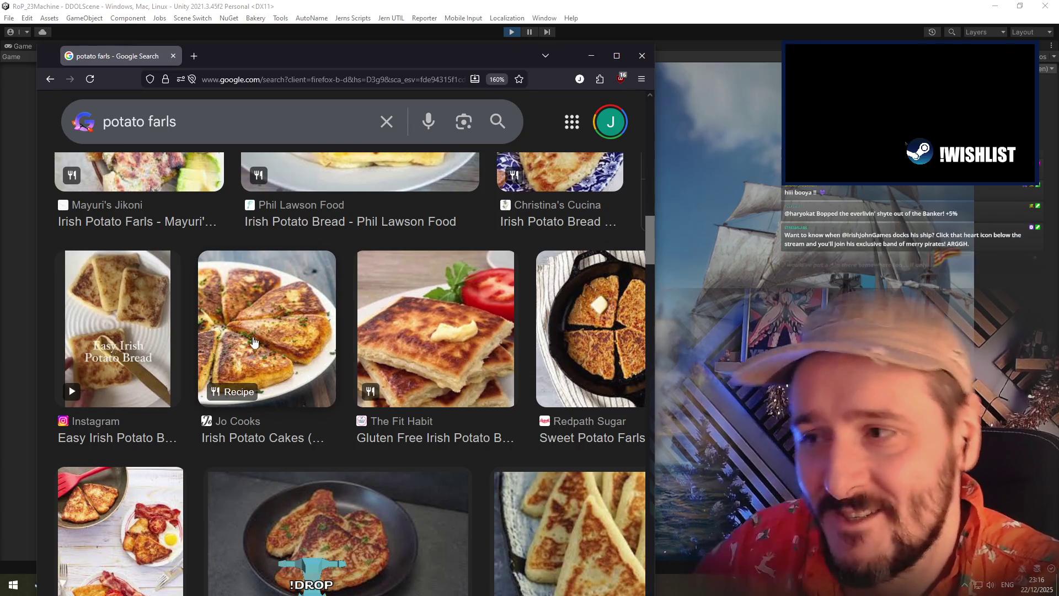
scroll(280, 302, "down", 1)
scroll(280, 302, "down", 1)
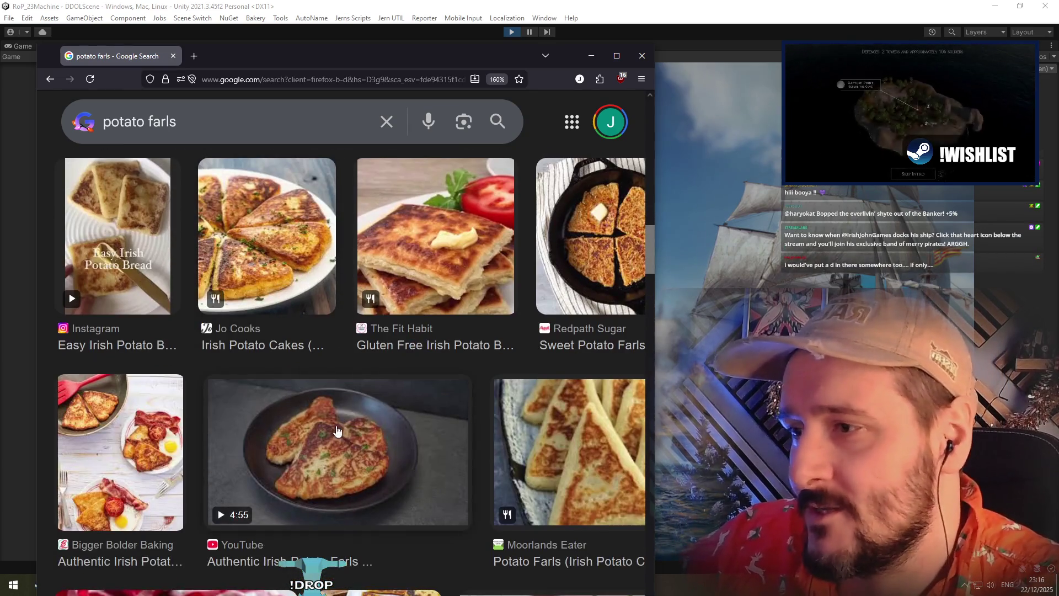
scroll(454, 451, "down", 6)
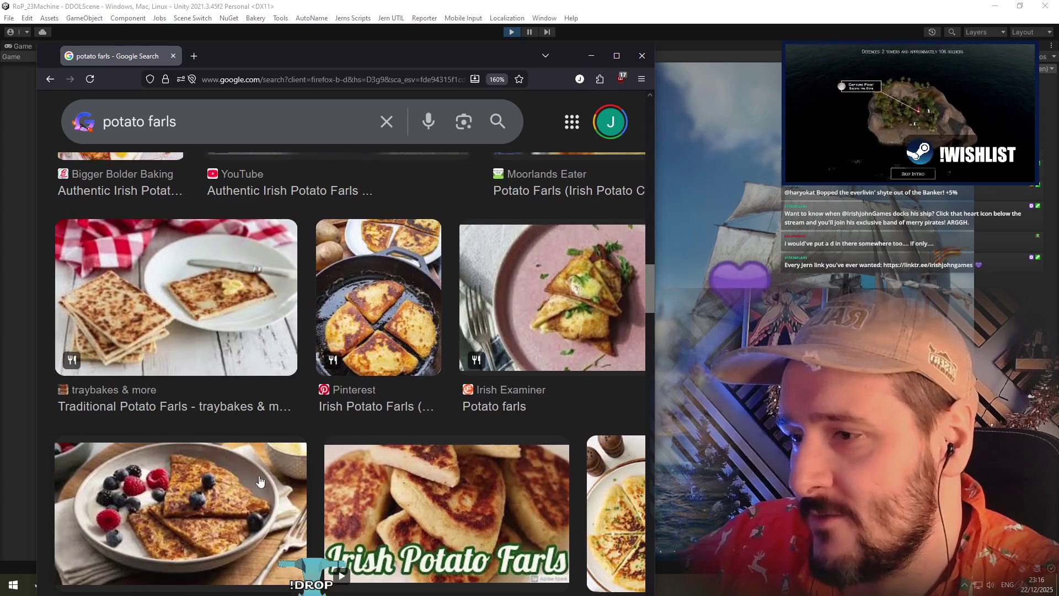
scroll(276, 419, "down", 1)
left_click(435, 418)
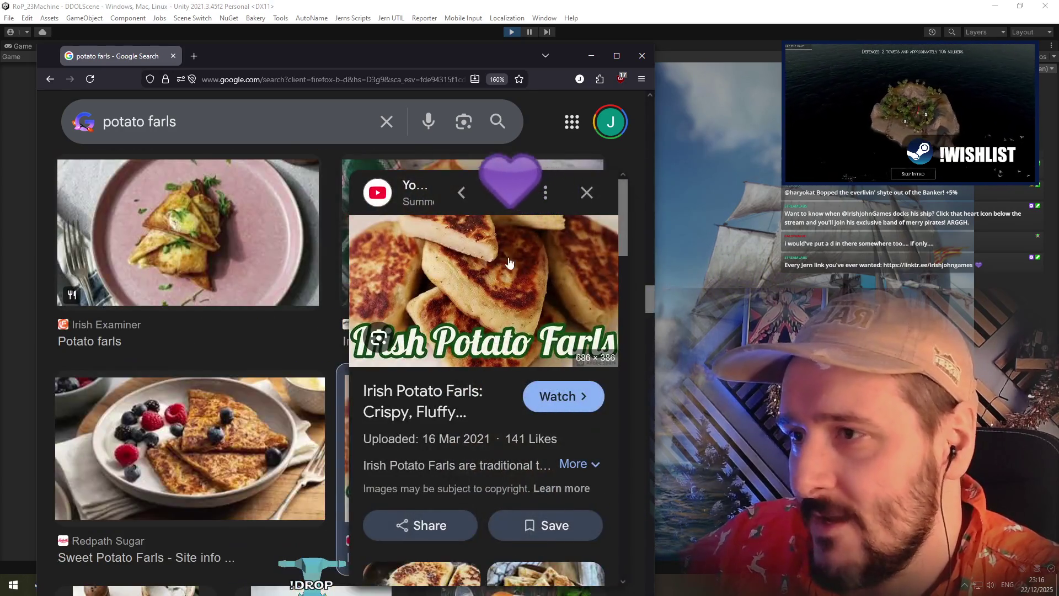
Preview the Irish Examiner, Allrecipes, Tesco and Belly Rumbles farls images, then close Firefox
left_click(234, 243)
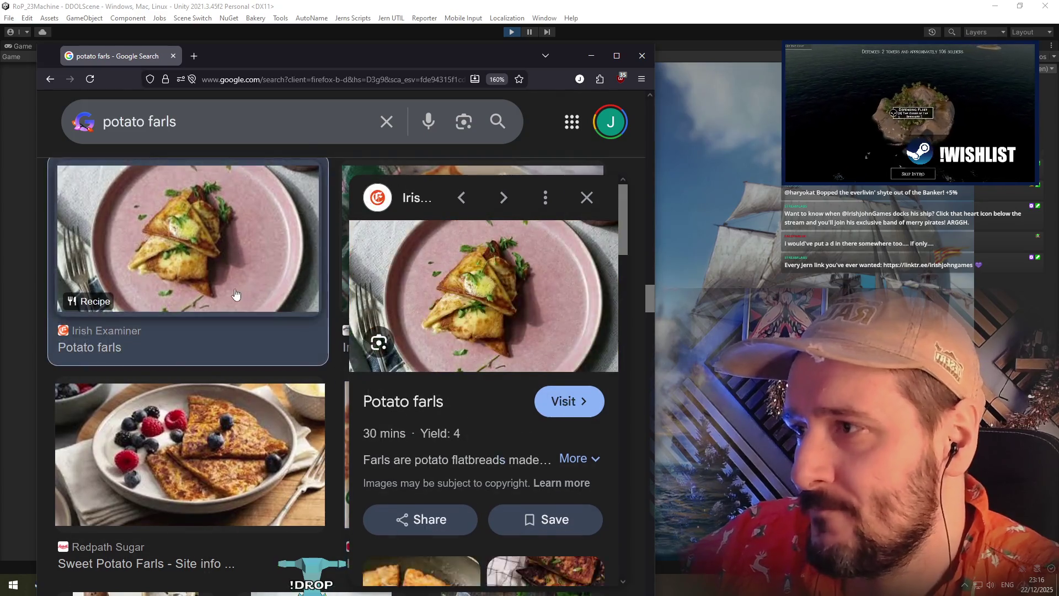
scroll(220, 309, "down", 10)
scroll(199, 332, "up", 10)
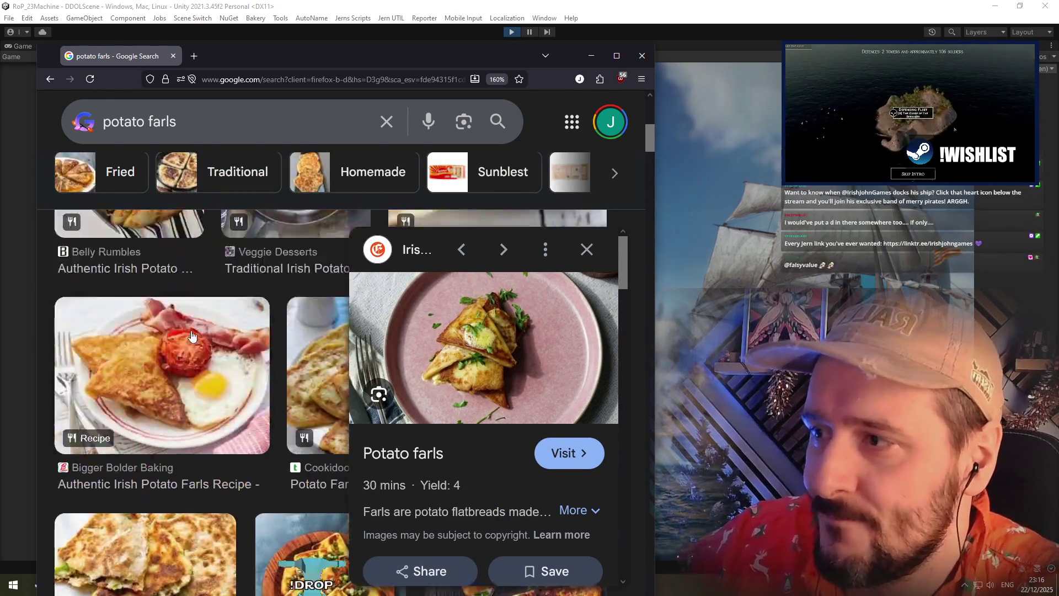
left_click(194, 300)
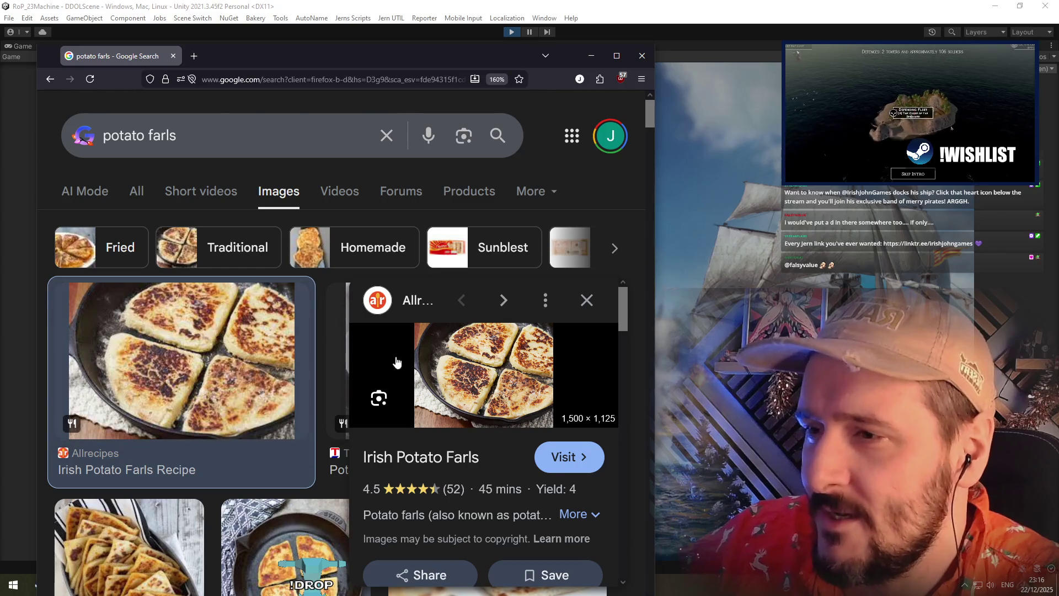
left_click(586, 300)
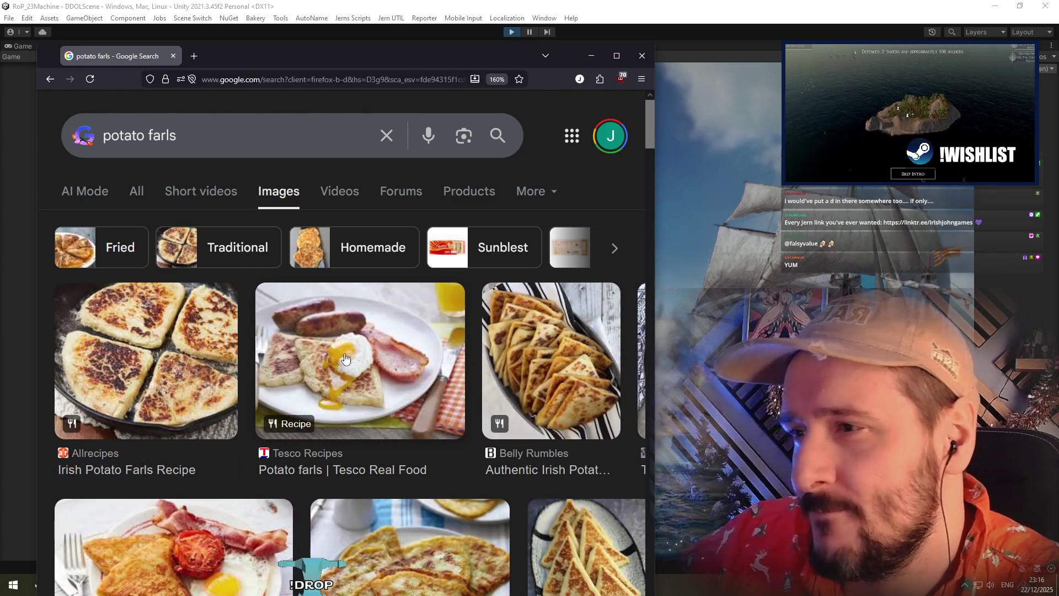
left_click(346, 359)
left_click(586, 300)
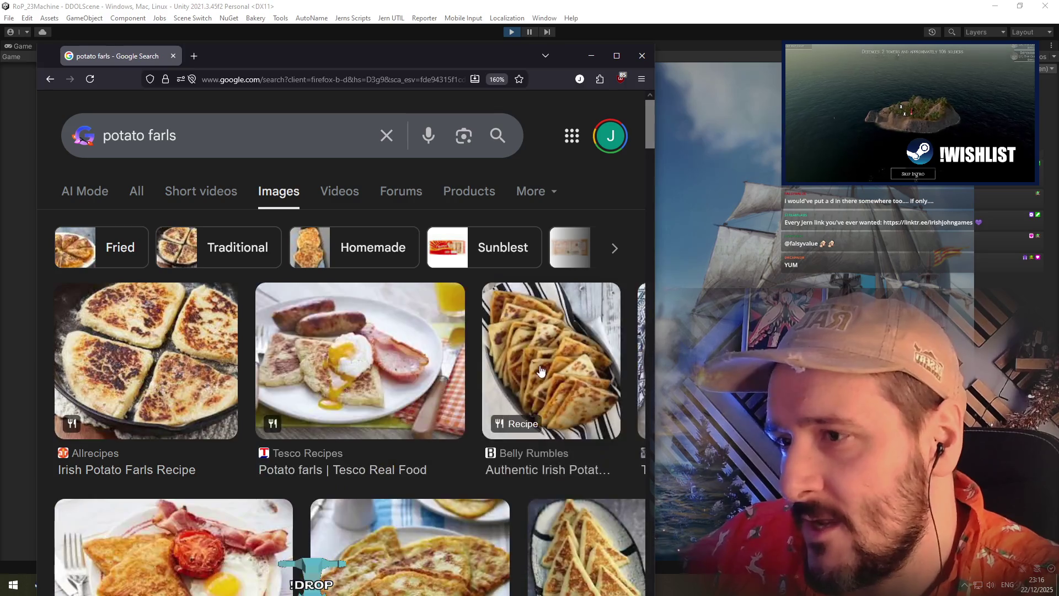
left_click(544, 371)
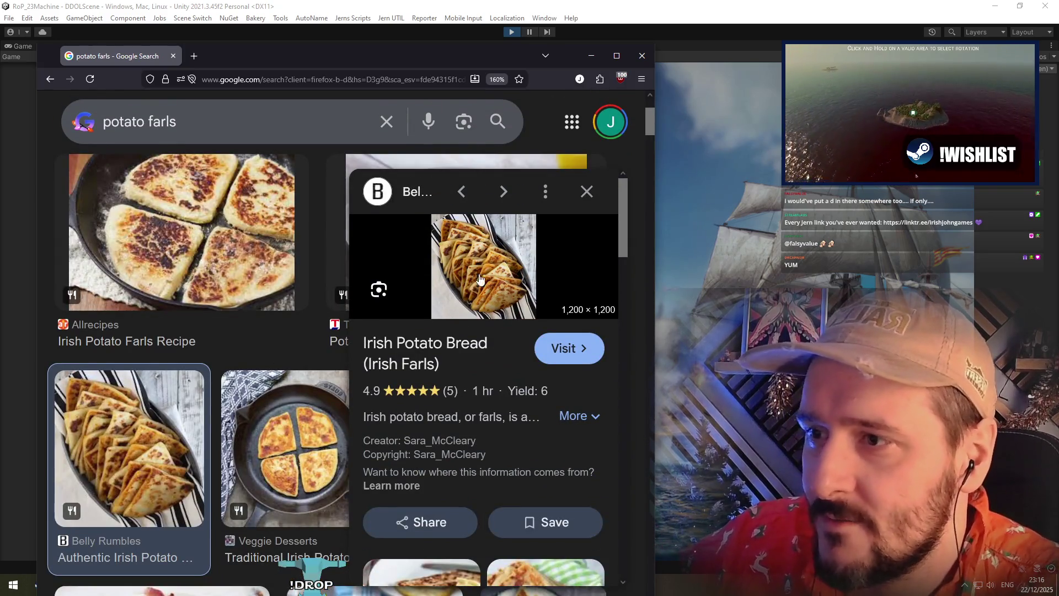
scroll(155, 323, "down", 1)
scroll(155, 327, "down", 2)
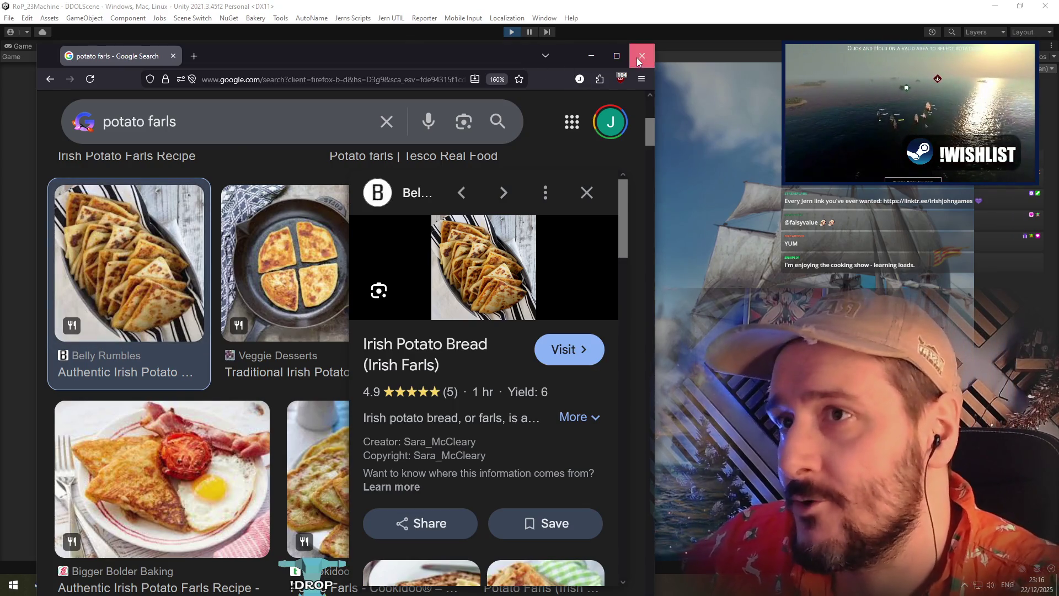
left_click(641, 56)
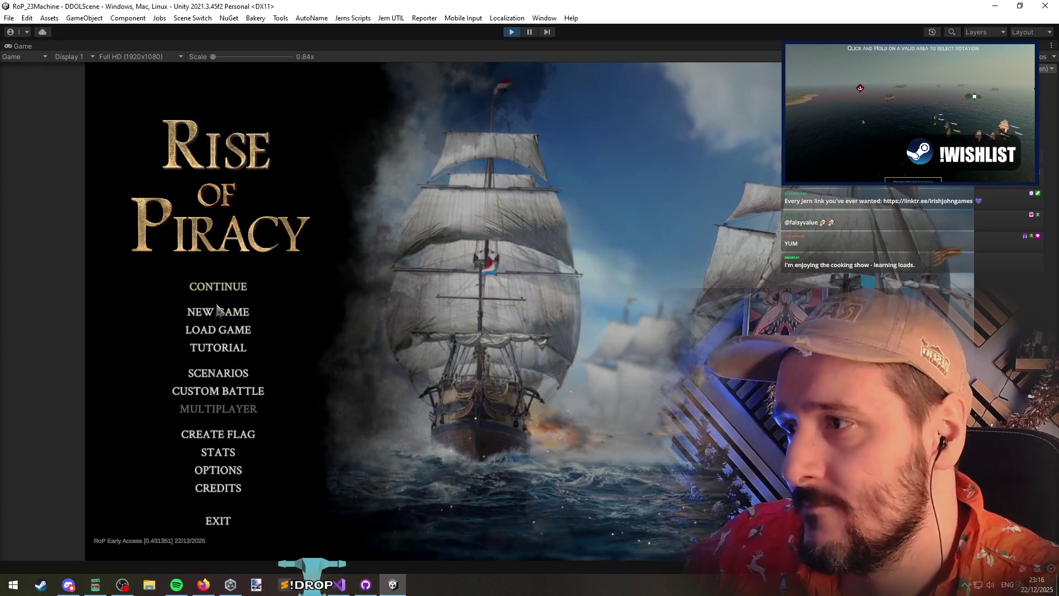
Delete the Caribbean save under LOAD GAME, then load the top New Beginning-3 quicksave
left_click(218, 309)
left_click(485, 437)
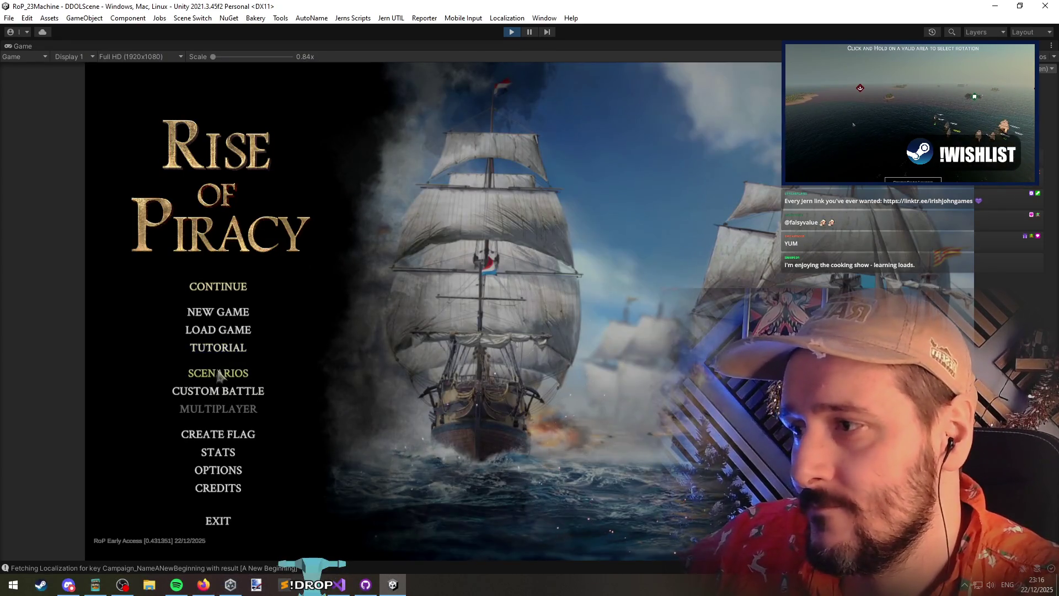
left_click(220, 331)
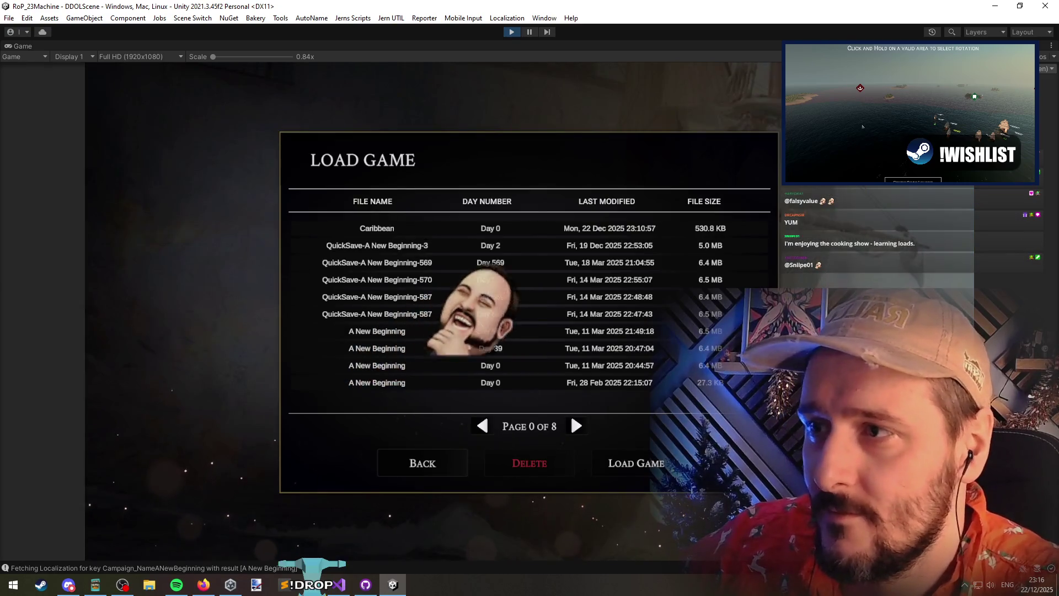
left_click(401, 238)
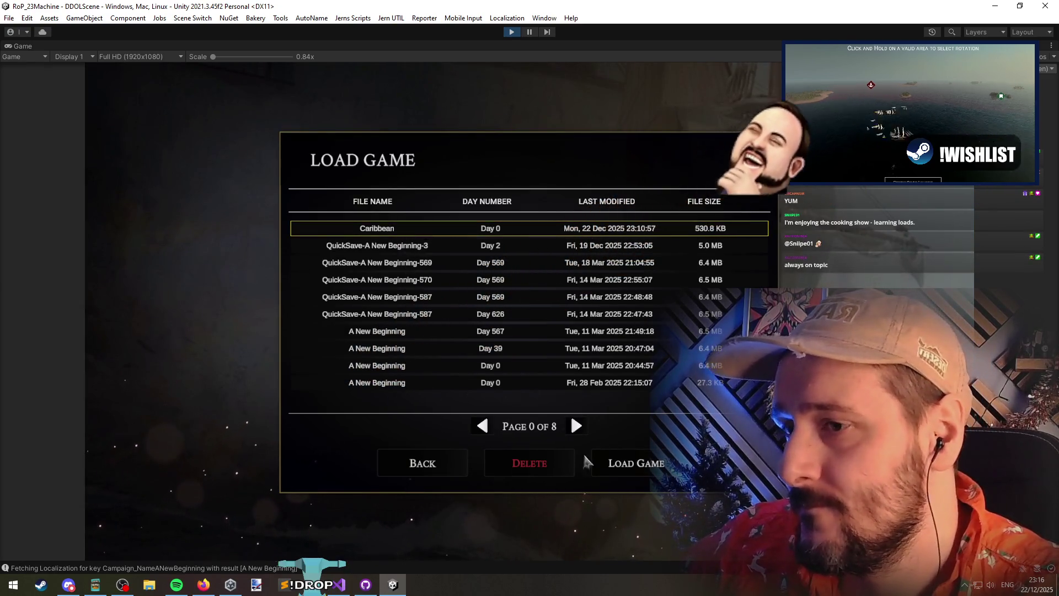
left_click(527, 465)
left_click(571, 344)
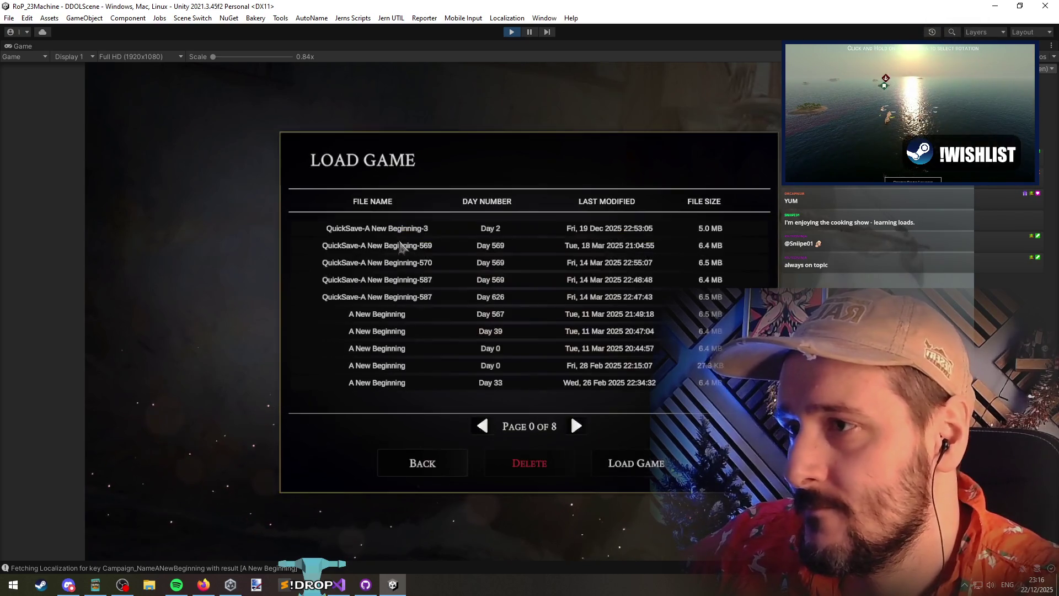
left_click(394, 230)
left_click(609, 466)
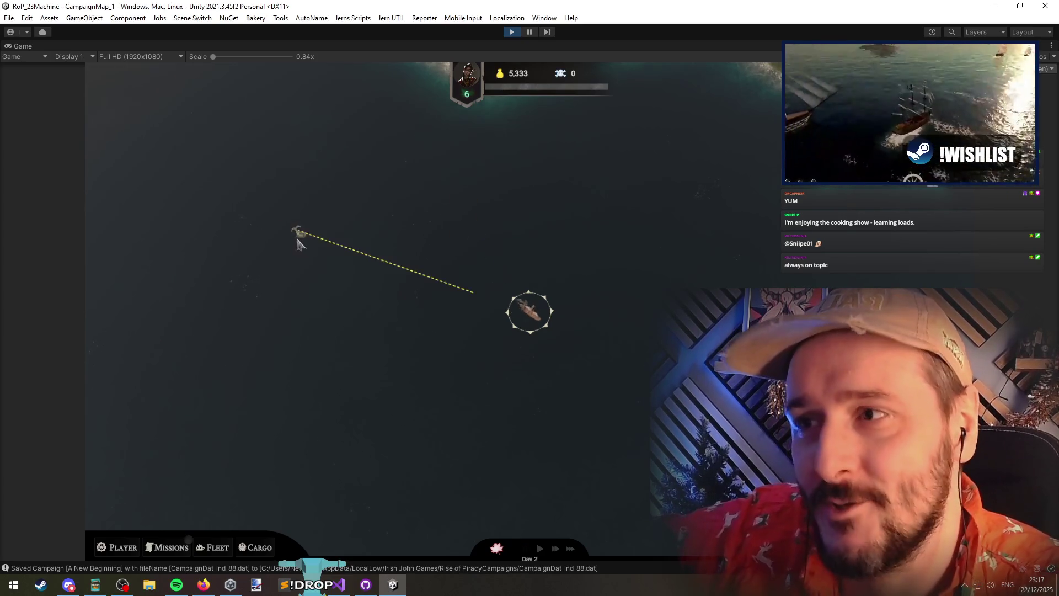
Sail across the map at fastest speed (3) and dock at Gilsano Skerry's port
left_click(296, 230)
scroll(293, 247, "down", 3)
left_click(266, 198)
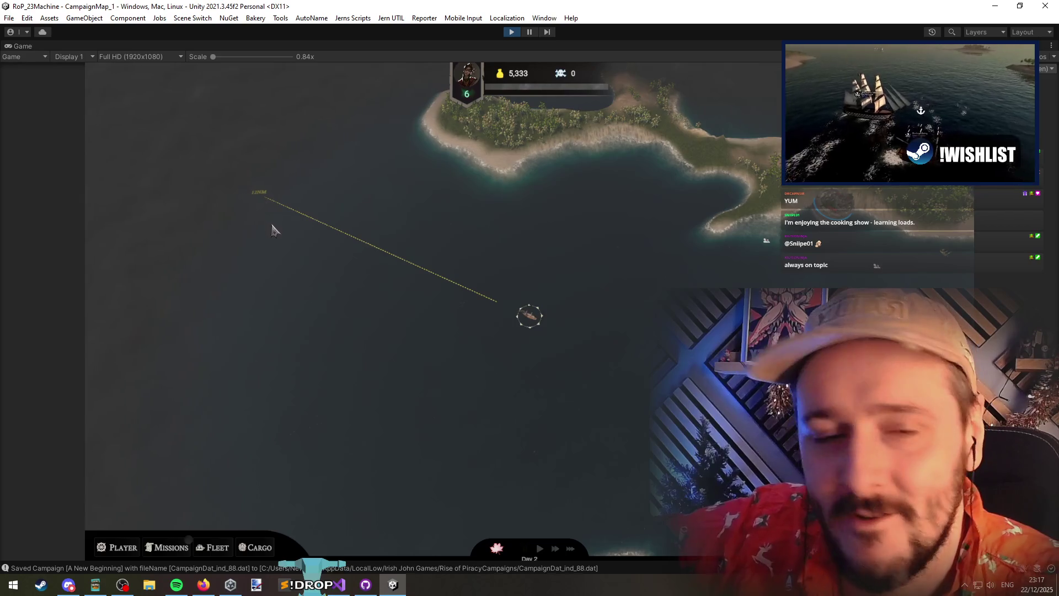
key("3")
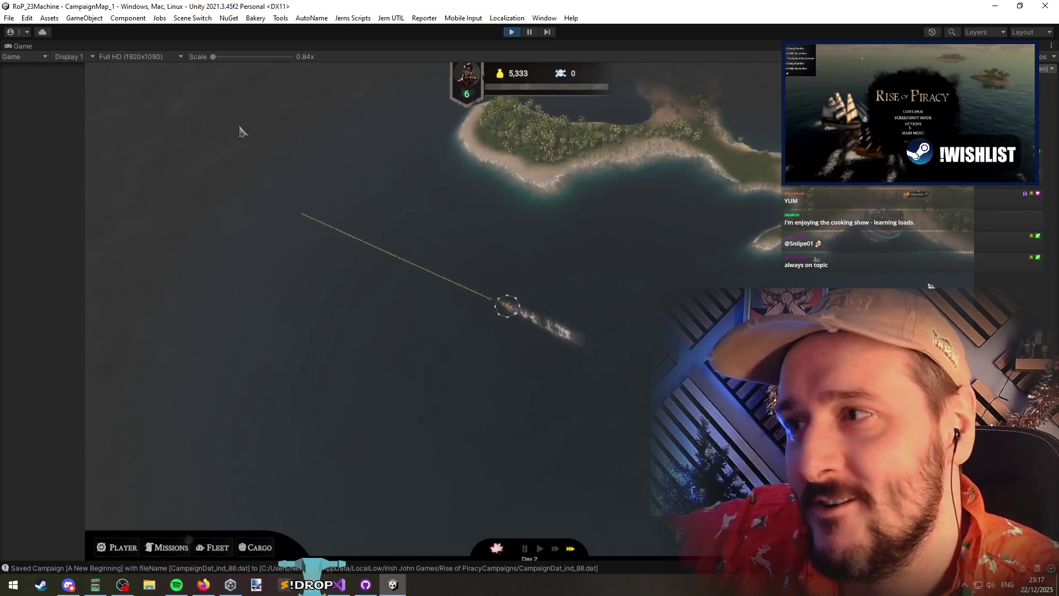
left_click(237, 130)
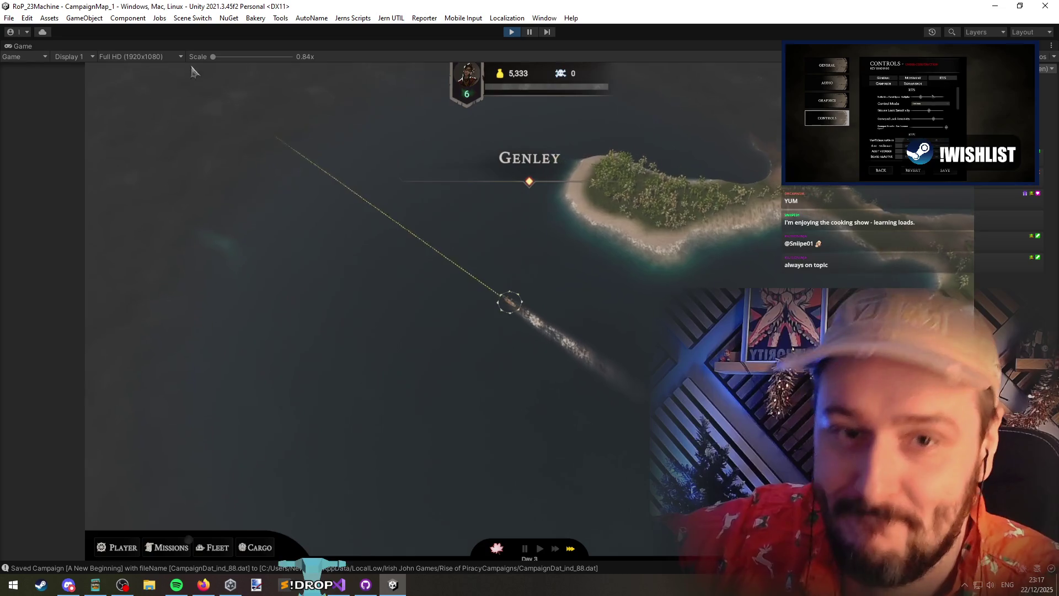
left_click(191, 87)
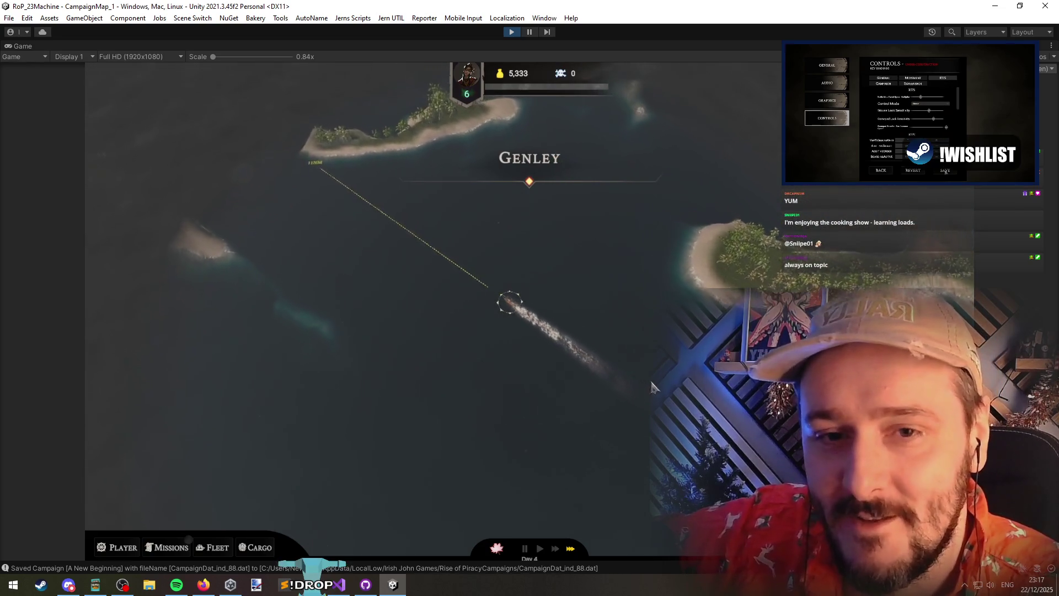
left_click(722, 400)
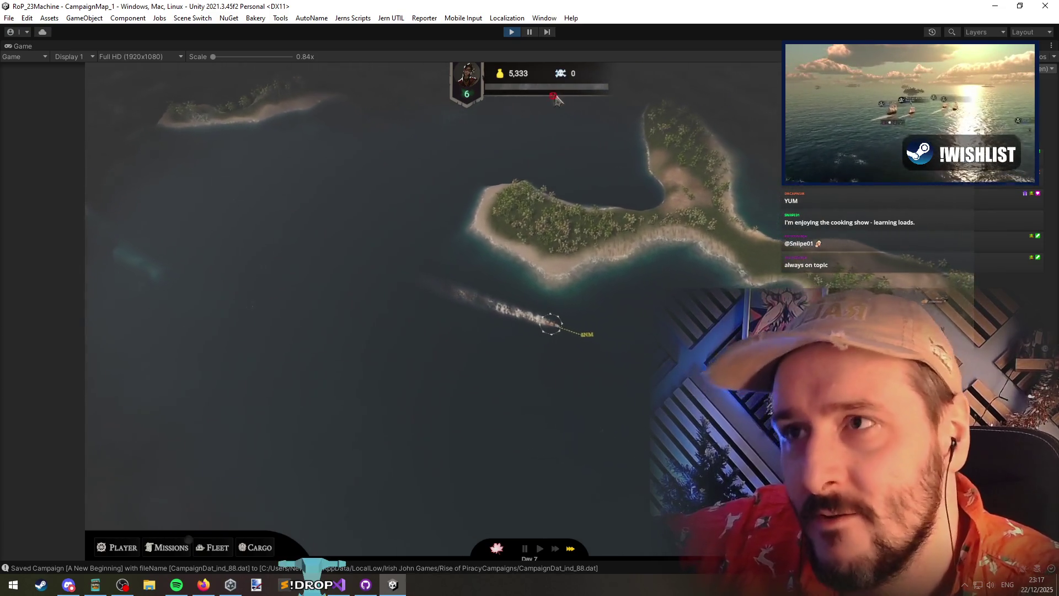
left_click(689, 386)
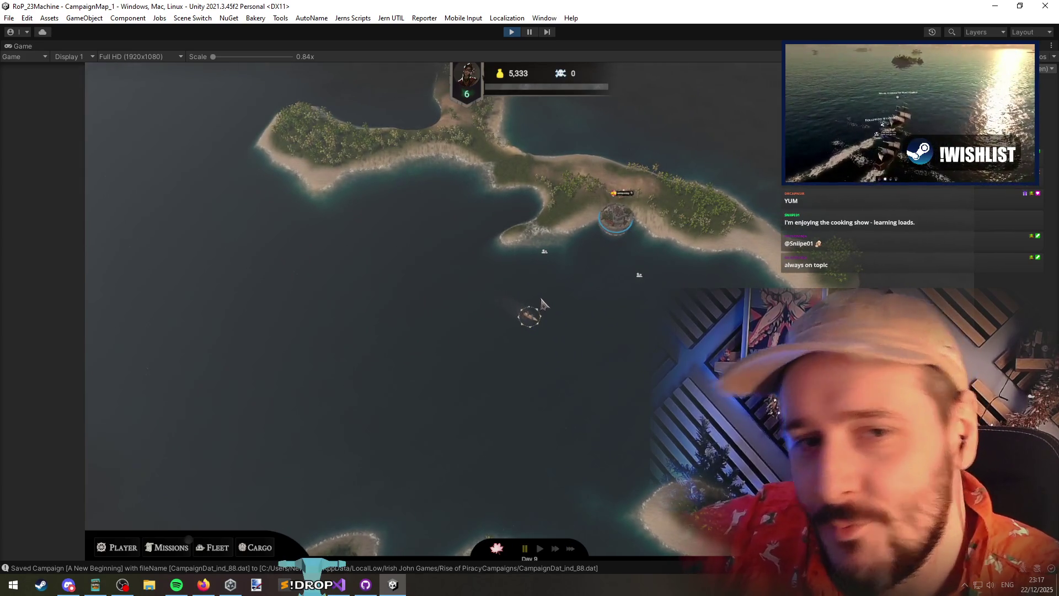
left_click(618, 250)
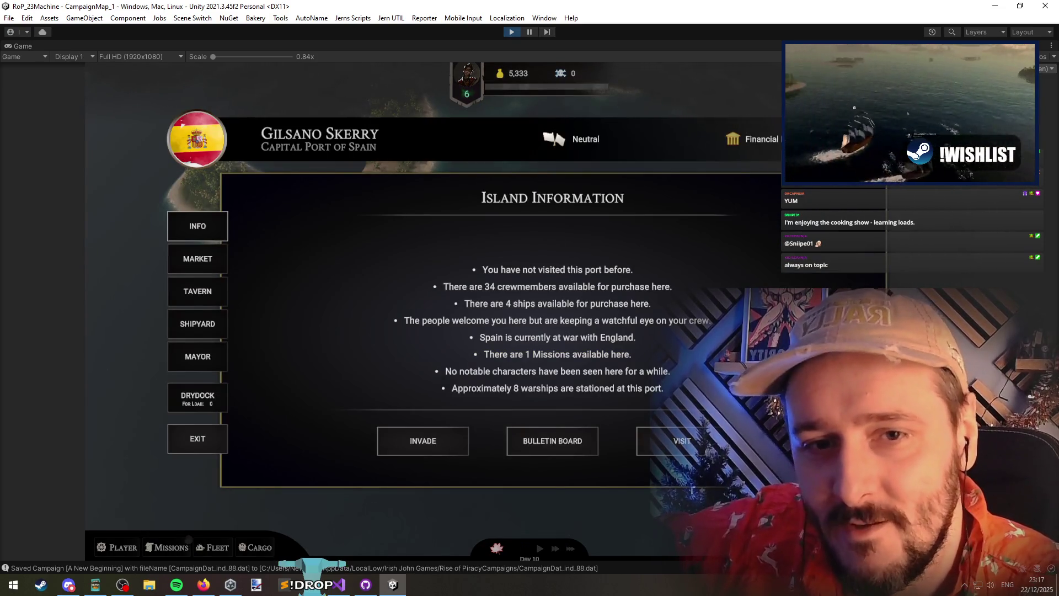
Review Gilsano Skerry's available missions, including the Deliver mission
key("alt+Tab")
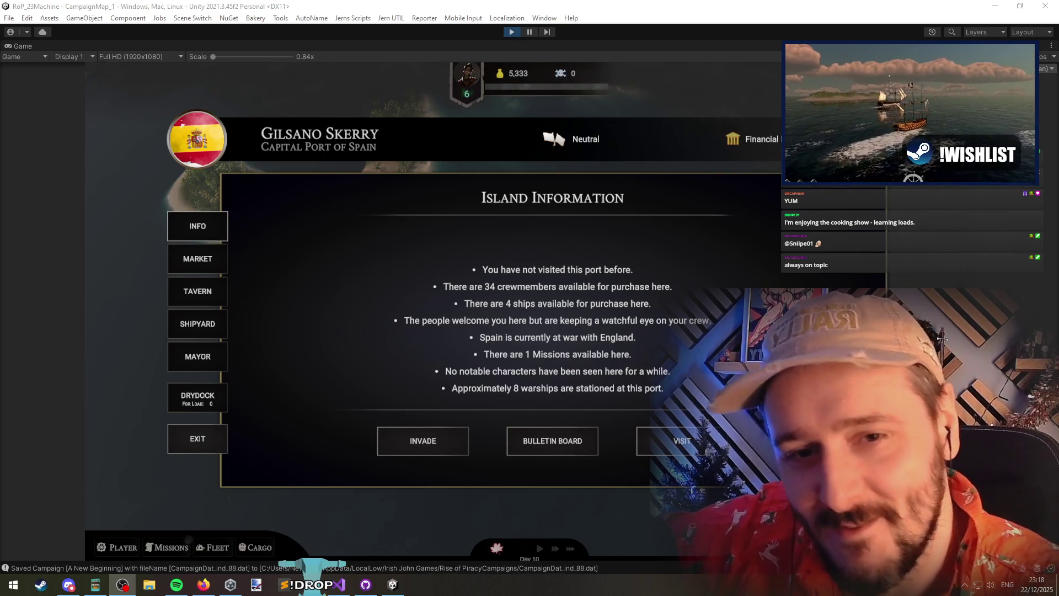
left_click(737, 233)
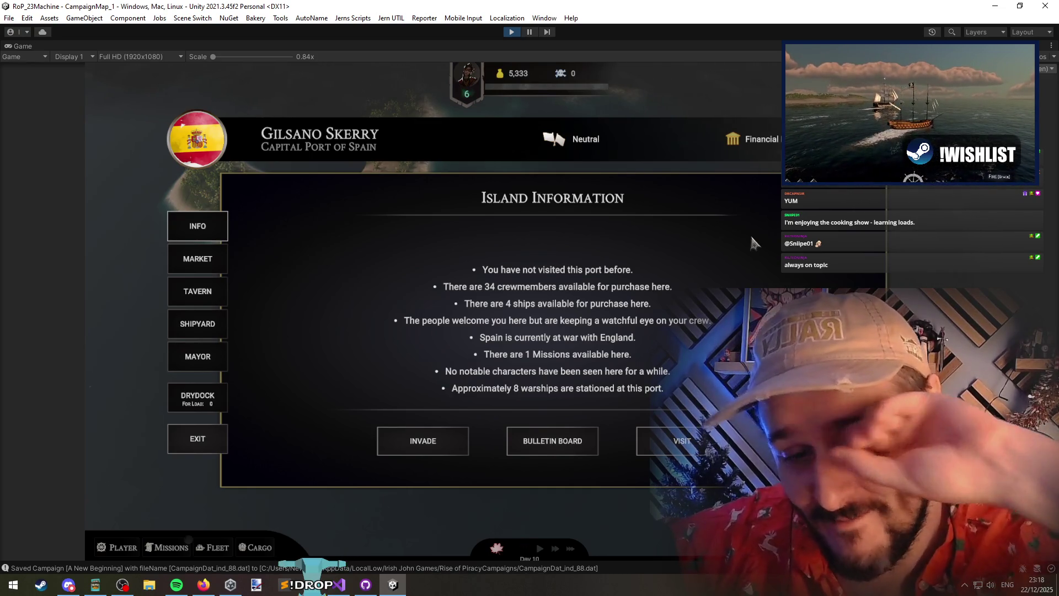
left_click(545, 365)
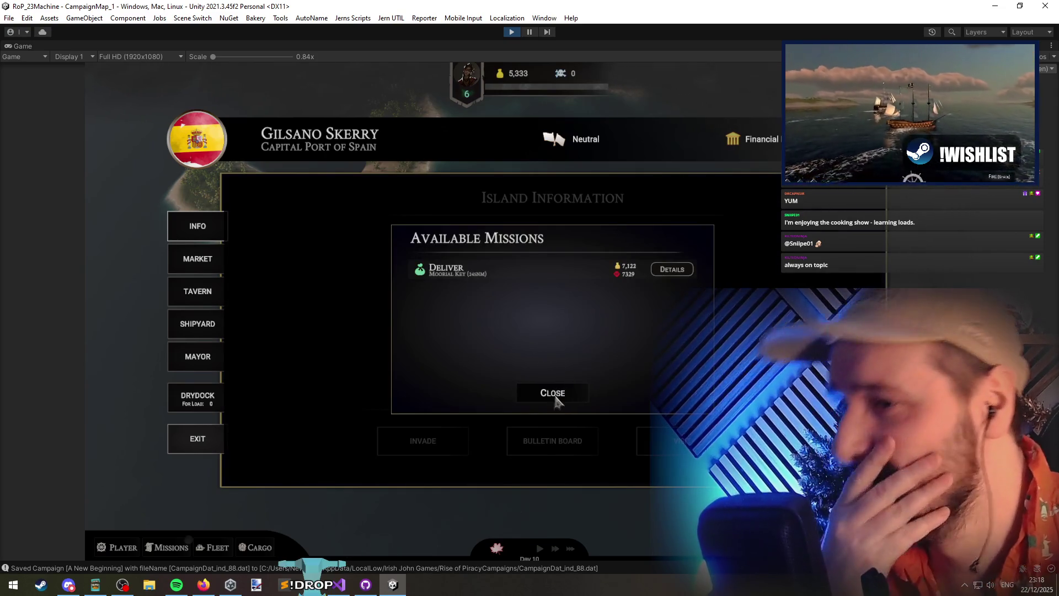
left_click(555, 396)
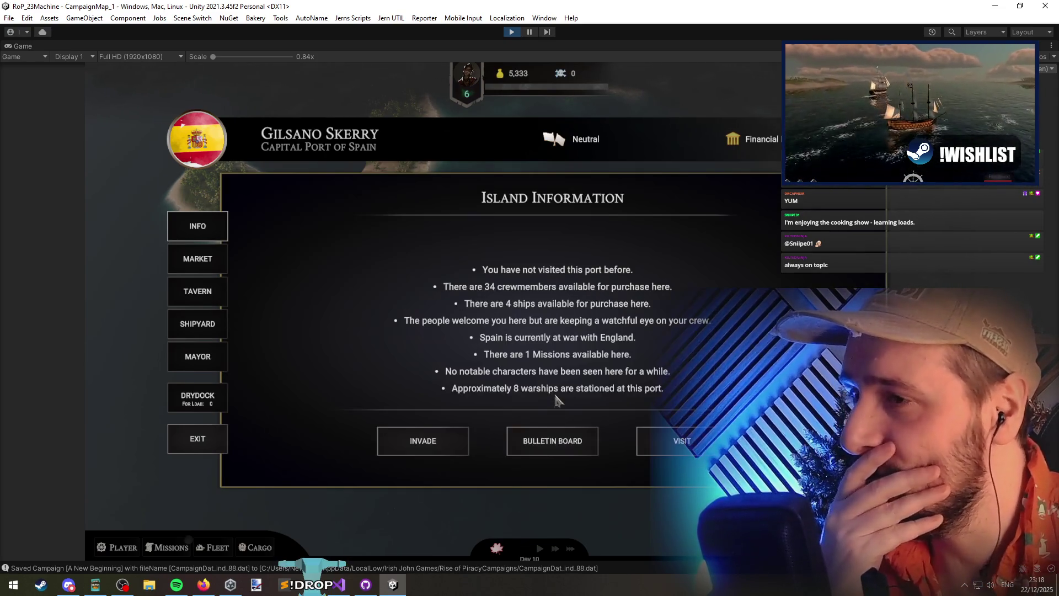
left_click(533, 354)
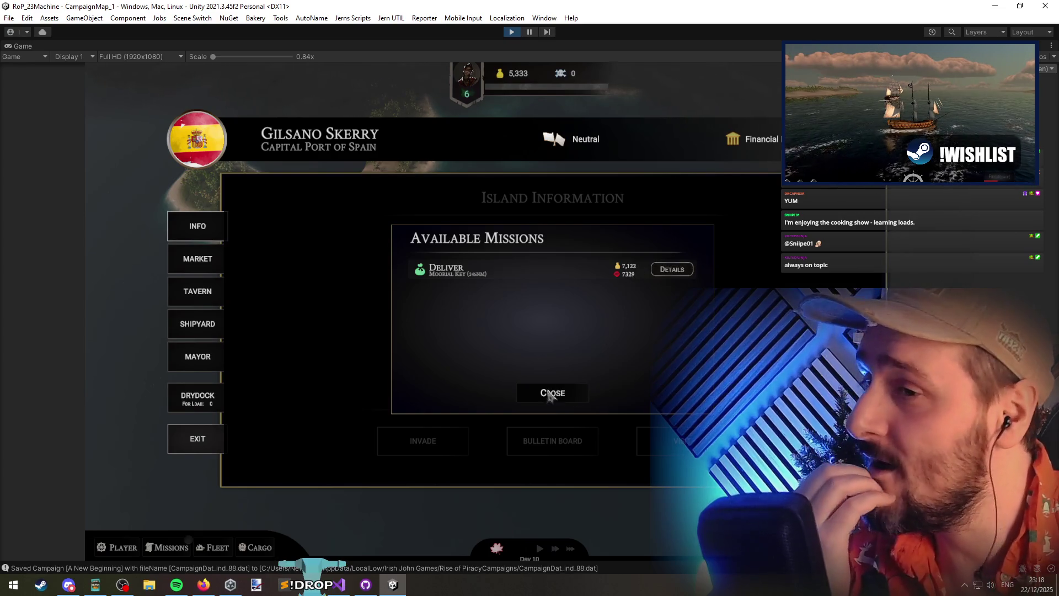
left_click(533, 402)
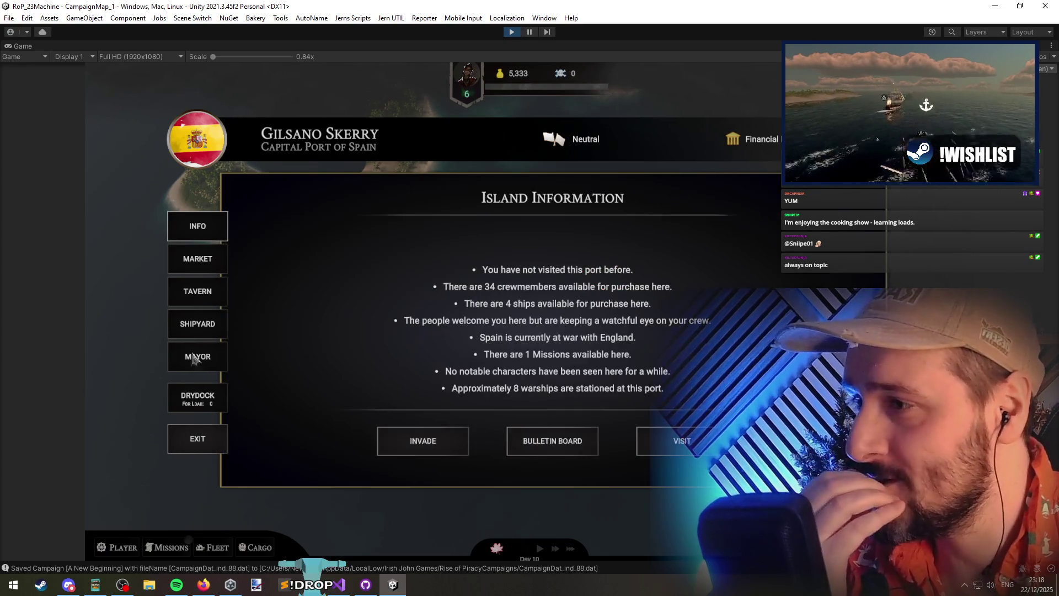
Compare the Brigantine and Screw Sloop in the shipyard, then leave port for the campaign map
left_click(197, 329)
left_click(339, 438)
left_click(422, 419)
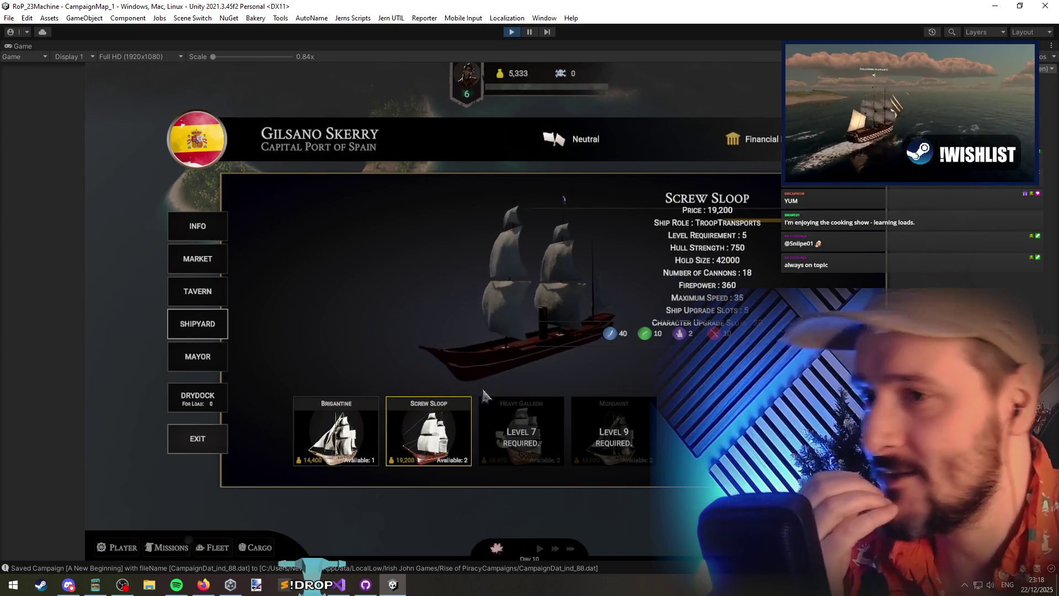
left_click(375, 458)
left_click(428, 433)
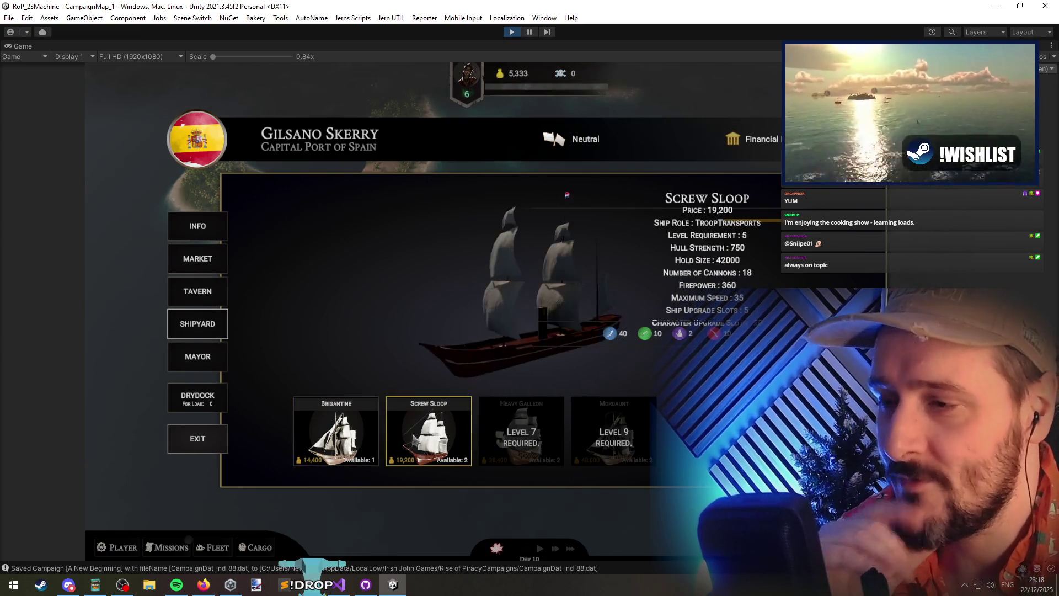
left_click(336, 433)
left_click(197, 440)
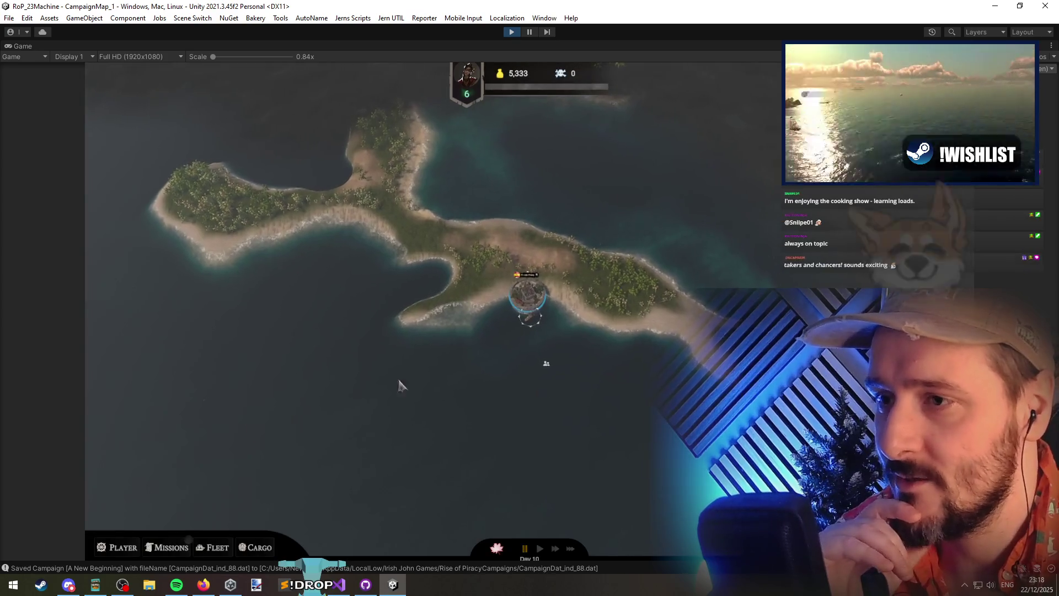
Close the UpdateDisplay Find widget in ScenarioCanvasController.cs and show the resources.load search results
key("alt+Tab")
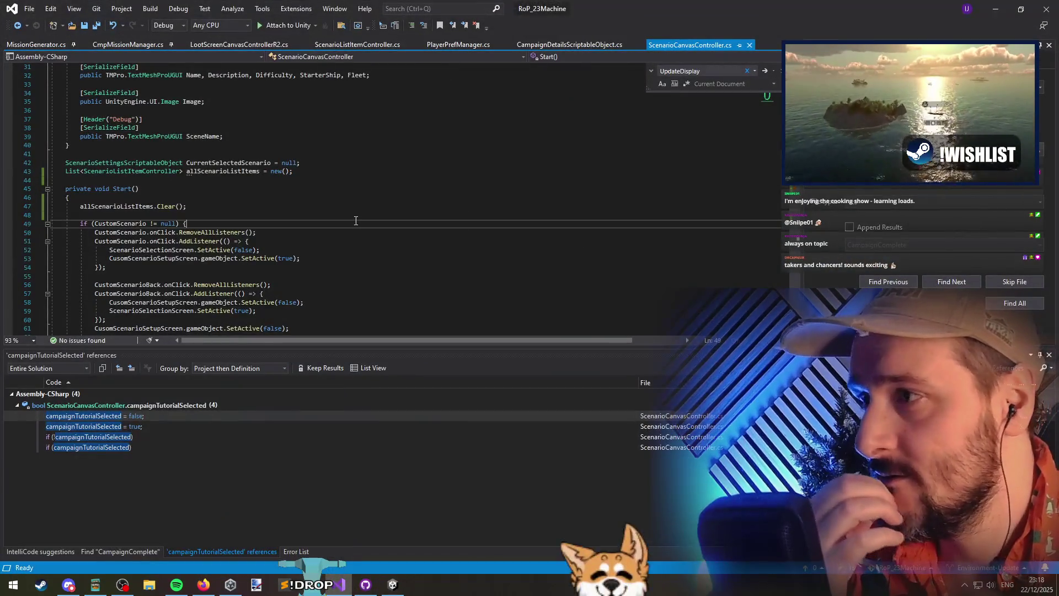
left_click(328, 216)
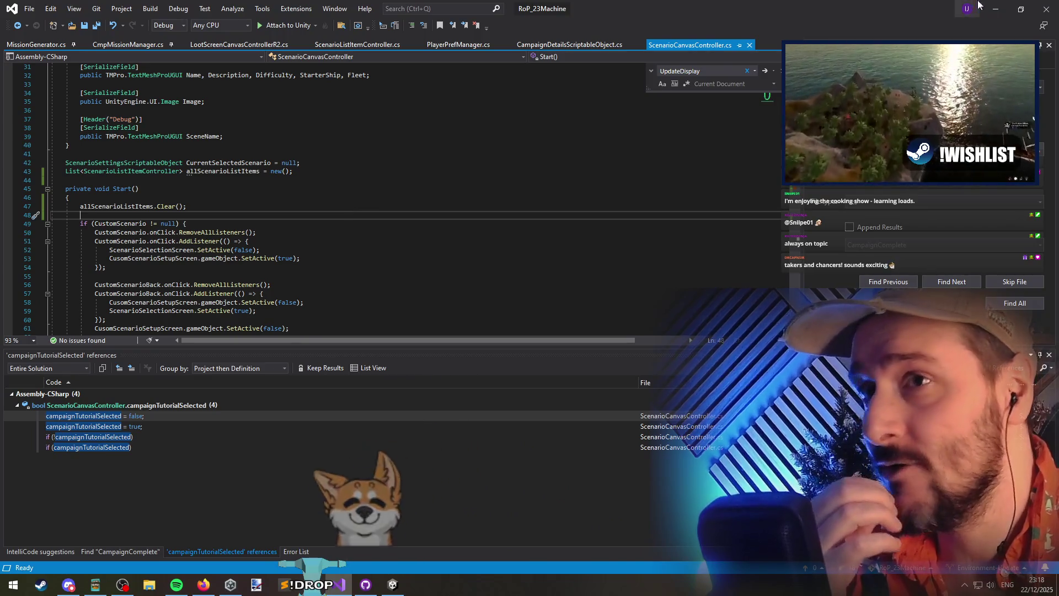
left_click(994, 8)
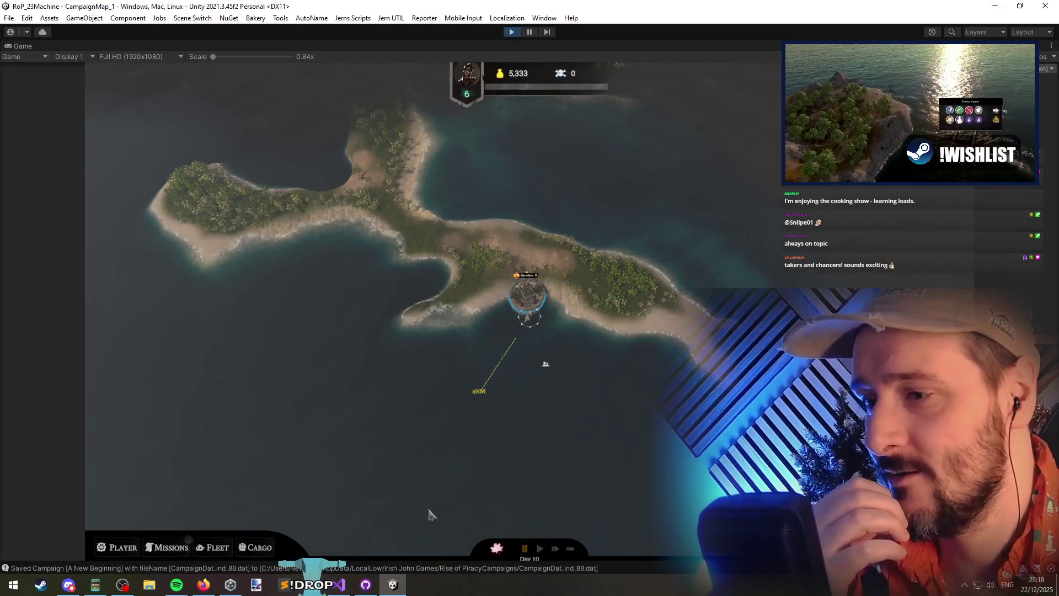
left_click(356, 587)
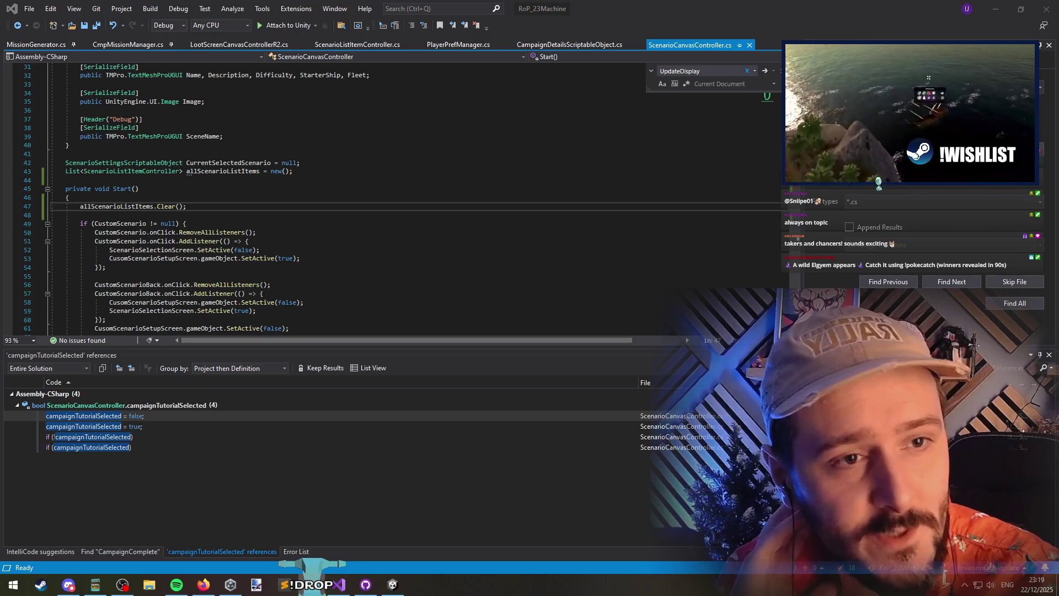
left_click(422, 208)
key("Down")
key("Down")
key("Down")
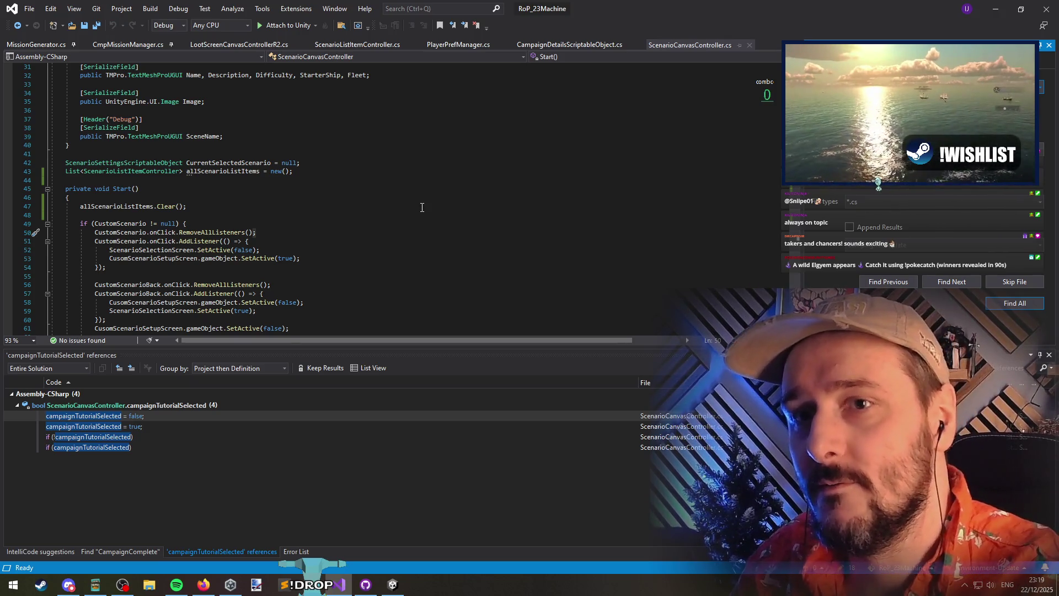
left_click(1014, 303)
Enlarge the resources.load results and collapse the VolumetricFog, TFP_Standard, Networking, microsplat and HUD groups
mouse_move(418, 345)
left_mouse_down()
mouse_move(409, 169)
mouse_move(410, 182)
left_mouse_up()
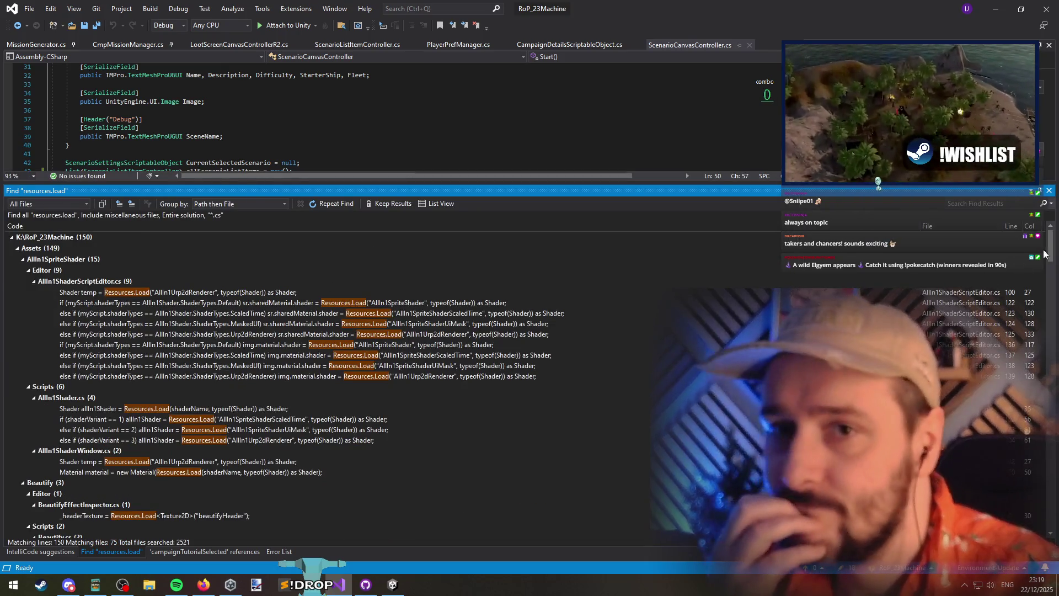
scroll(185, 477, "down", 20)
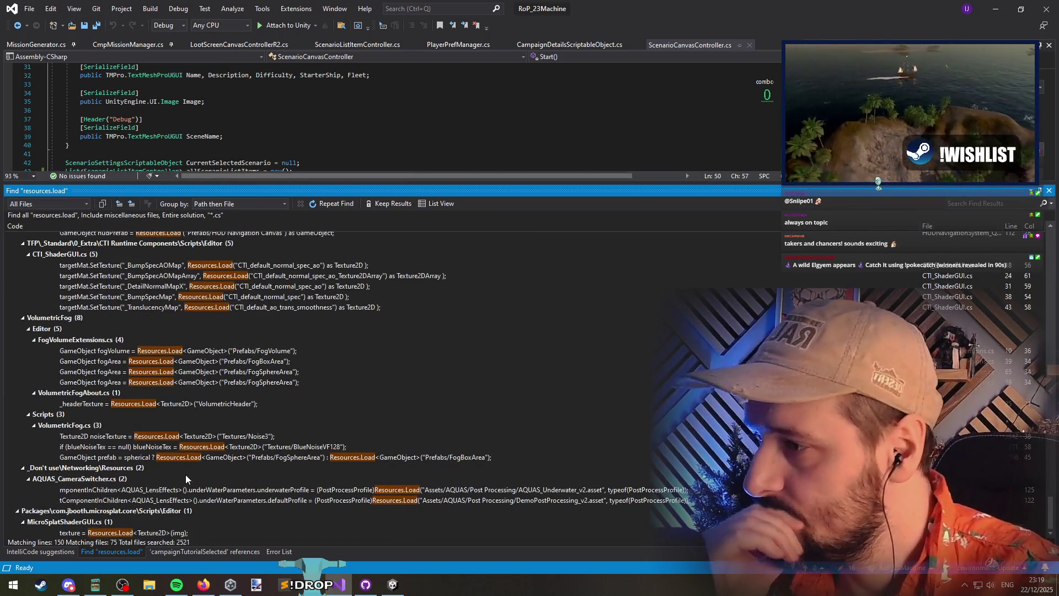
left_click(23, 319)
left_click(22, 389)
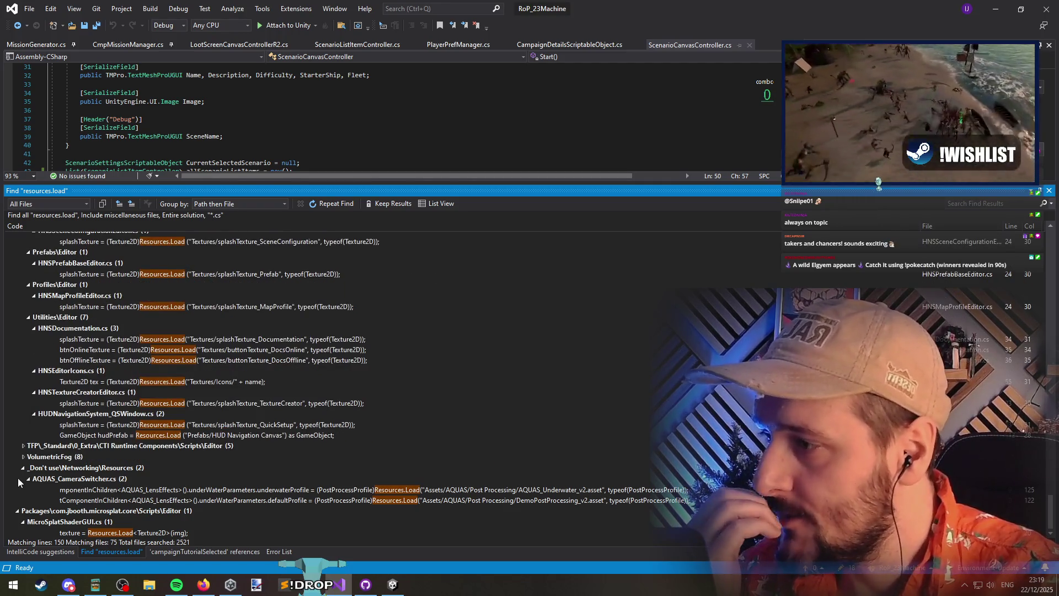
left_click(23, 470)
left_click(23, 522)
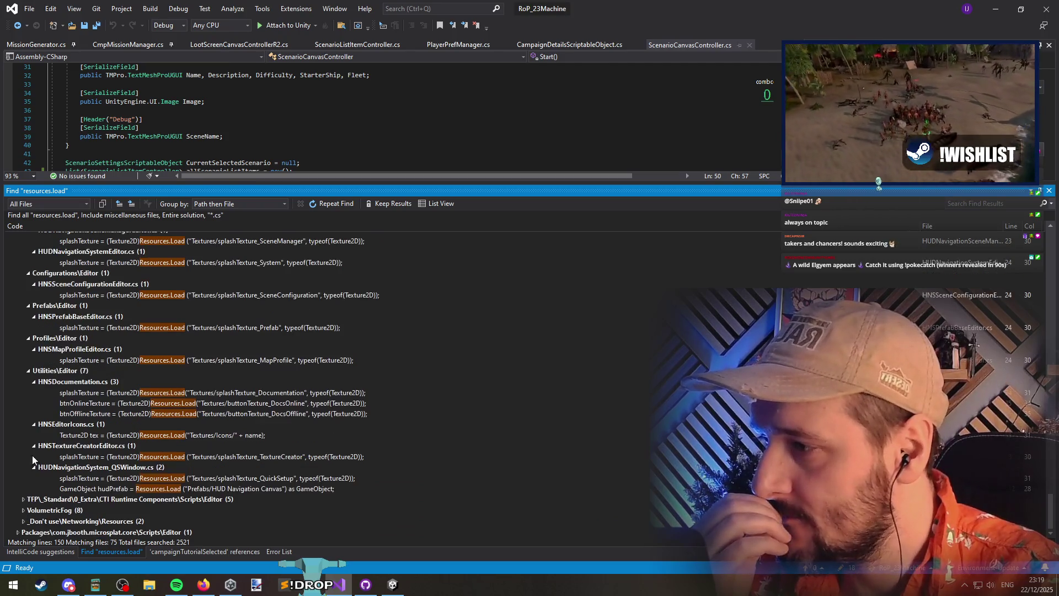
scroll(23, 373, "up", 1)
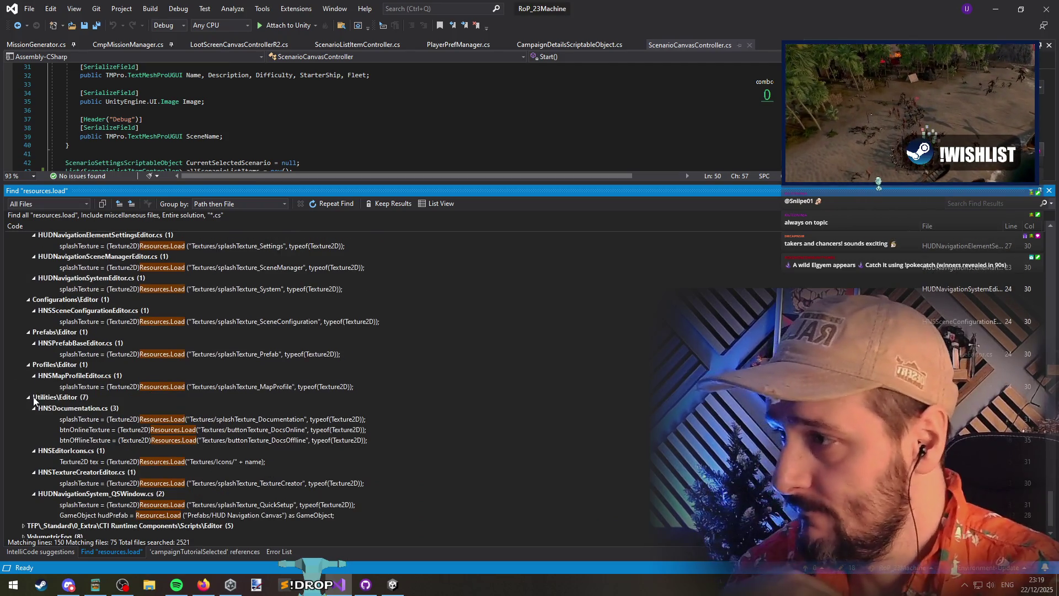
scroll(34, 386, "up", 5)
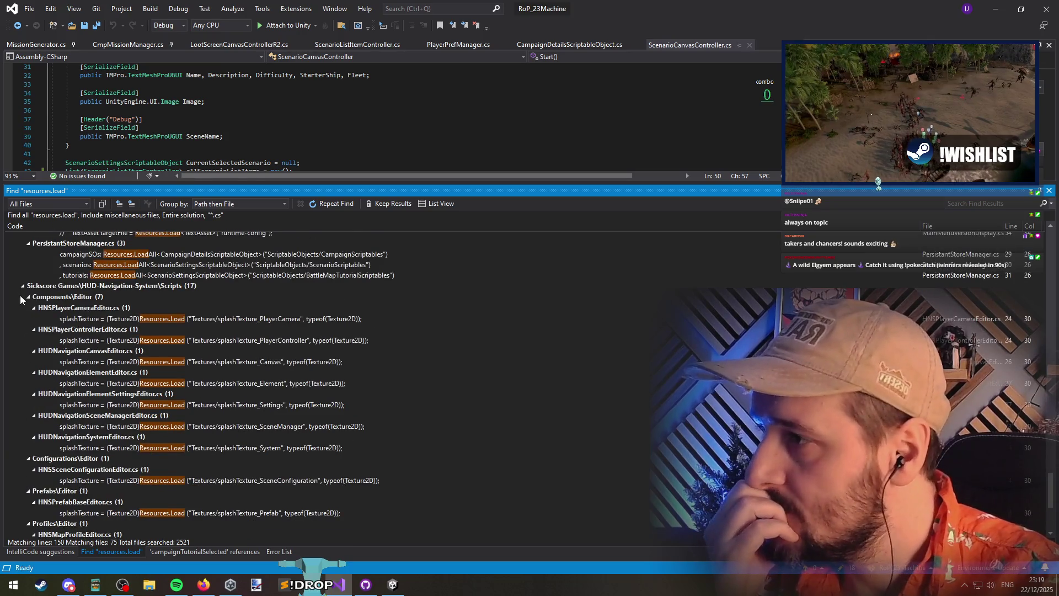
left_click(22, 285)
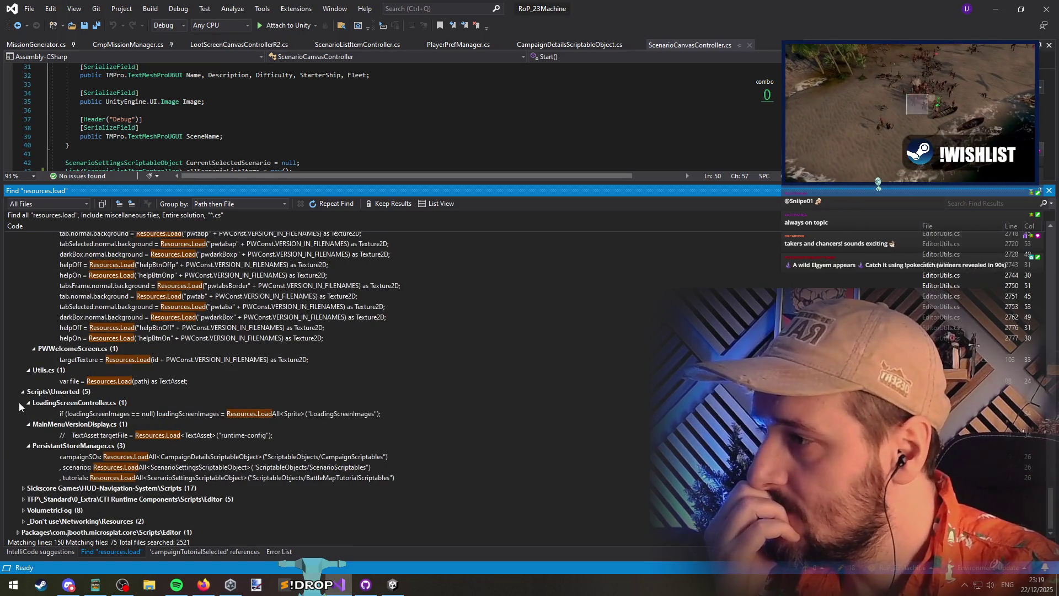
Open LoadingScreenController.cs at its Resources.LoadAll line, then minimize Visual Studio
double_click(213, 414)
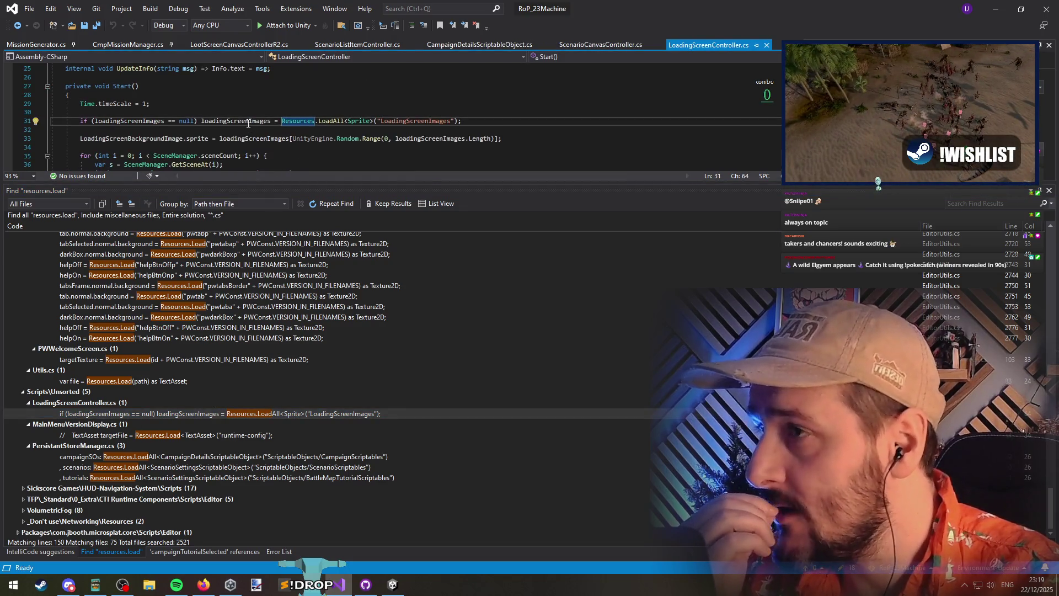
mouse_move(248, 122)
scroll(276, 122, "up", 8)
double_click(131, 119)
left_click(991, 9)
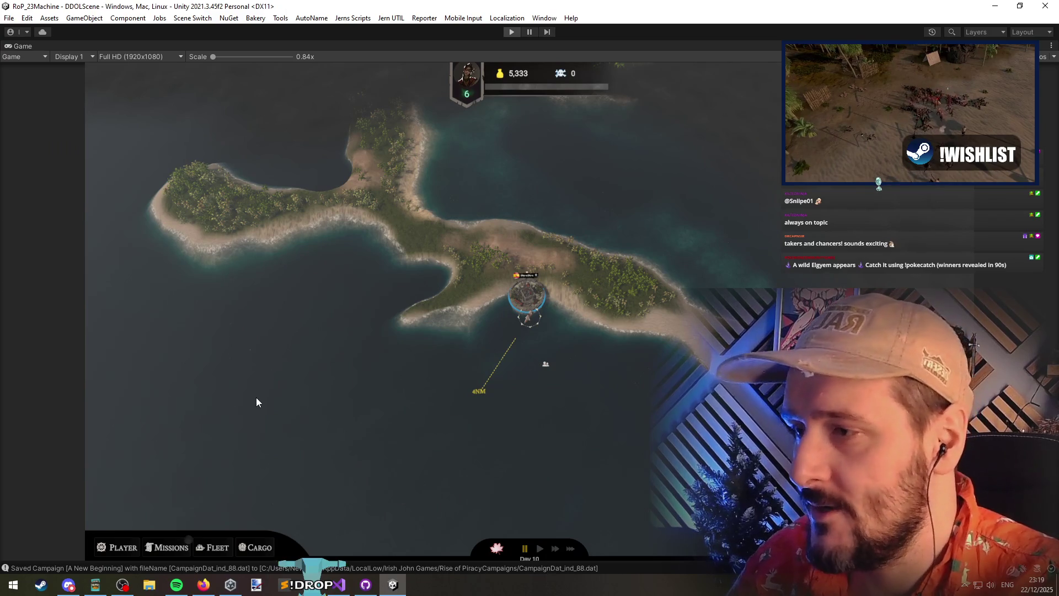
Add LoadingScene to the Hierarchy, inspect LoadingScreenController's image list, then return to Visual Studio
type("t:")
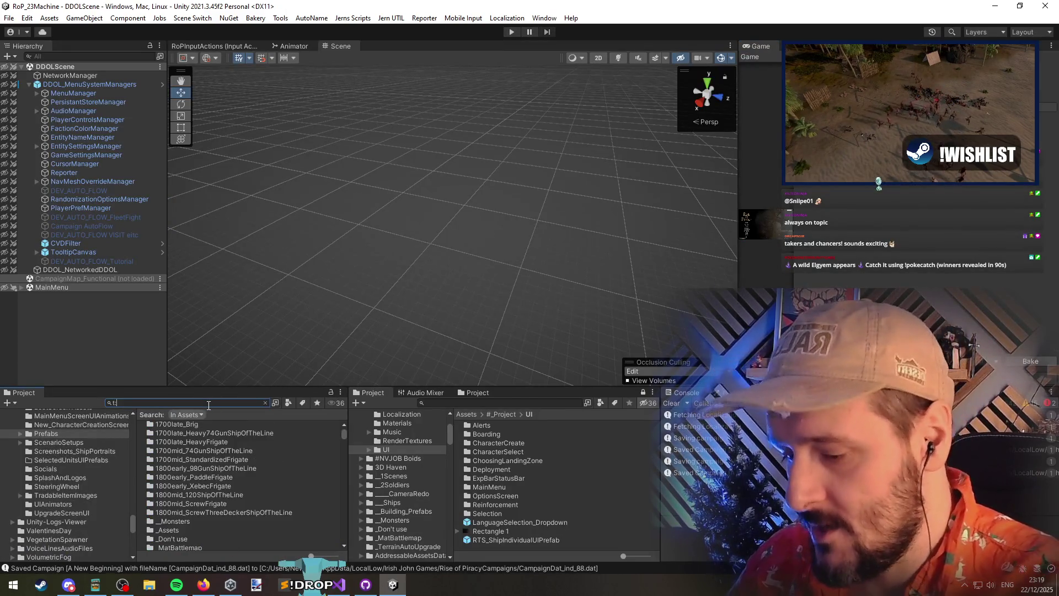
type("g")
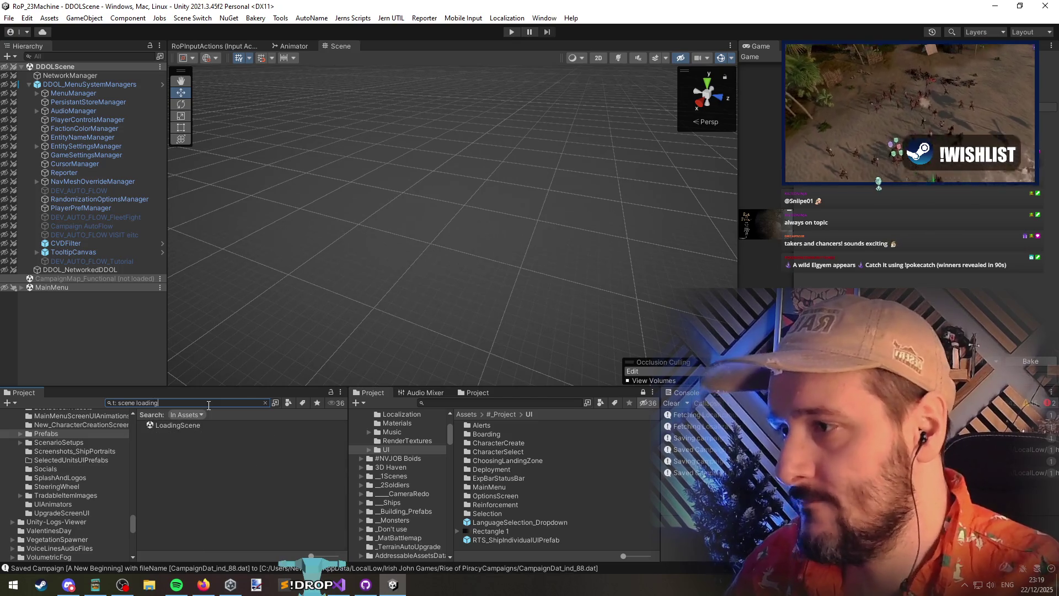
left_click_drag(176, 425, 71, 321)
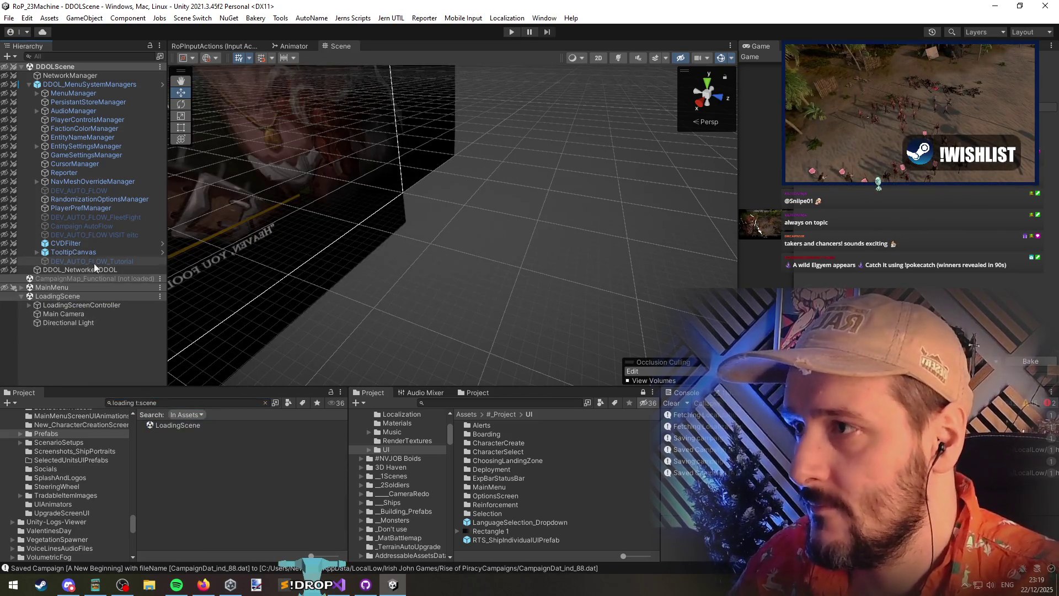
left_click(67, 305)
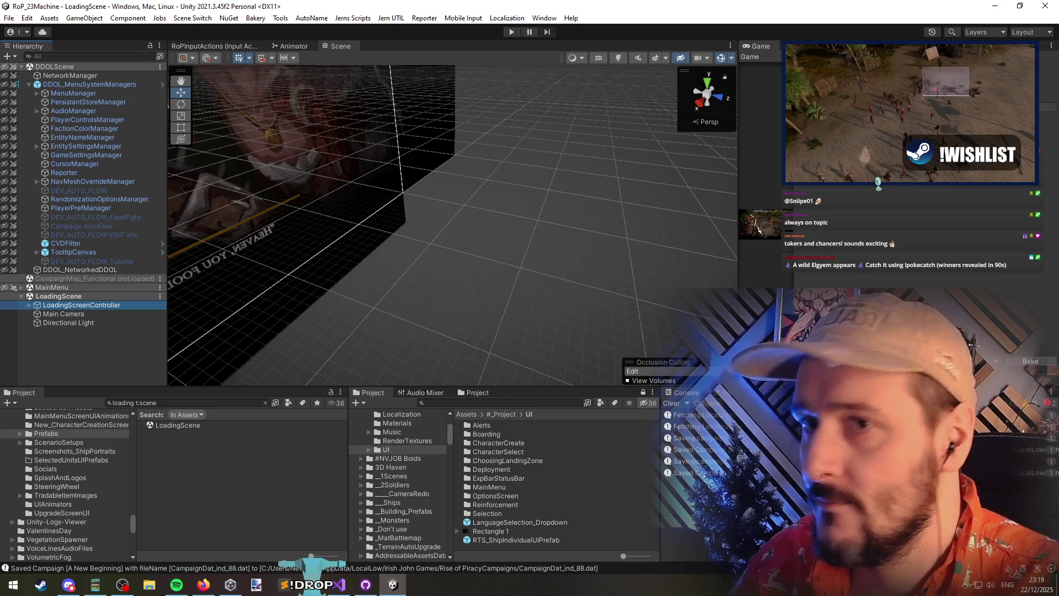
scroll(863, 274, "down", 3)
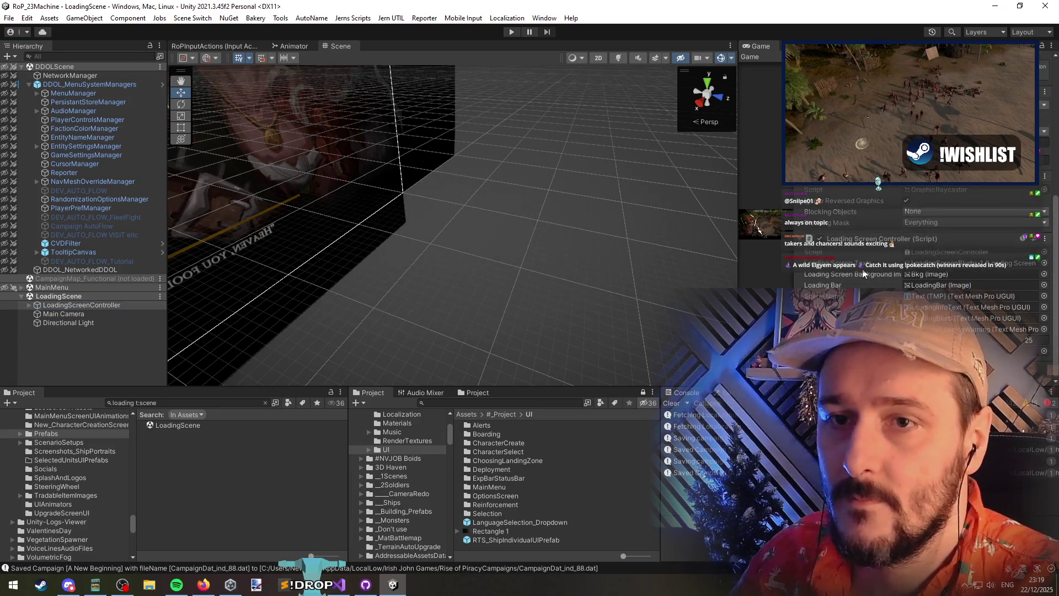
scroll(830, 293, "down", 5)
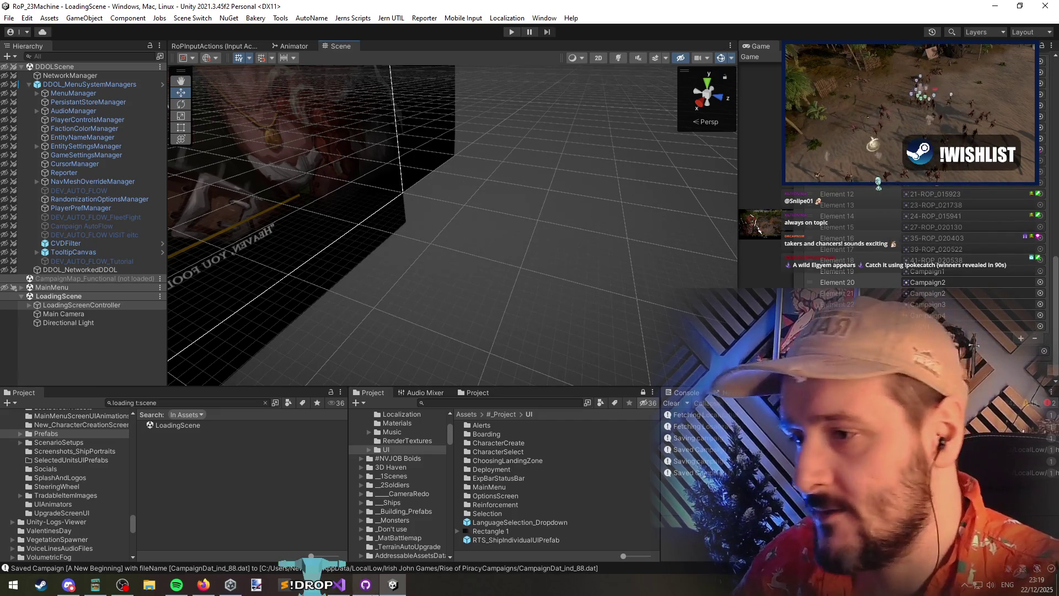
left_click(339, 584)
left_click_drag(264, 183, 264, 439)
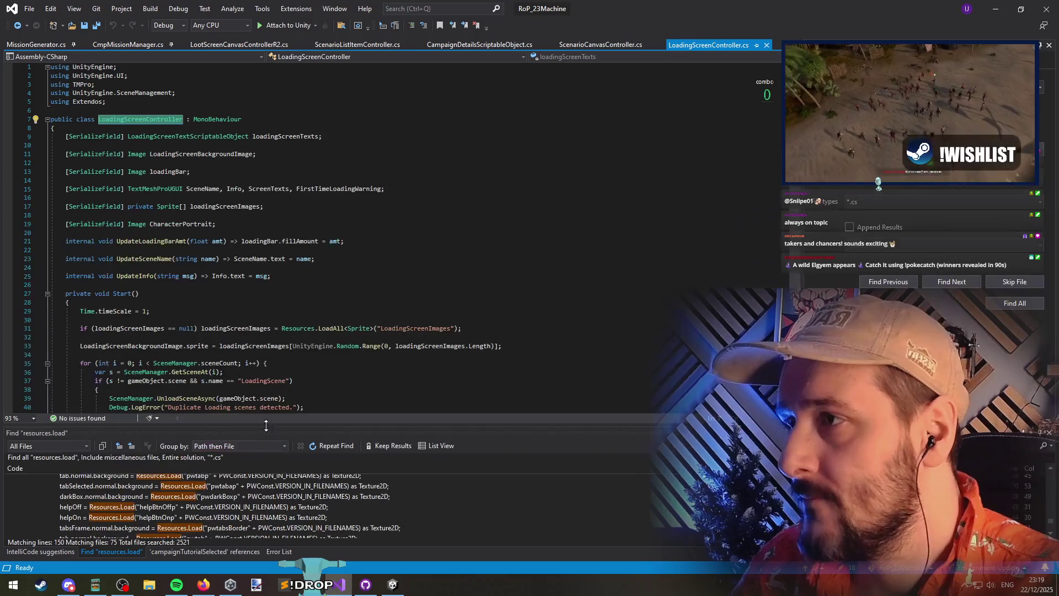
Set line 33's background sprite to loadingScreenImages.RandomFromCollection() and save all files
scroll(221, 333, "down", 5)
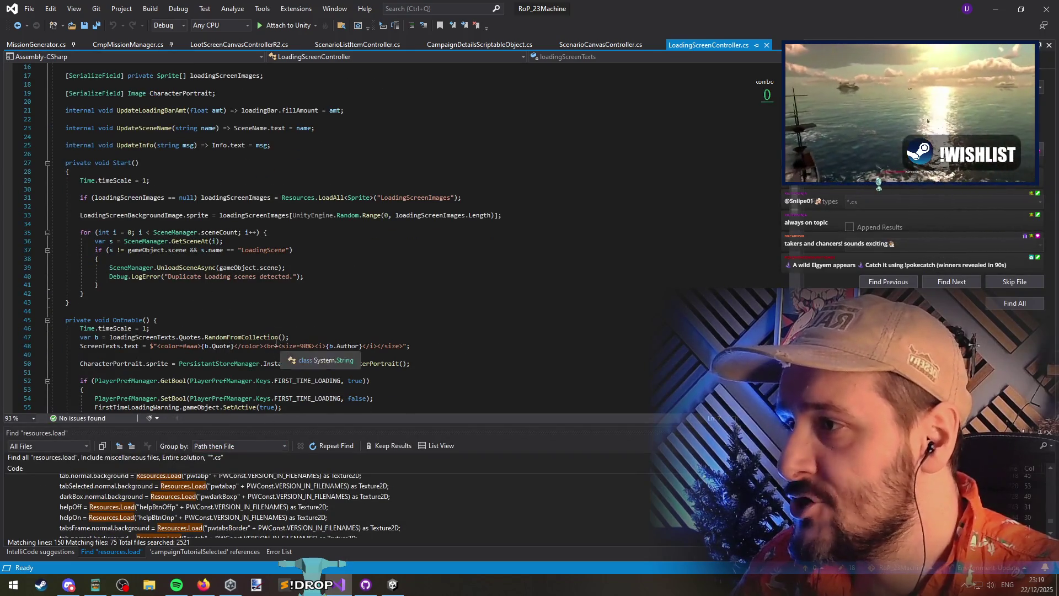
double_click(254, 215)
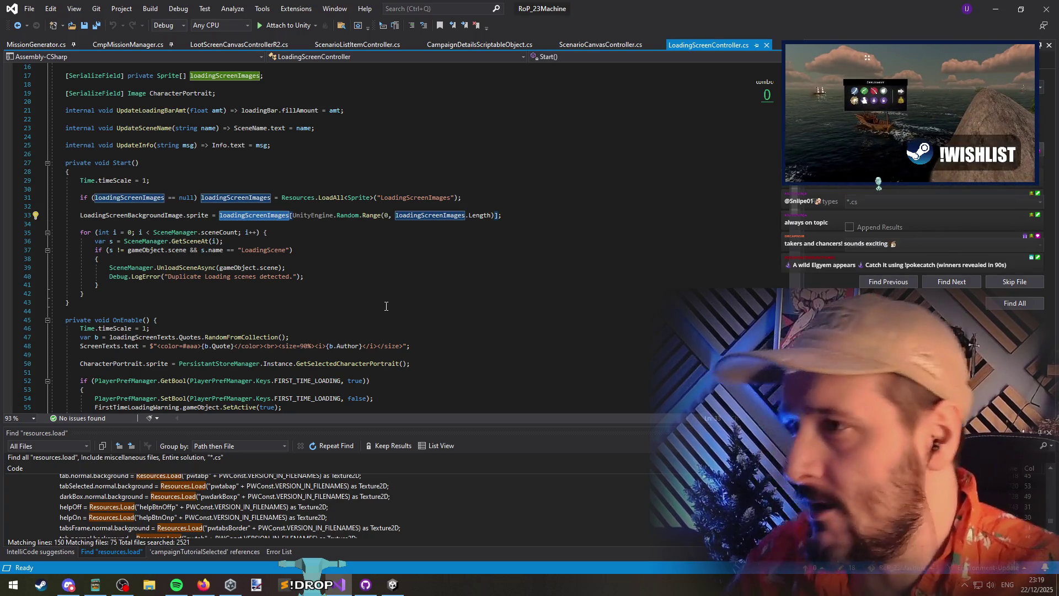
key("shift+End")
type("loadingScreenImages.")
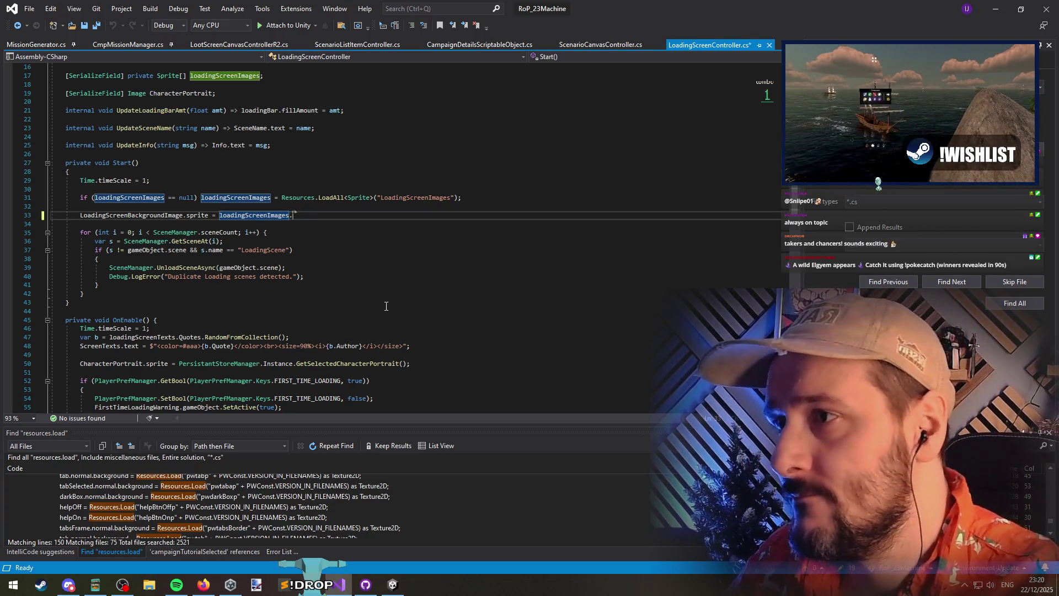
type("RandomFromCollection()")
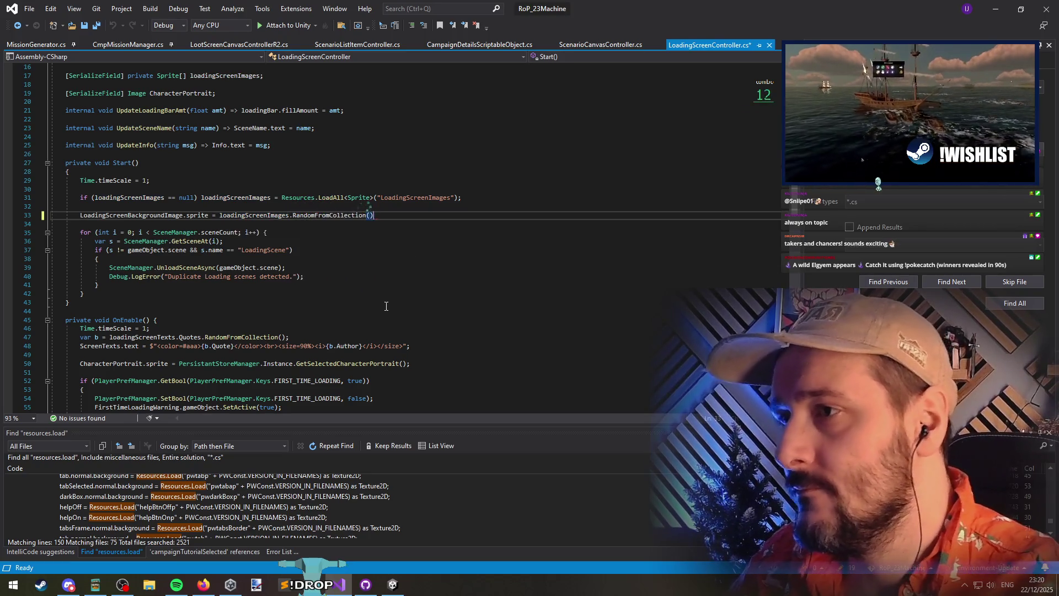
left_click(286, 207)
key("Up")
key("Up")
scroll(308, 333, "down", 4)
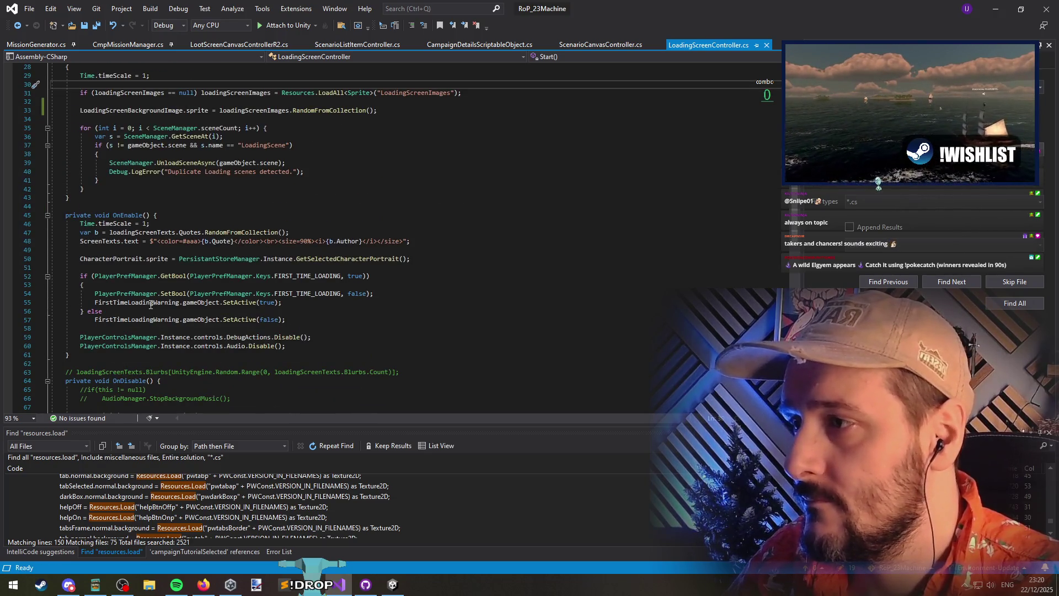
left_click(96, 26)
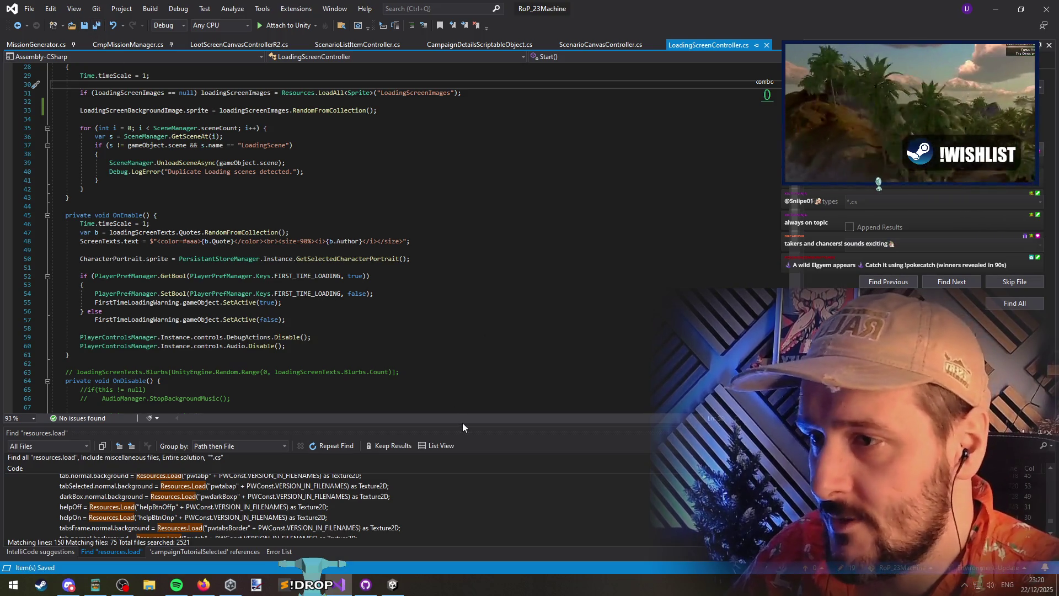
left_click_drag(462, 425, 331, 236)
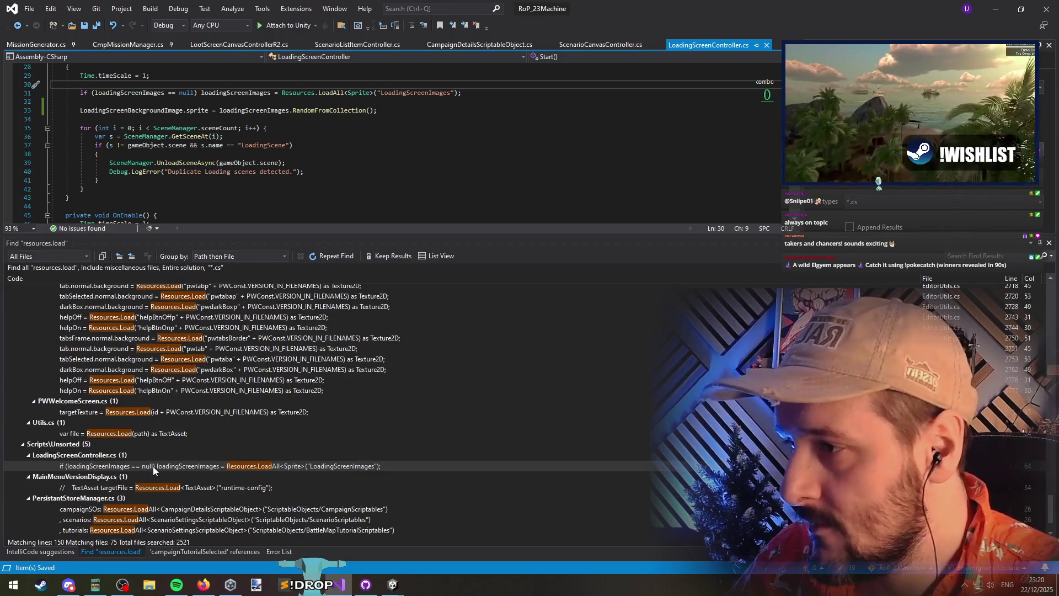
Open PersistantStoreManager.cs from the results and select the EDITOR_RefreshScriptableObjects method name
scroll(153, 466, "down", 2)
double_click(126, 457)
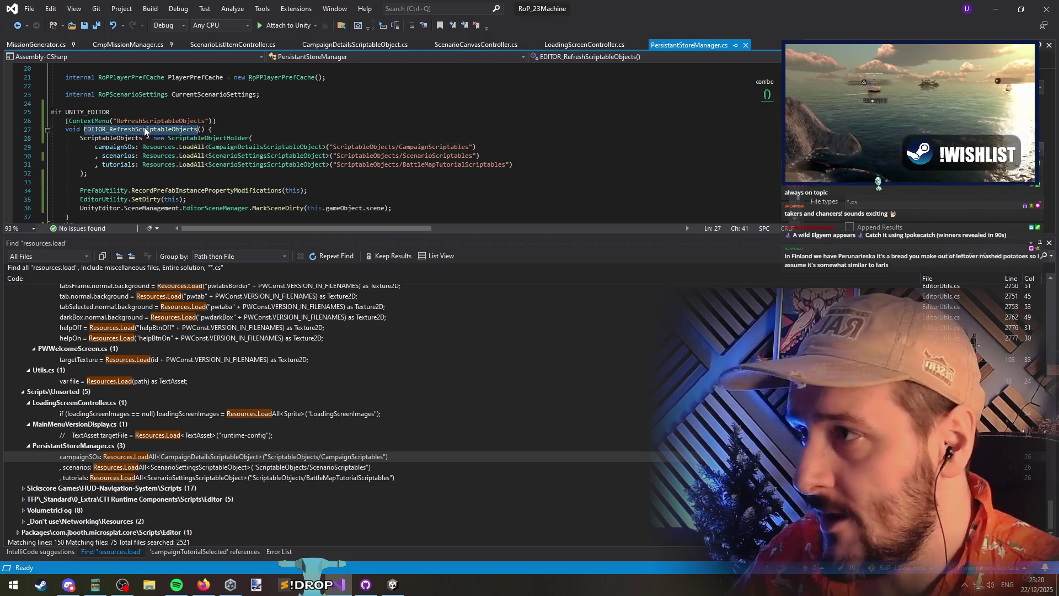
double_click(148, 468)
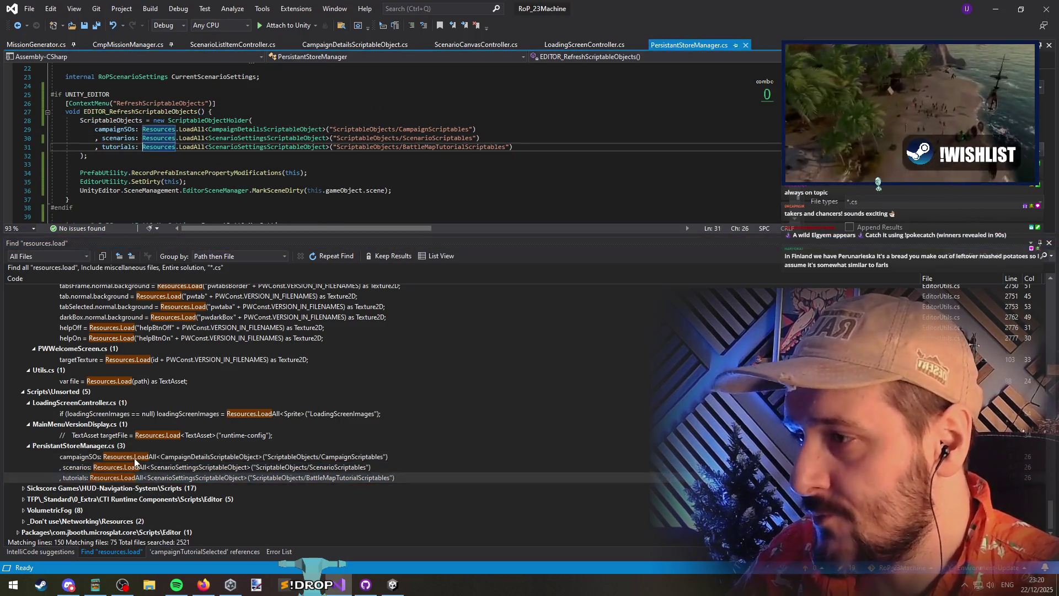
double_click(126, 457)
double_click(140, 129)
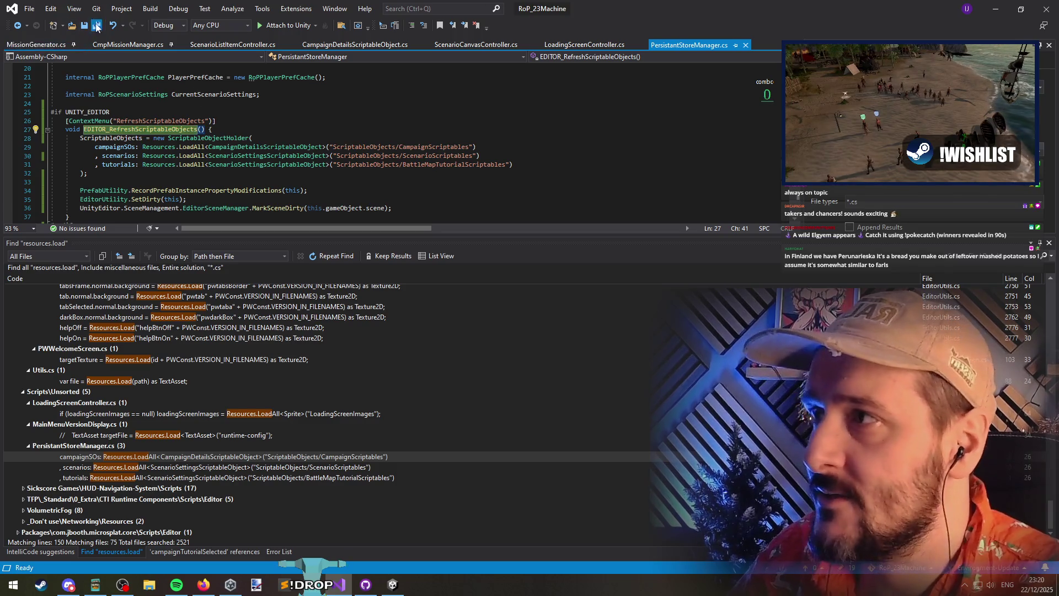
Select the PersistantStoreManager object in Unity, then return to the campaignSOs load line
left_click(996, 8)
left_click(71, 102)
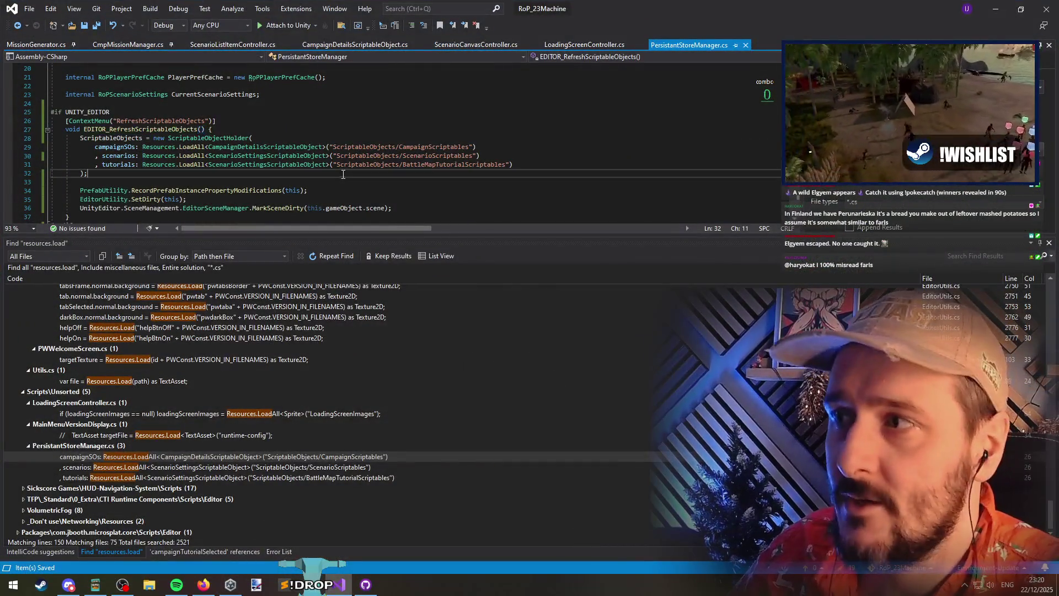
key("alt+Tab")
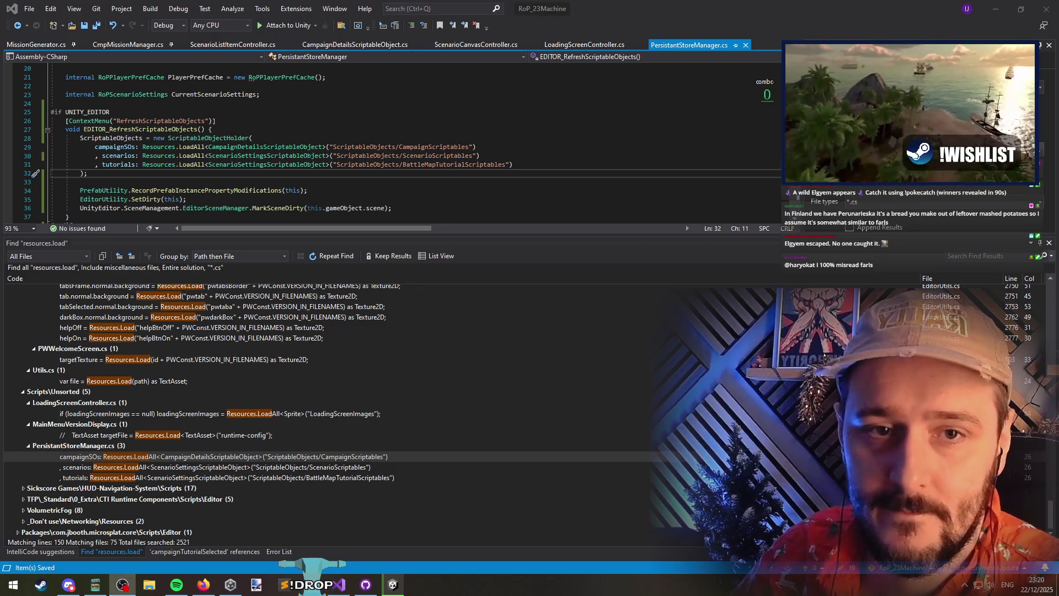
left_click(519, 148)
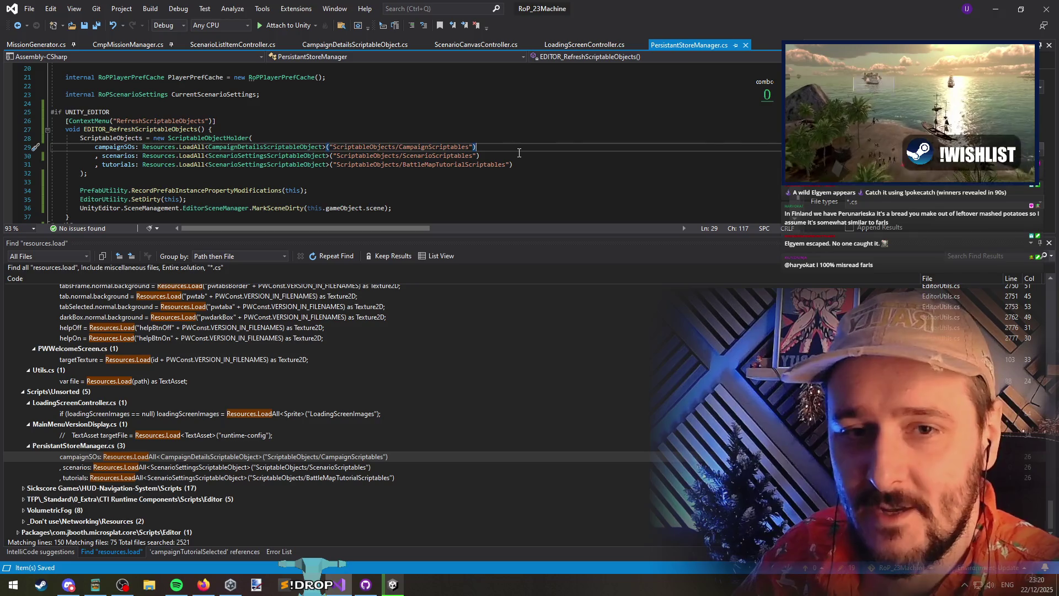